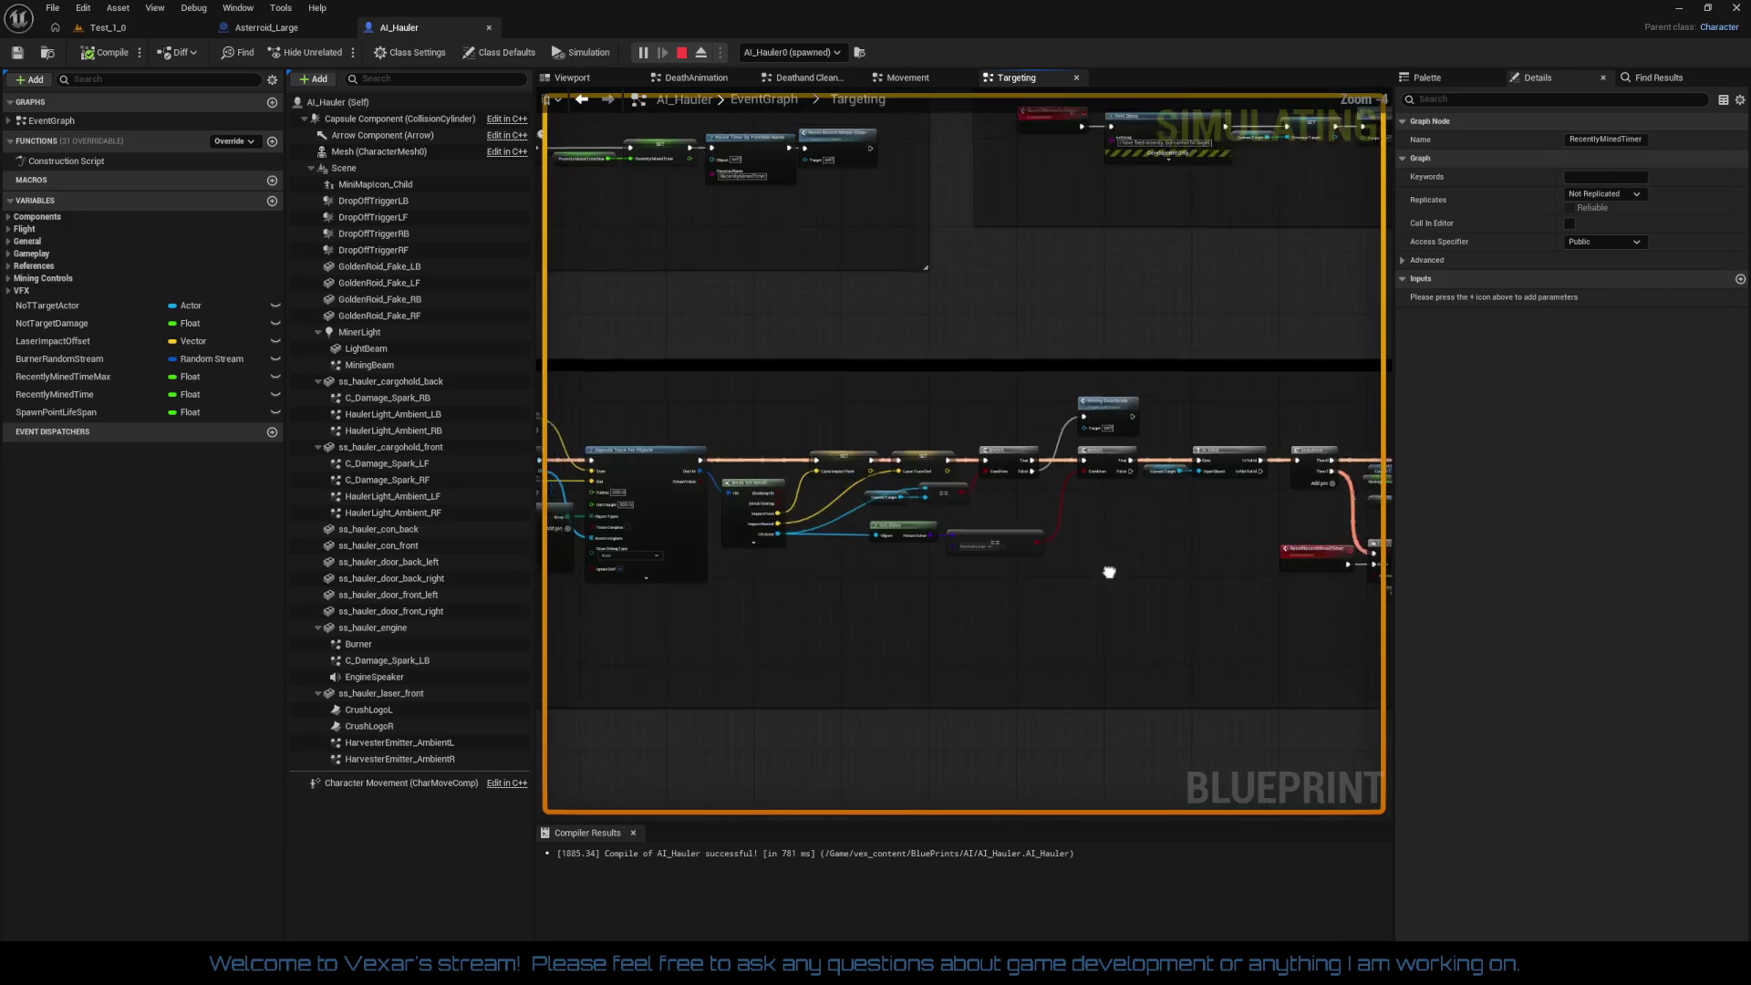
# Step: Look over the Targeting graph's Branch, Delay, SET and Pause Timer nodes, then go back to the Test_1_0 game
pyautogui.scroll(5, 861, 672)
pyautogui.moveTo(780, 602)
pyautogui.mouseDown()
pyautogui.moveTo(639, 584)
pyautogui.moveTo(780, 602)
pyautogui.mouseUp()
pyautogui.moveTo(1173, 594); pyautogui.dragTo(648, 574)
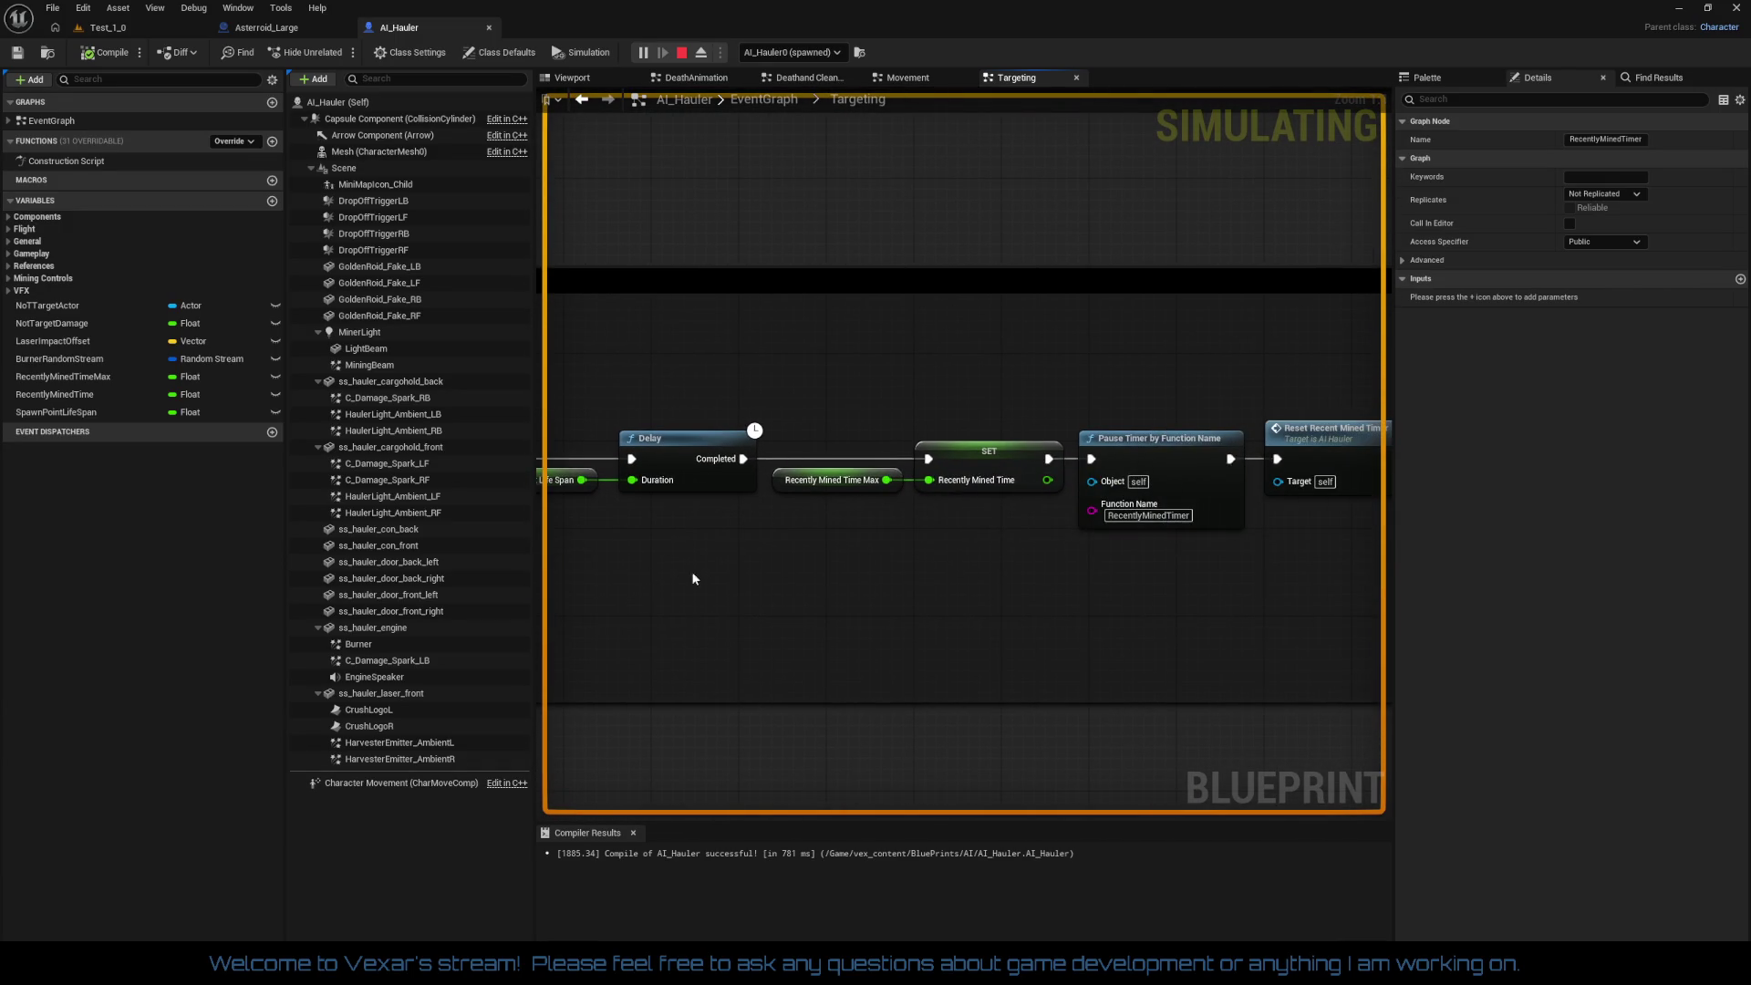
pyautogui.moveTo(927, 594)
pyautogui.mouseDown()
pyautogui.moveTo(651, 583)
pyautogui.moveTo(966, 582)
pyautogui.mouseUp()
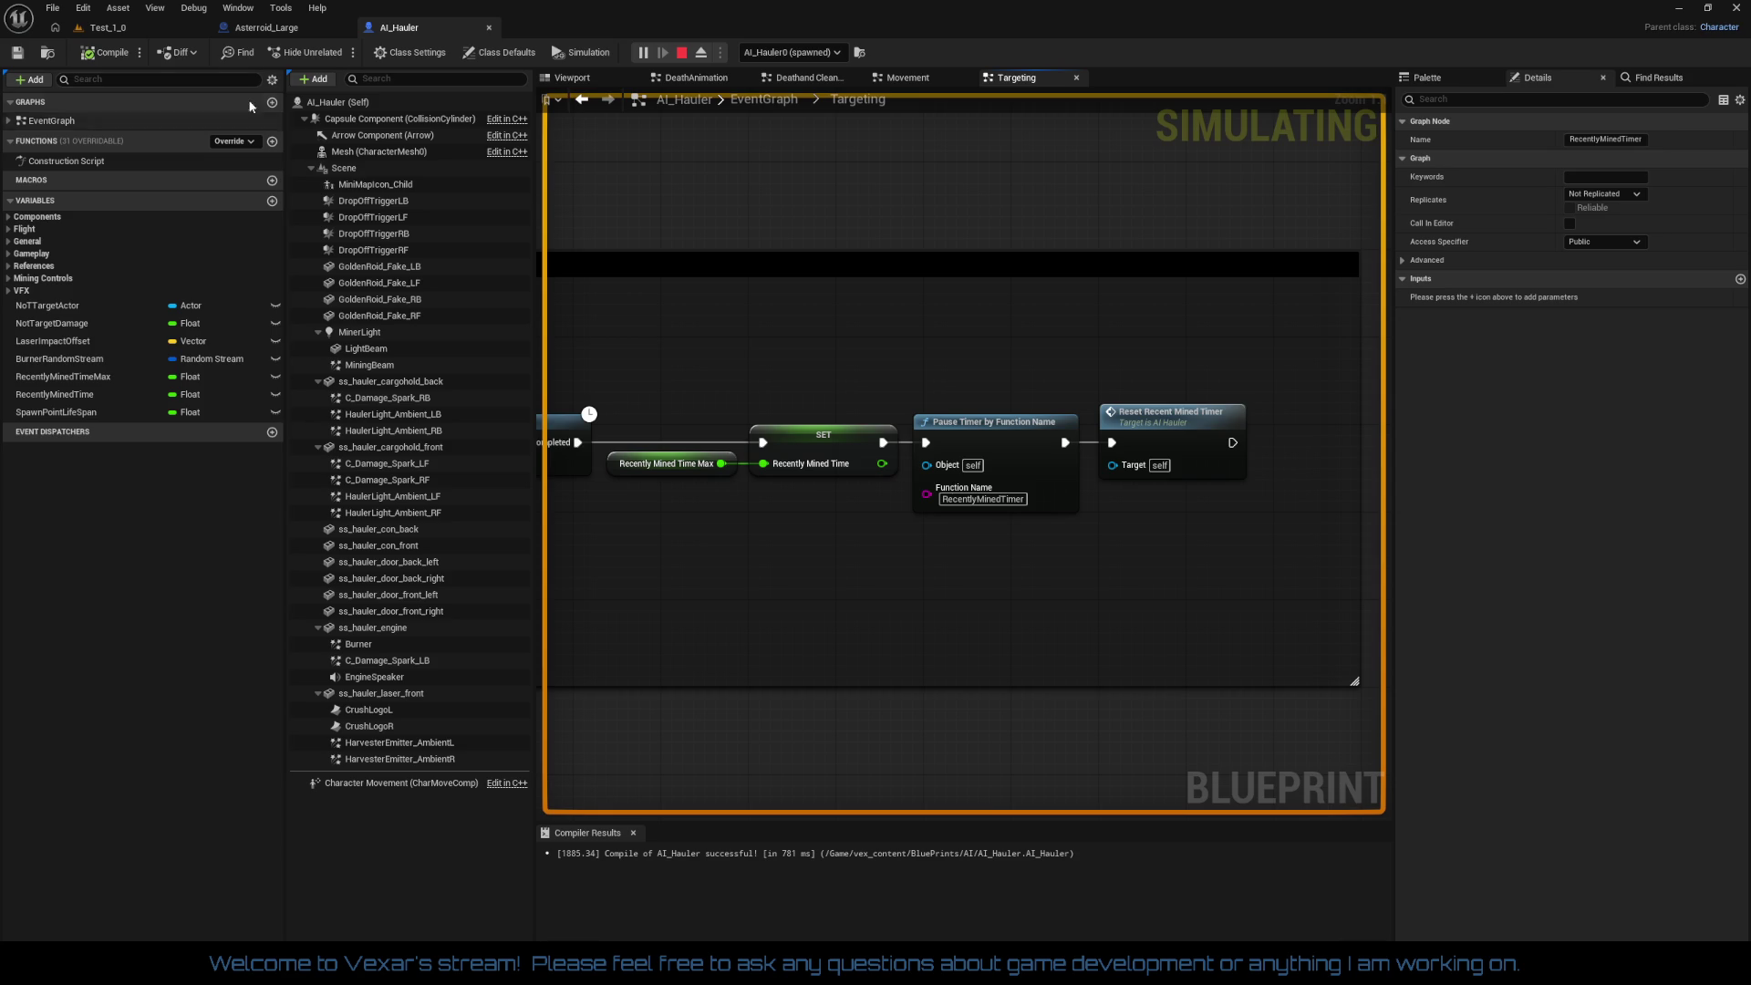
pyautogui.click(148, 31)
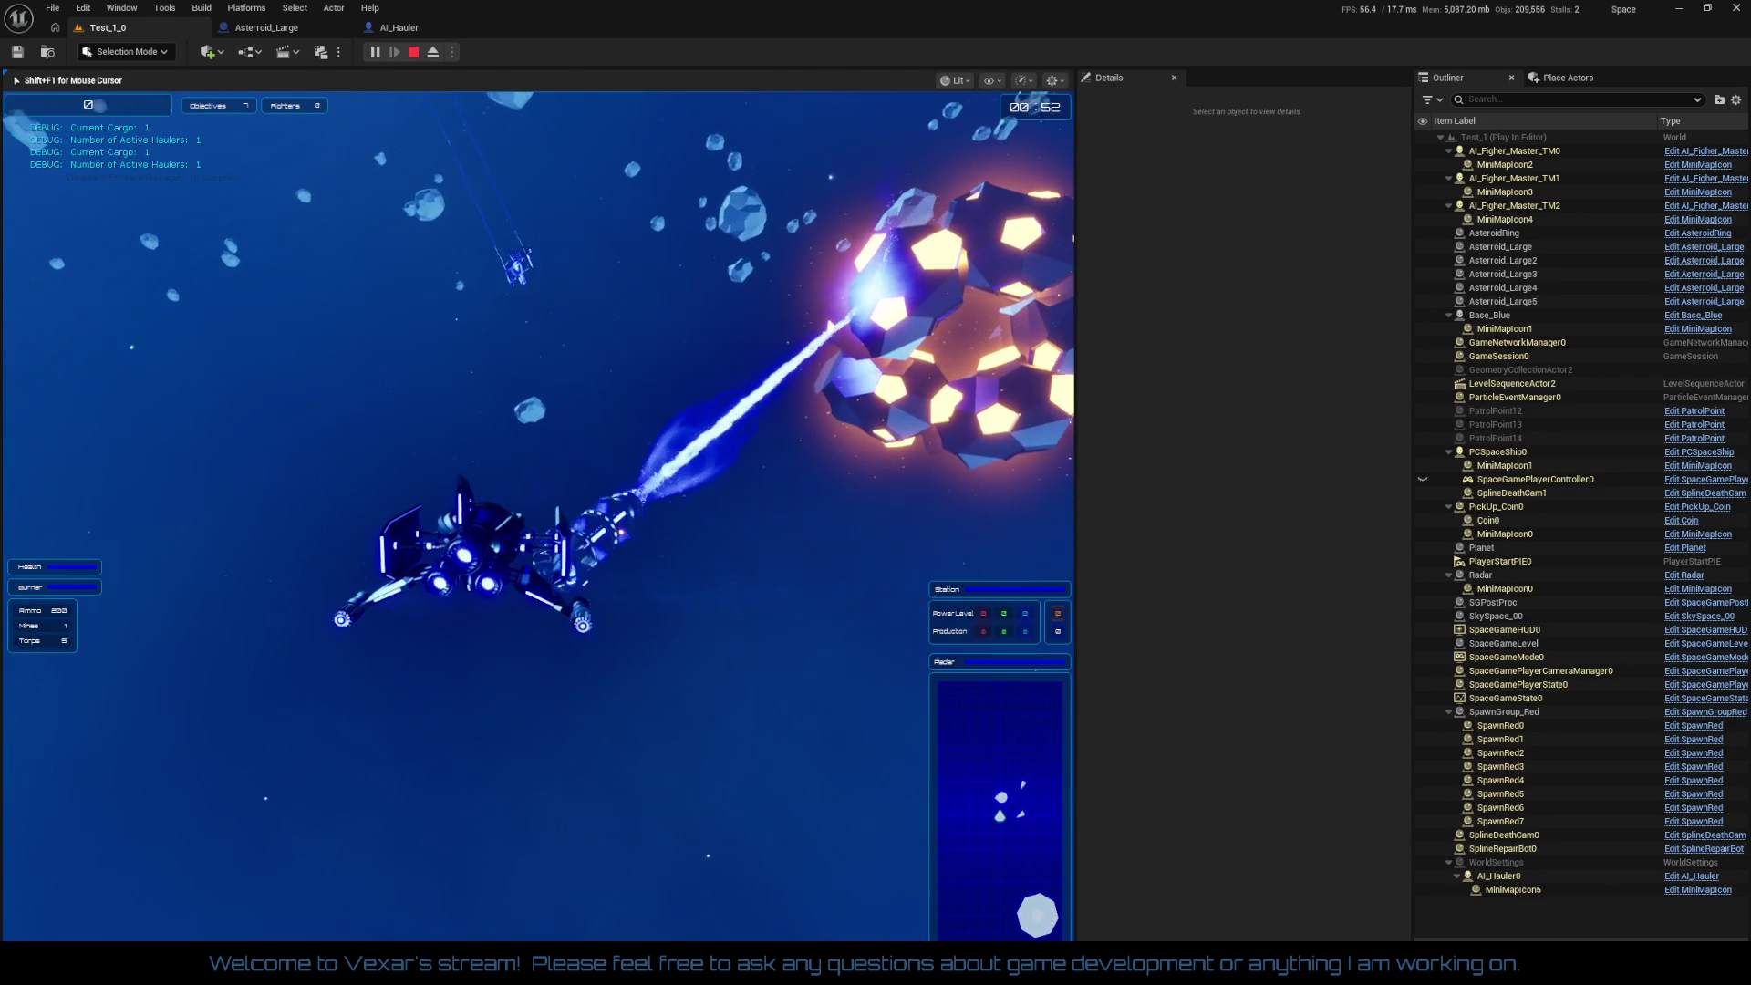
# Step: Release the mouse from the game with Shift+F1 and bring up the AI_Hauler Targeting graph
pyautogui.hotkey('shift', 'F1')
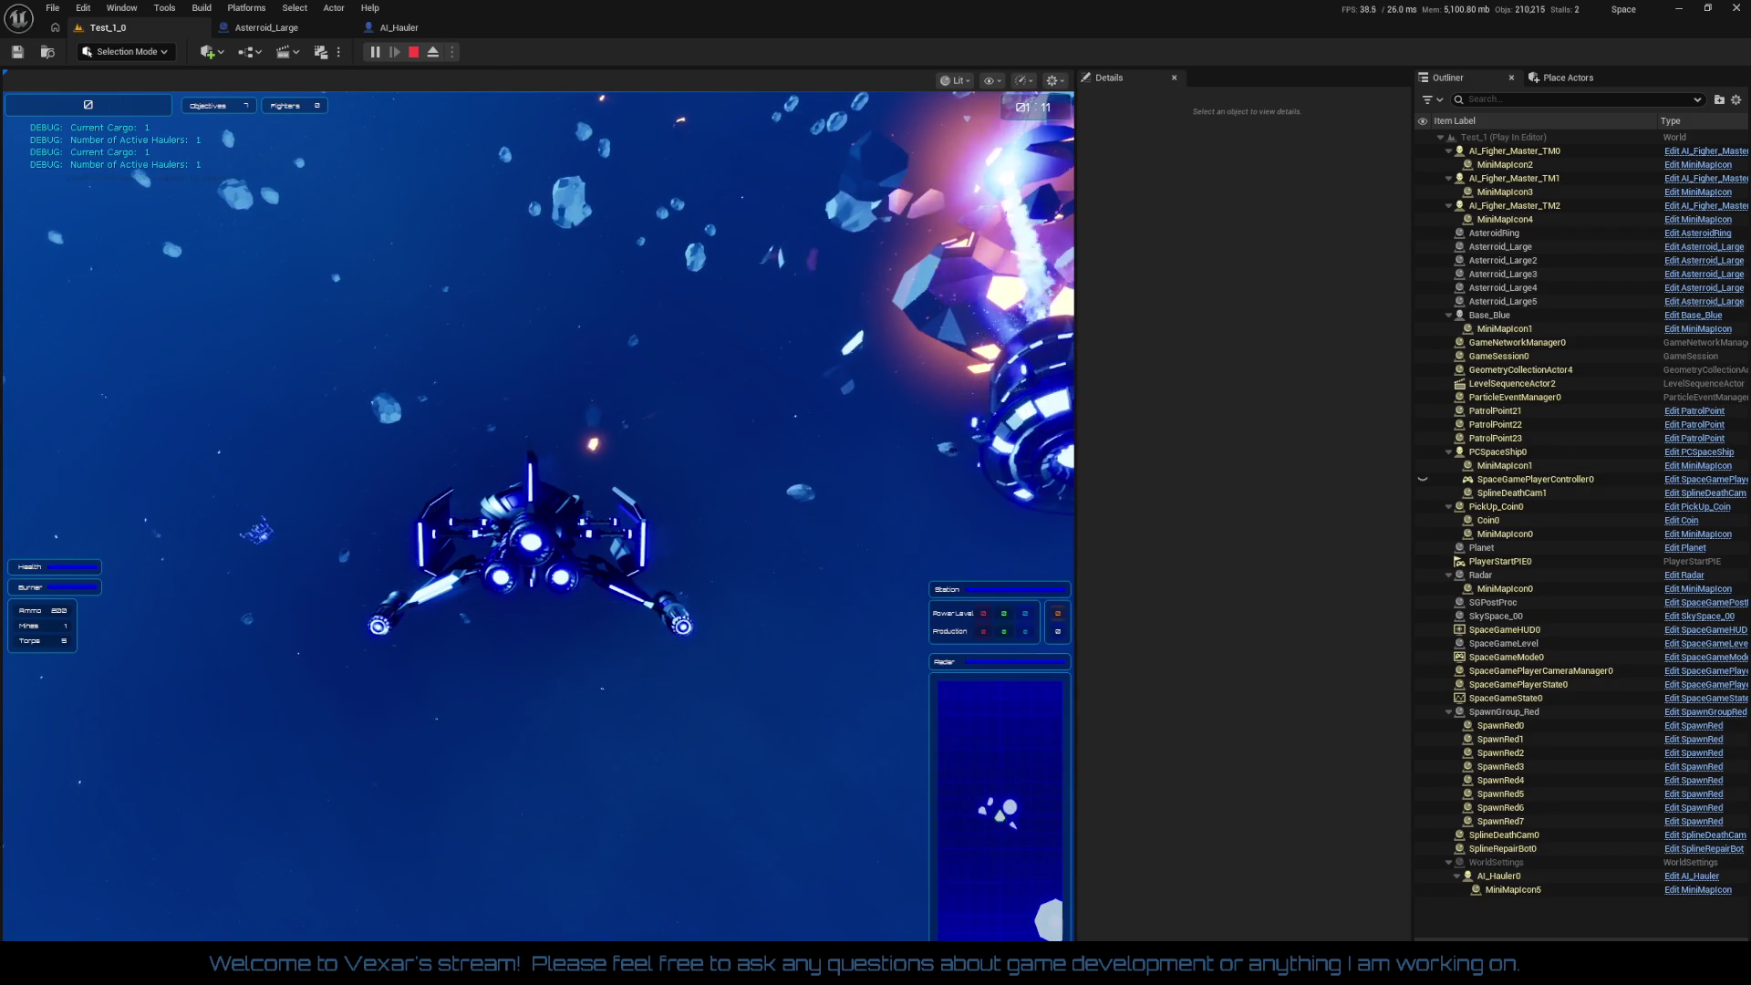
pyautogui.click(431, 31)
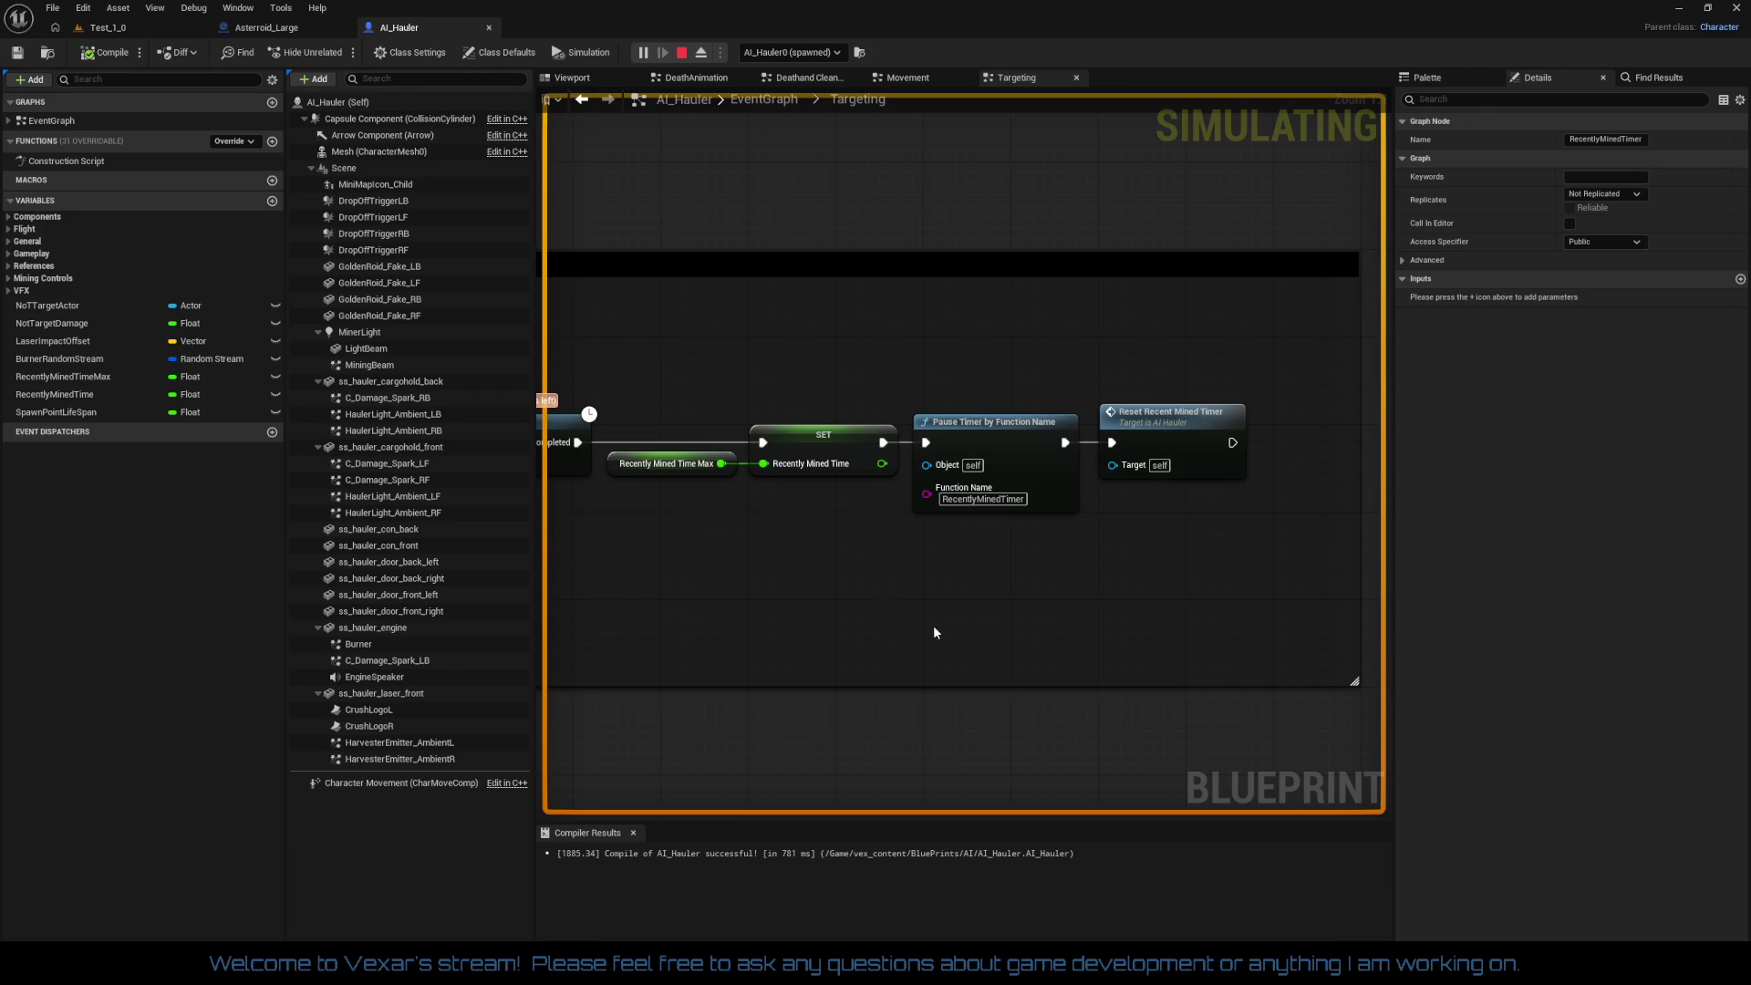
# Step: Examine the Recently Mined, Roid Range Check and Pause Timer / Reset Recent Mined Timer logic
pyautogui.moveTo(1031, 558); pyautogui.dragTo(1296, 603)
pyautogui.moveTo(1054, 582)
pyautogui.mouseDown()
pyautogui.moveTo(1049, 529)
pyautogui.moveTo(1102, 550)
pyautogui.moveTo(735, 528)
pyautogui.mouseUp()
pyautogui.scroll(-2, 735, 528)
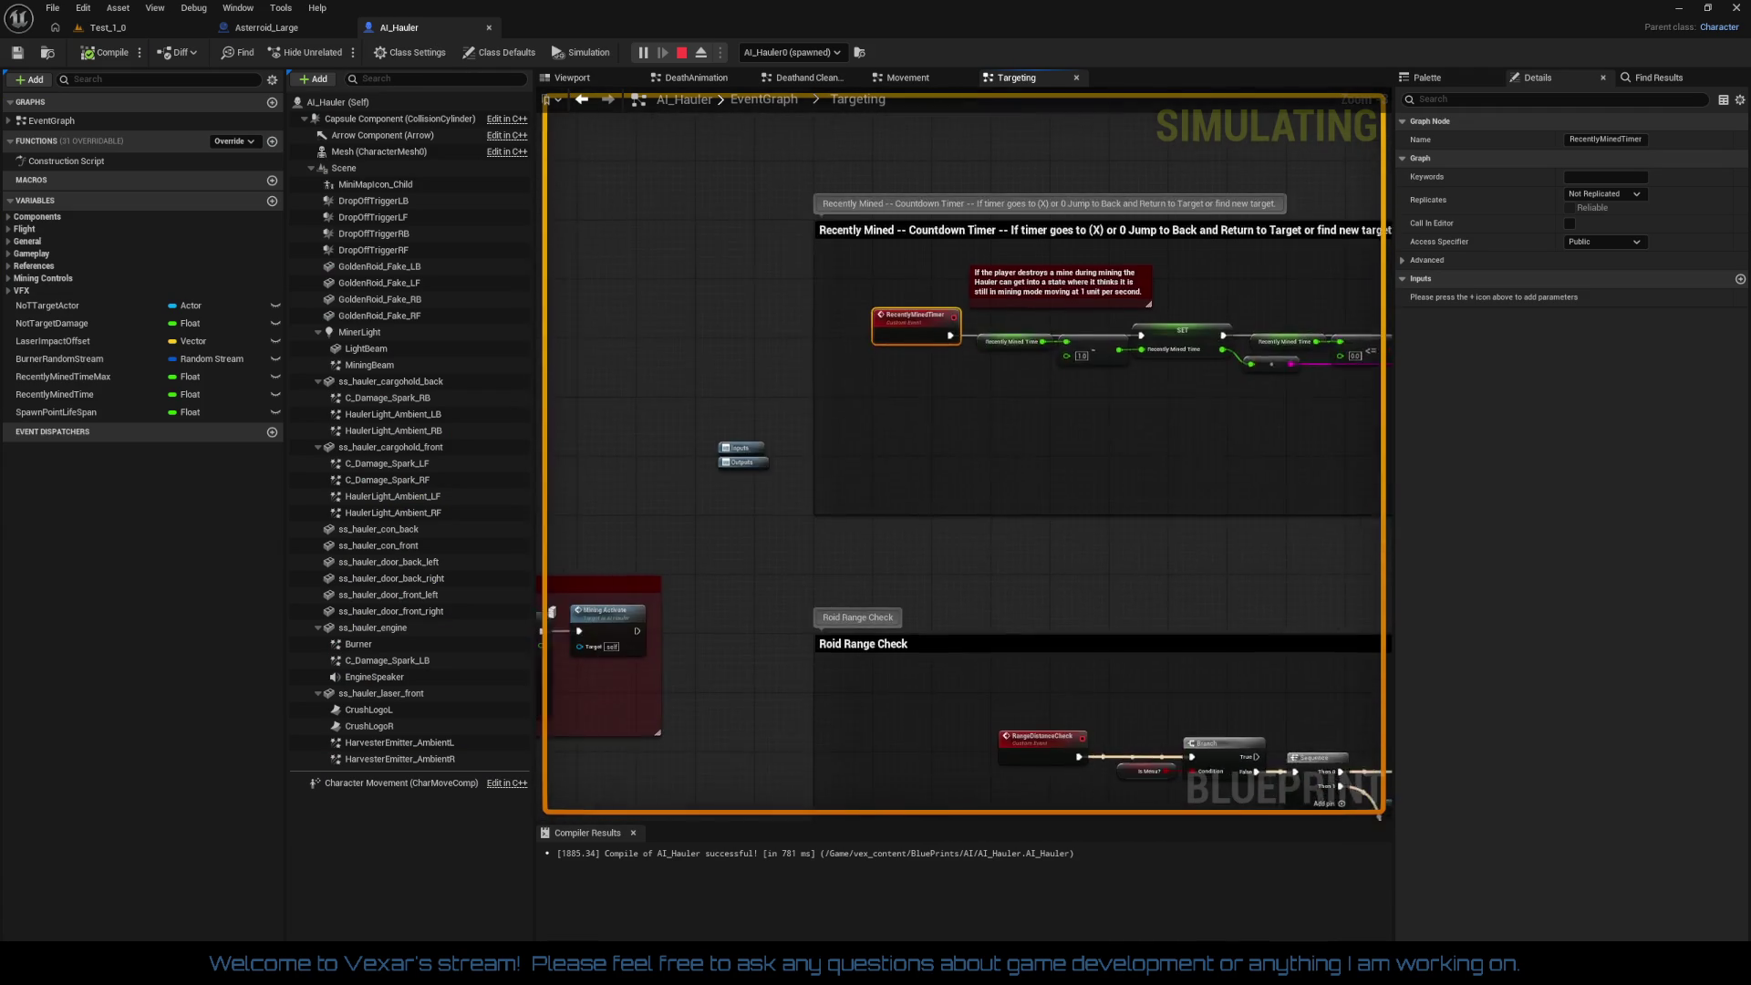
pyautogui.moveTo(1003, 772); pyautogui.dragTo(979, 525)
pyautogui.scroll(4, 978, 525)
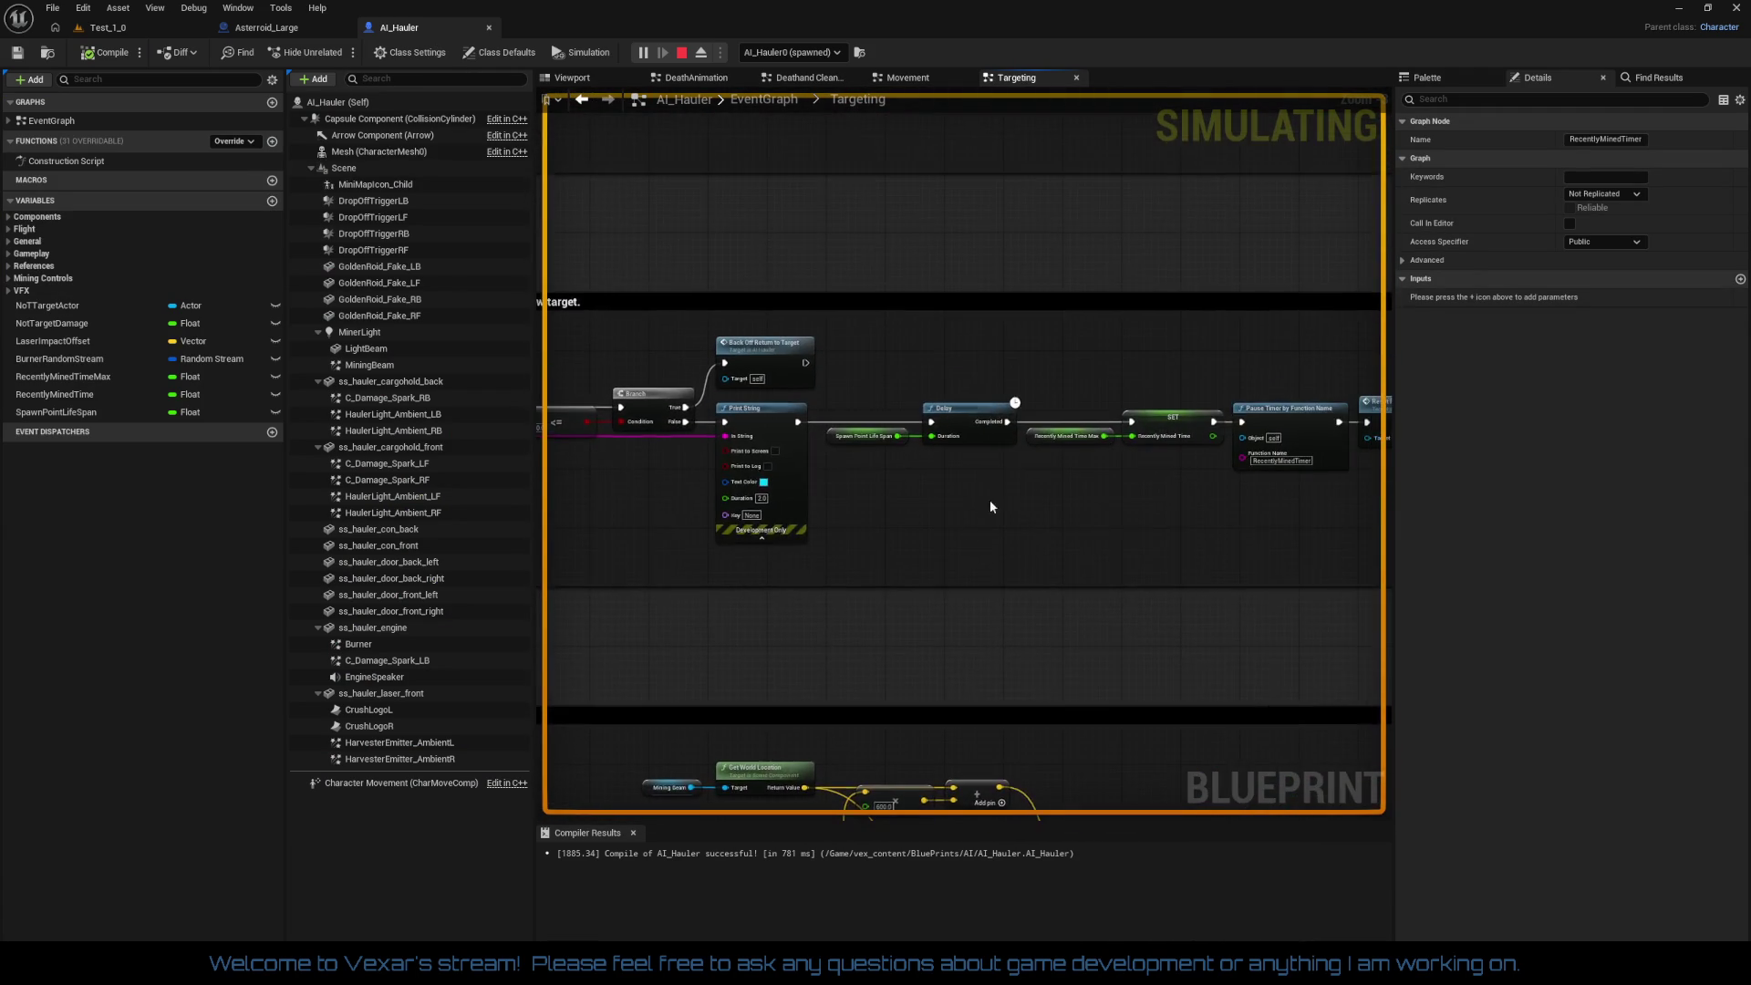
pyautogui.moveTo(1149, 491); pyautogui.dragTo(830, 505)
pyautogui.scroll(1, 830, 505)
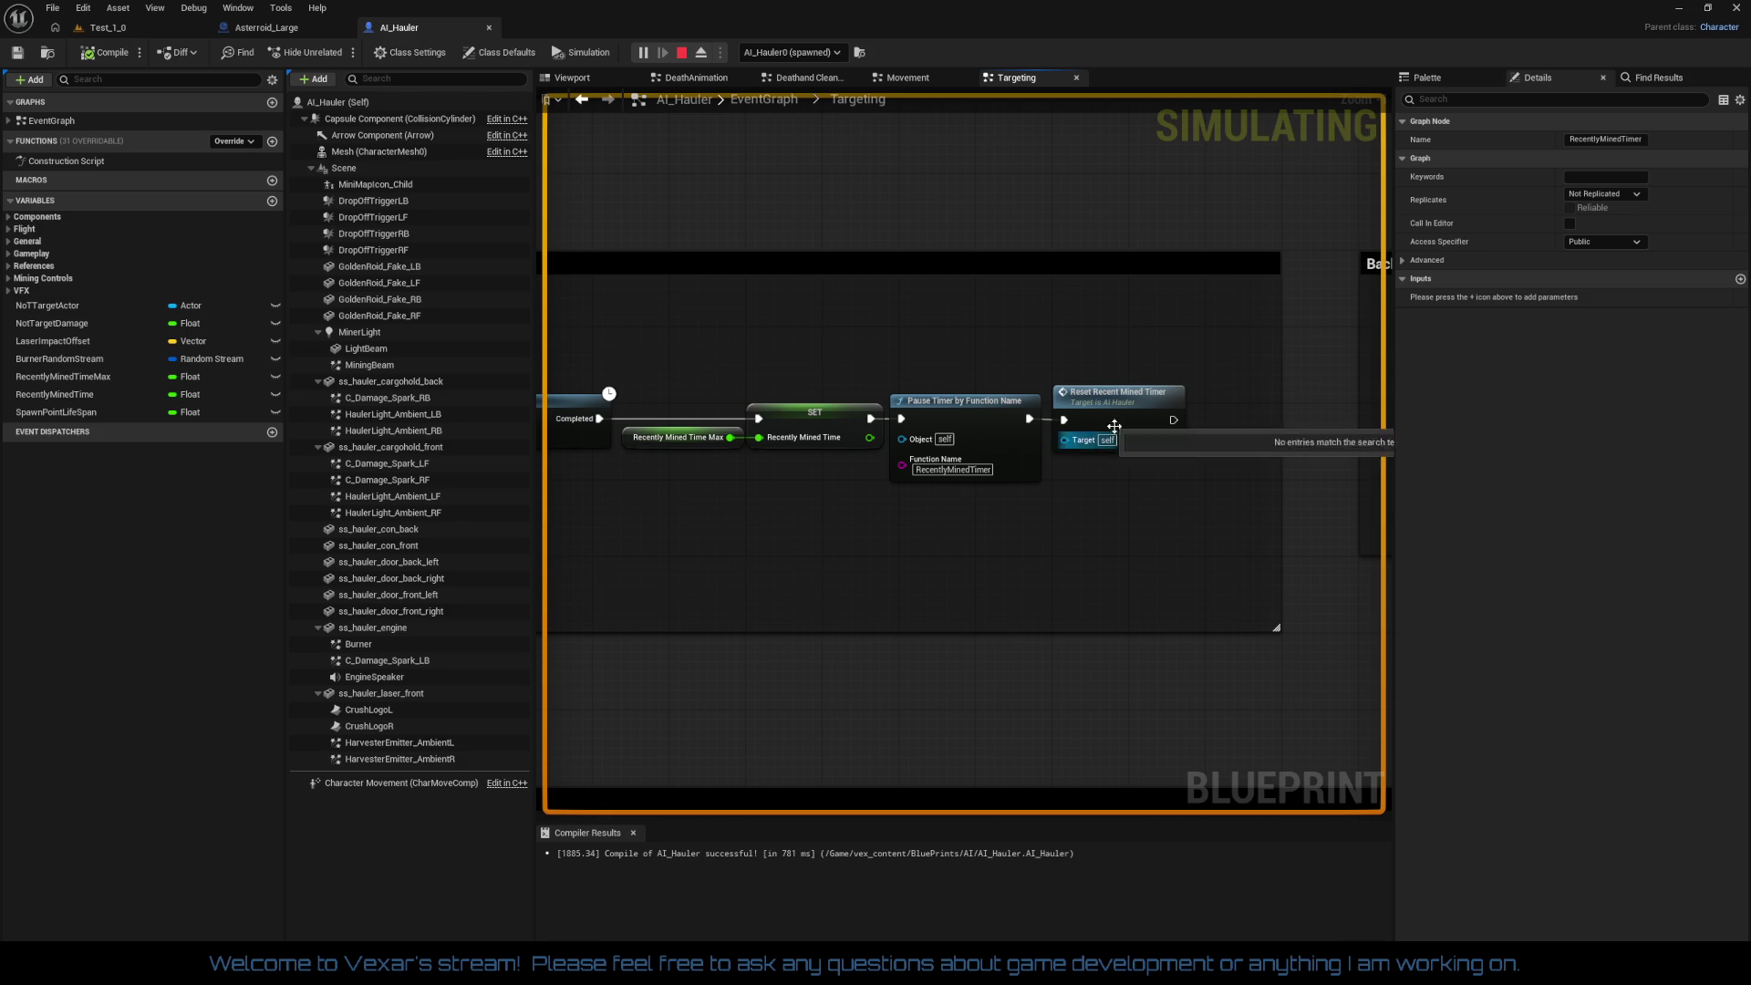
pyautogui.scroll(-4, 981, 533)
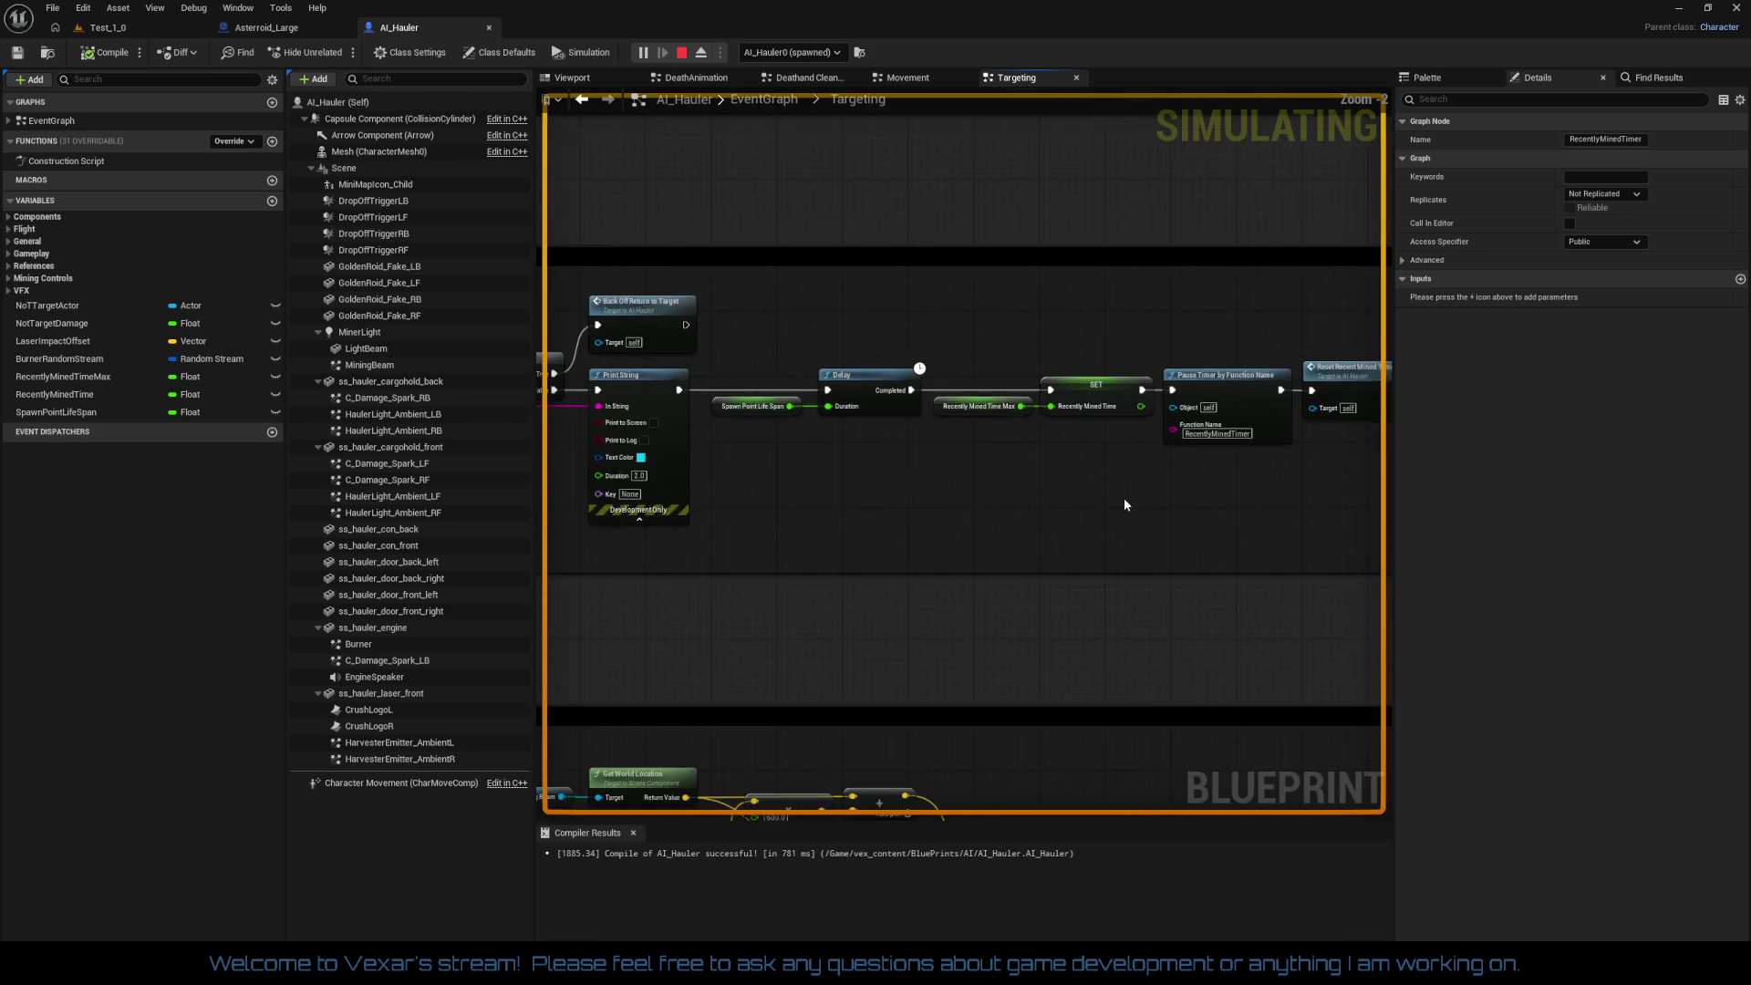
pyautogui.moveTo(934, 402); pyautogui.dragTo(747, 376)
pyautogui.moveTo(859, 619)
pyautogui.mouseDown()
pyautogui.moveTo(680, 616)
pyautogui.moveTo(901, 604)
pyautogui.moveTo(860, 601)
pyautogui.mouseUp()
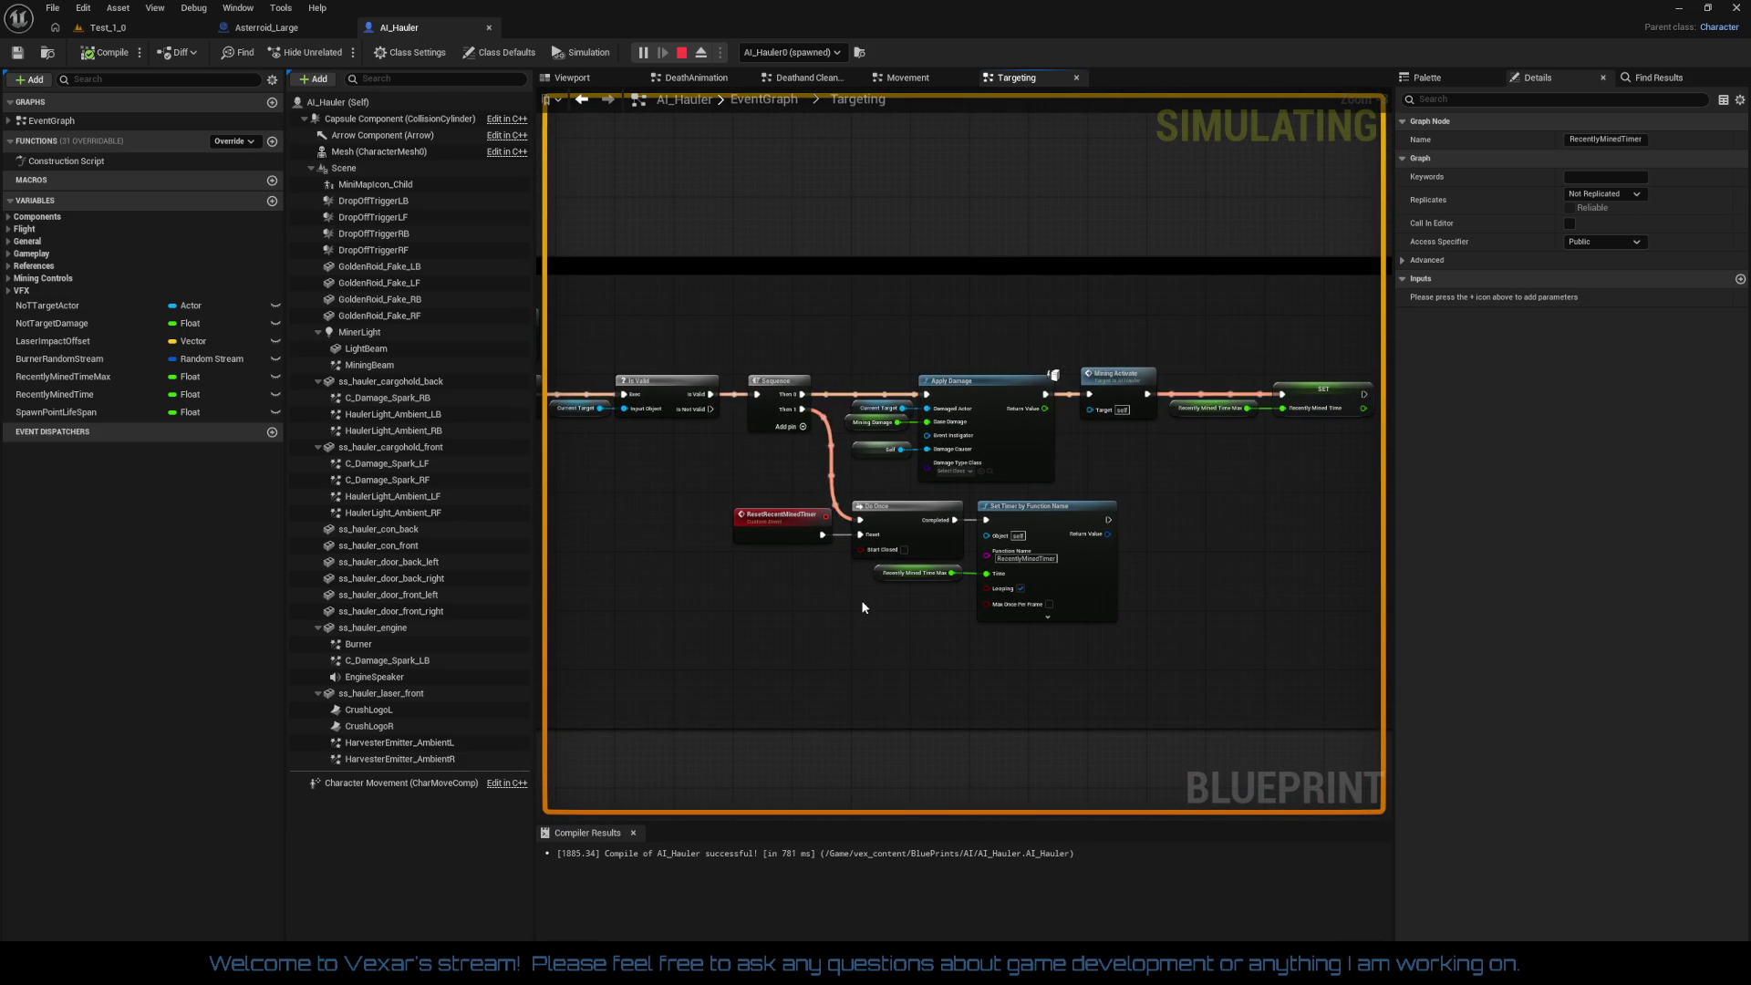
pyautogui.scroll(-8, 863, 606)
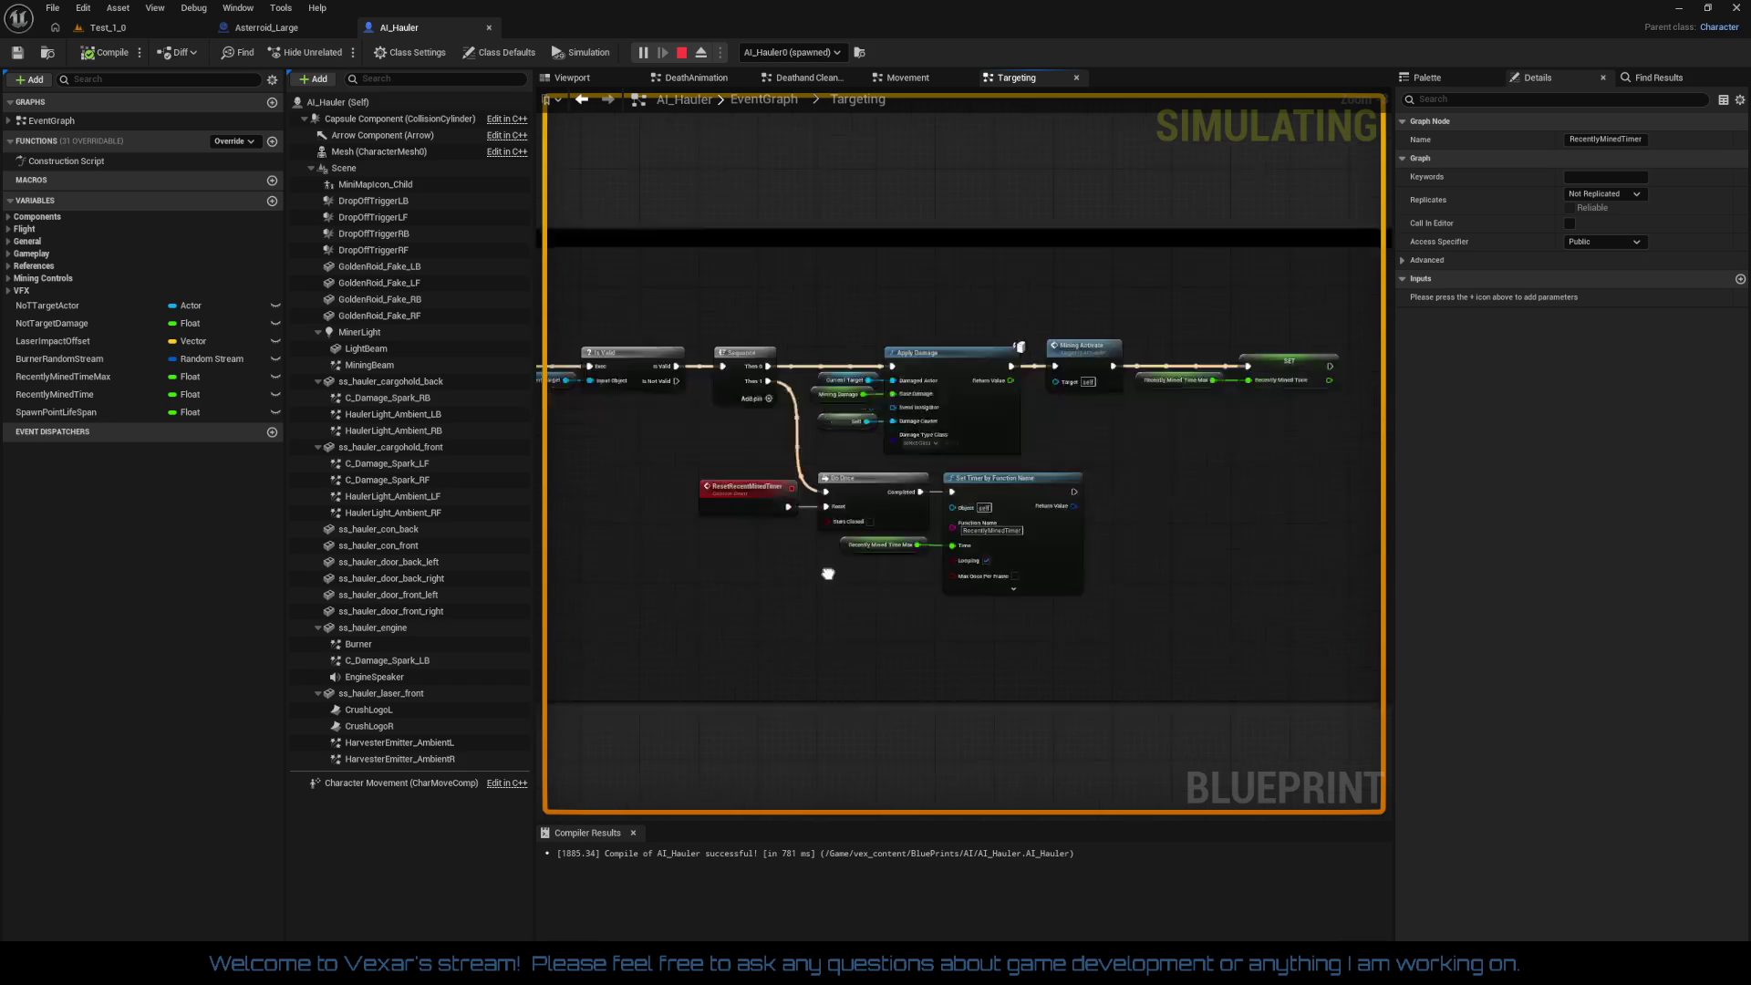
pyautogui.scroll(6, 1176, 394)
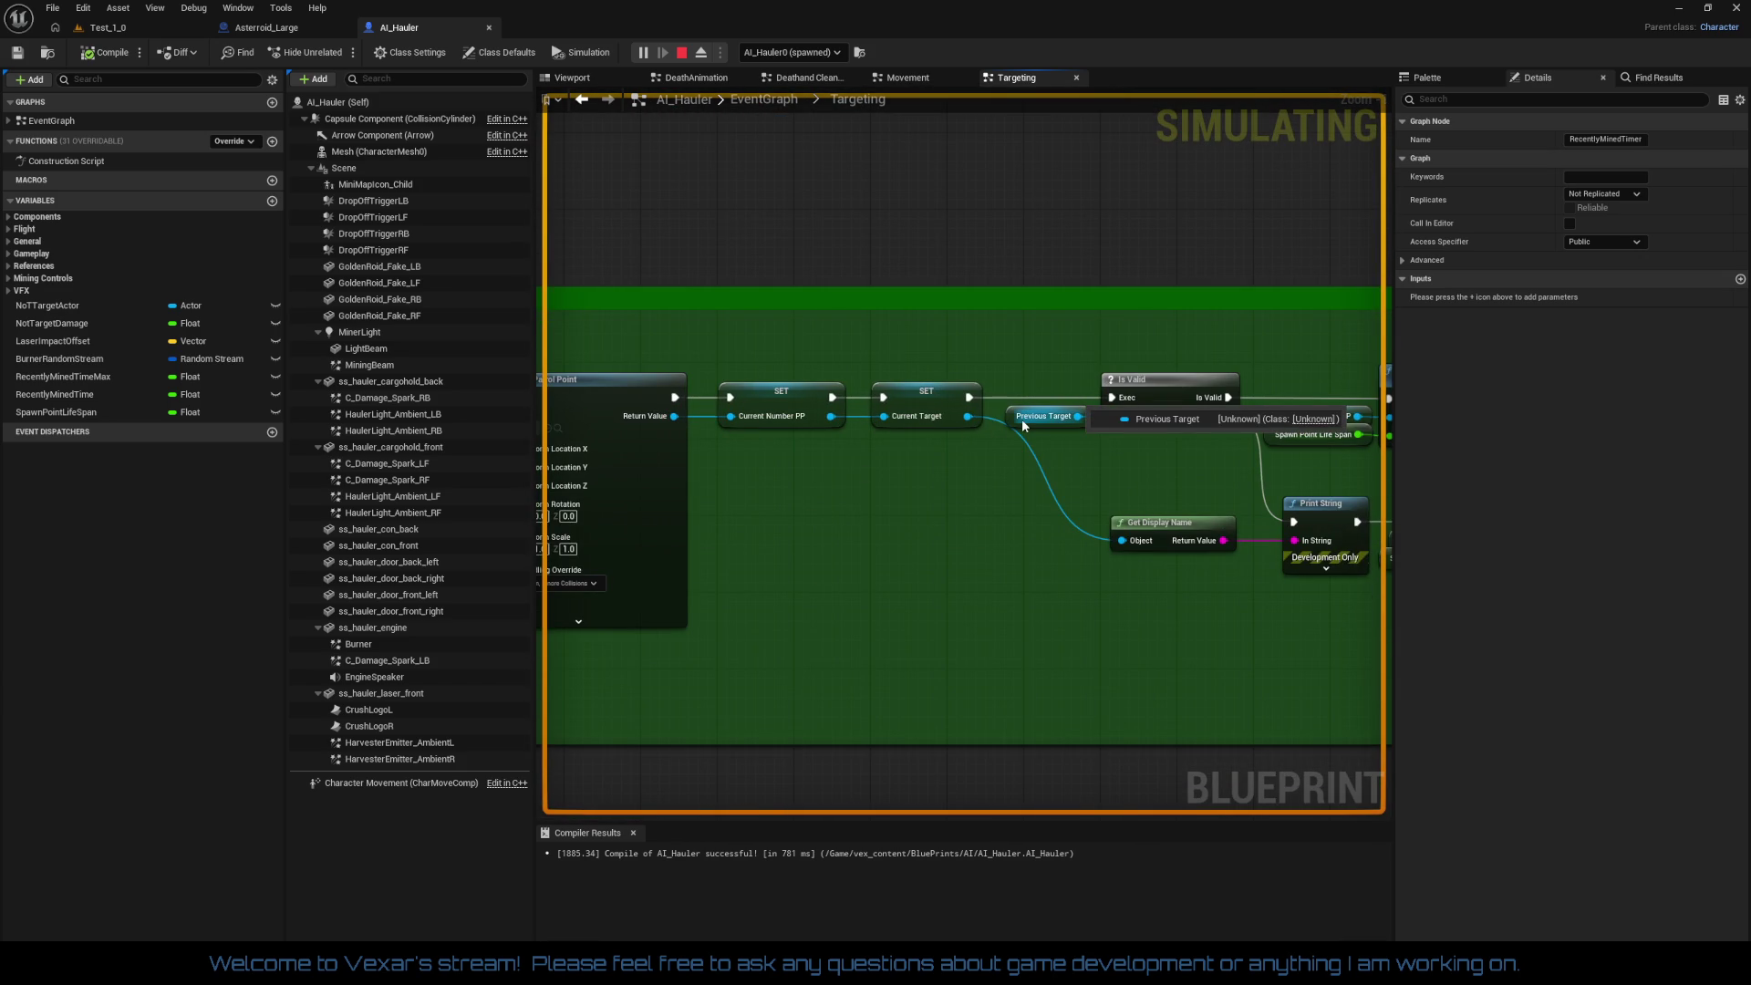
# Step: Follow the Set Life Span, Burner Reset, Spawn Point Reset and Is Valid / Get Roid Target nodes
pyautogui.moveTo(1010, 447); pyautogui.dragTo(837, 492)
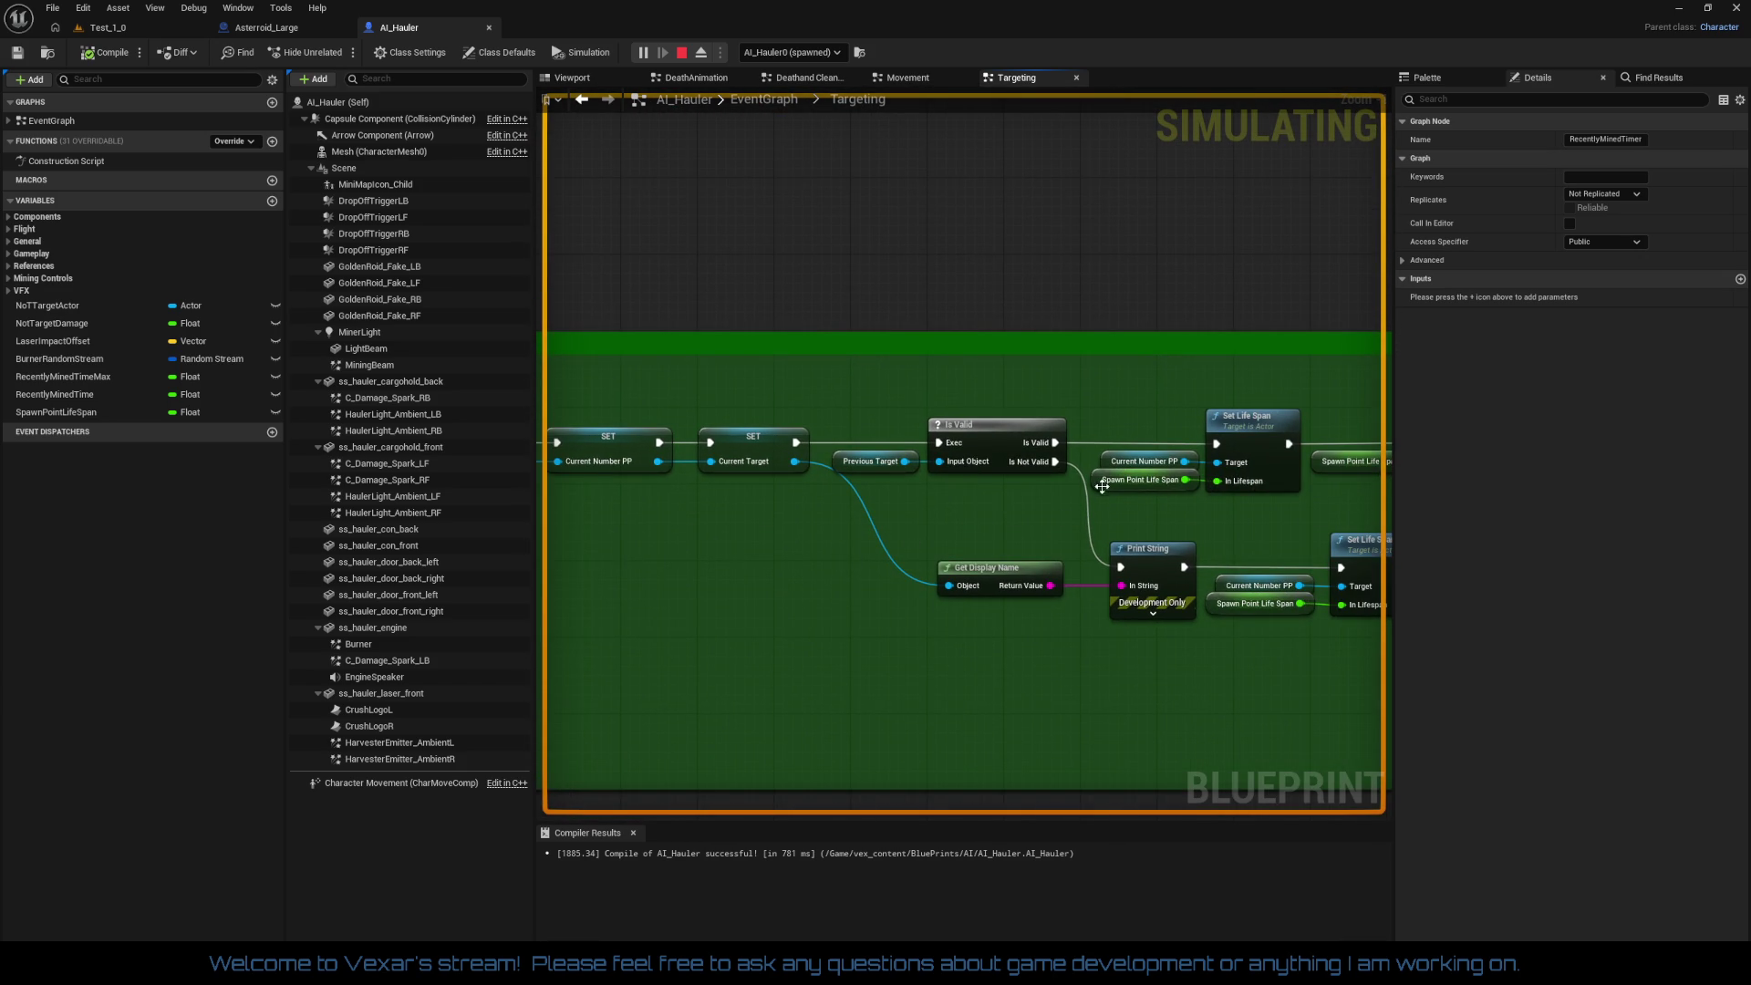
pyautogui.moveTo(1042, 566); pyautogui.dragTo(777, 506)
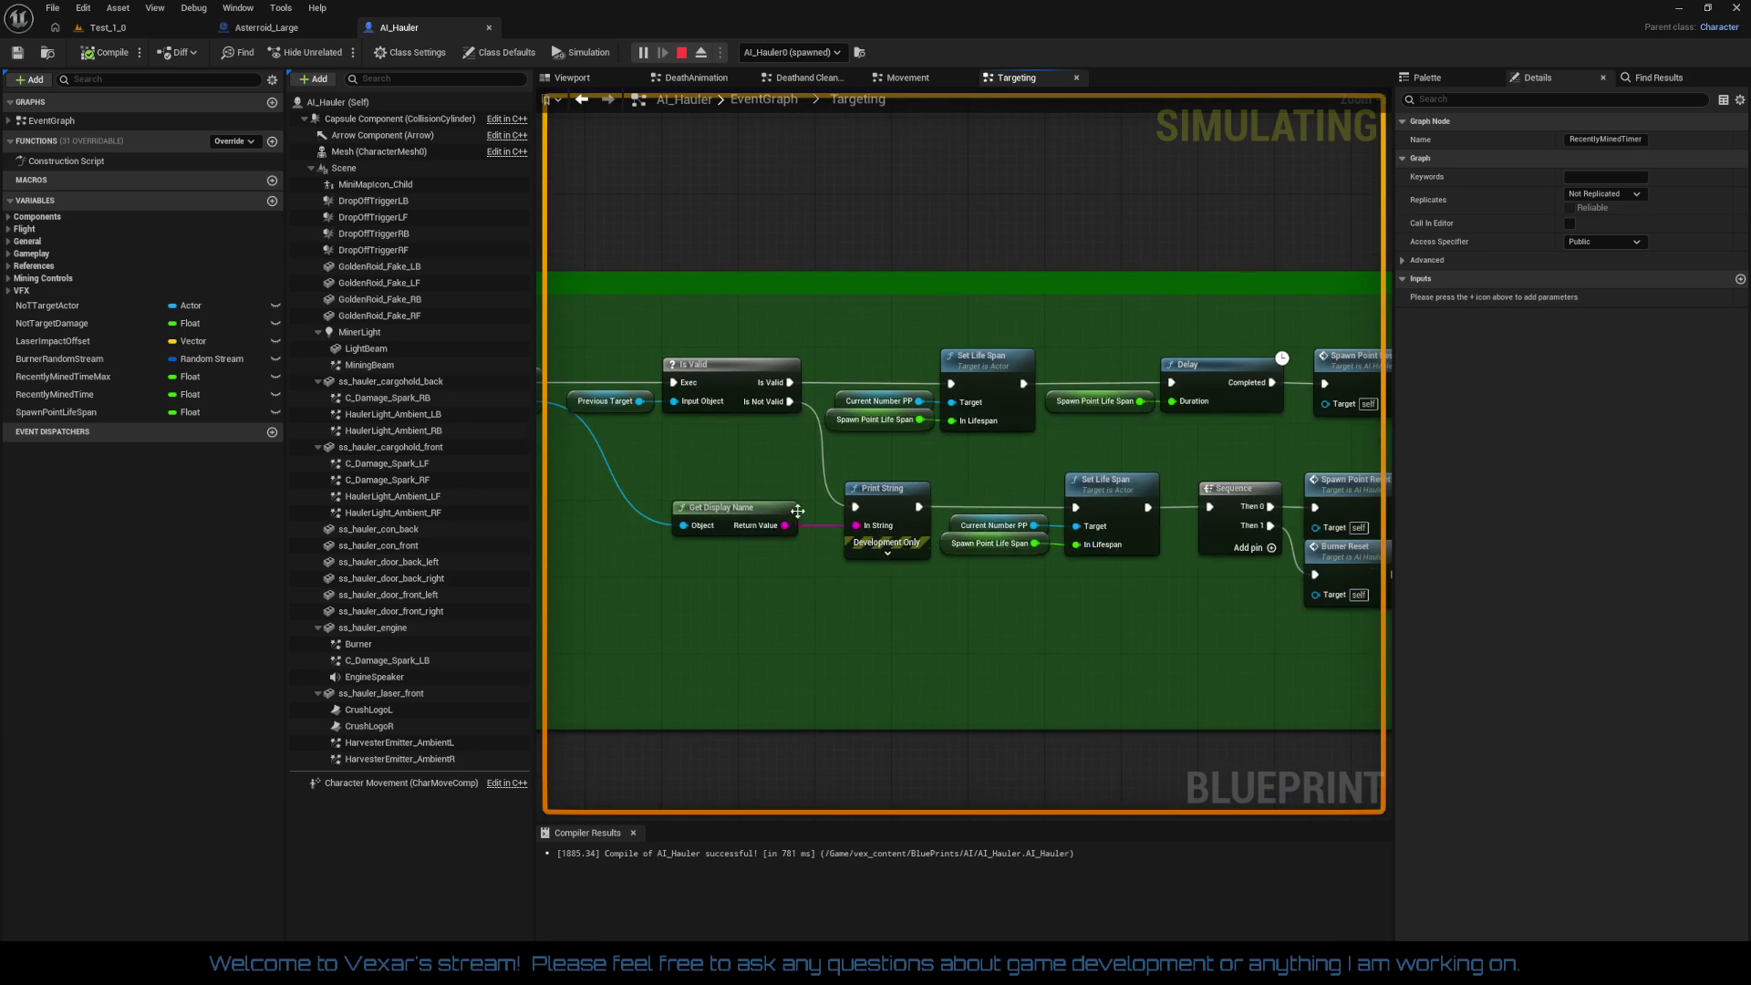
pyautogui.moveTo(1087, 404); pyautogui.dragTo(785, 517)
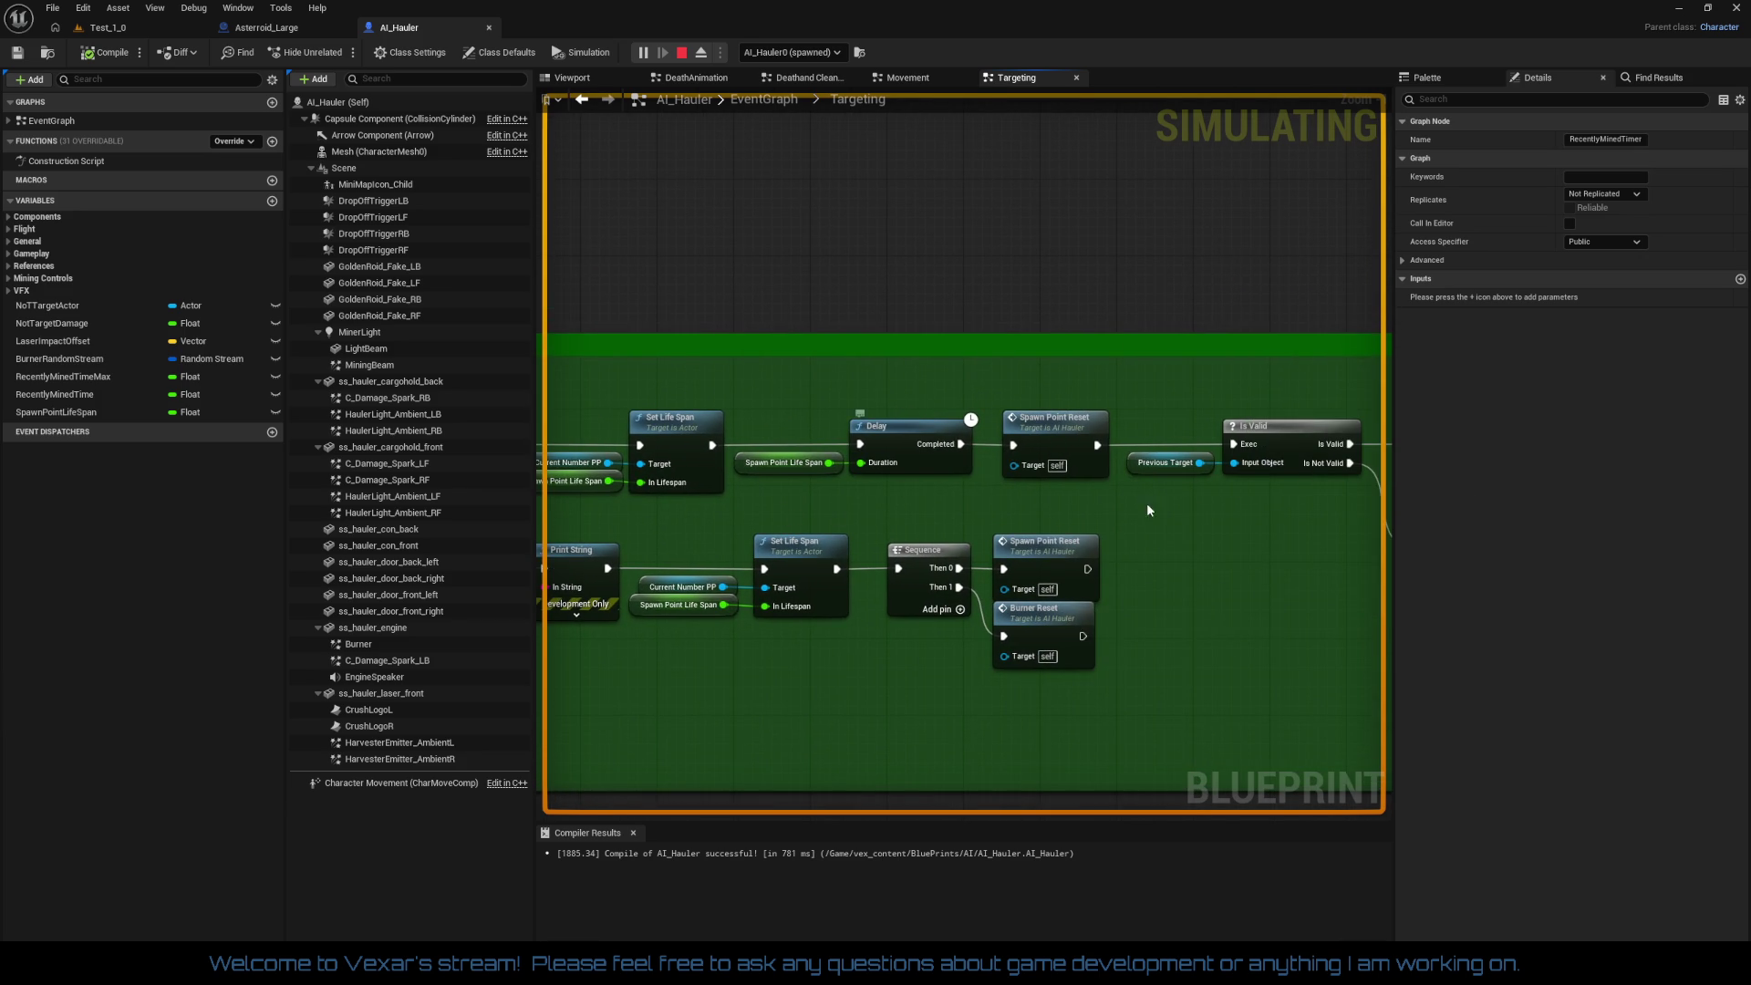
pyautogui.moveTo(1096, 489); pyautogui.dragTo(741, 493)
pyautogui.moveTo(878, 526)
pyautogui.mouseDown()
pyautogui.moveTo(923, 462)
pyautogui.moveTo(1213, 445)
pyautogui.mouseUp()
pyautogui.moveTo(753, 566); pyautogui.dragTo(1114, 539)
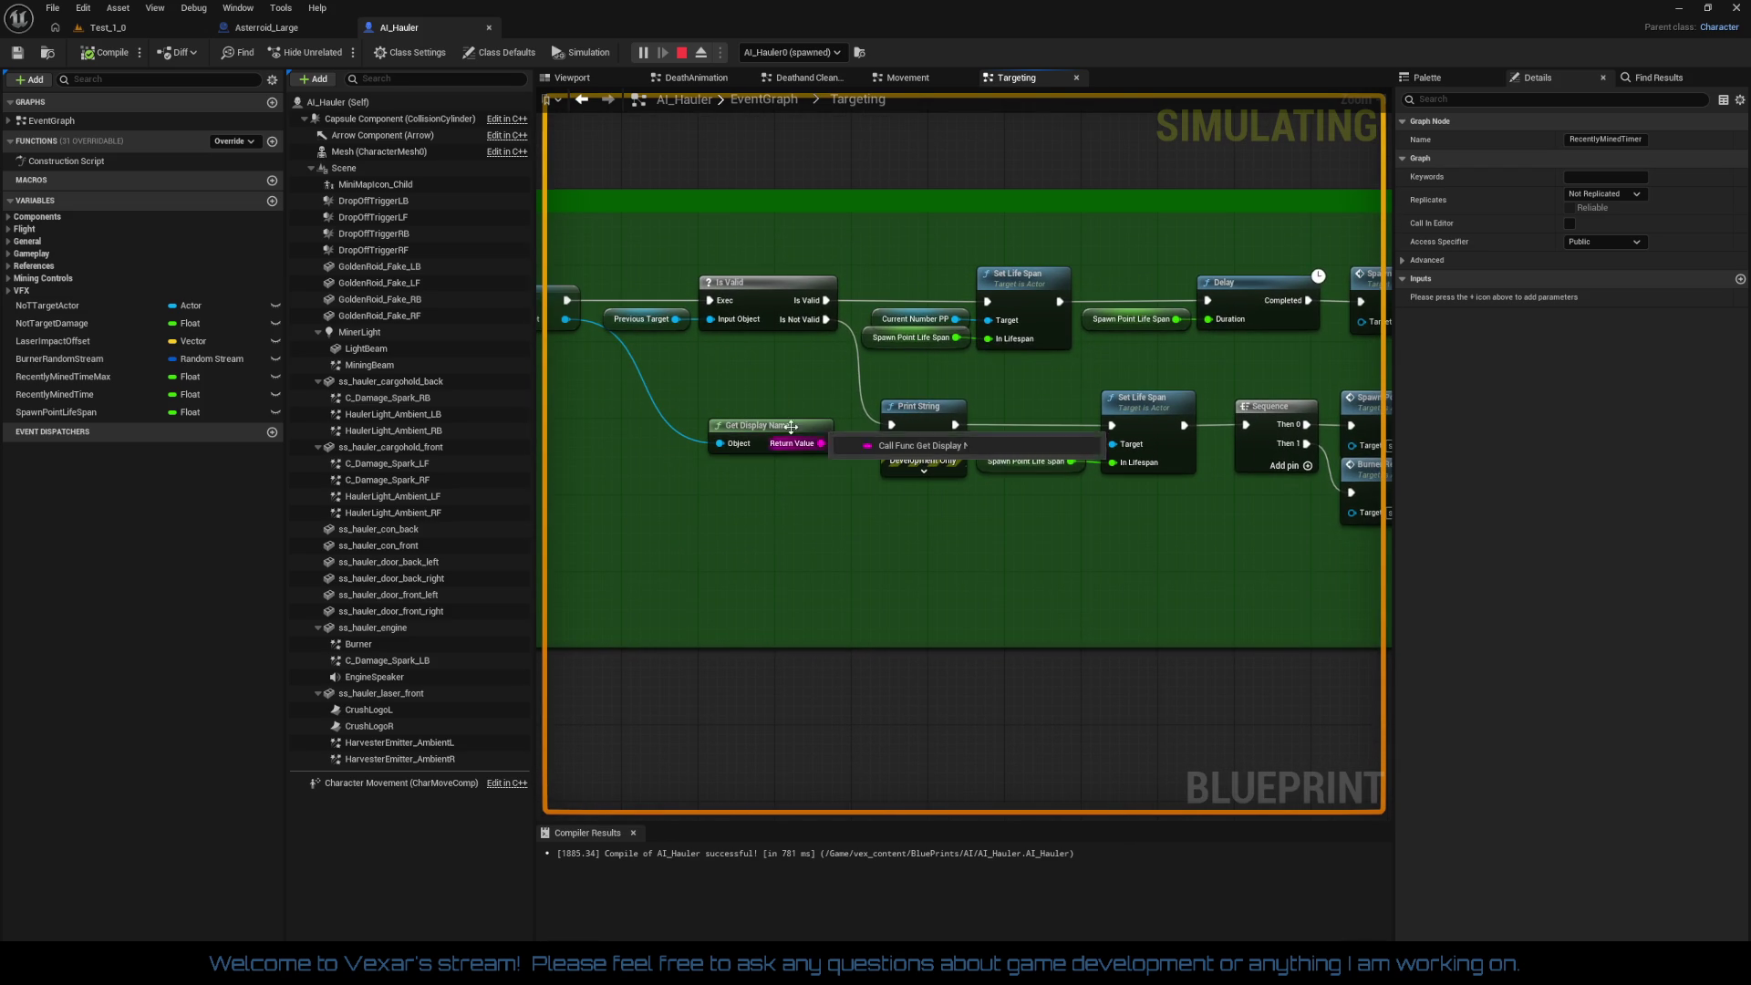
# Step: Select the Print String and Set Life Span nodes, view Patrol Point Control and LargeRoidCheck, then return to the game
pyautogui.moveTo(1229, 512)
pyautogui.mouseDown()
pyautogui.moveTo(1212, 535)
pyautogui.moveTo(1020, 431)
pyautogui.mouseUp()
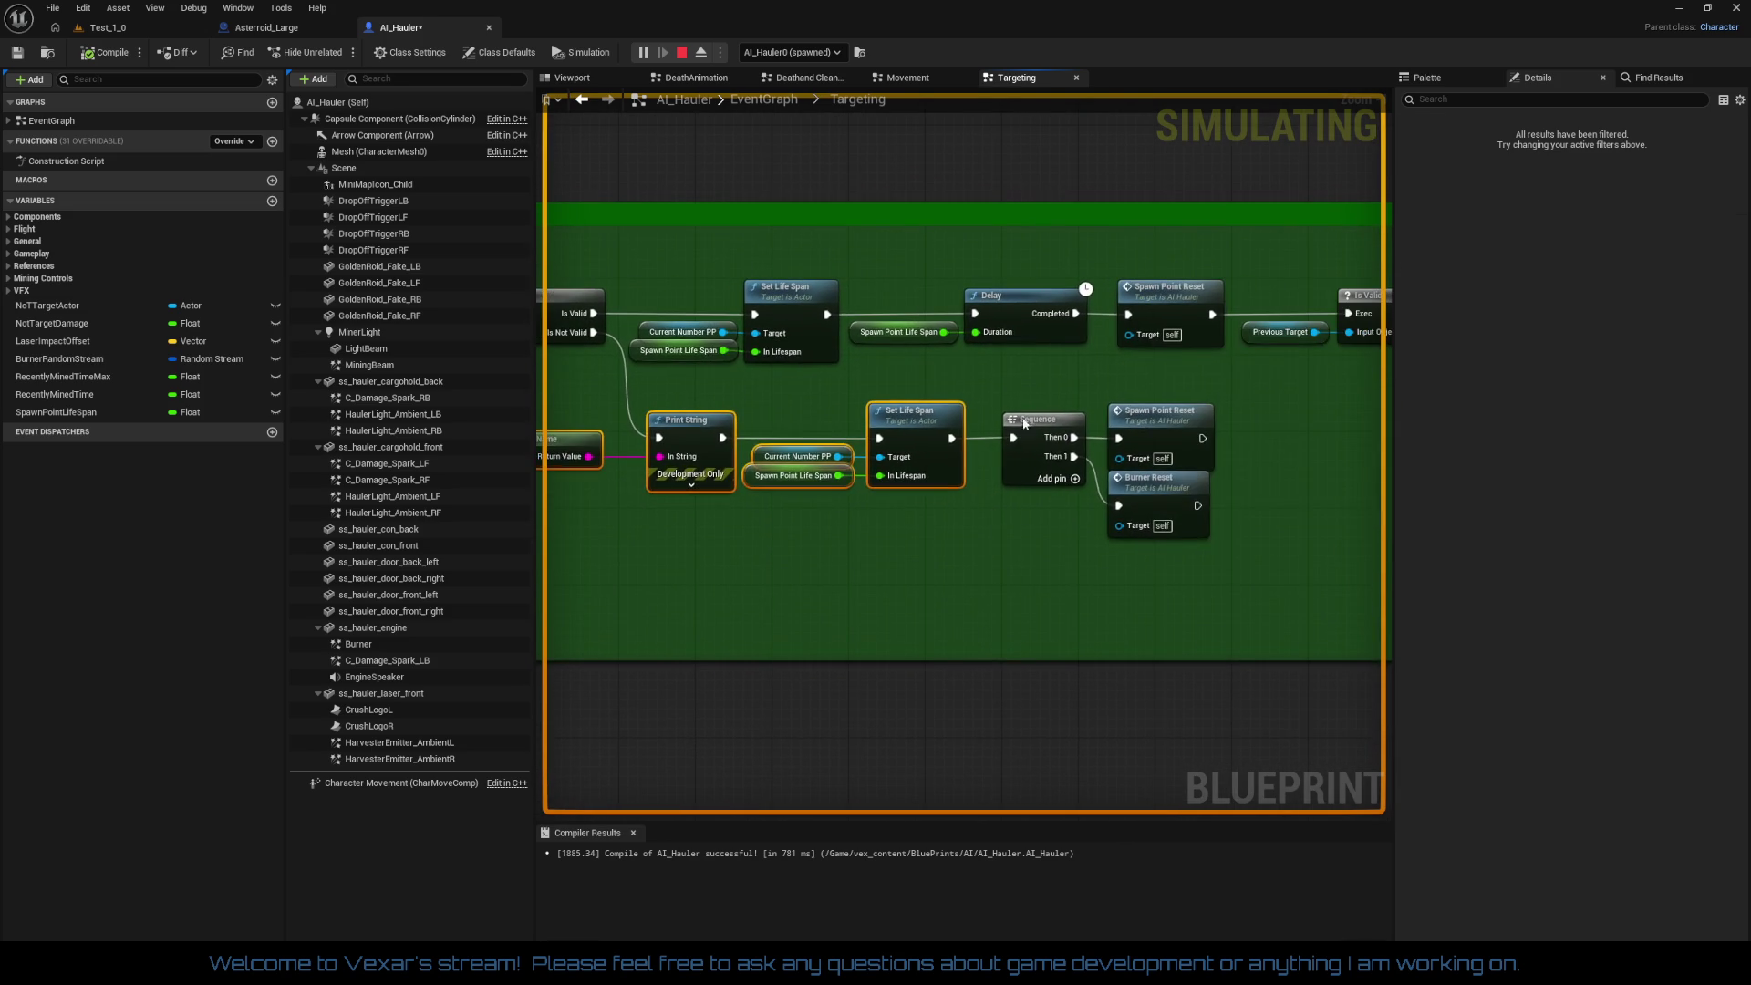
pyautogui.moveTo(1059, 567); pyautogui.dragTo(1274, 650)
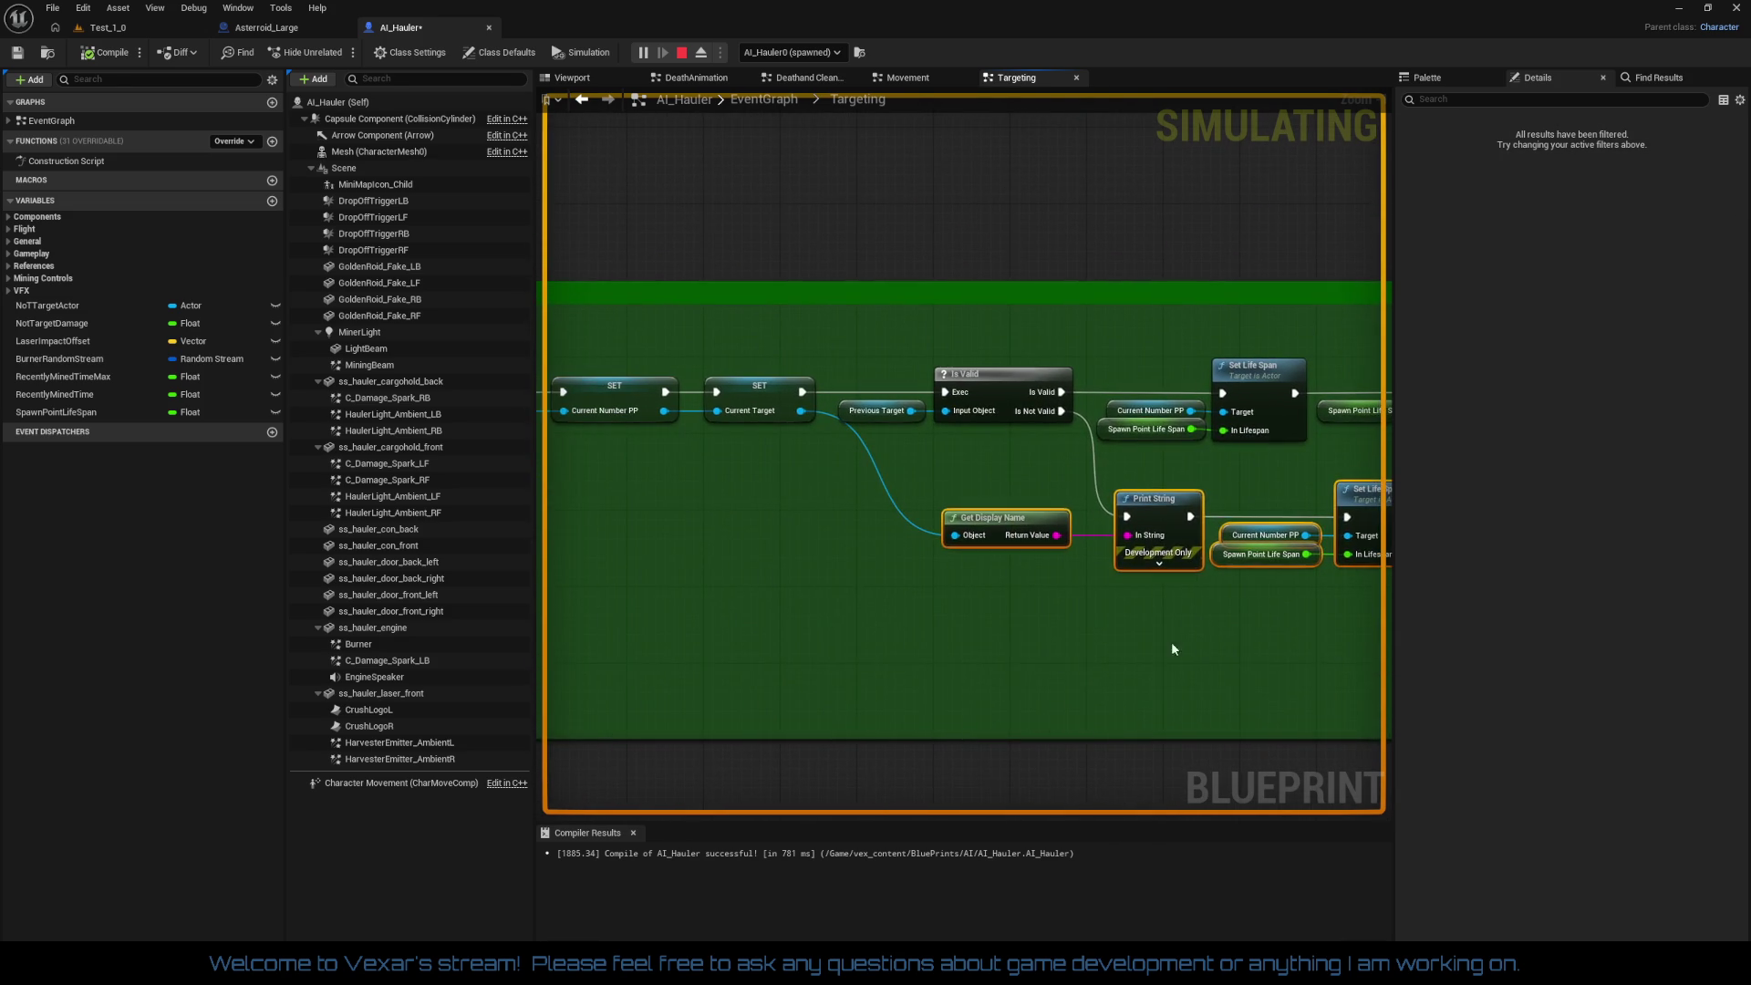
pyautogui.moveTo(848, 620)
pyautogui.mouseDown()
pyautogui.moveTo(1129, 615)
pyautogui.moveTo(1224, 637)
pyautogui.moveTo(1190, 709)
pyautogui.mouseUp()
pyautogui.moveTo(700, 293)
pyautogui.mouseDown()
pyautogui.moveTo(993, 332)
pyautogui.moveTo(951, 500)
pyautogui.mouseUp()
pyautogui.click(157, 33)
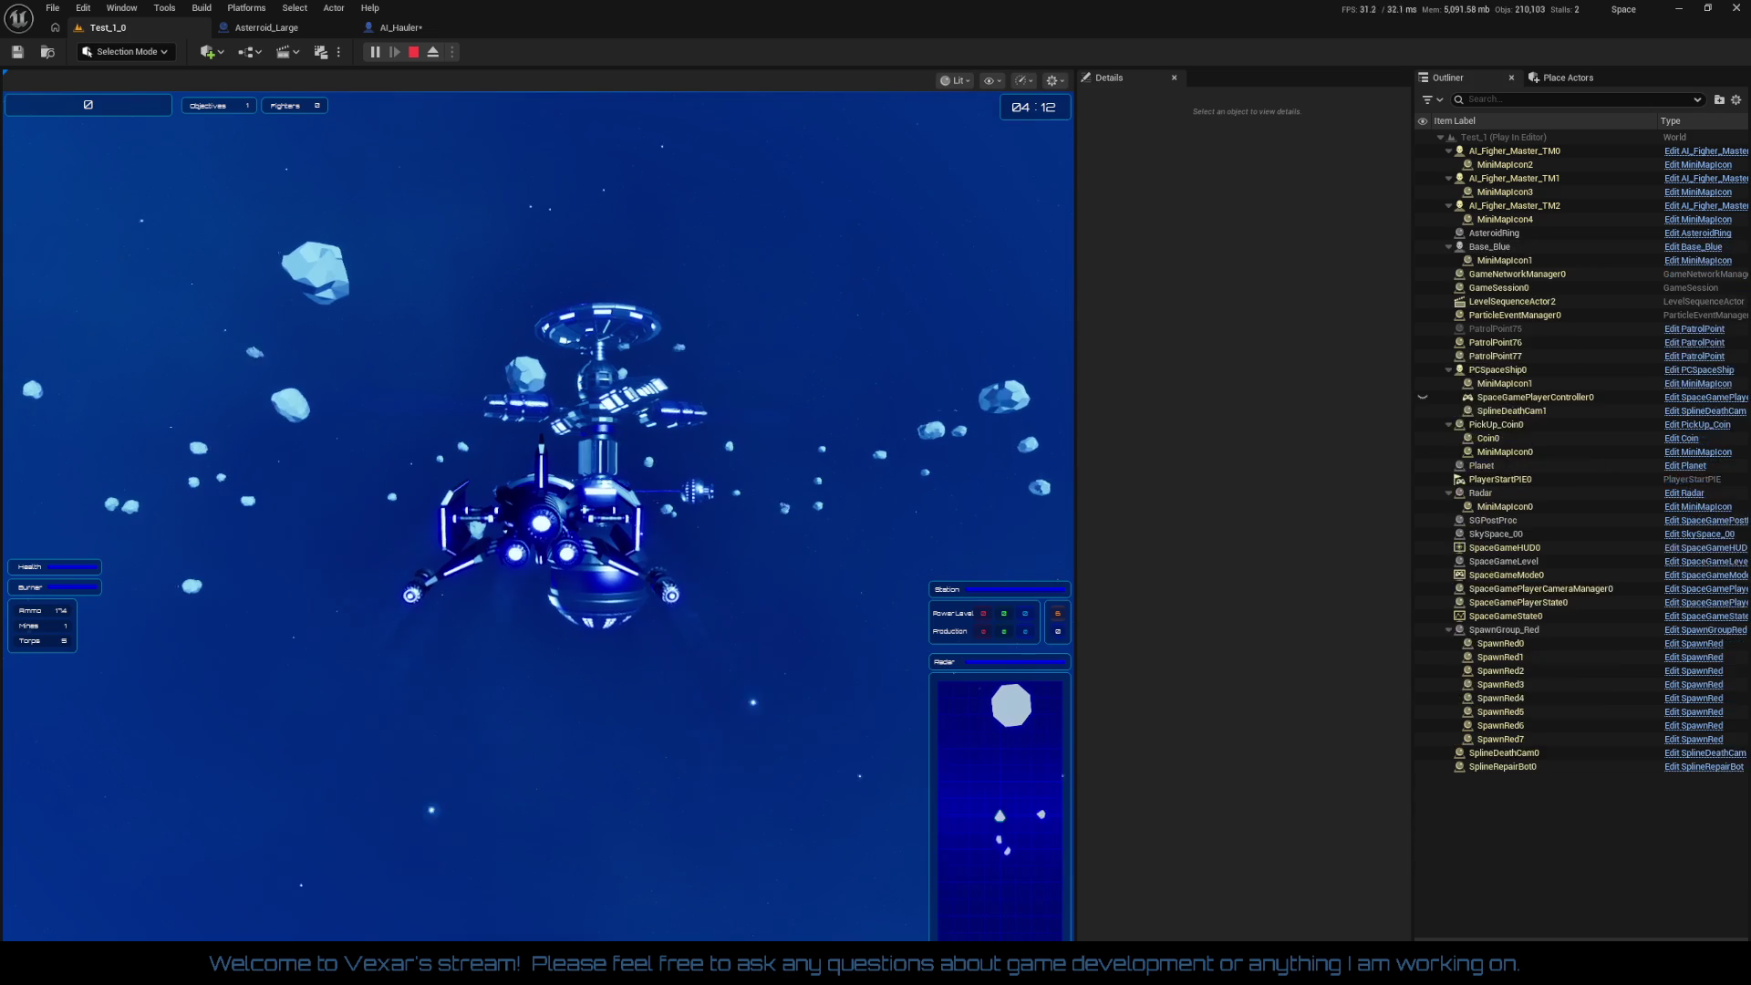
# Step: Stop the Test_1_0 play session and save the AI_Hauler blueprint with Ctrl+S
pyautogui.hotkey('shift', 'F1')
pyautogui.click(429, 26)
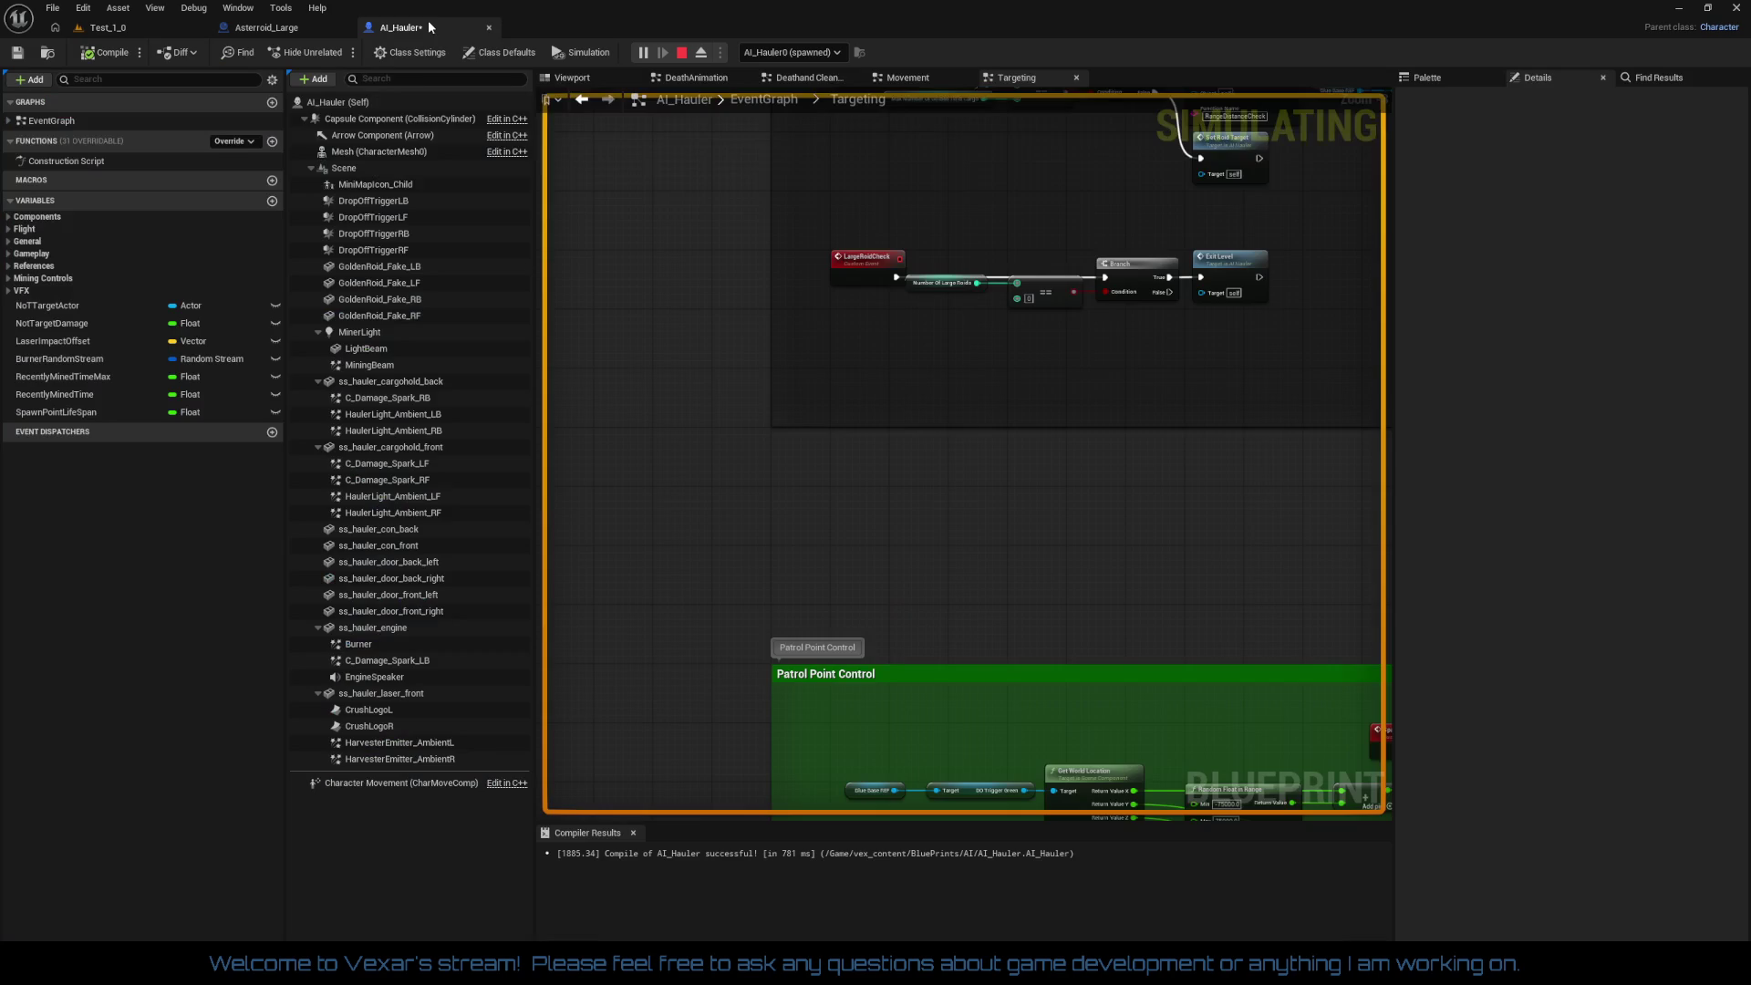
pyautogui.click(151, 26)
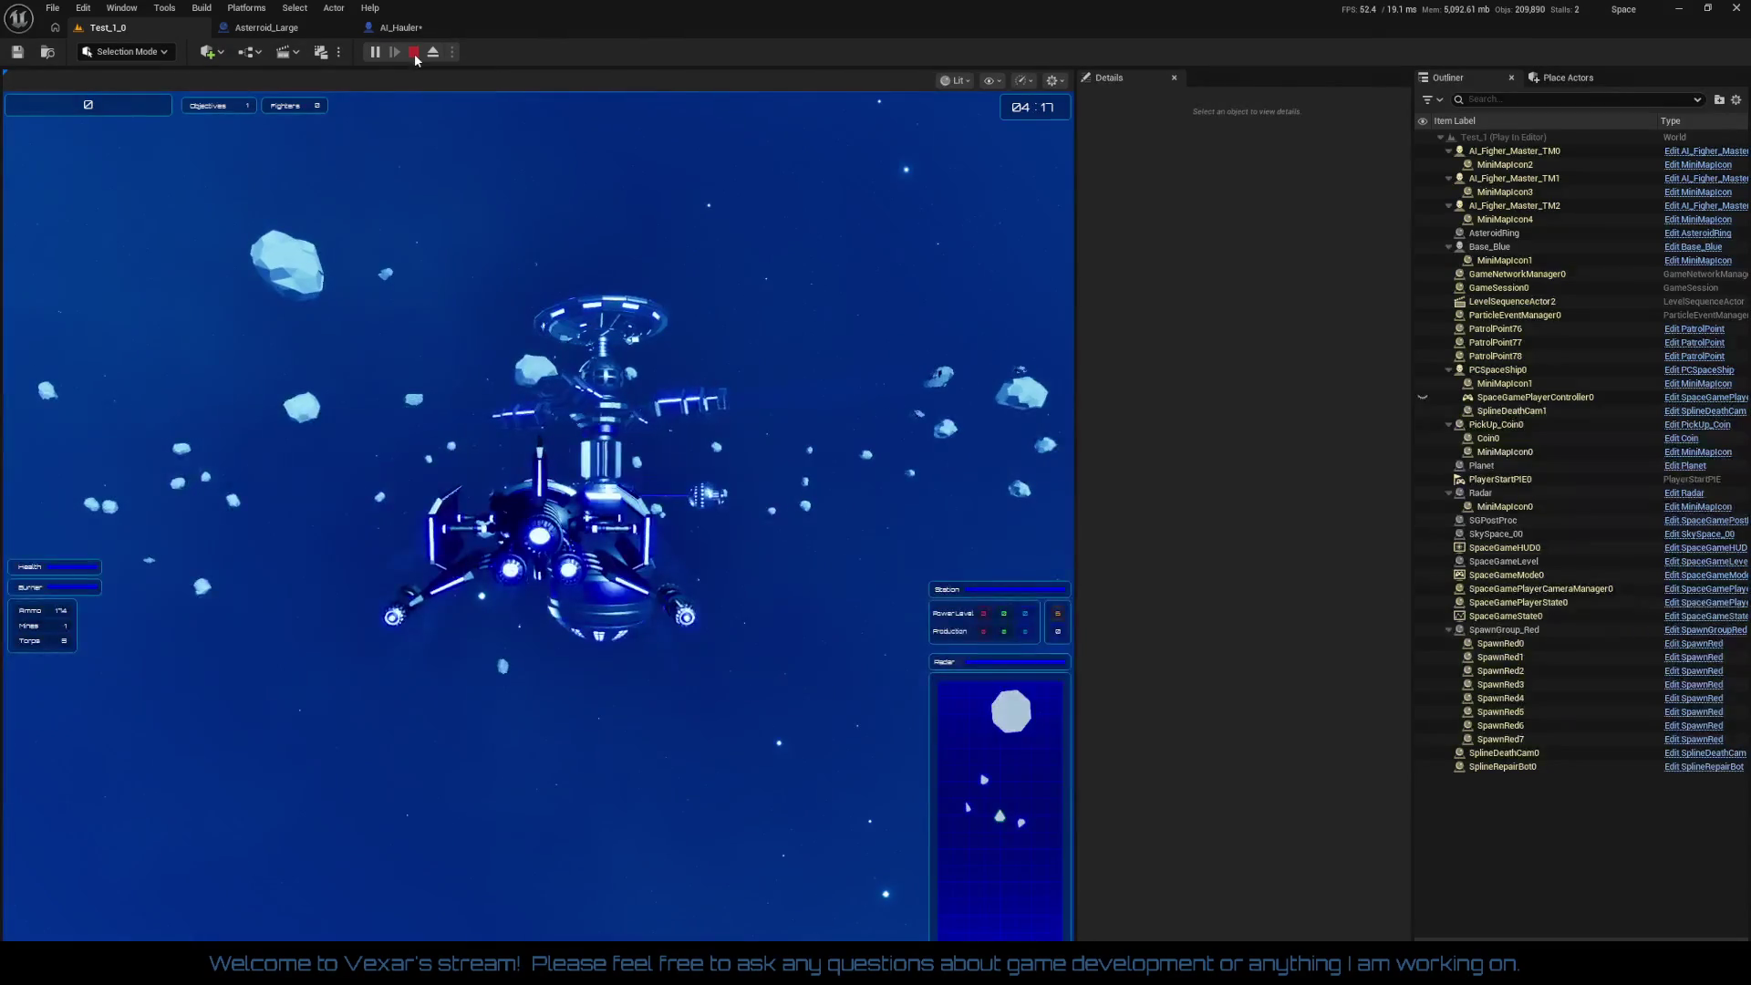
pyautogui.click(414, 52)
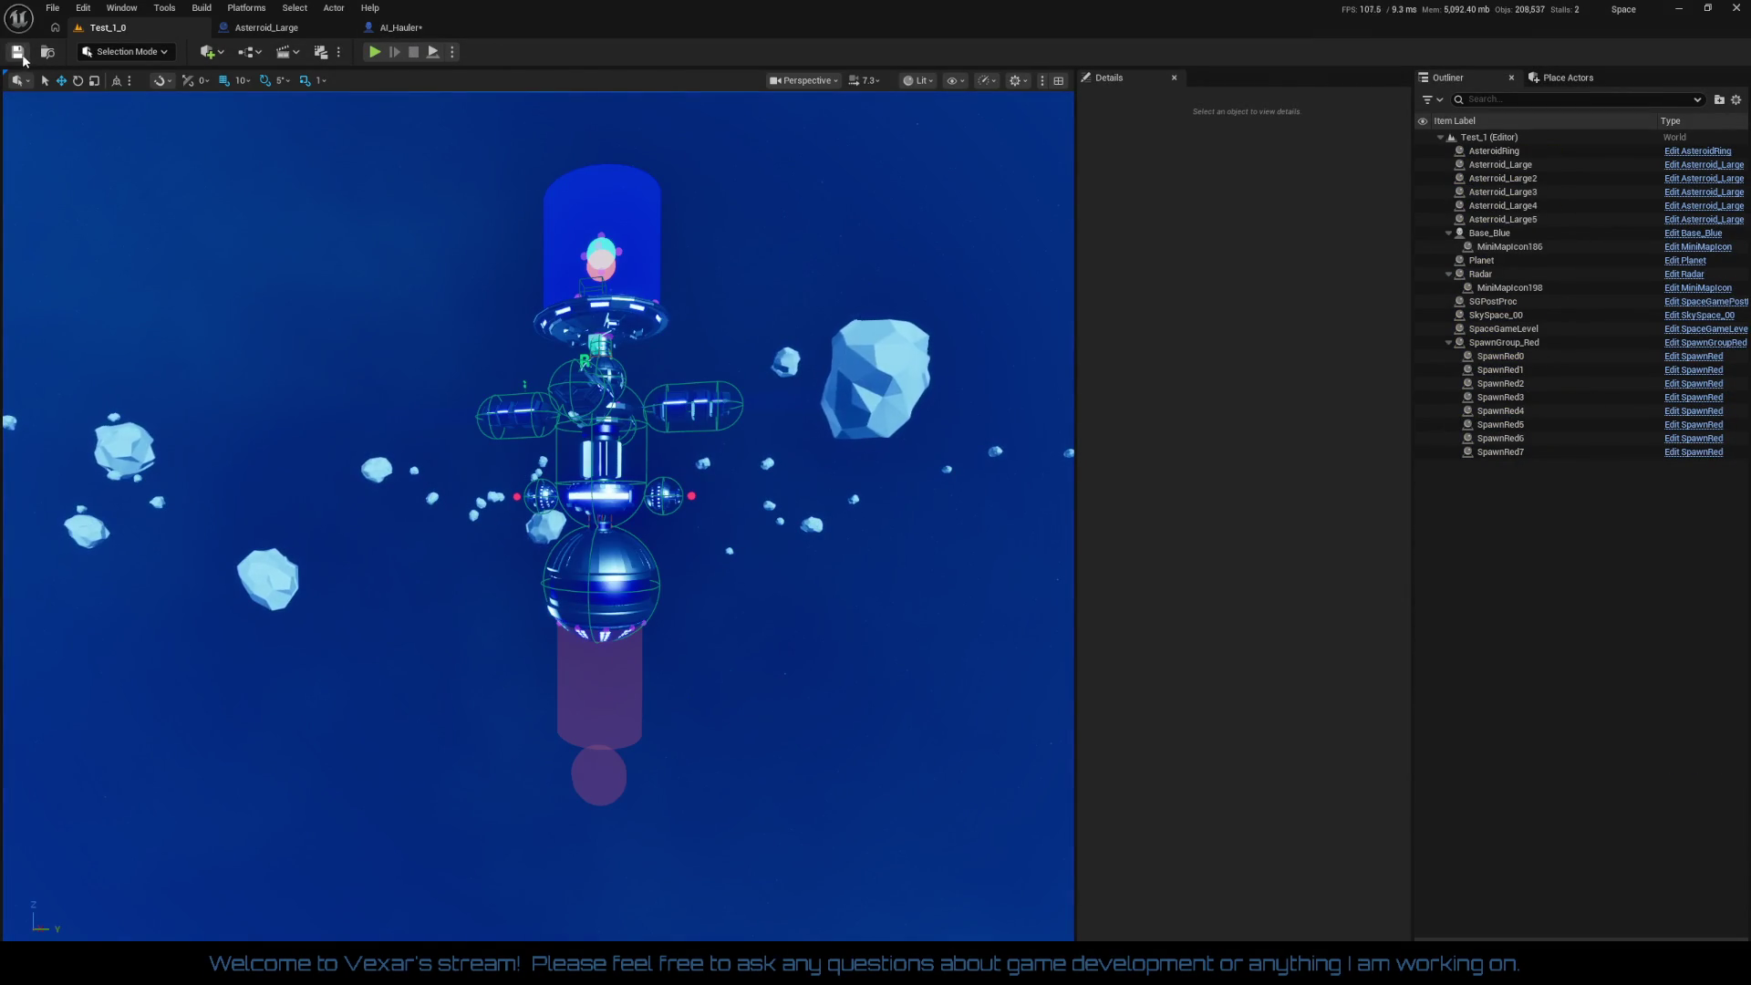
pyautogui.click(394, 36)
pyautogui.hotkey('ctrl', 's')
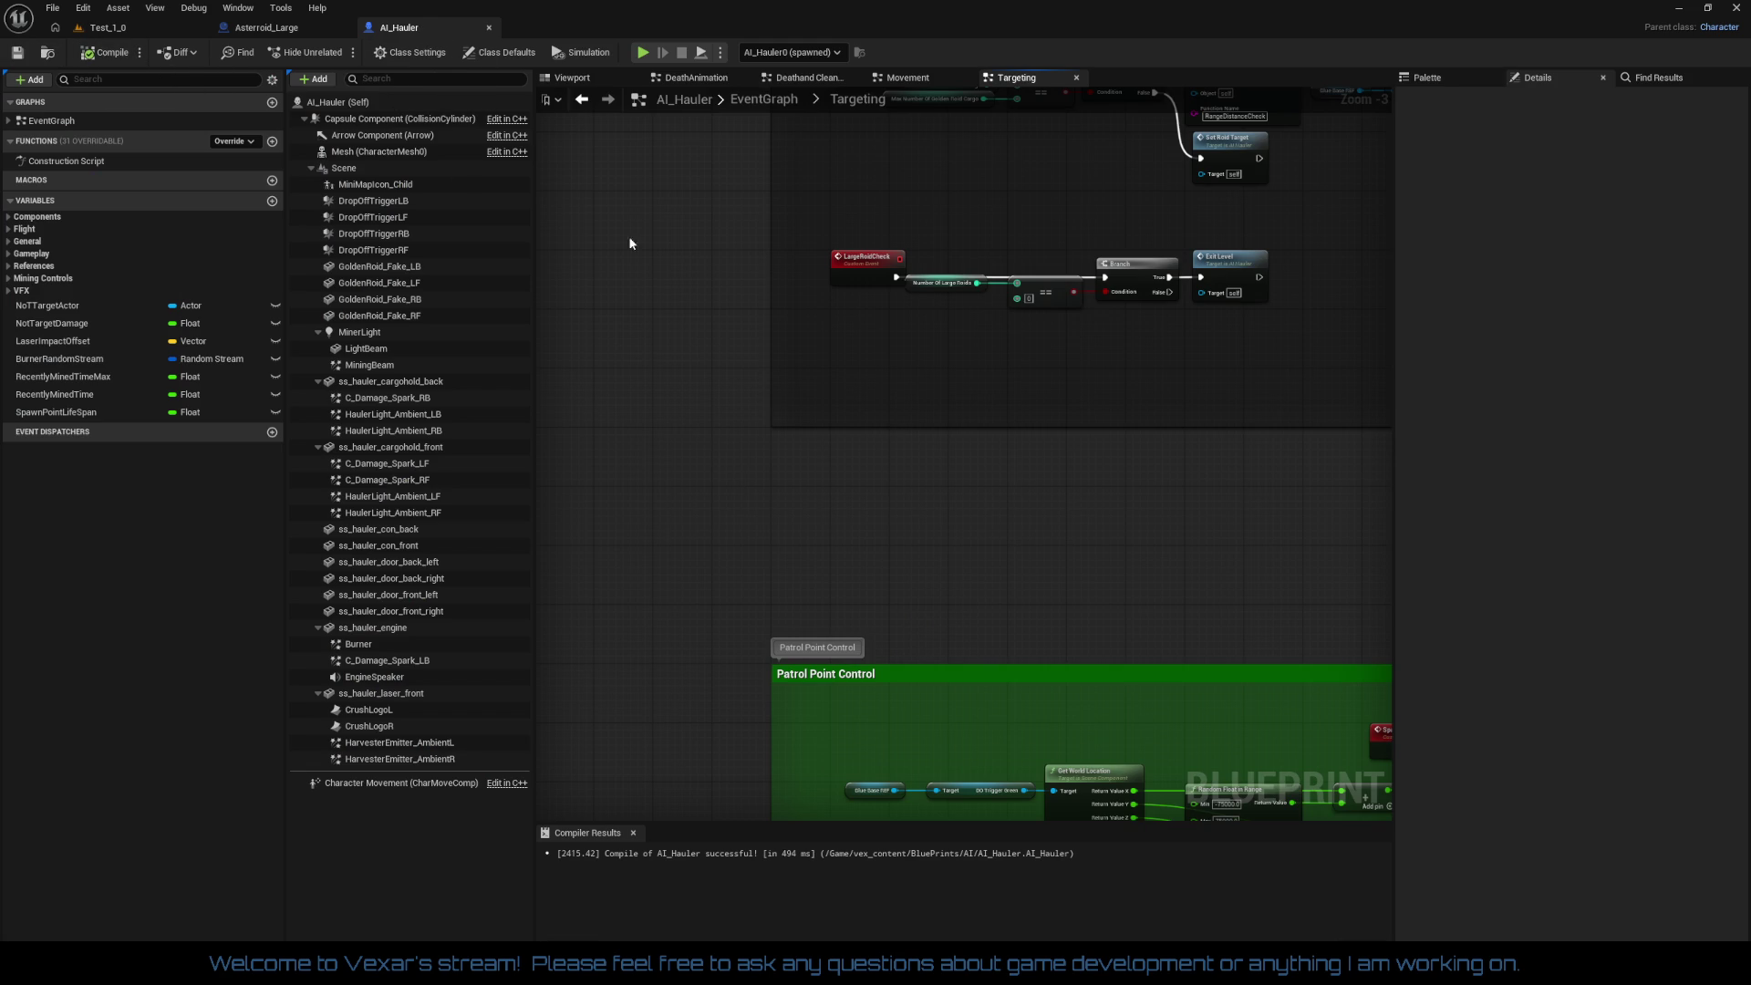
# Step: Select Apply Damage near Break Hit Result, then jump from the Mining Deactivate call to its event
pyautogui.moveTo(949, 375)
pyautogui.mouseDown()
pyautogui.moveTo(983, 642)
pyautogui.moveTo(859, 663)
pyautogui.mouseUp()
pyautogui.scroll(-3, 876, 566)
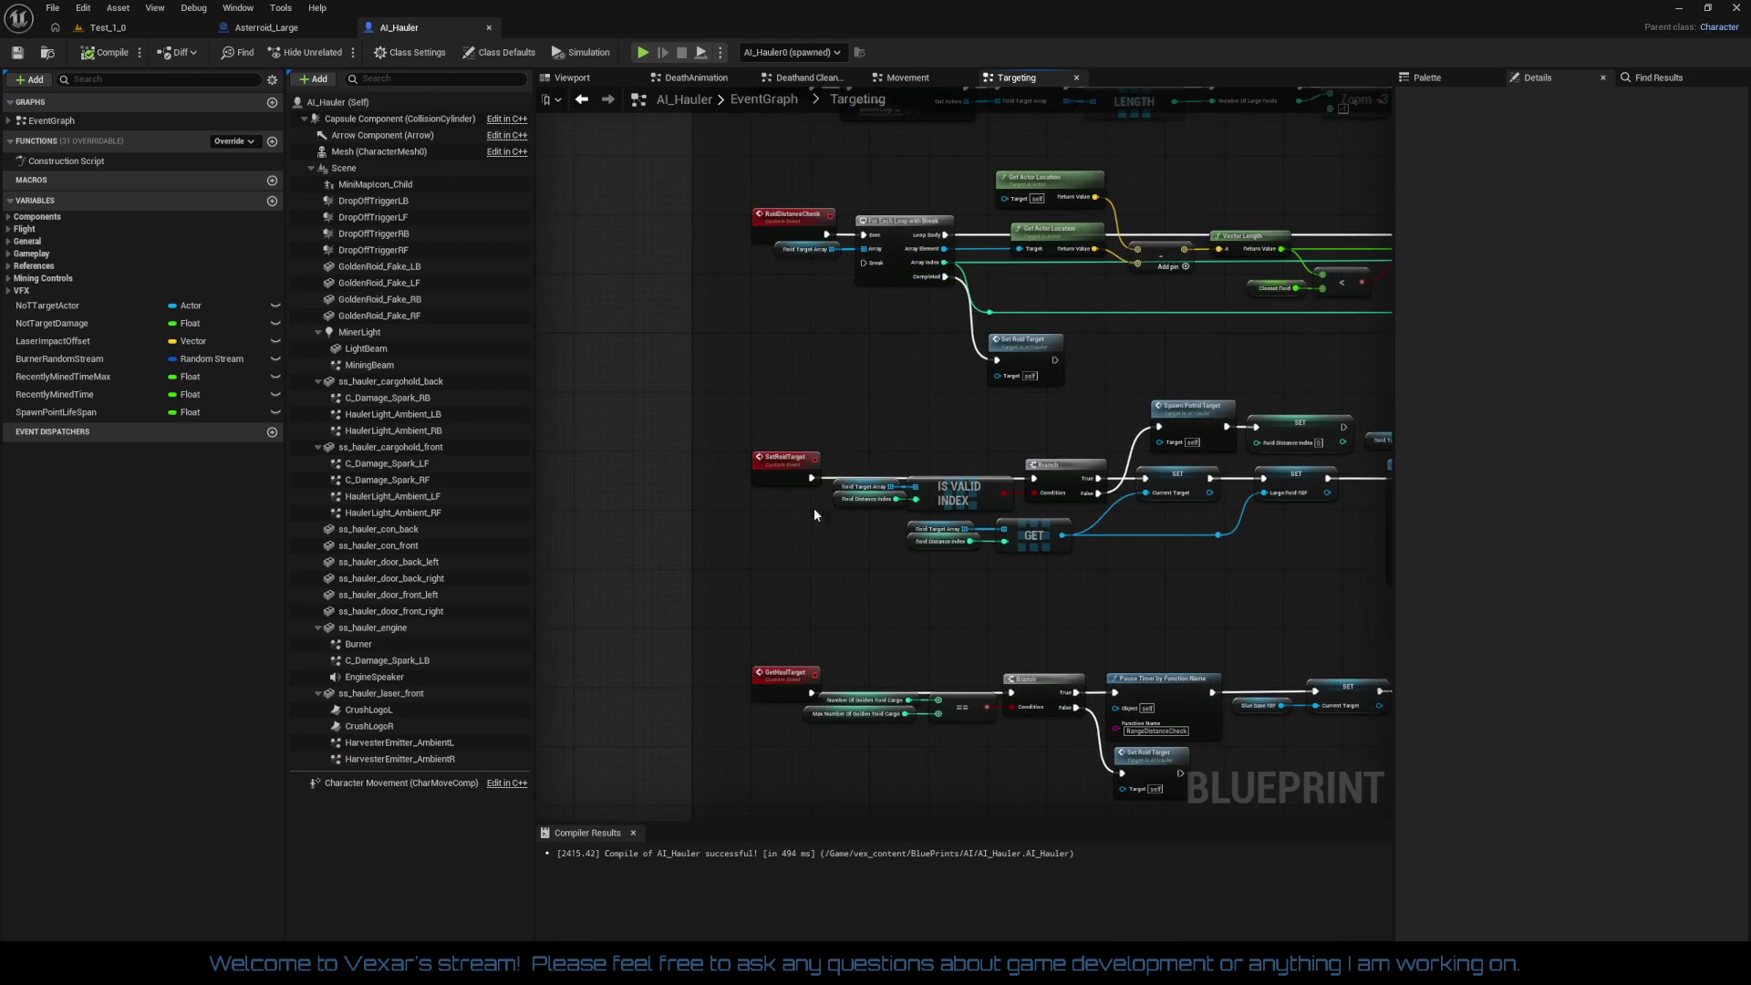
pyautogui.scroll(2, 725, 654)
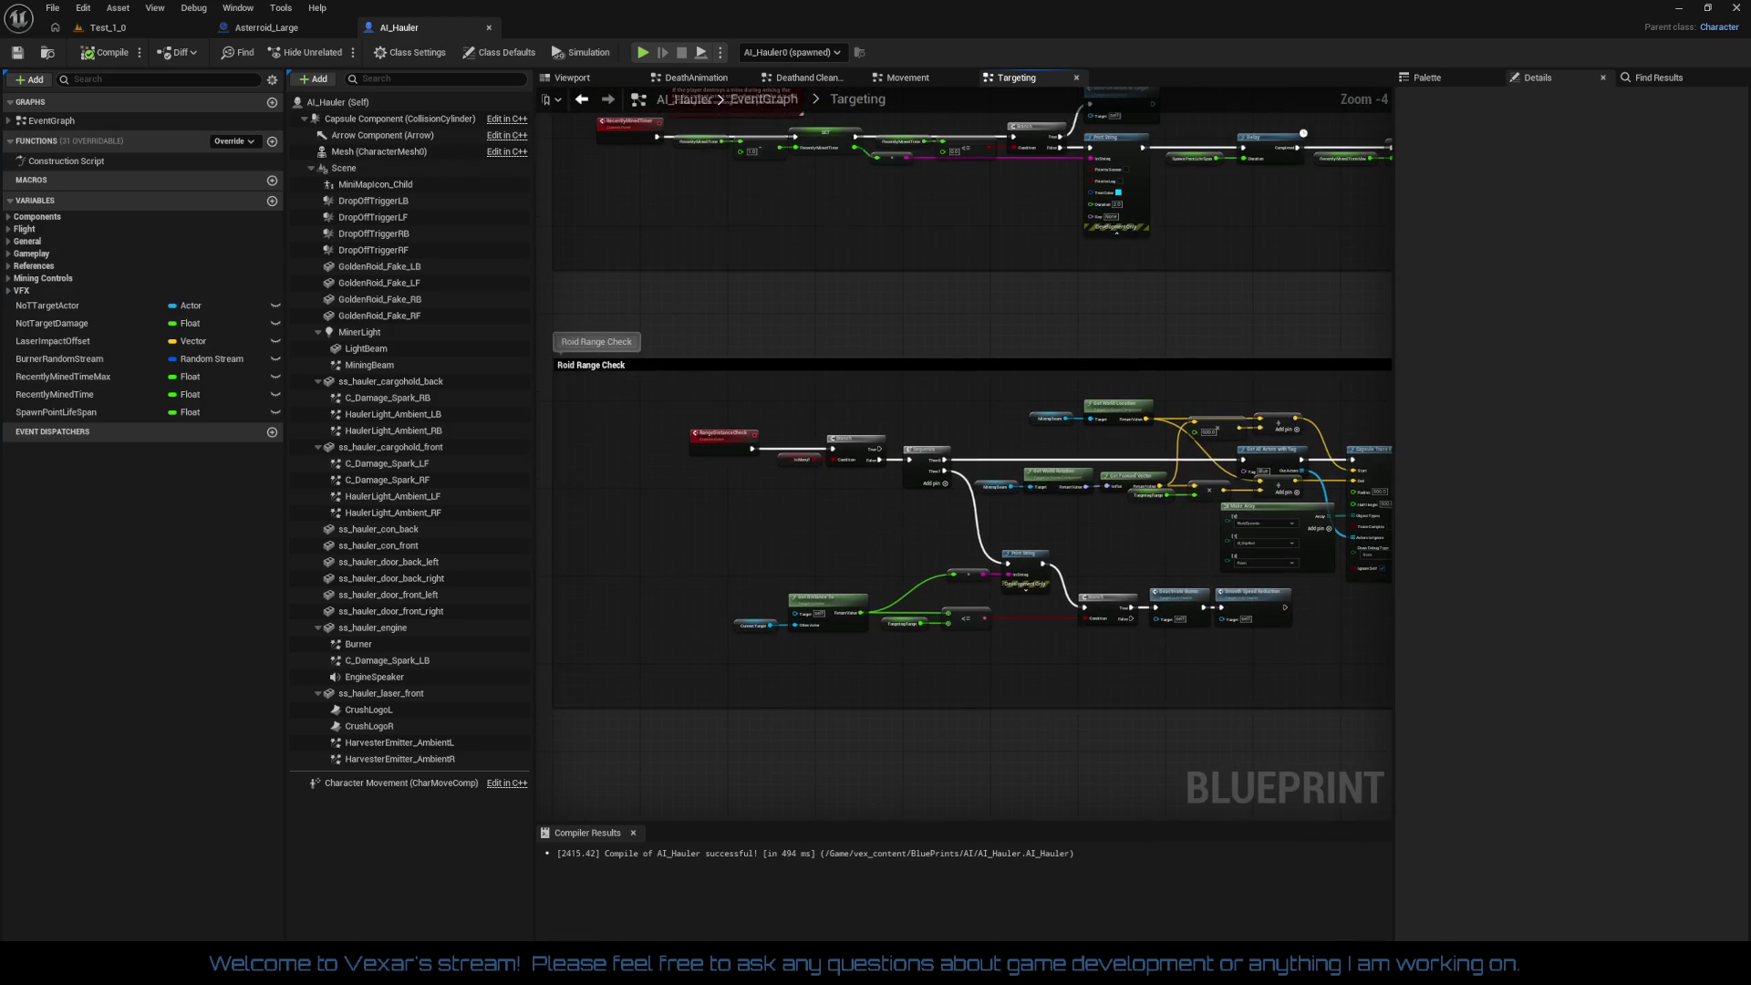
pyautogui.scroll(2, 741, 529)
pyautogui.moveTo(1118, 623)
pyautogui.mouseDown()
pyautogui.moveTo(859, 646)
pyautogui.moveTo(997, 581)
pyautogui.moveTo(841, 583)
pyautogui.moveTo(807, 536)
pyautogui.moveTo(817, 524)
pyautogui.moveTo(1031, 501)
pyautogui.moveTo(675, 489)
pyautogui.mouseUp()
pyautogui.scroll(1, 837, 540)
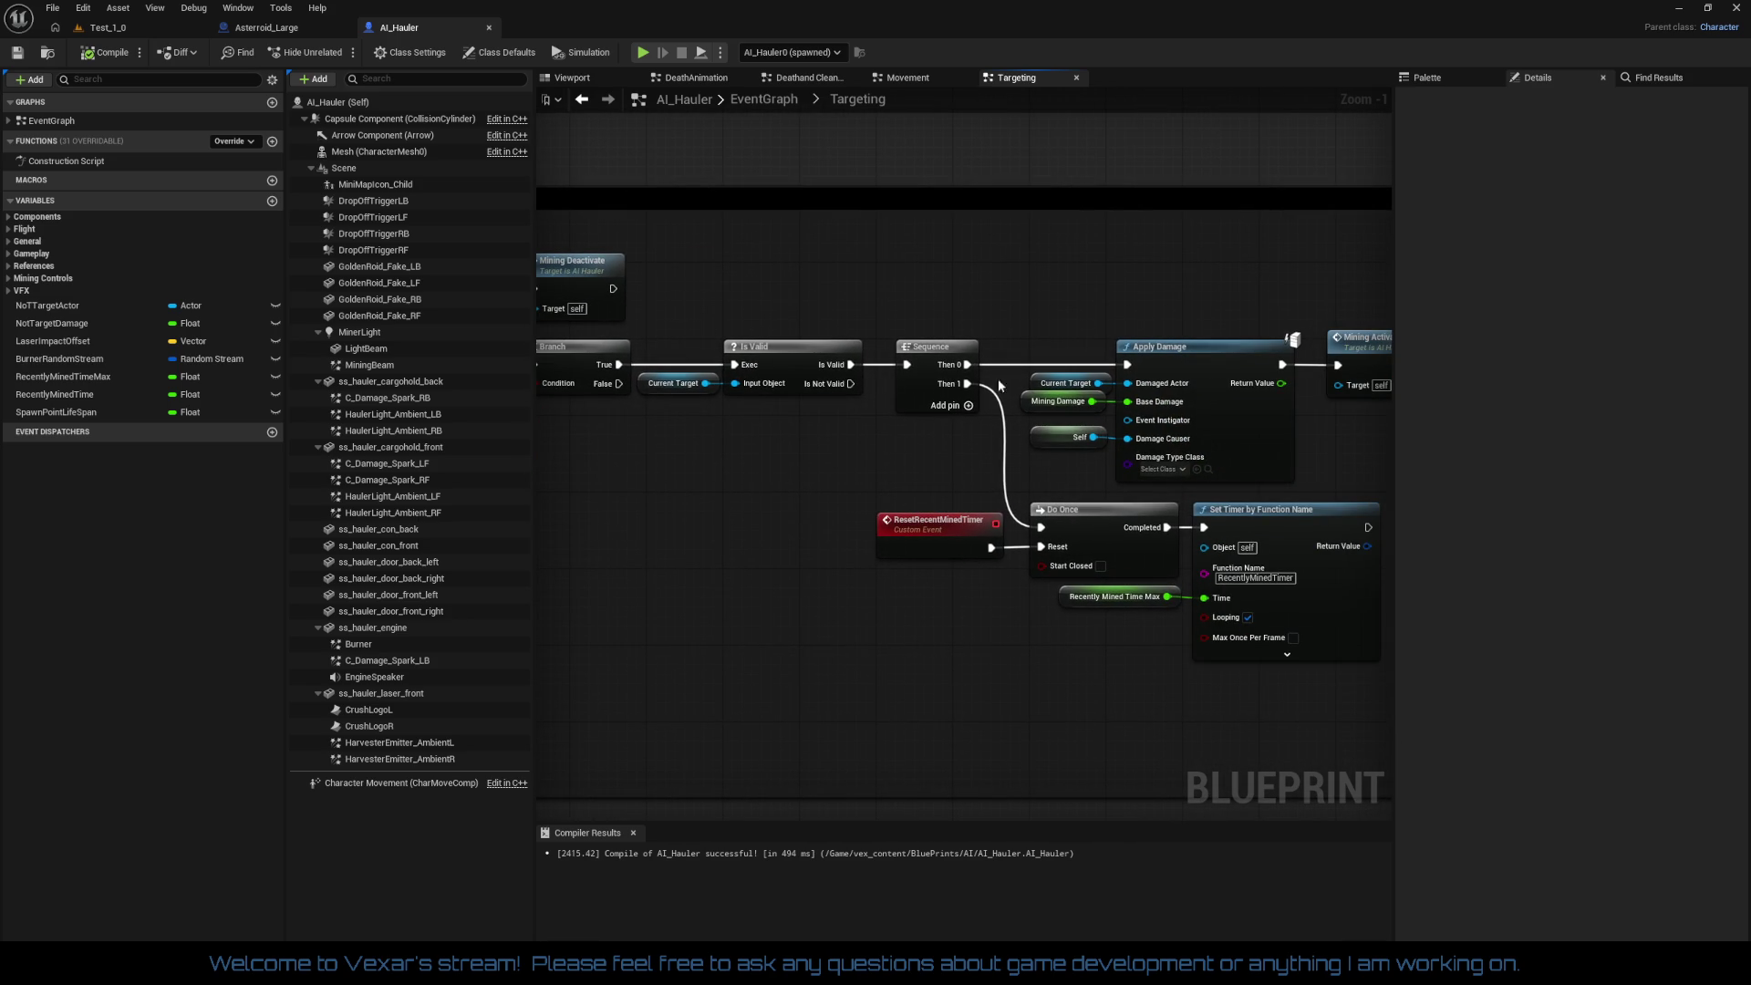
pyautogui.moveTo(1052, 282); pyautogui.dragTo(1186, 469)
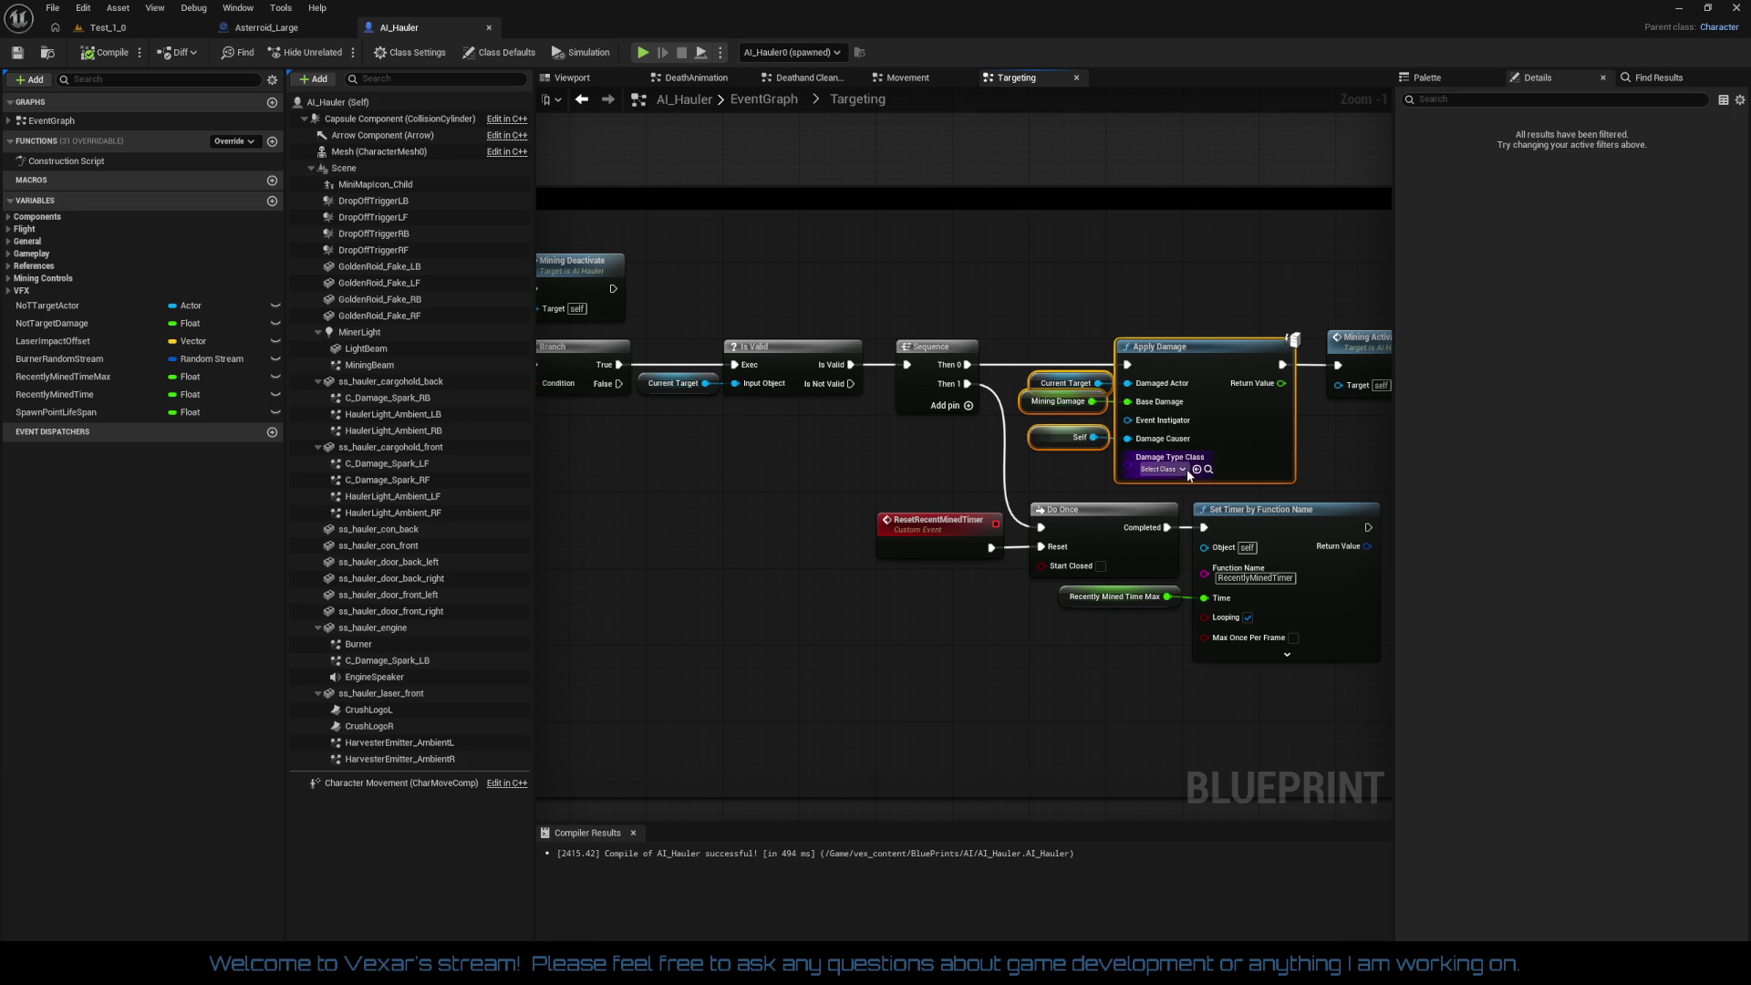
pyautogui.moveTo(726, 479); pyautogui.dragTo(1129, 535)
pyautogui.doubleClick(980, 344)
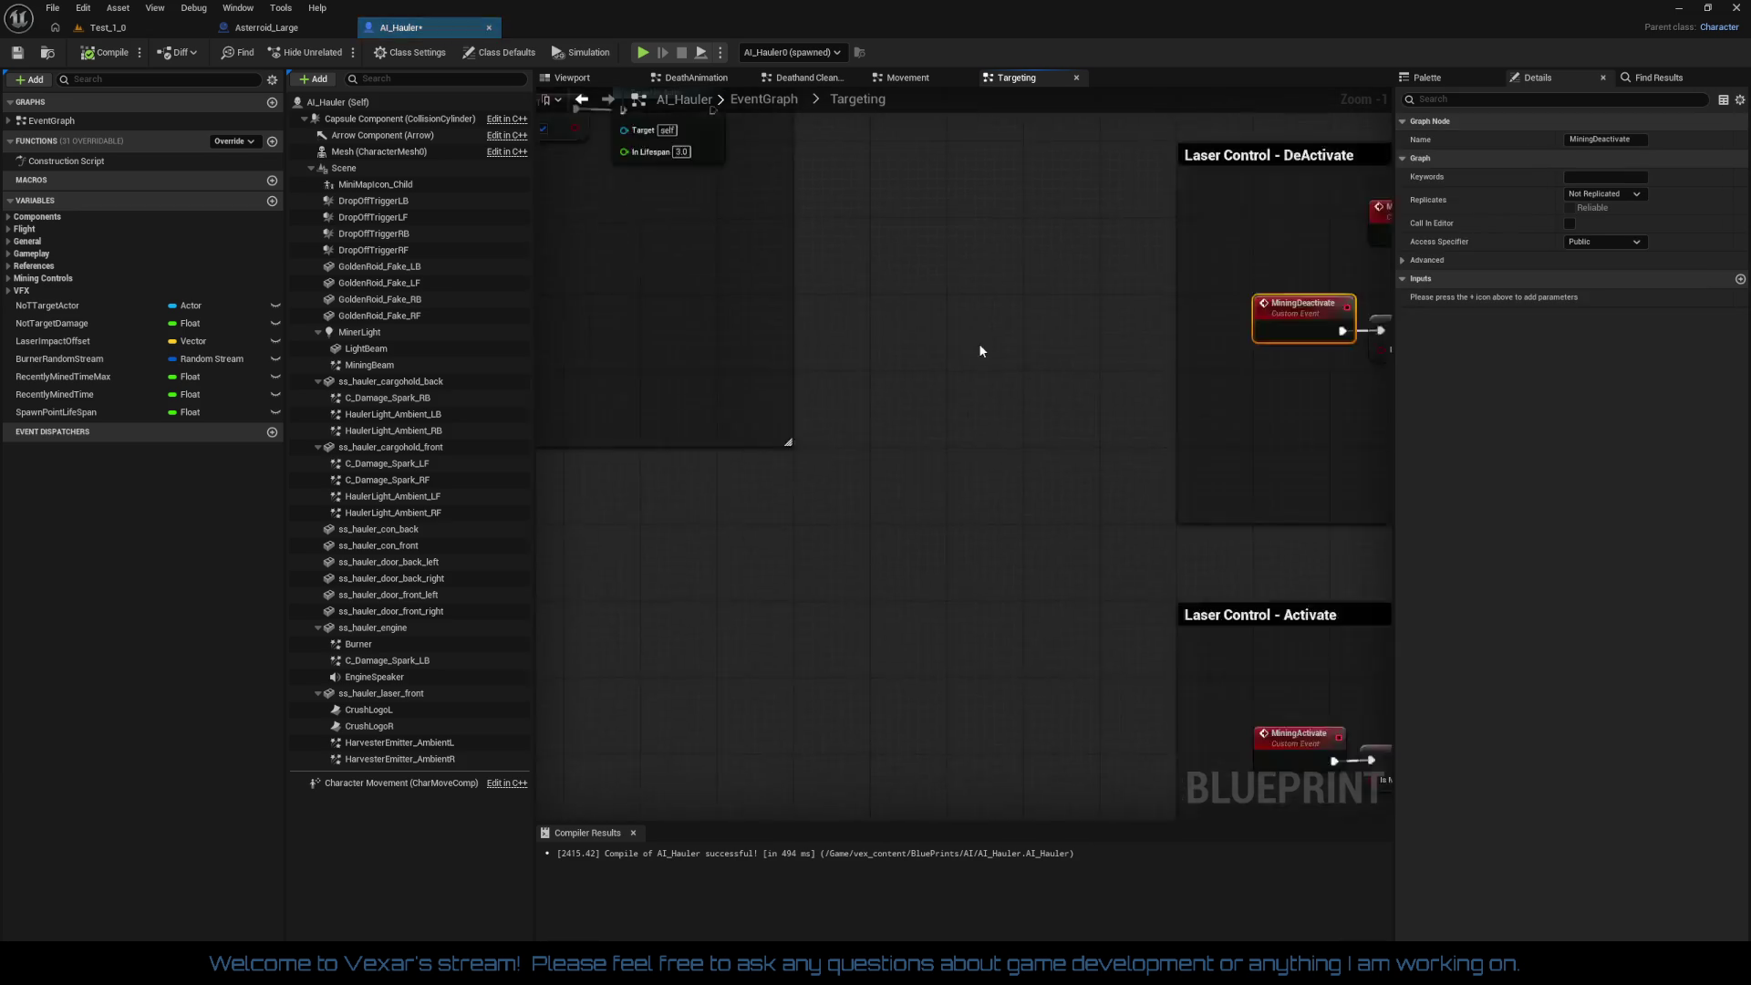
# Step: Review the Afterburner, Activate Burner, Spawn Emitter and Cast To SpaceGameState chains
pyautogui.moveTo(870, 591)
pyautogui.mouseDown()
pyautogui.moveTo(744, 578)
pyautogui.moveTo(973, 555)
pyautogui.moveTo(1277, 575)
pyautogui.mouseUp()
pyautogui.scroll(-3, 808, 561)
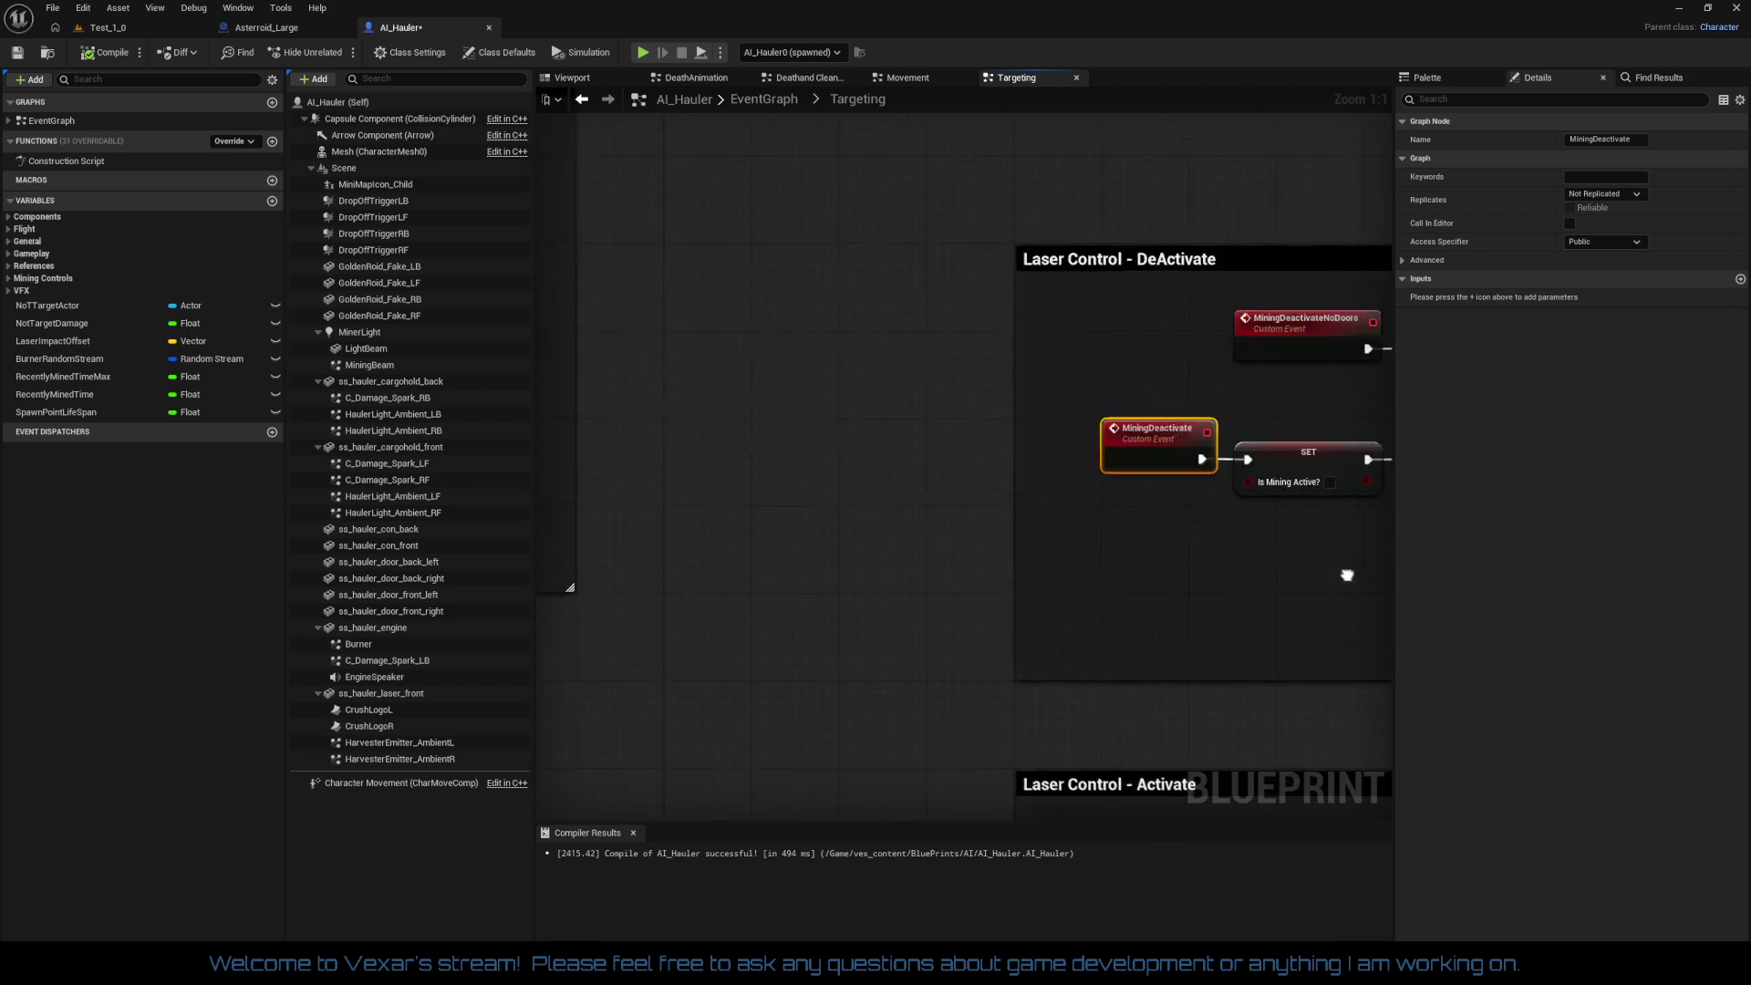
pyautogui.moveTo(1015, 493); pyautogui.dragTo(1521, 594)
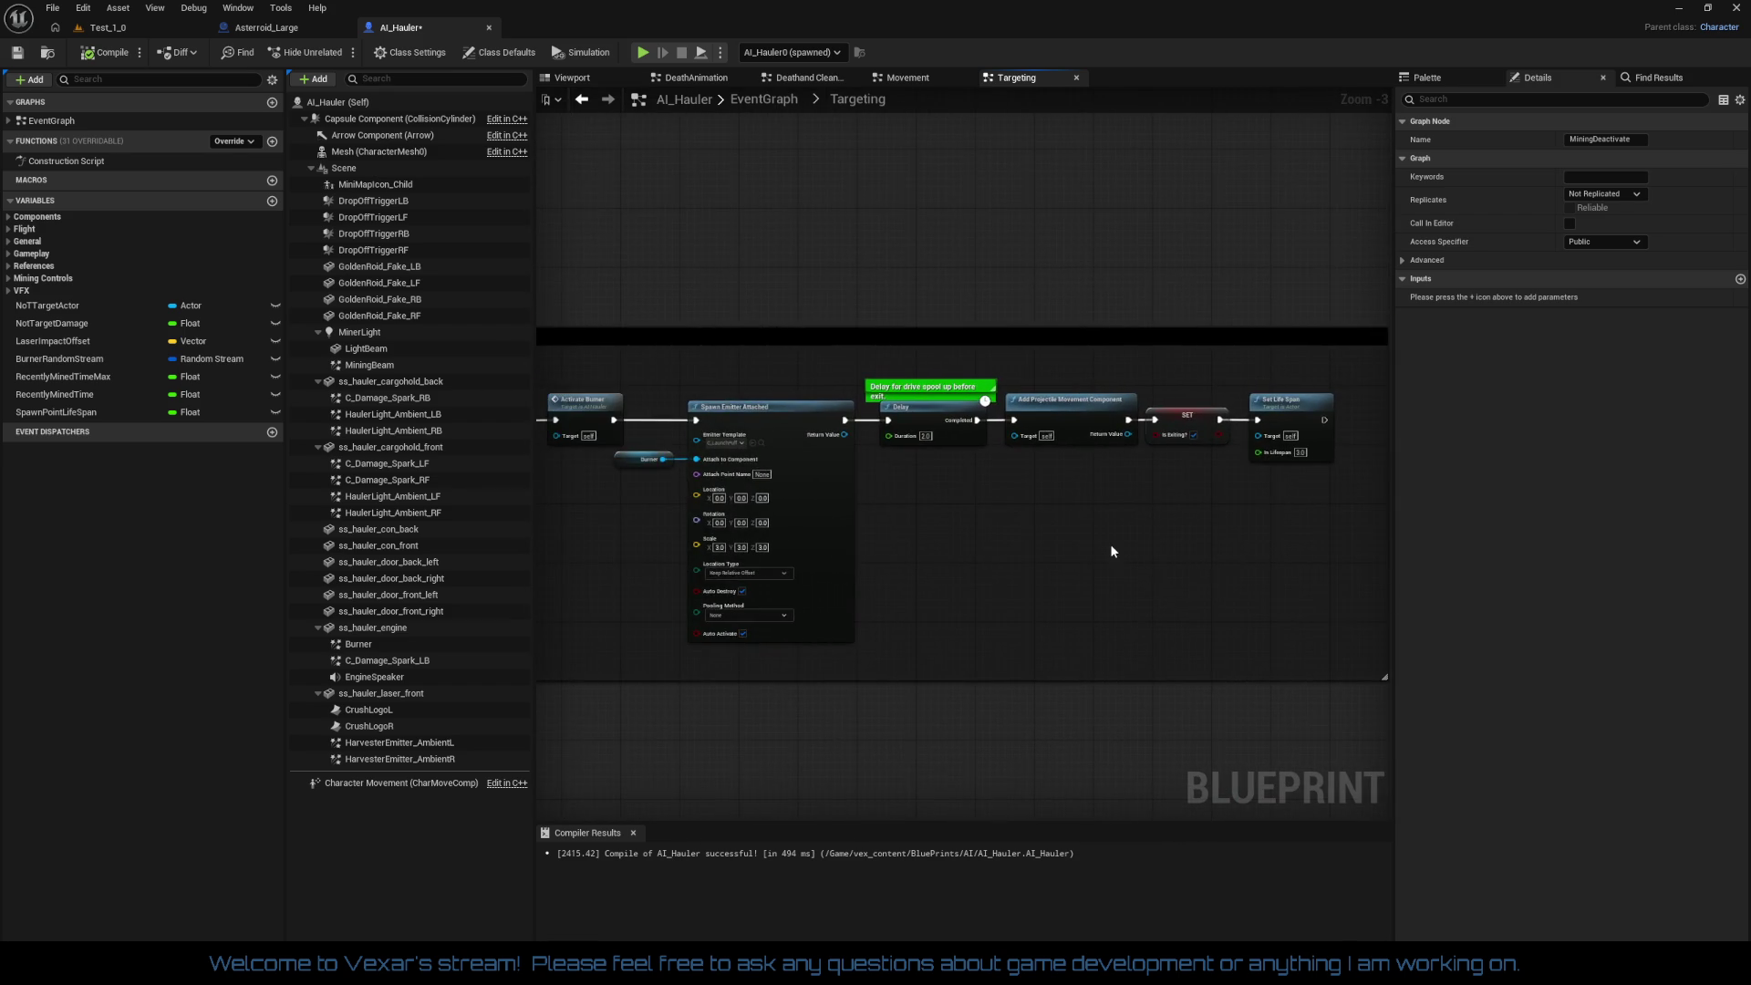
pyautogui.scroll(2, 1111, 550)
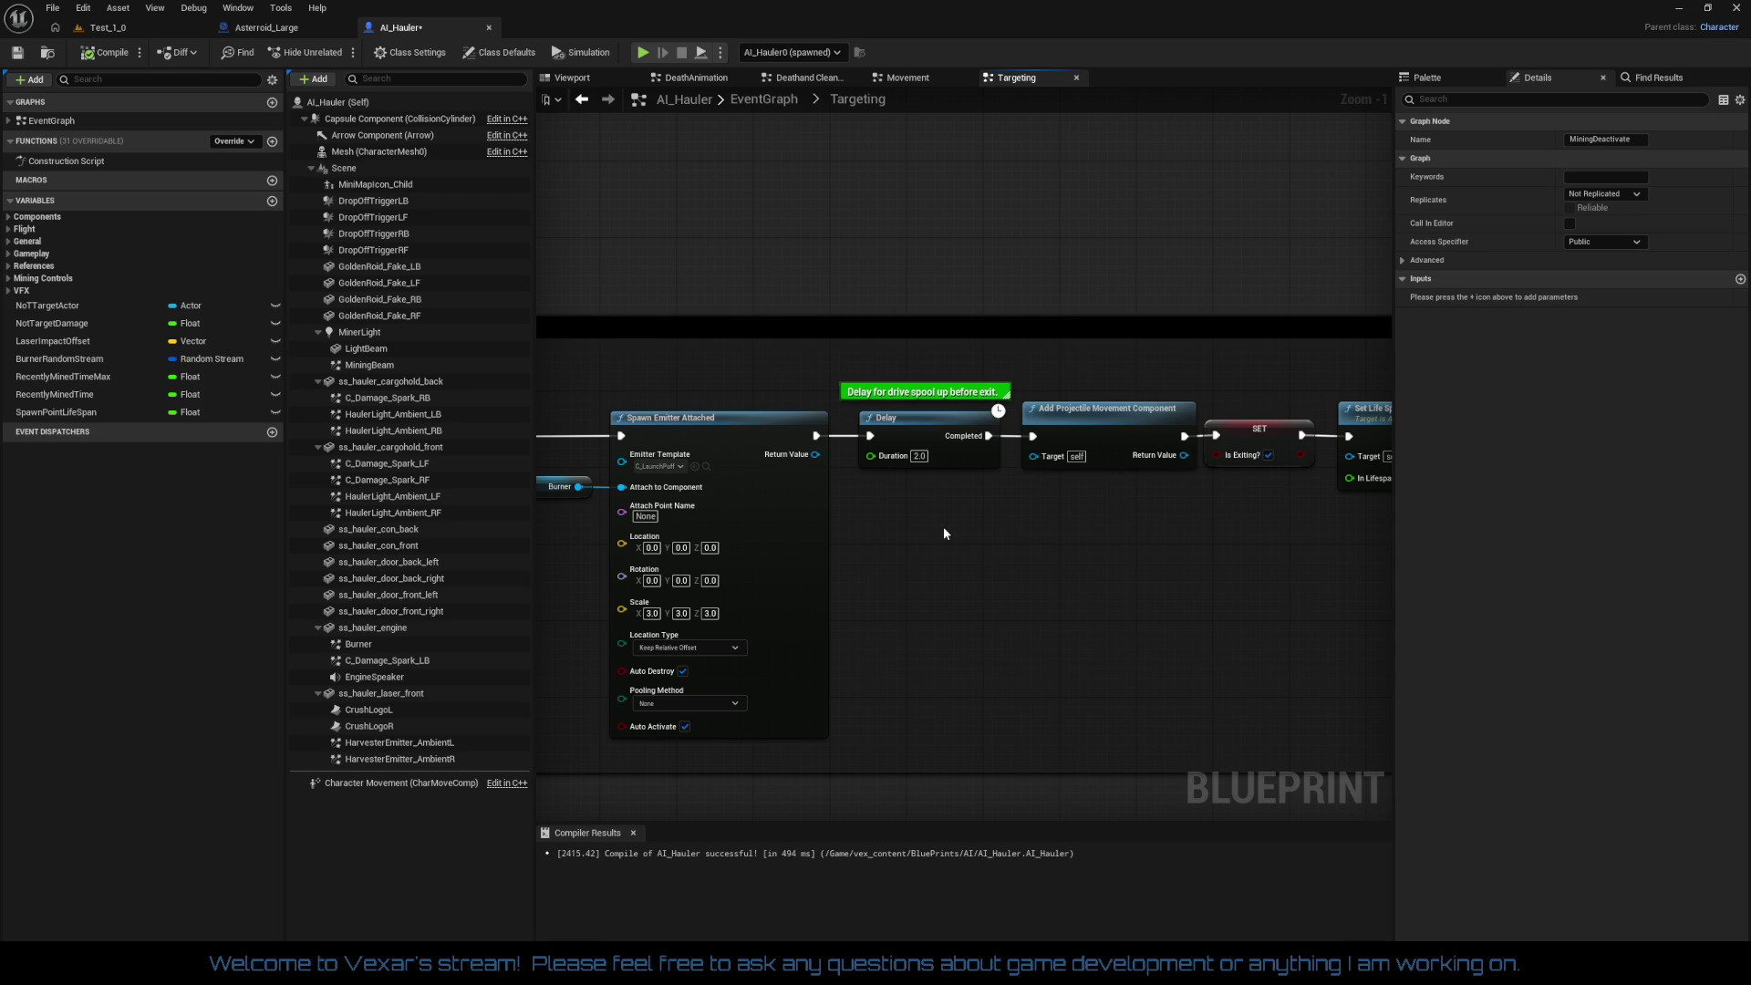
pyautogui.scroll(-2, 943, 529)
pyautogui.moveTo(944, 532)
pyautogui.mouseDown()
pyautogui.moveTo(1392, 506)
pyautogui.moveTo(1051, 548)
pyautogui.moveTo(1009, 545)
pyautogui.moveTo(1008, 508)
pyautogui.moveTo(918, 503)
pyautogui.mouseUp()
pyautogui.scroll(-4, 957, 501)
pyautogui.scroll(5, 974, 406)
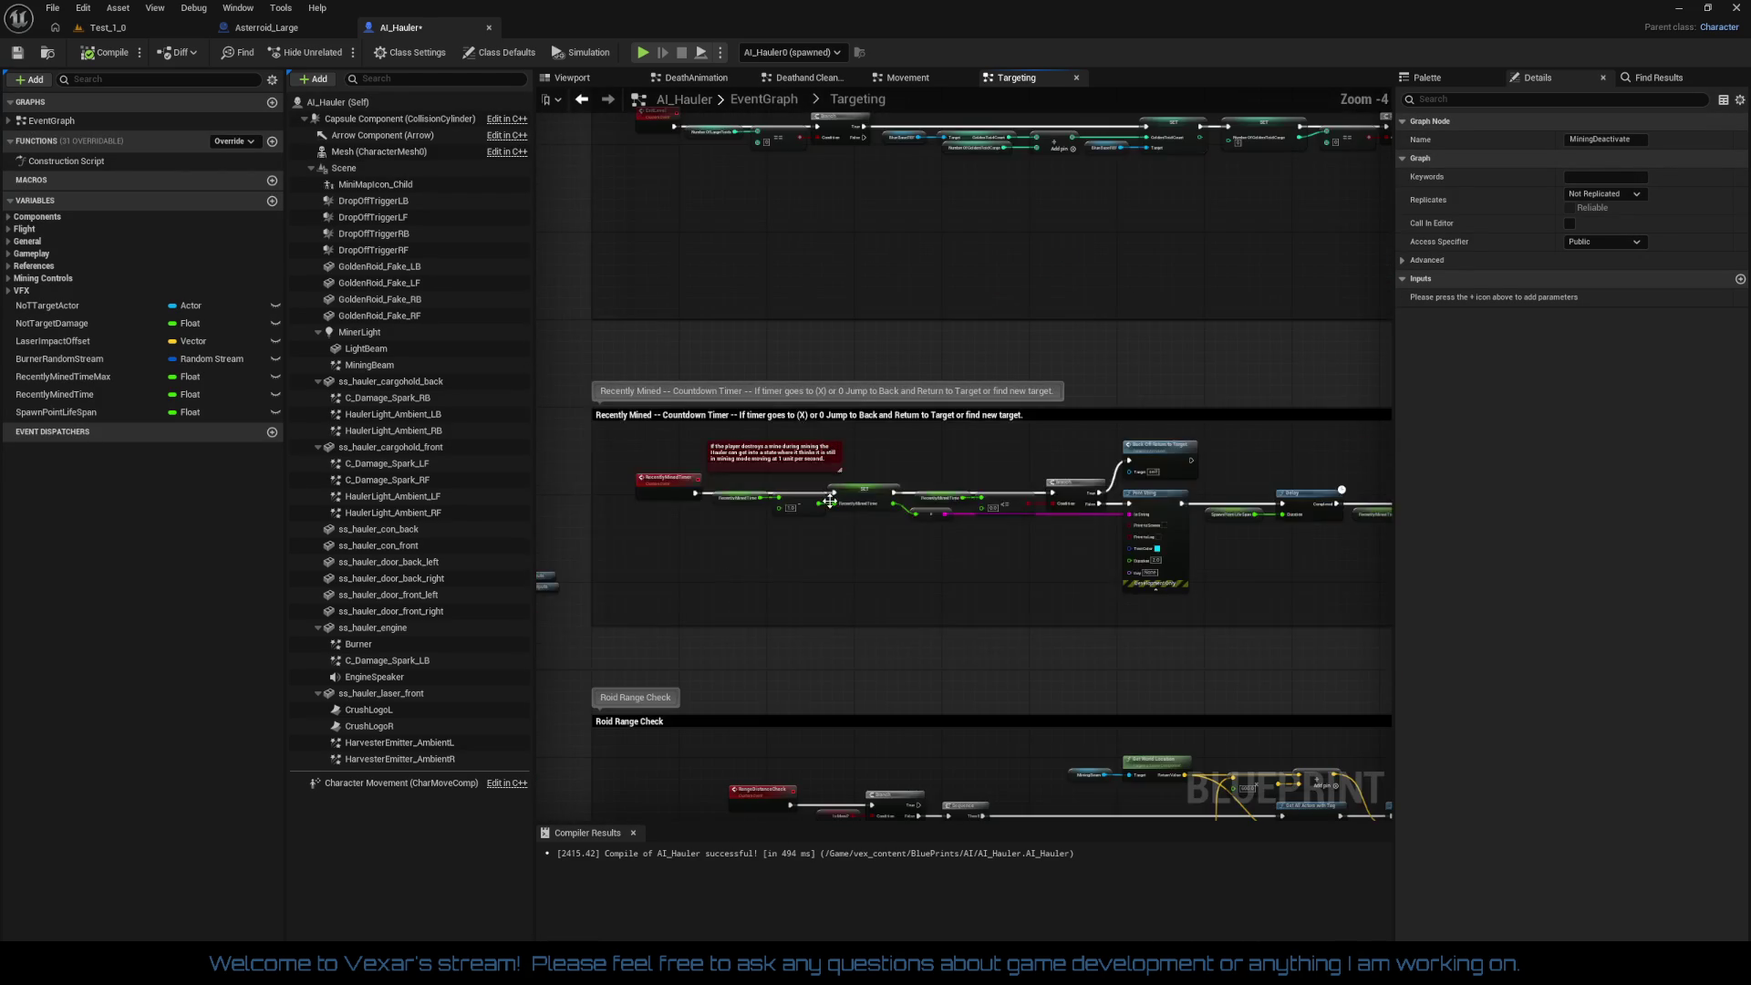
# Step: Check the Recently Mined block's Branch, Print String and Delay nodes, then return to the Test_1_0 level
pyautogui.moveTo(1283, 466)
pyautogui.mouseDown()
pyautogui.moveTo(940, 381)
pyautogui.moveTo(857, 484)
pyautogui.moveTo(906, 549)
pyautogui.moveTo(872, 550)
pyautogui.mouseUp()
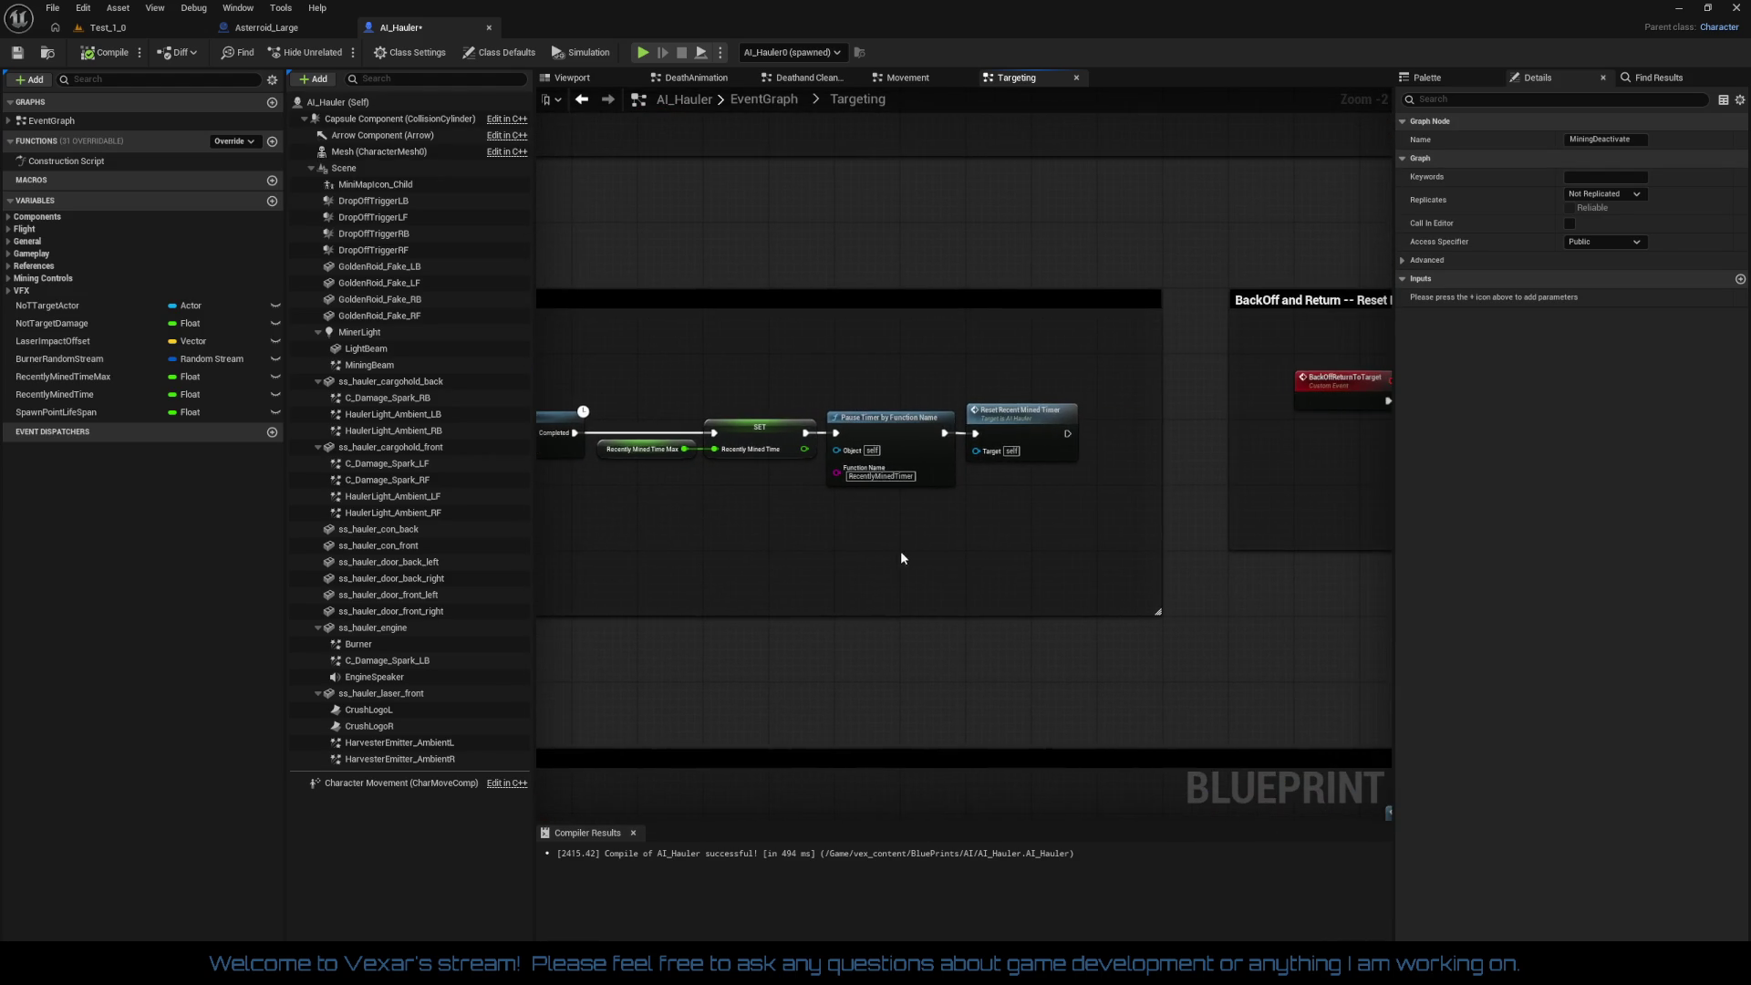
pyautogui.scroll(2, 922, 547)
pyautogui.scroll(-2, 923, 547)
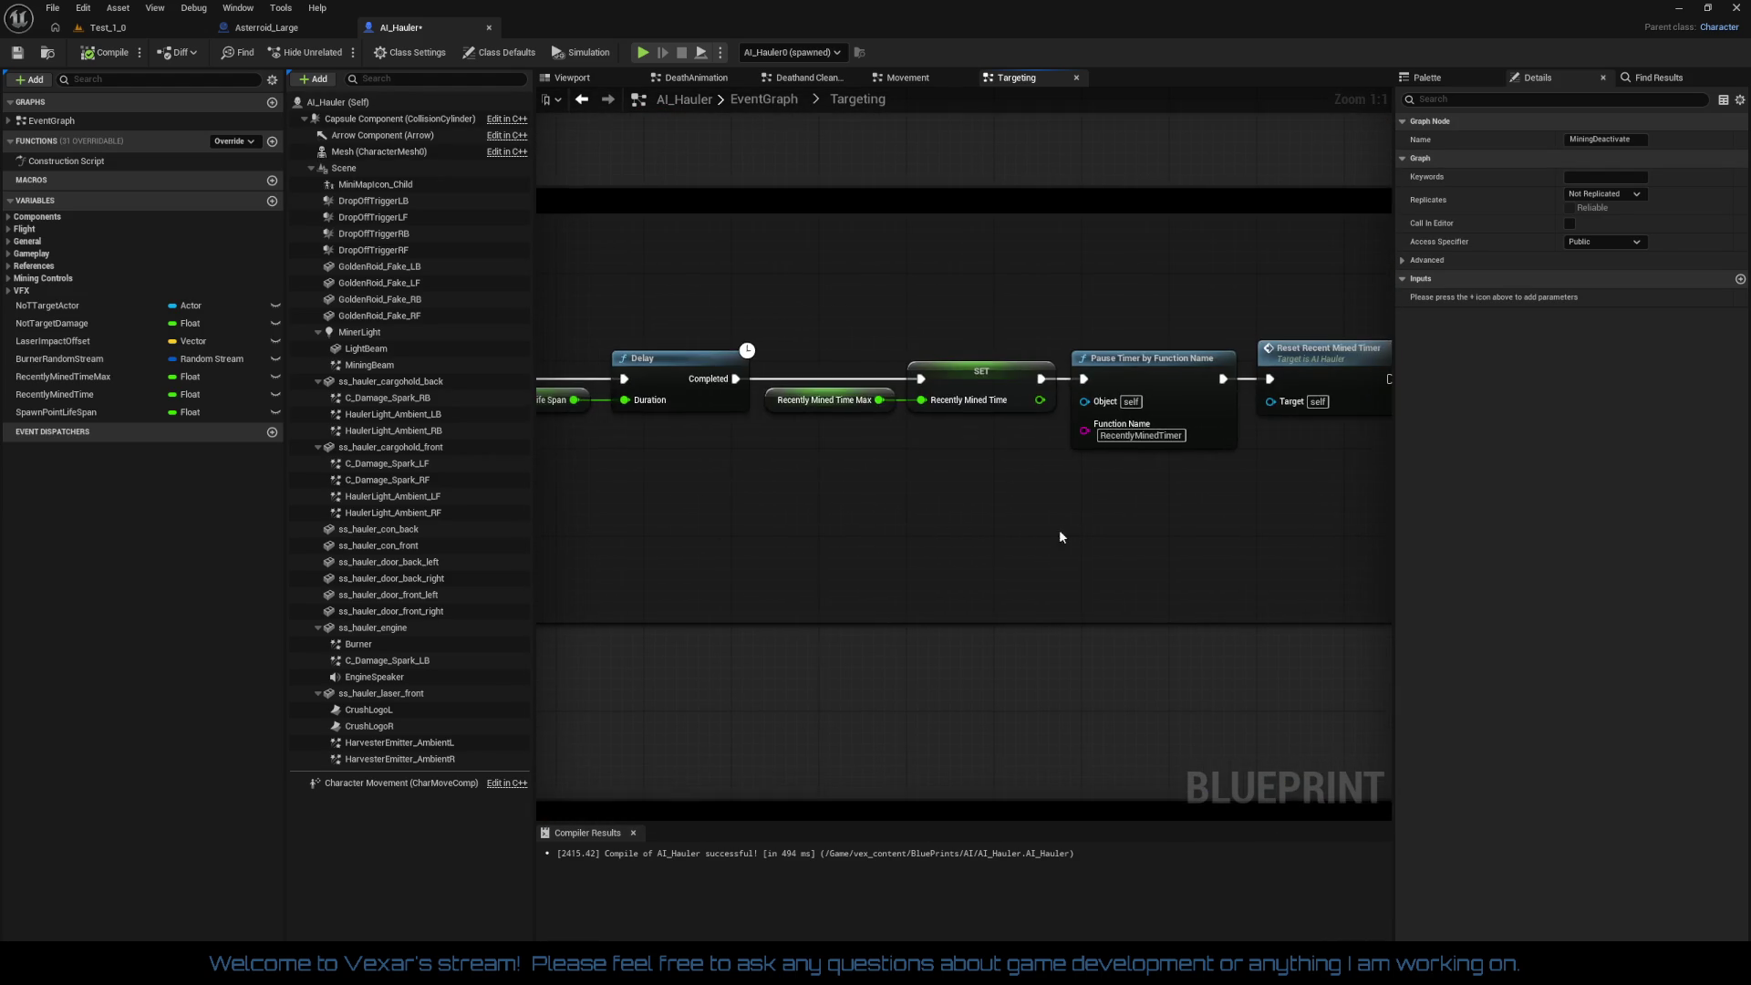
pyautogui.moveTo(867, 522)
pyautogui.mouseDown()
pyautogui.moveTo(1329, 513)
pyautogui.moveTo(1145, 531)
pyautogui.moveTo(1135, 560)
pyautogui.mouseUp()
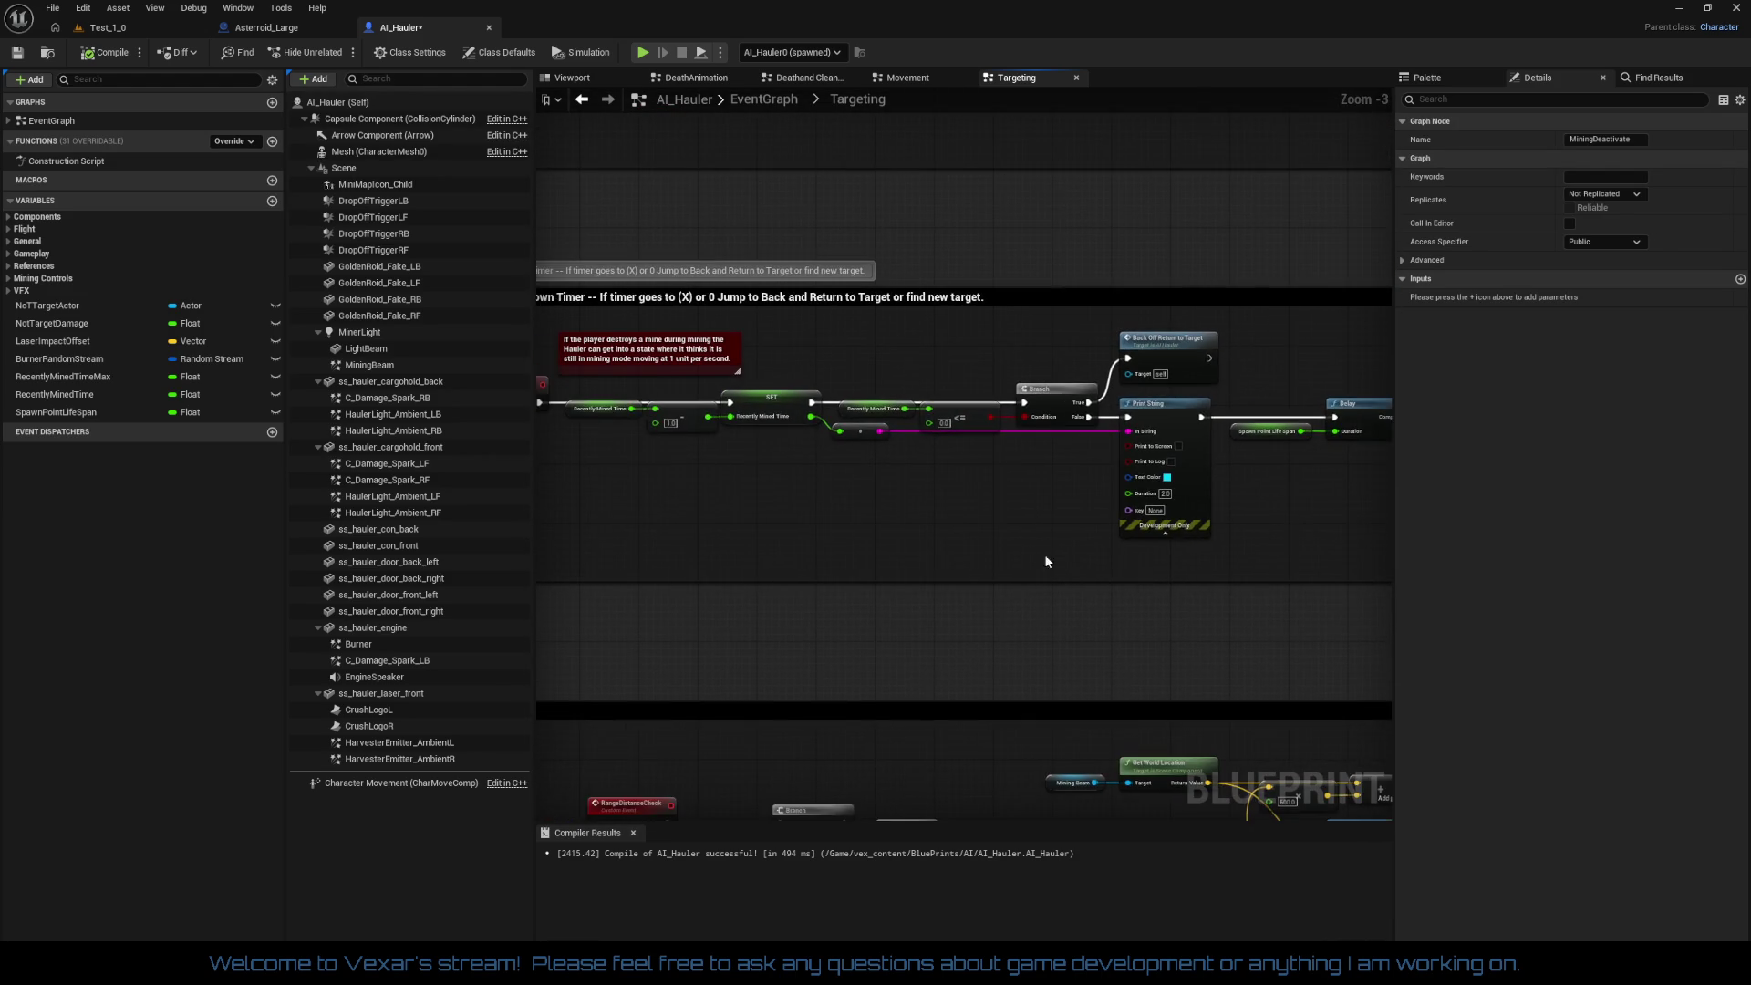
pyautogui.scroll(-1, 978, 521)
pyautogui.click(129, 29)
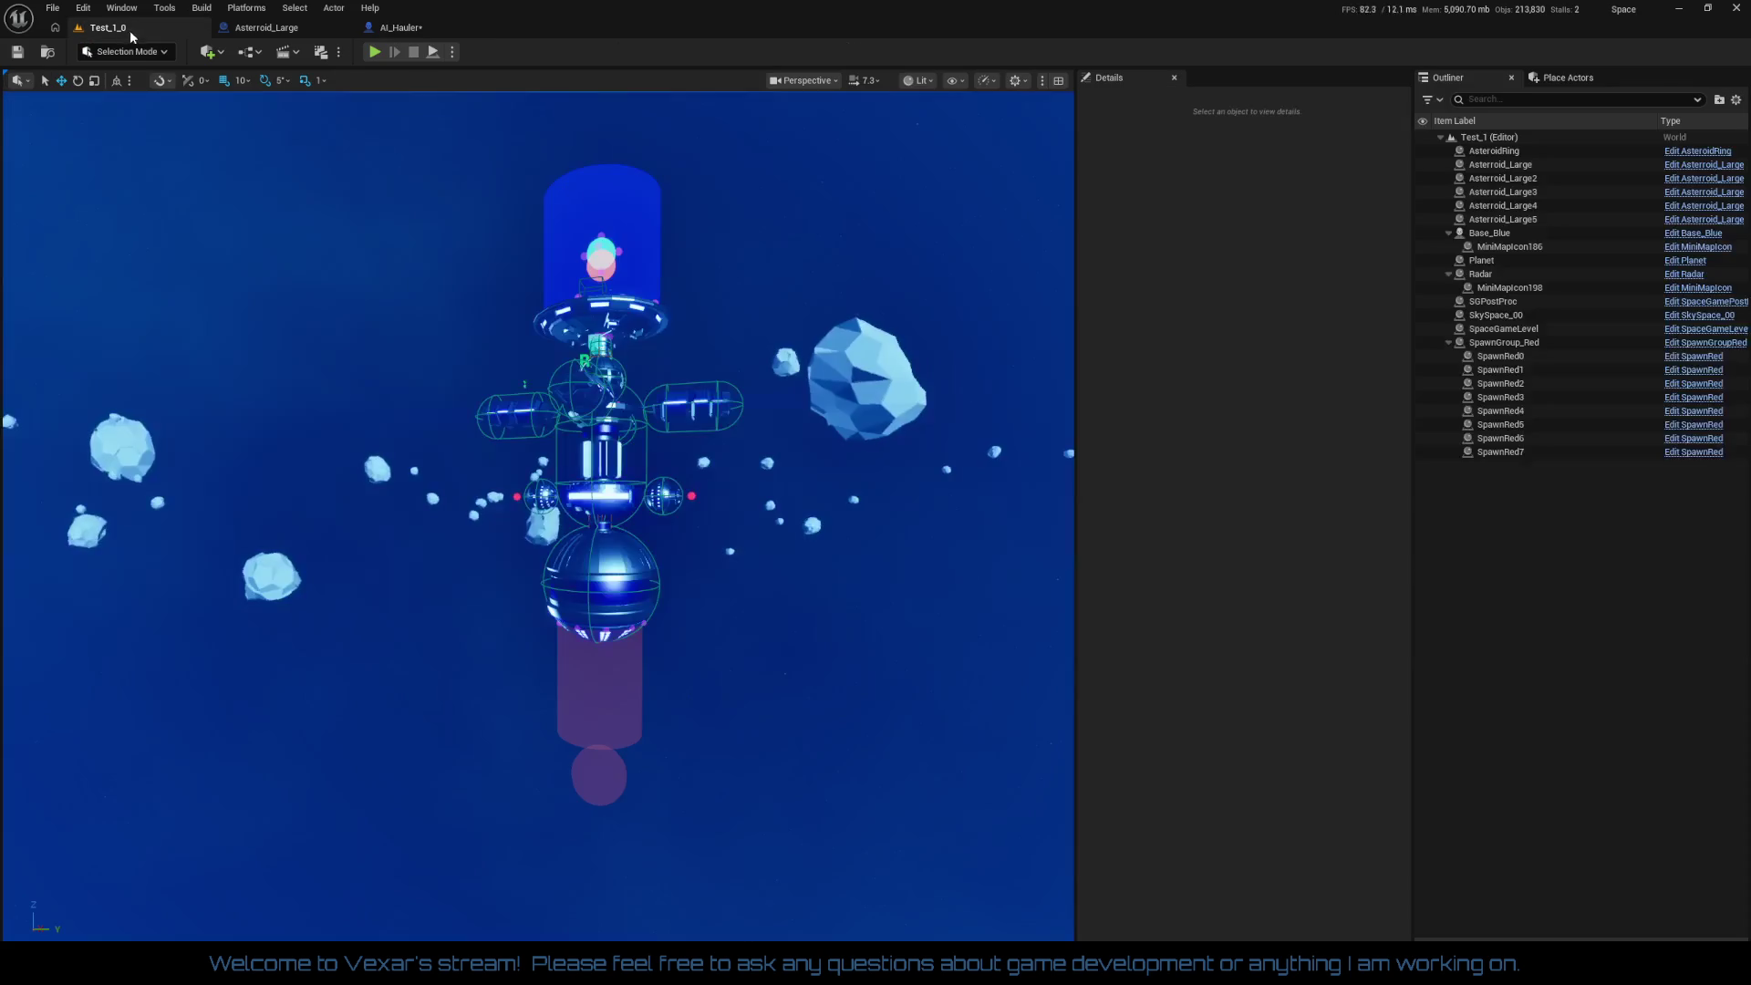
pyautogui.moveTo(274, 298)
pyautogui.mouseDown()
pyautogui.moveTo(383, 301)
pyautogui.moveTo(547, 256)
pyautogui.mouseUp()
pyautogui.moveTo(283, 463)
pyautogui.mouseDown()
pyautogui.moveTo(310, 429)
pyautogui.moveTo(301, 410)
pyautogui.moveTo(266, 504)
pyautogui.mouseUp()
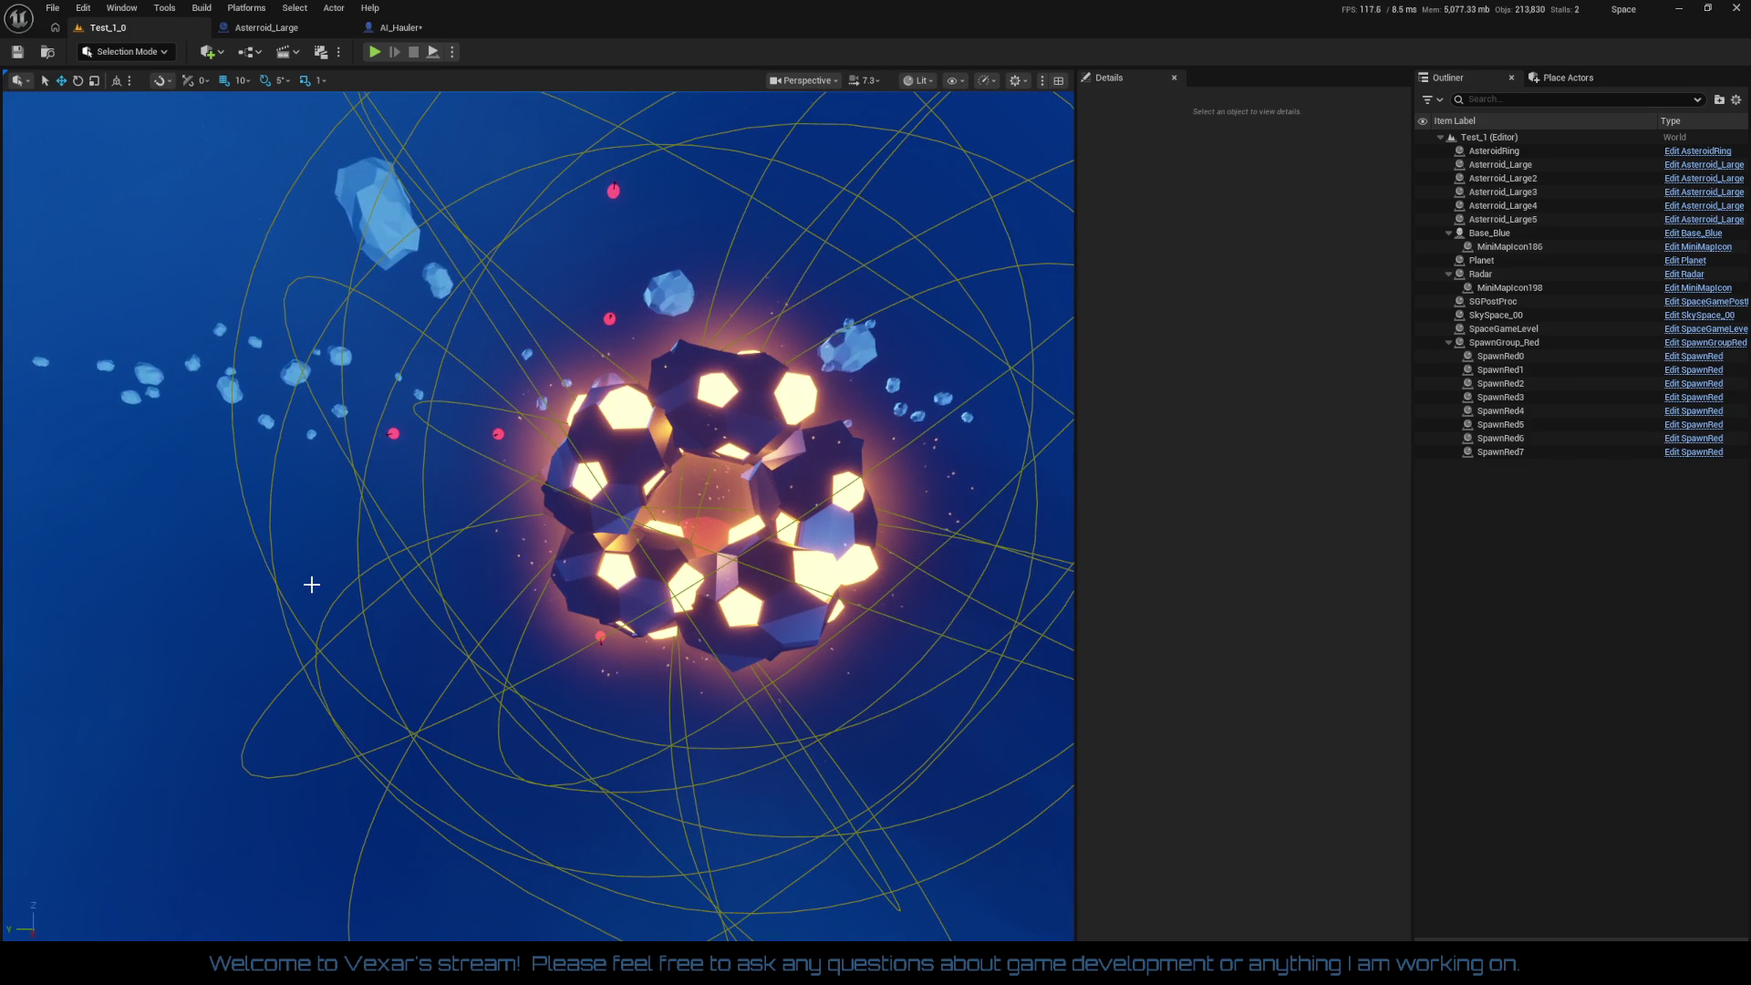
pyautogui.moveTo(310, 583); pyautogui.dragTo(333, 559)
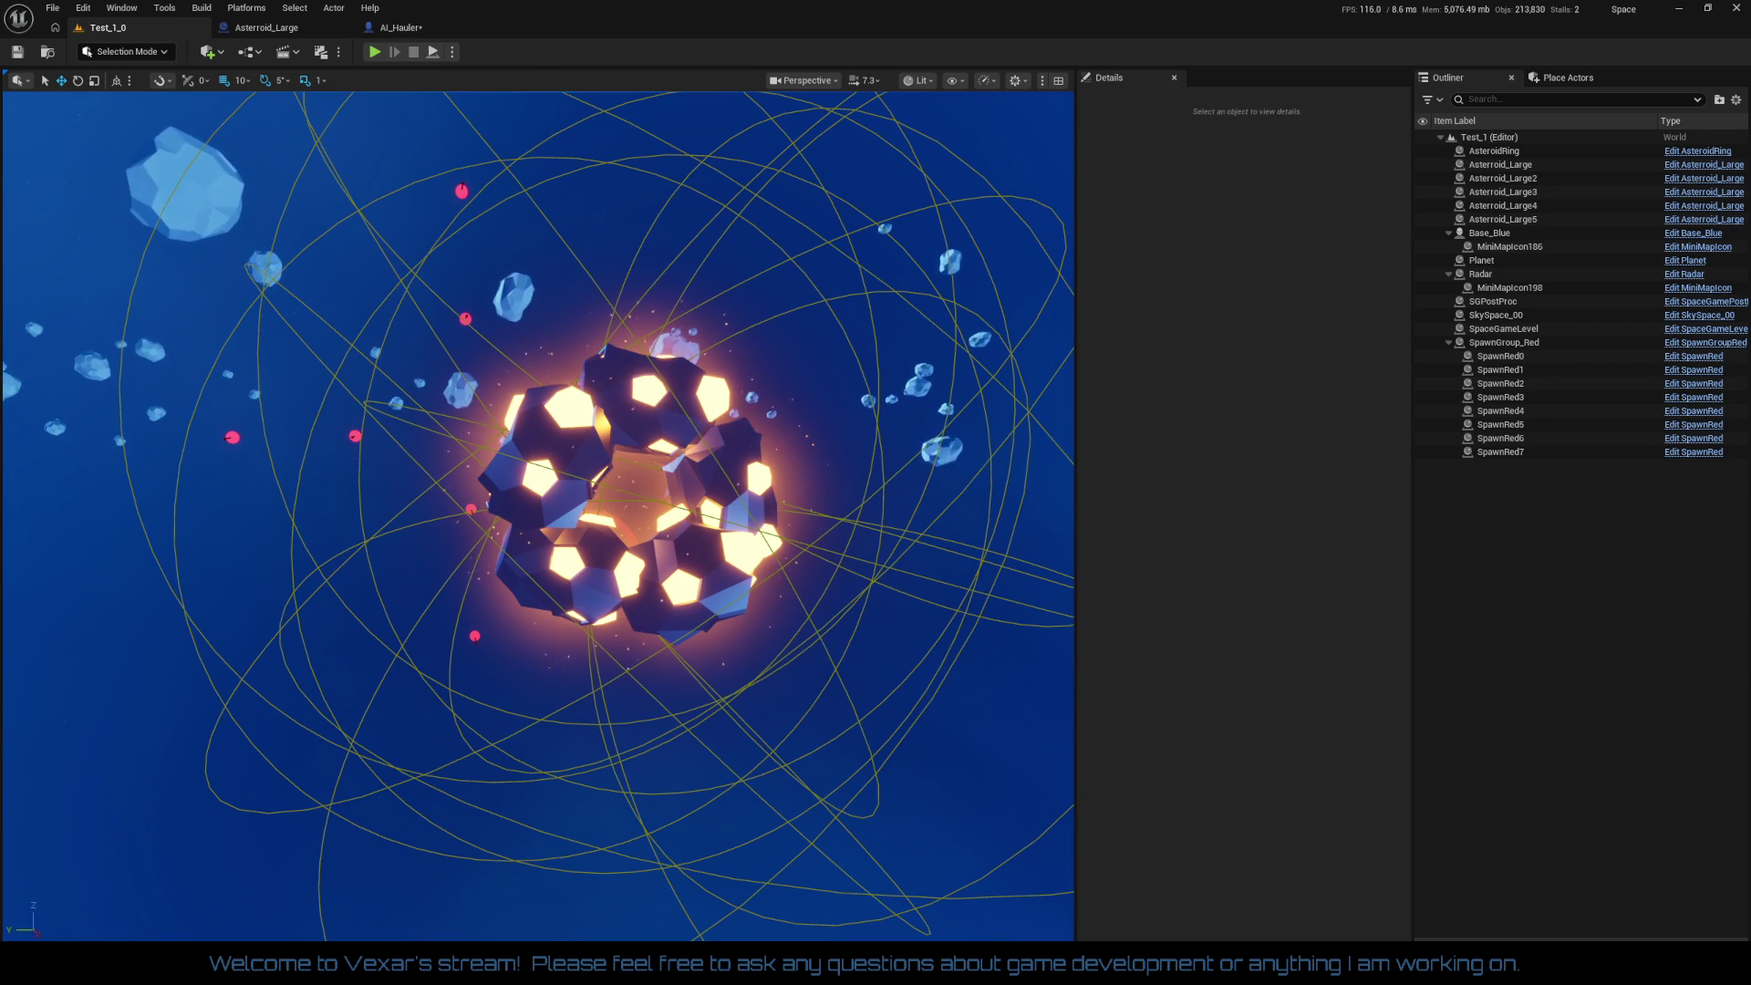
pyautogui.moveTo(333, 558)
pyautogui.mouseDown()
pyautogui.moveTo(355, 558)
pyautogui.moveTo(321, 558)
pyautogui.moveTo(319, 475)
pyautogui.moveTo(355, 474)
pyautogui.moveTo(346, 492)
pyautogui.moveTo(342, 474)
pyautogui.mouseUp()
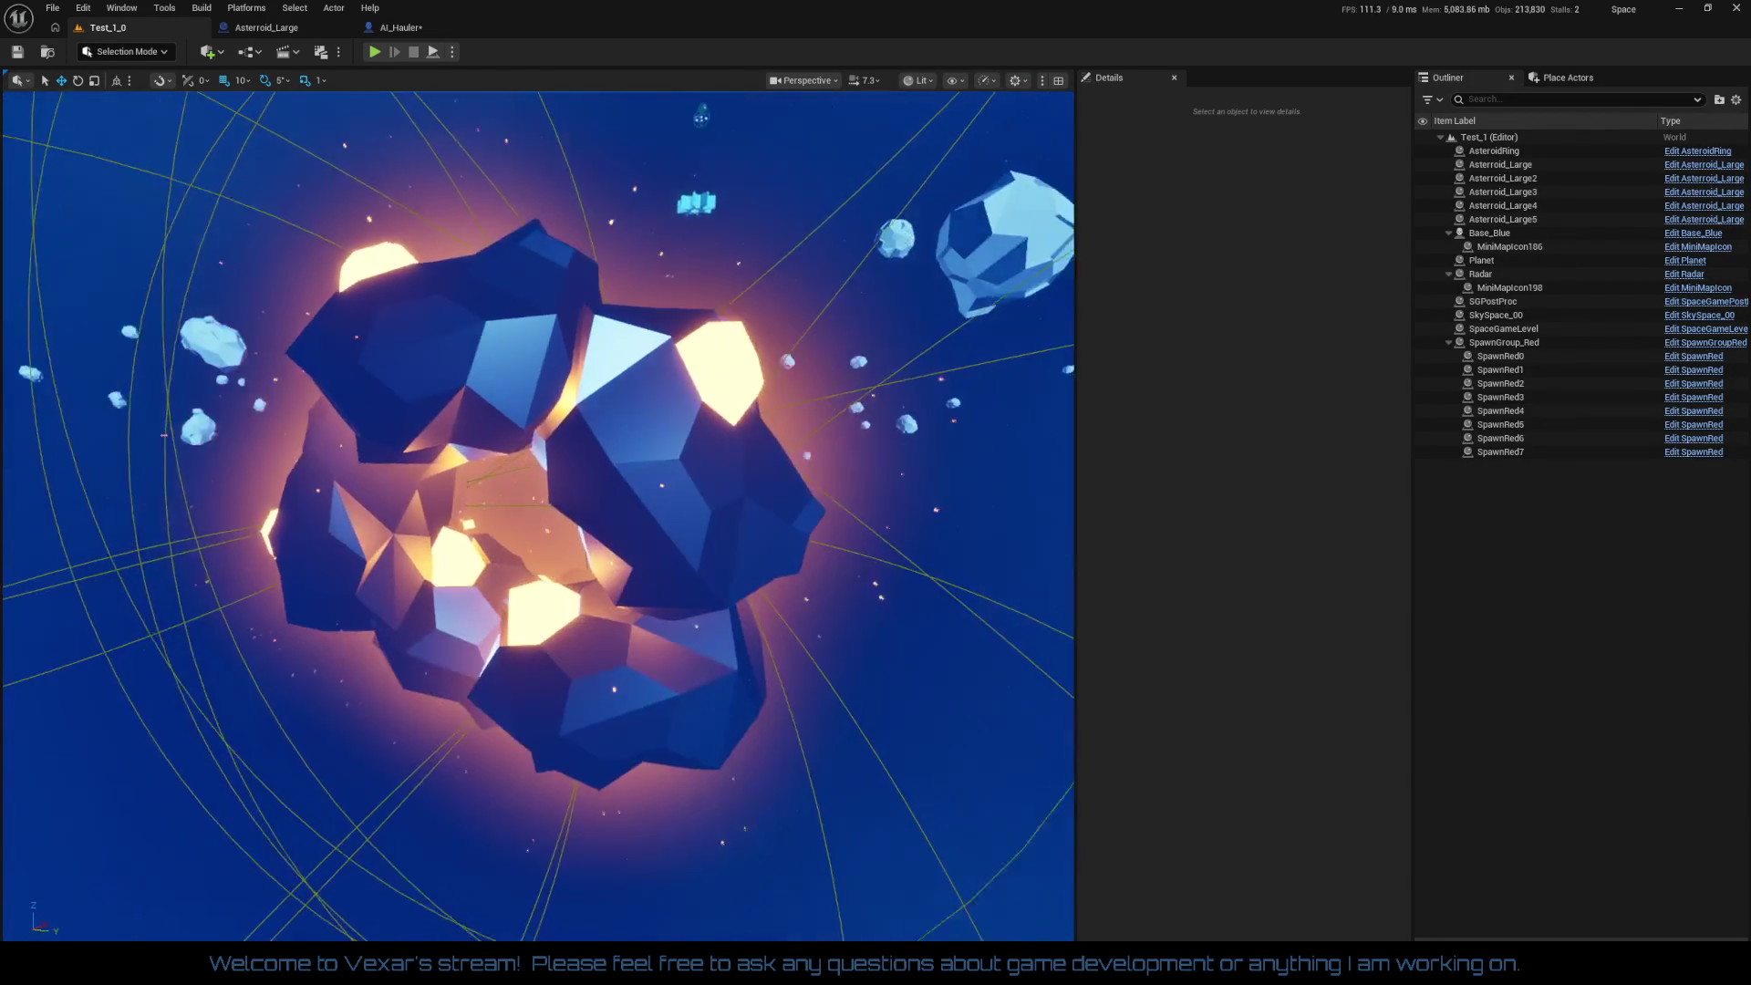
pyautogui.moveTo(342, 474); pyautogui.dragTo(365, 476)
pyautogui.moveTo(411, 716); pyautogui.dragTo(411, 716)
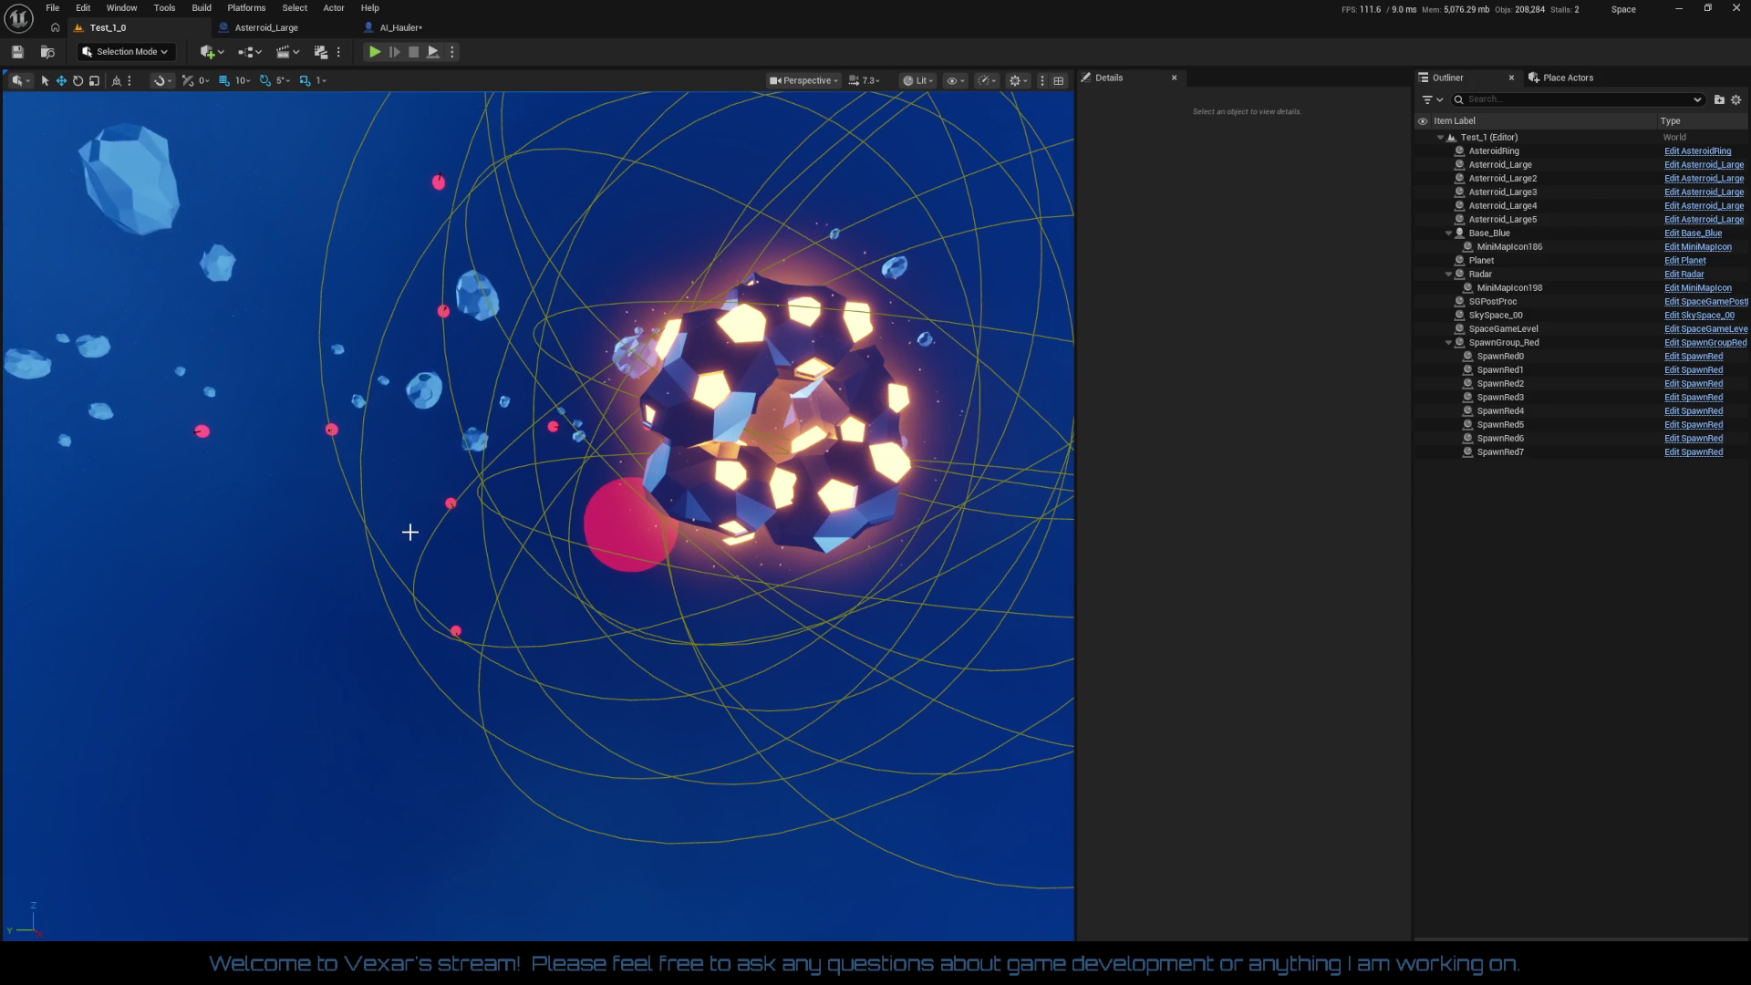
# Step: Fly the camera past the planet to the glowing asteroid cluster and select Asteroid_Large5
pyautogui.moveTo(410, 533); pyautogui.dragTo(413, 533)
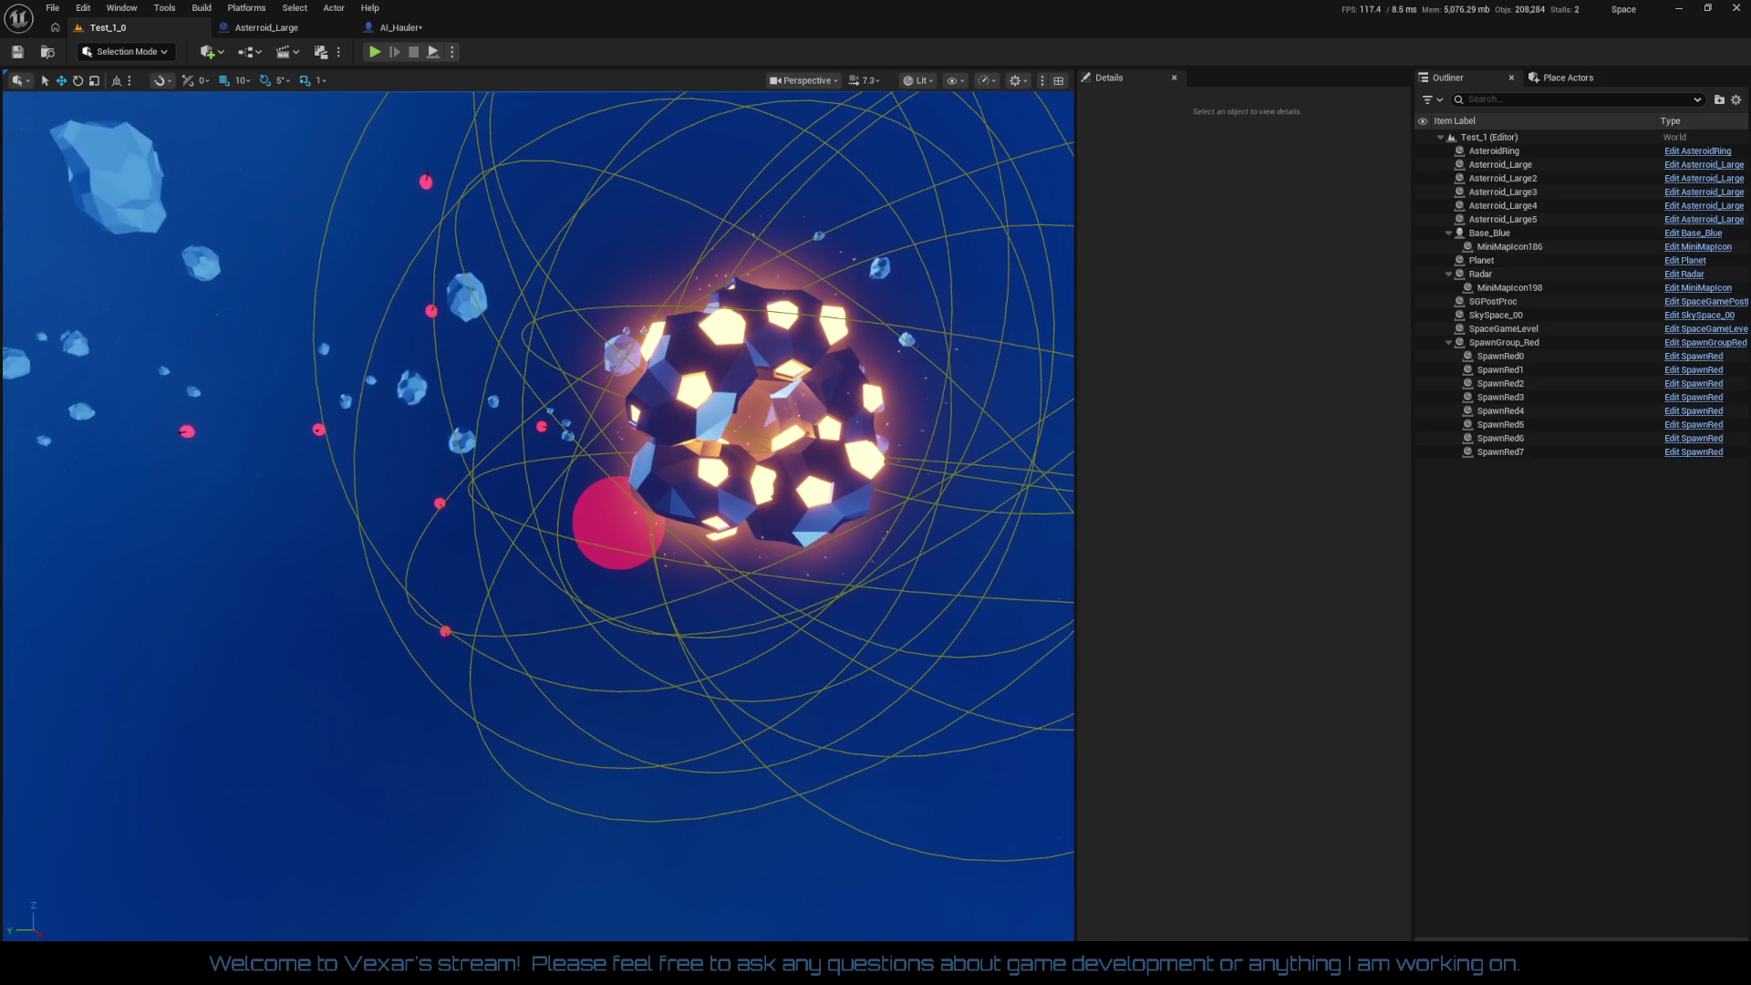
pyautogui.press('s')
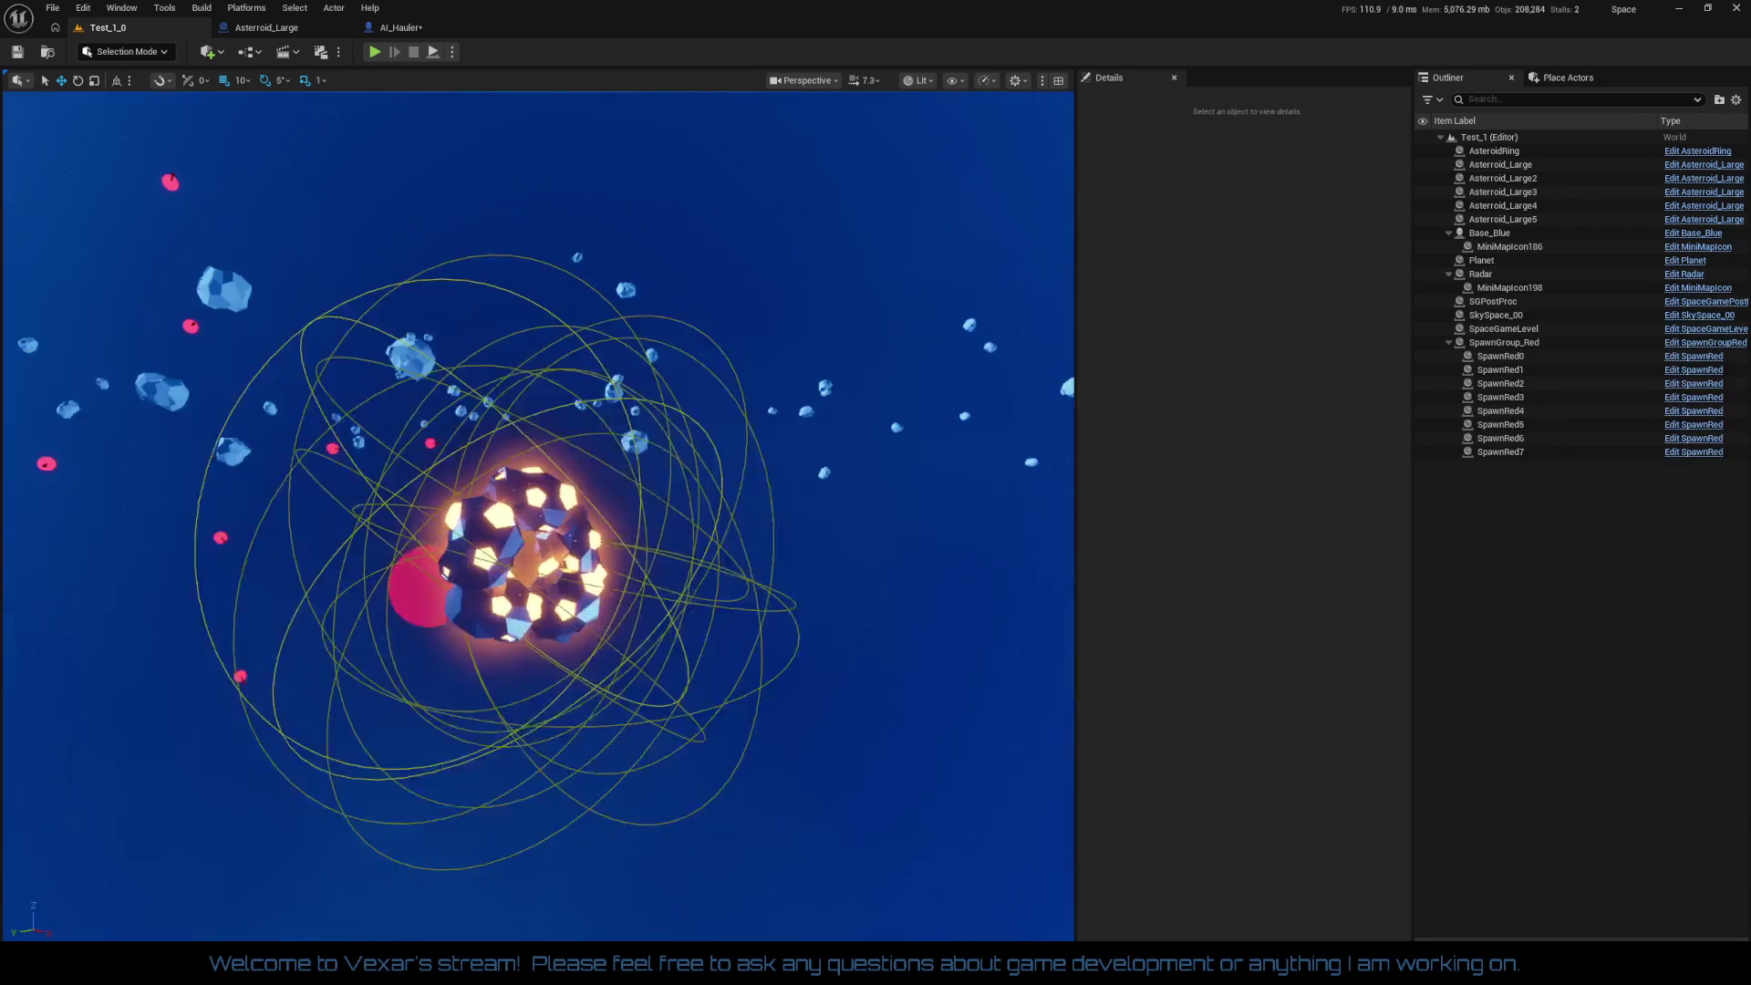
pyautogui.press('w')
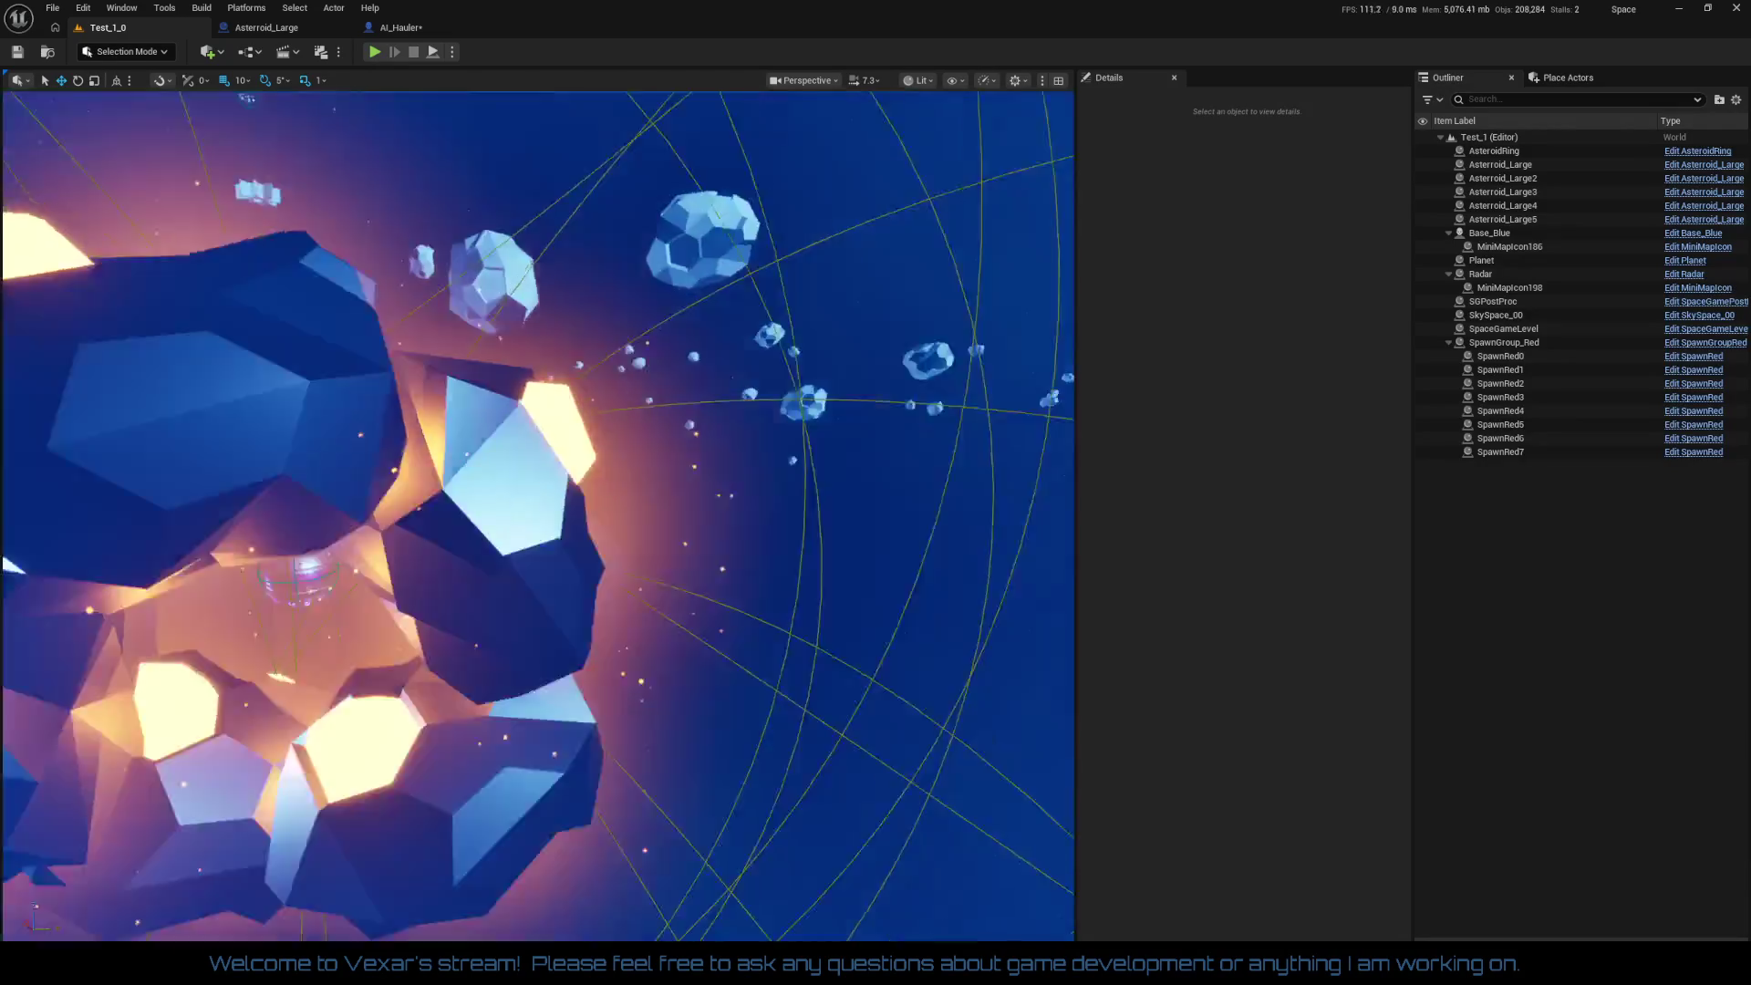
pyautogui.press('w')
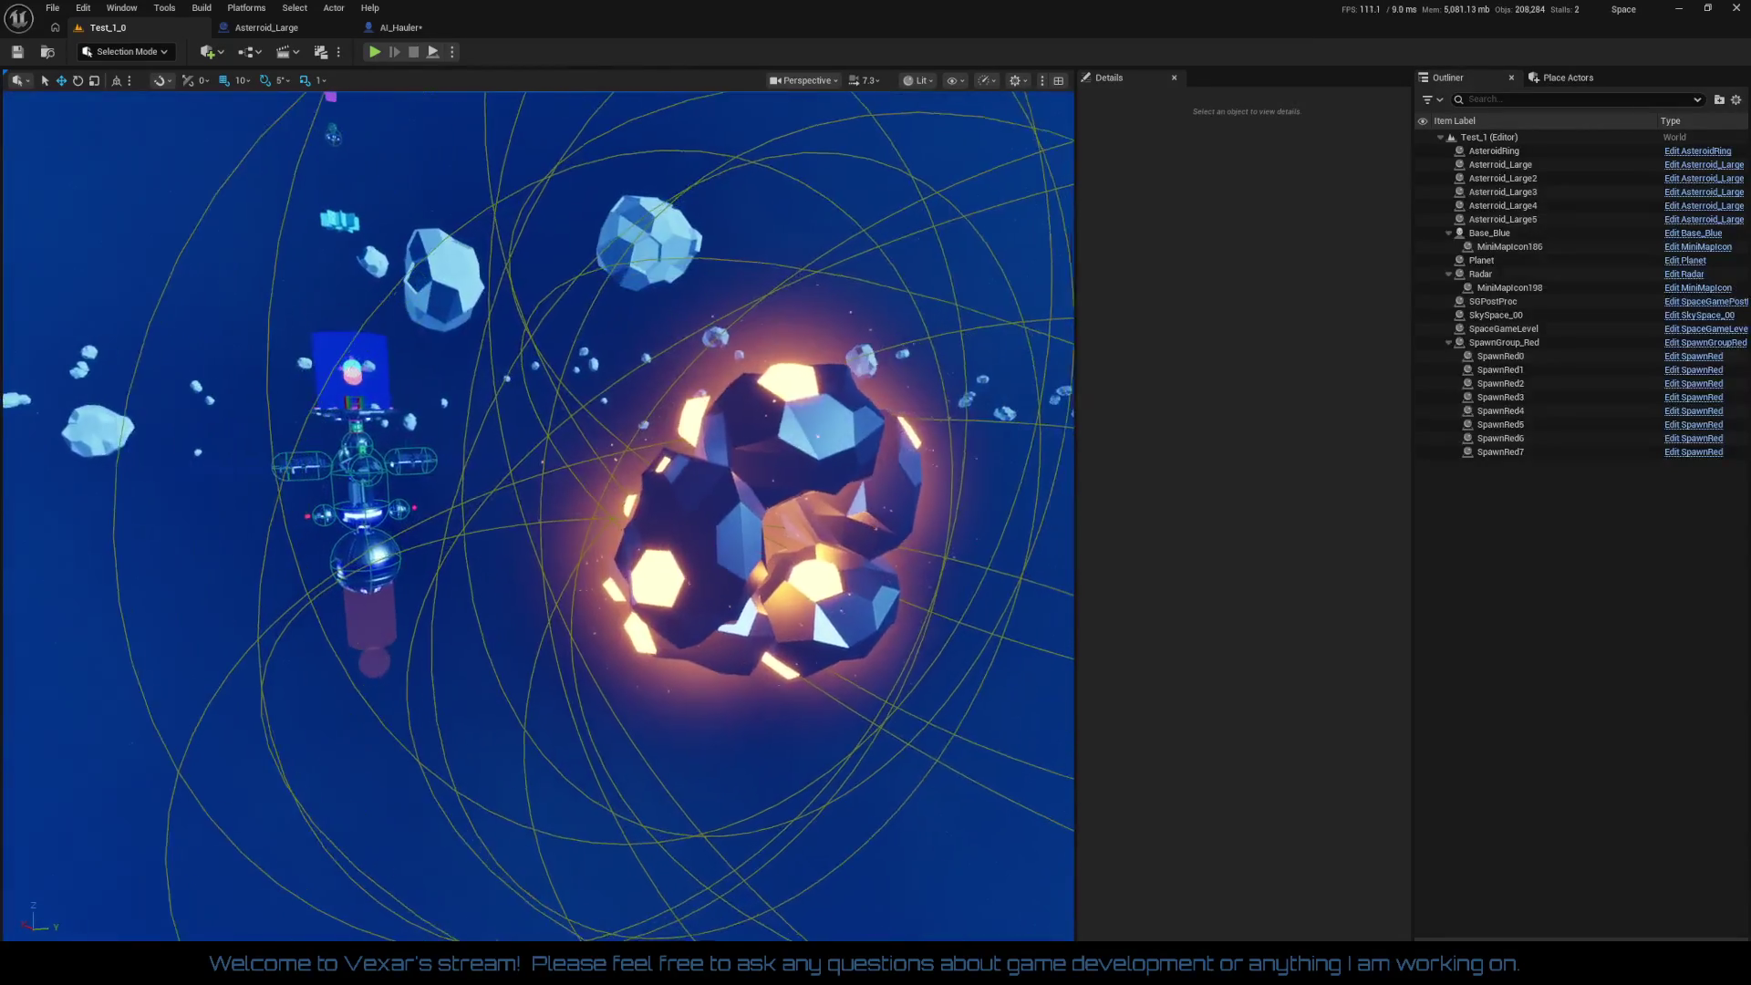
pyautogui.click(515, 412)
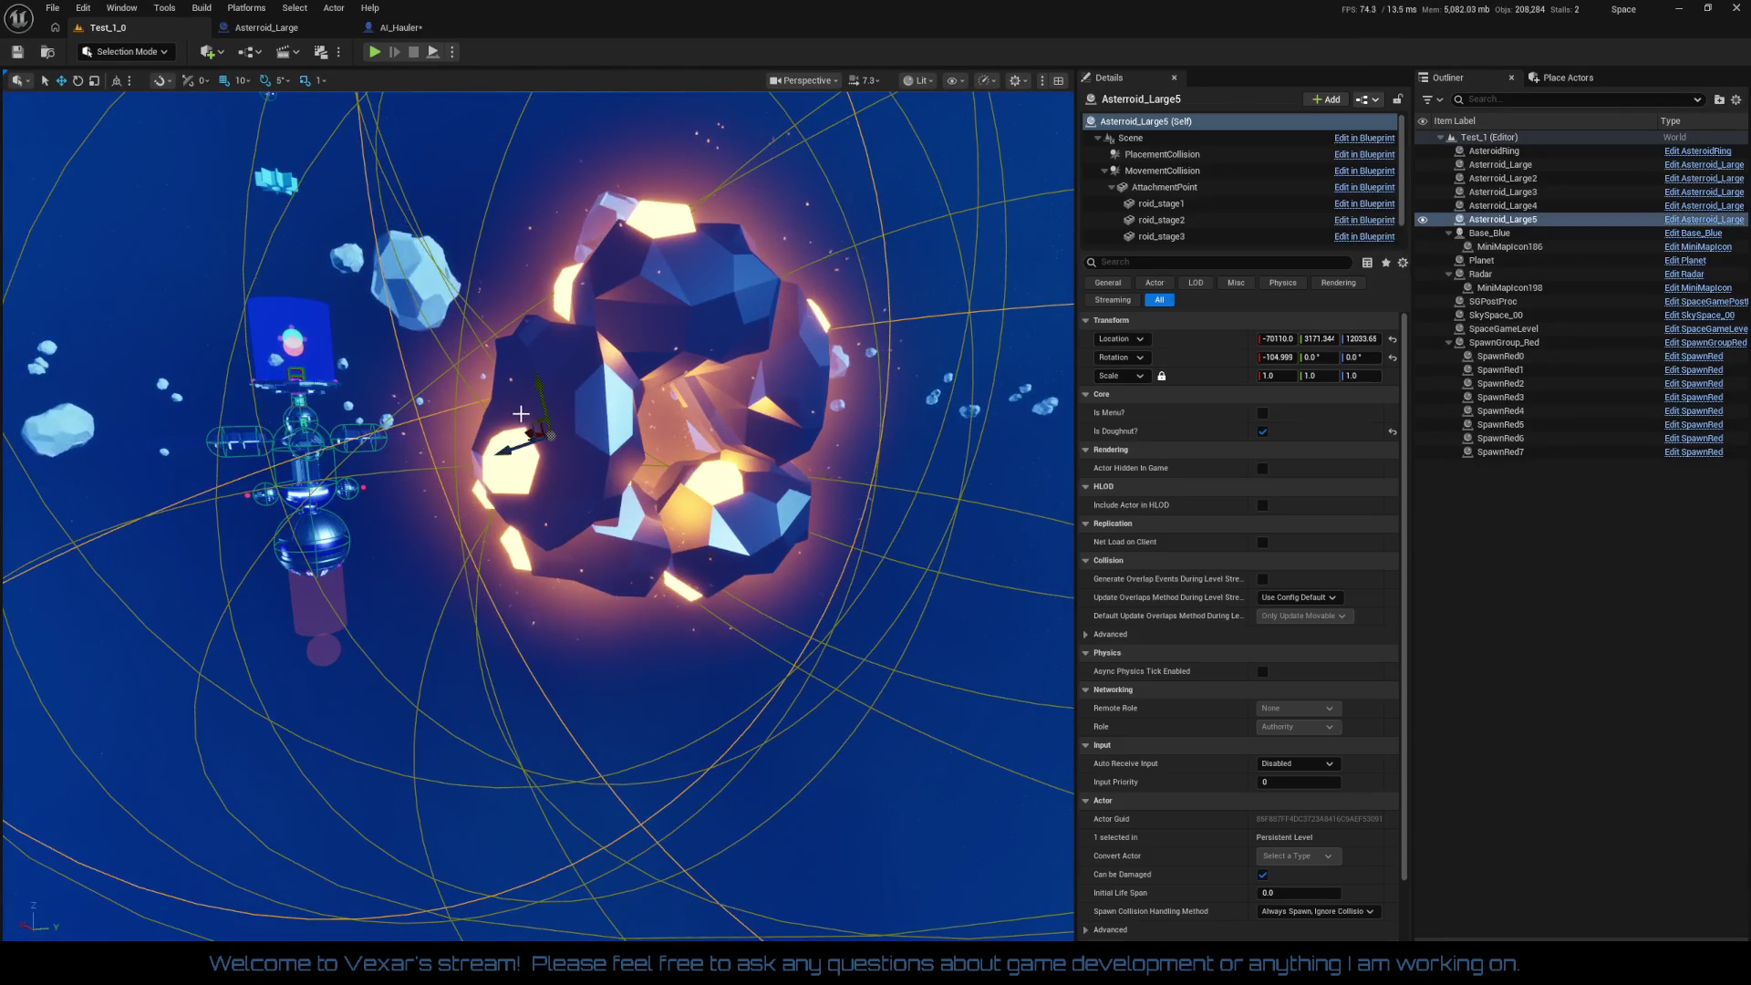
# Step: Circle and fly through Asteroid_Large5, framing it with F to inspect it closely
pyautogui.press('d')
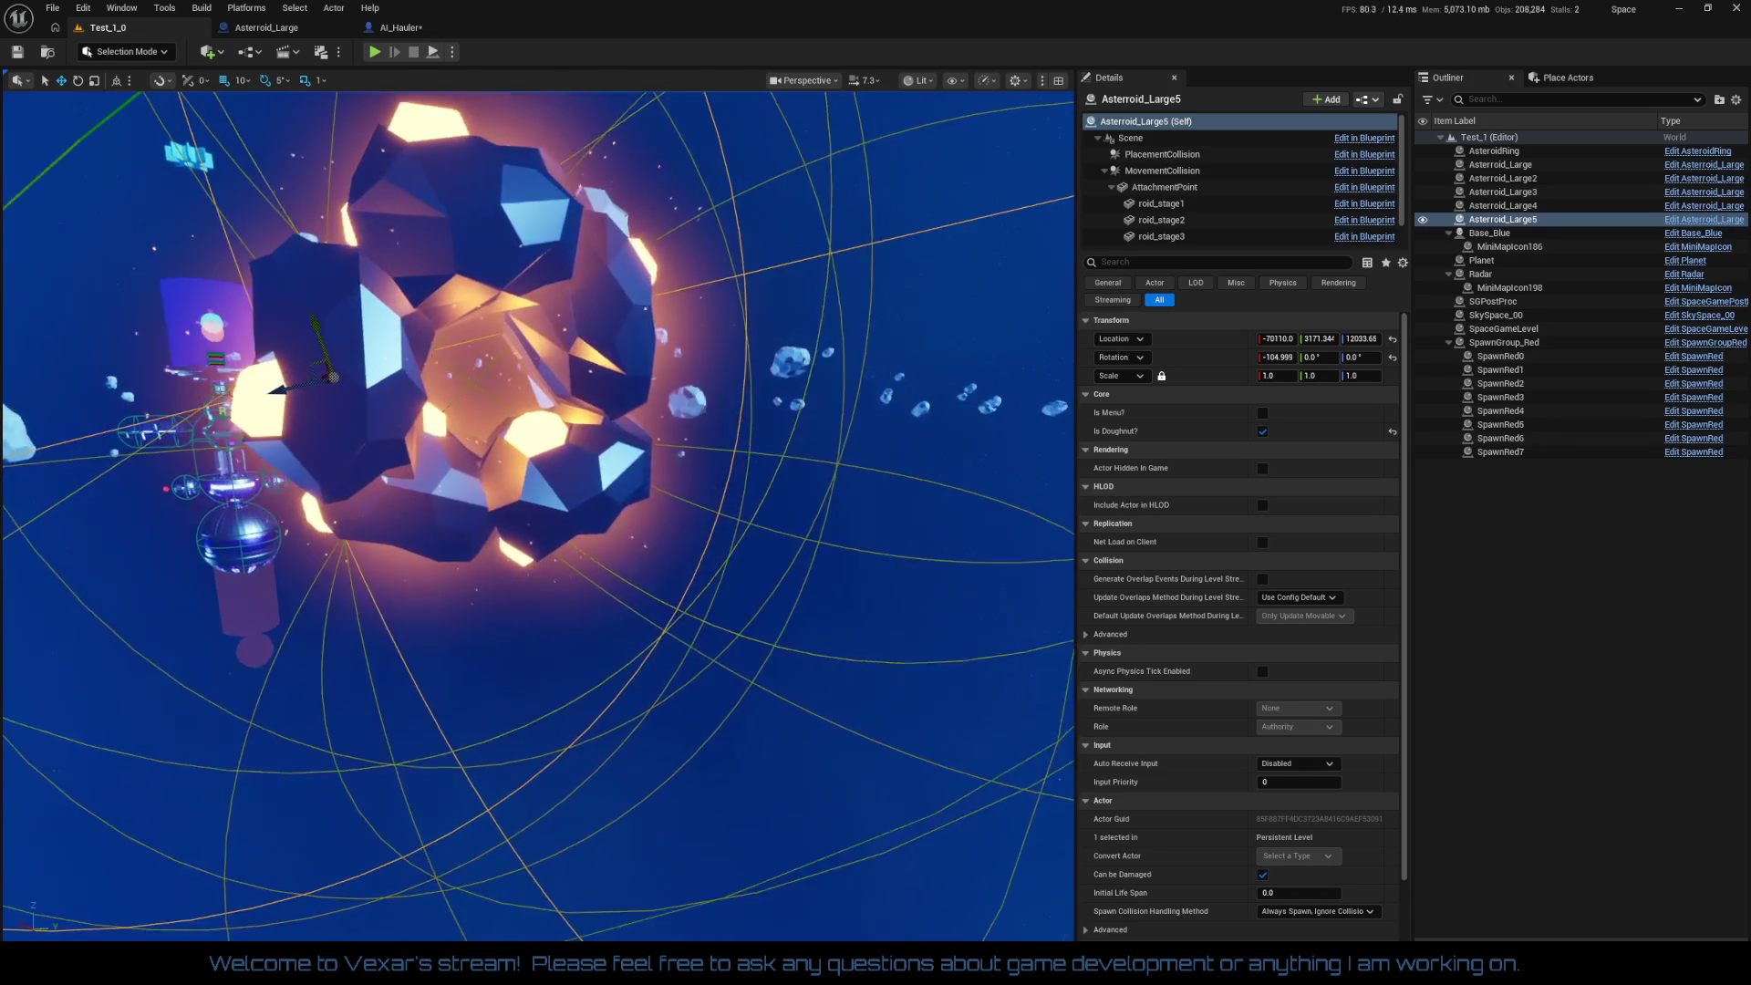
pyautogui.press('w')
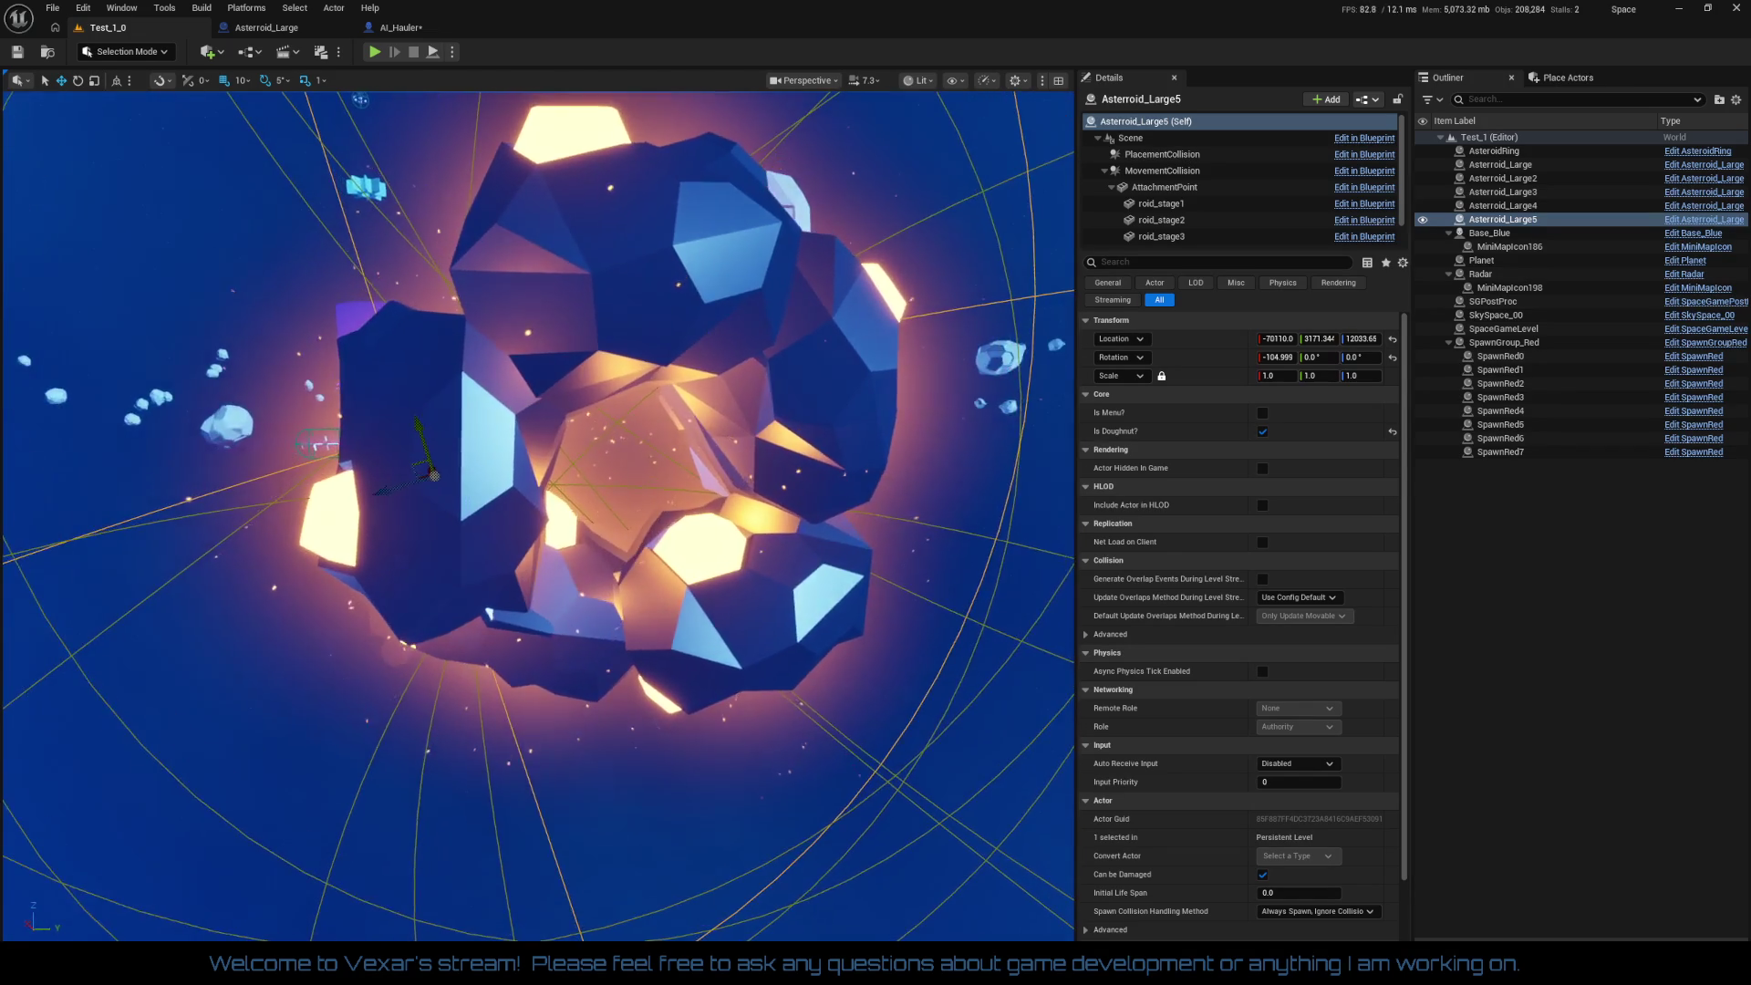
pyautogui.press('w')
pyautogui.press('f')
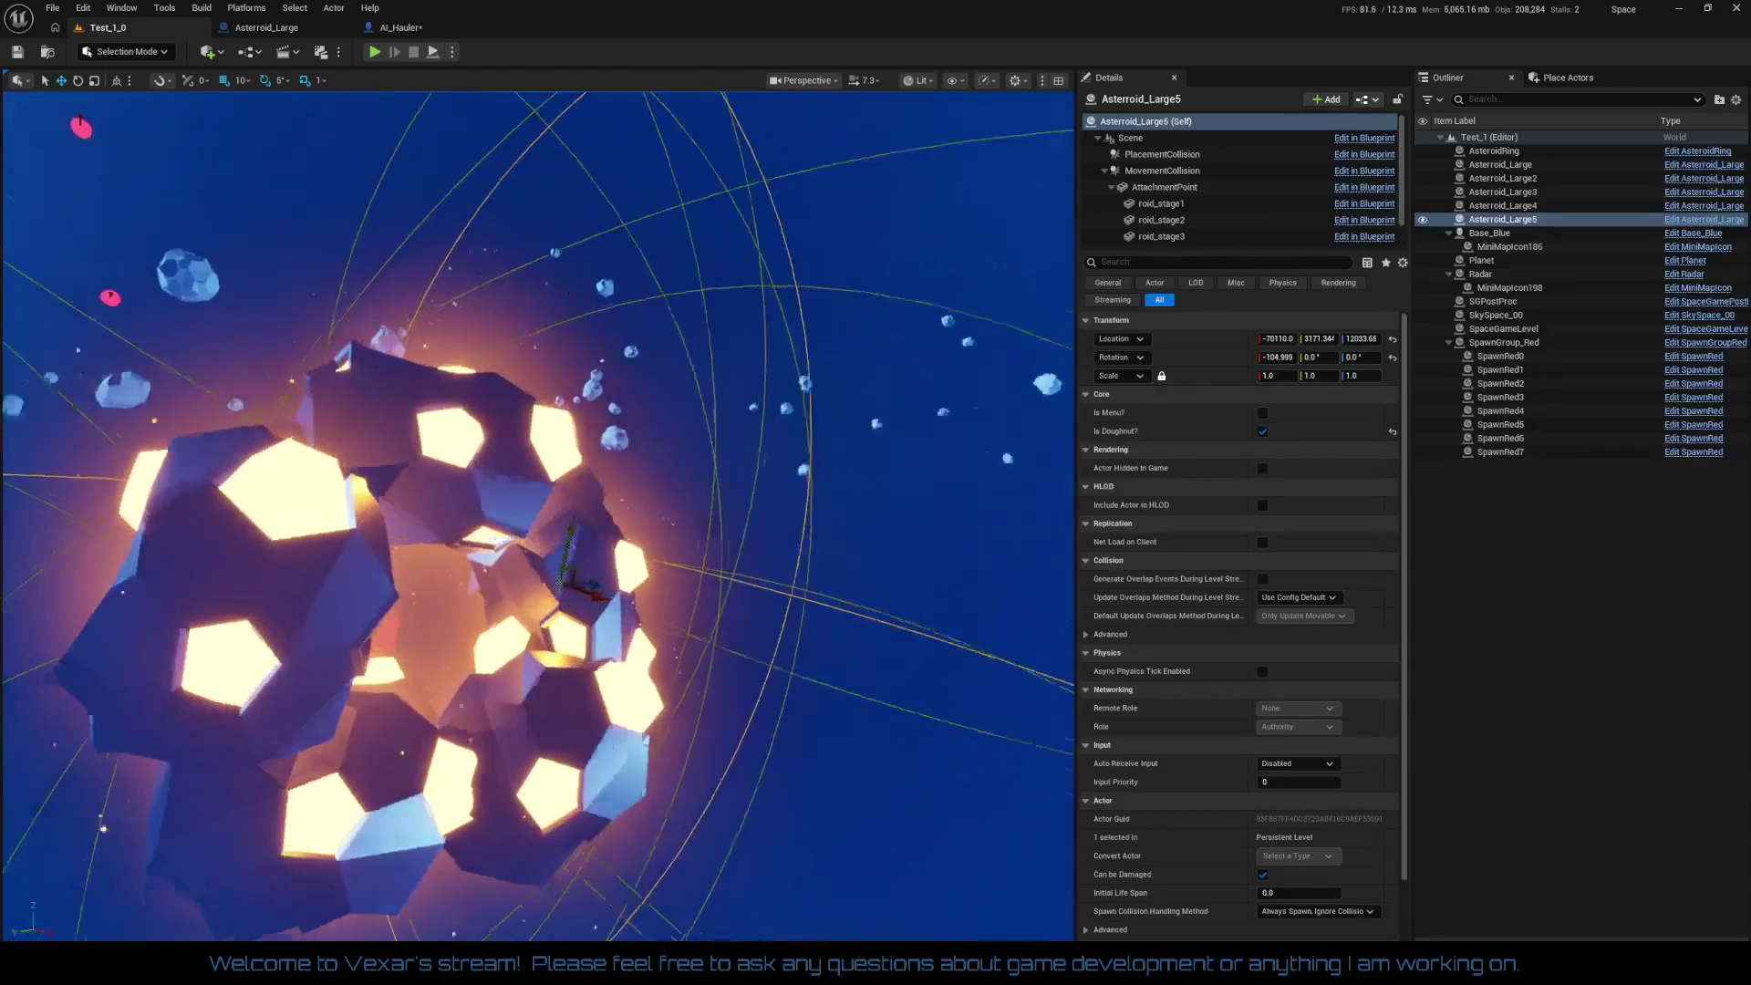
pyautogui.press('w')
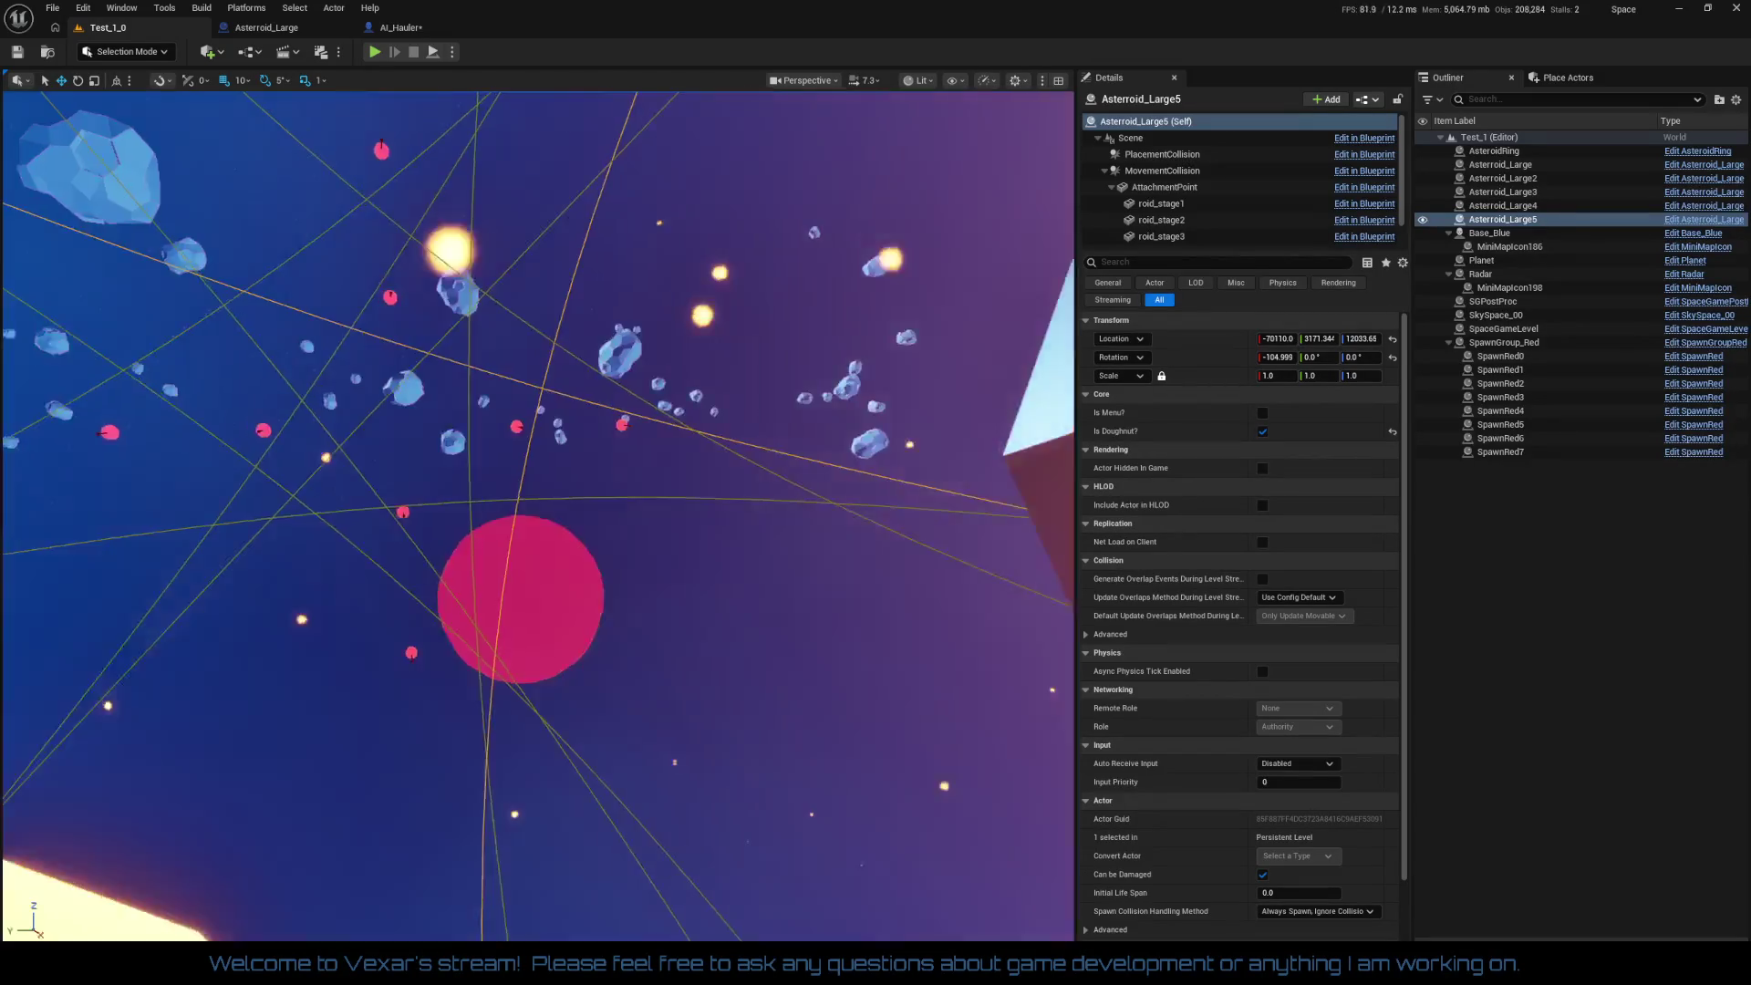
pyautogui.press('f')
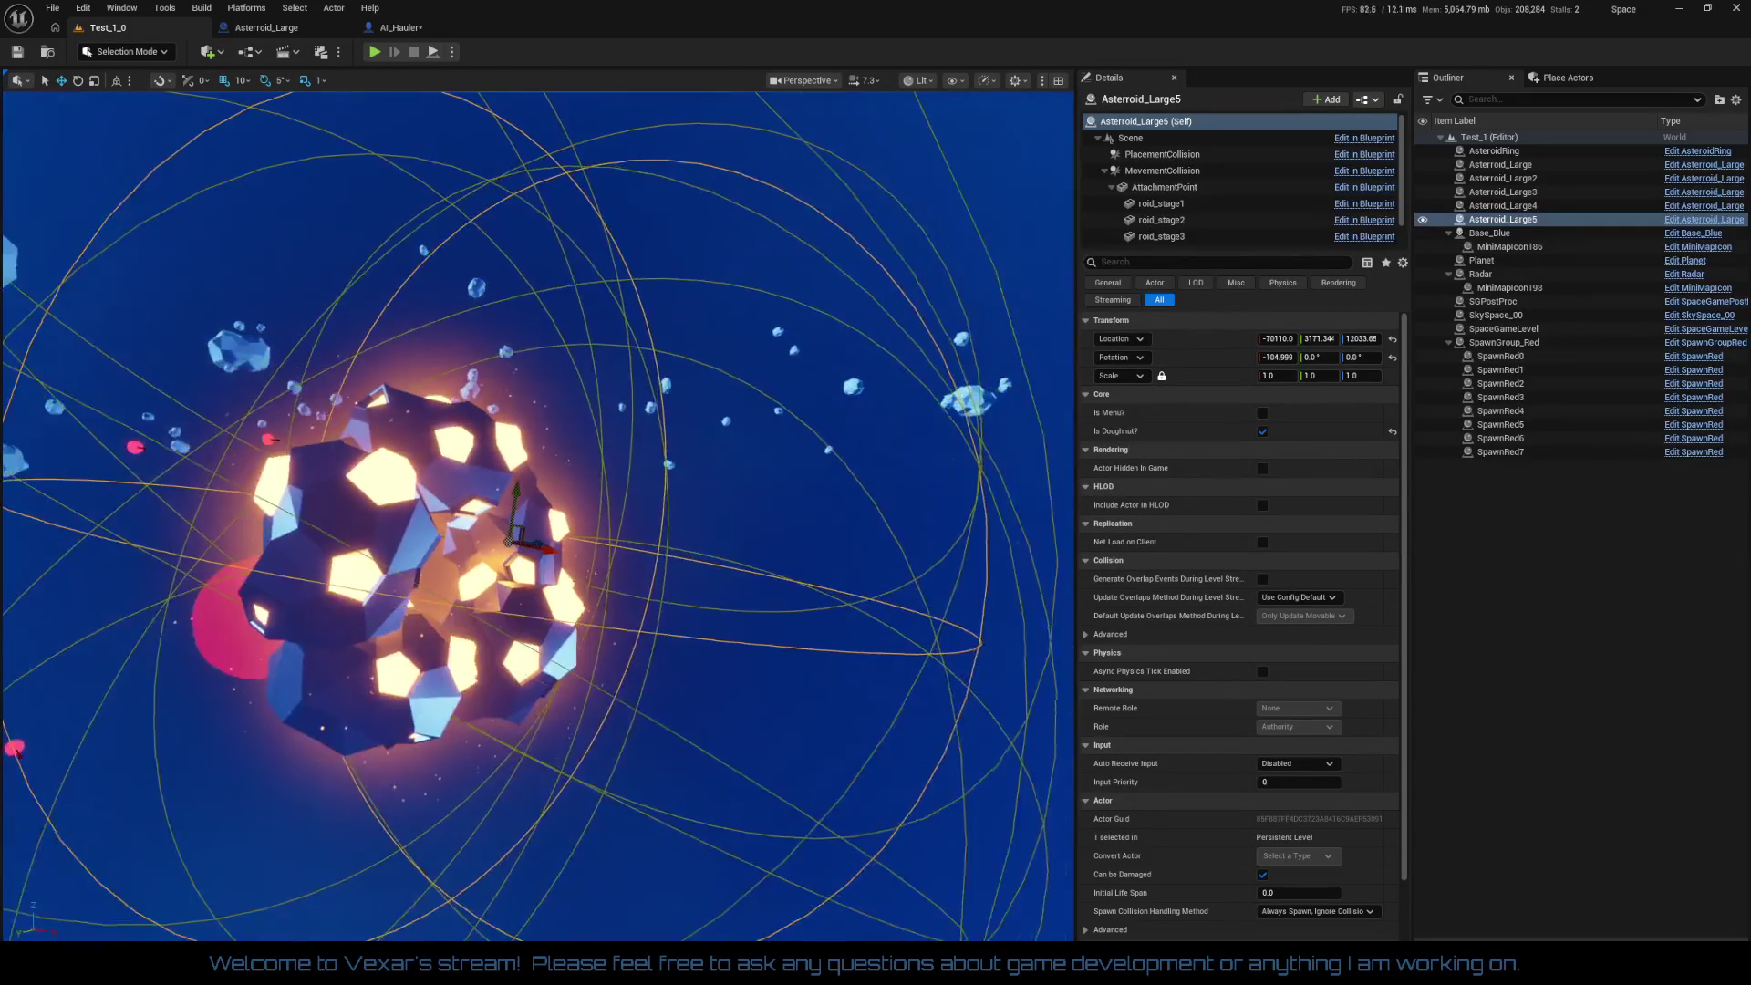
# Step: Group Asteroid_Large through Asteroid_Large5 from the Outliner
pyautogui.keyDown('shift'); pyautogui.click(1519, 220); pyautogui.keyUp('shift')
pyautogui.rightClick(1511, 208)
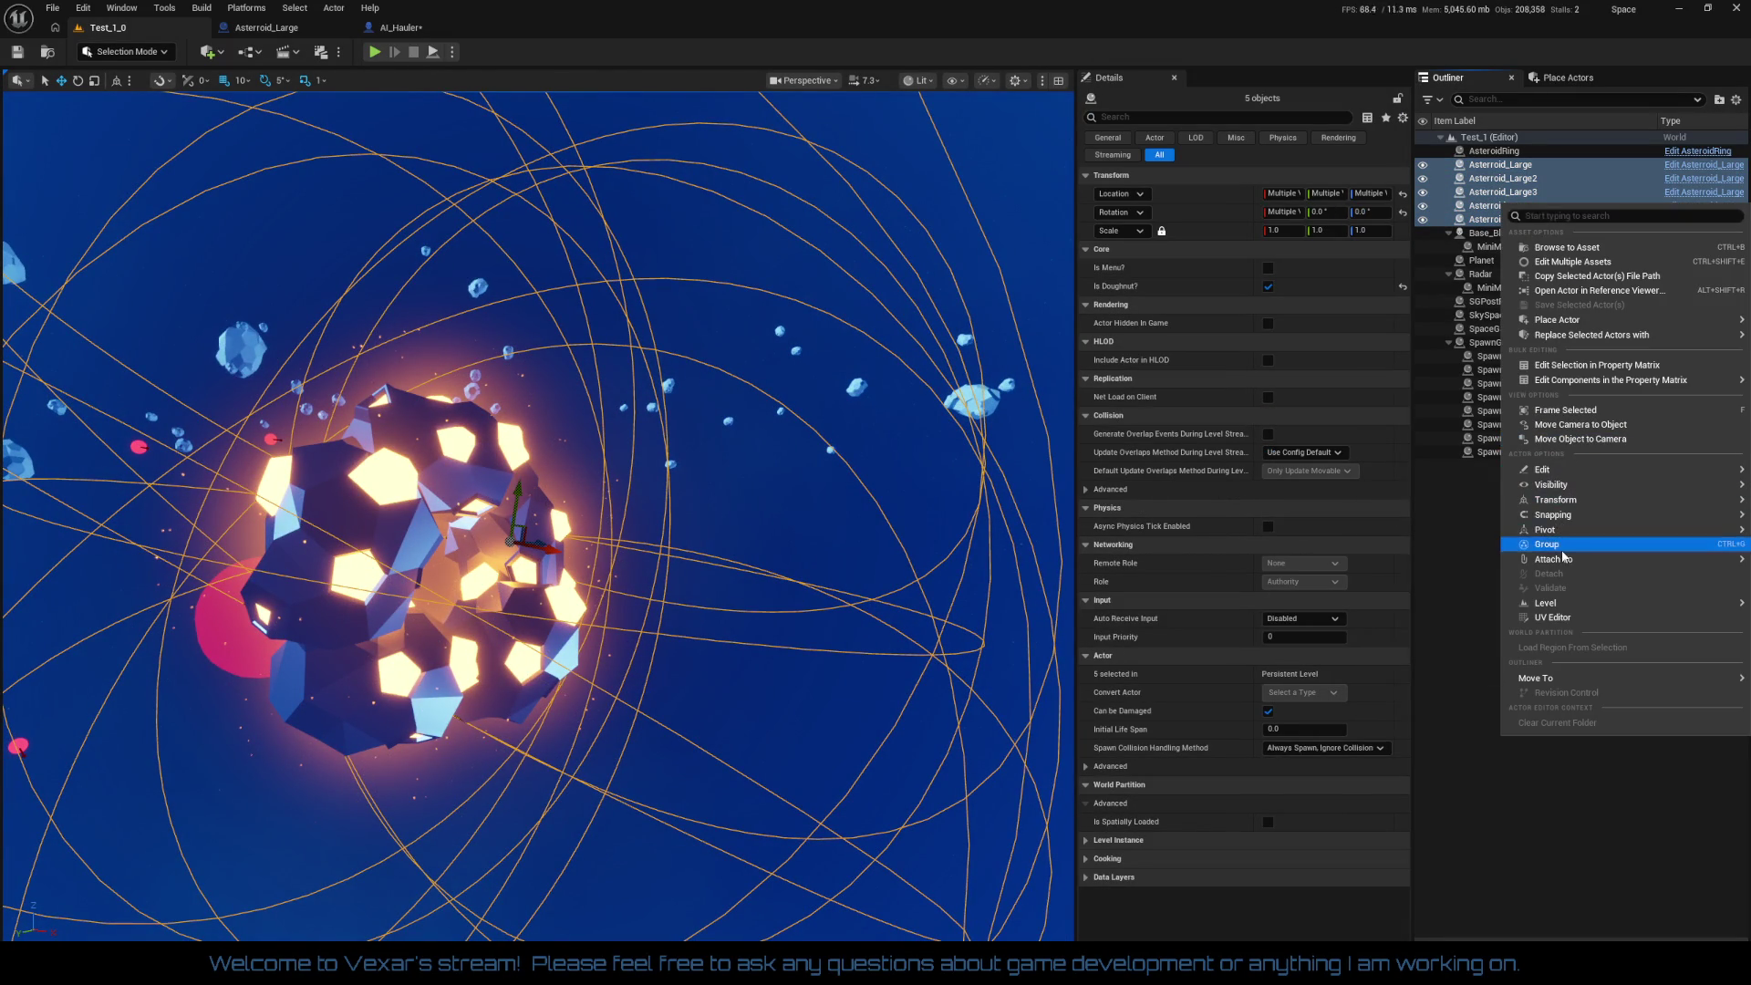
pyautogui.moveTo(1564, 537)
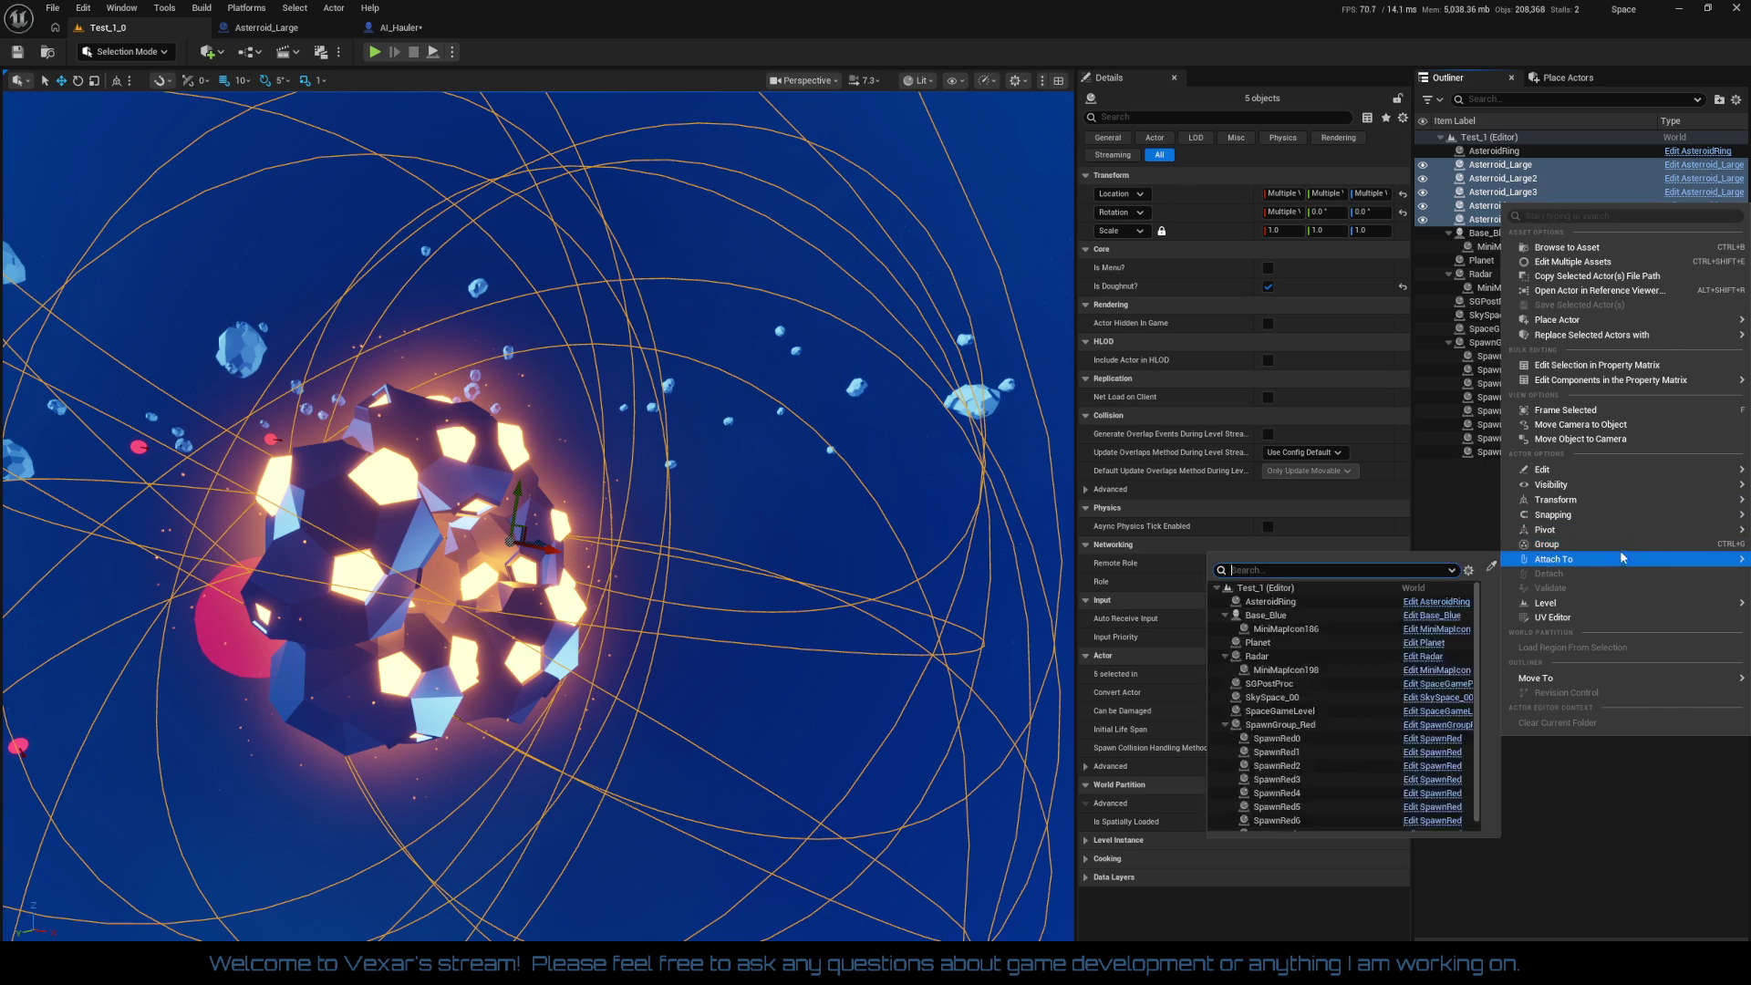
pyautogui.click(1677, 544)
# Step: Duplicate the asteroid group, offset it and rotate it 35°, duplicate again, and save the level
pyautogui.moveTo(912, 547); pyautogui.dragTo(748, 538)
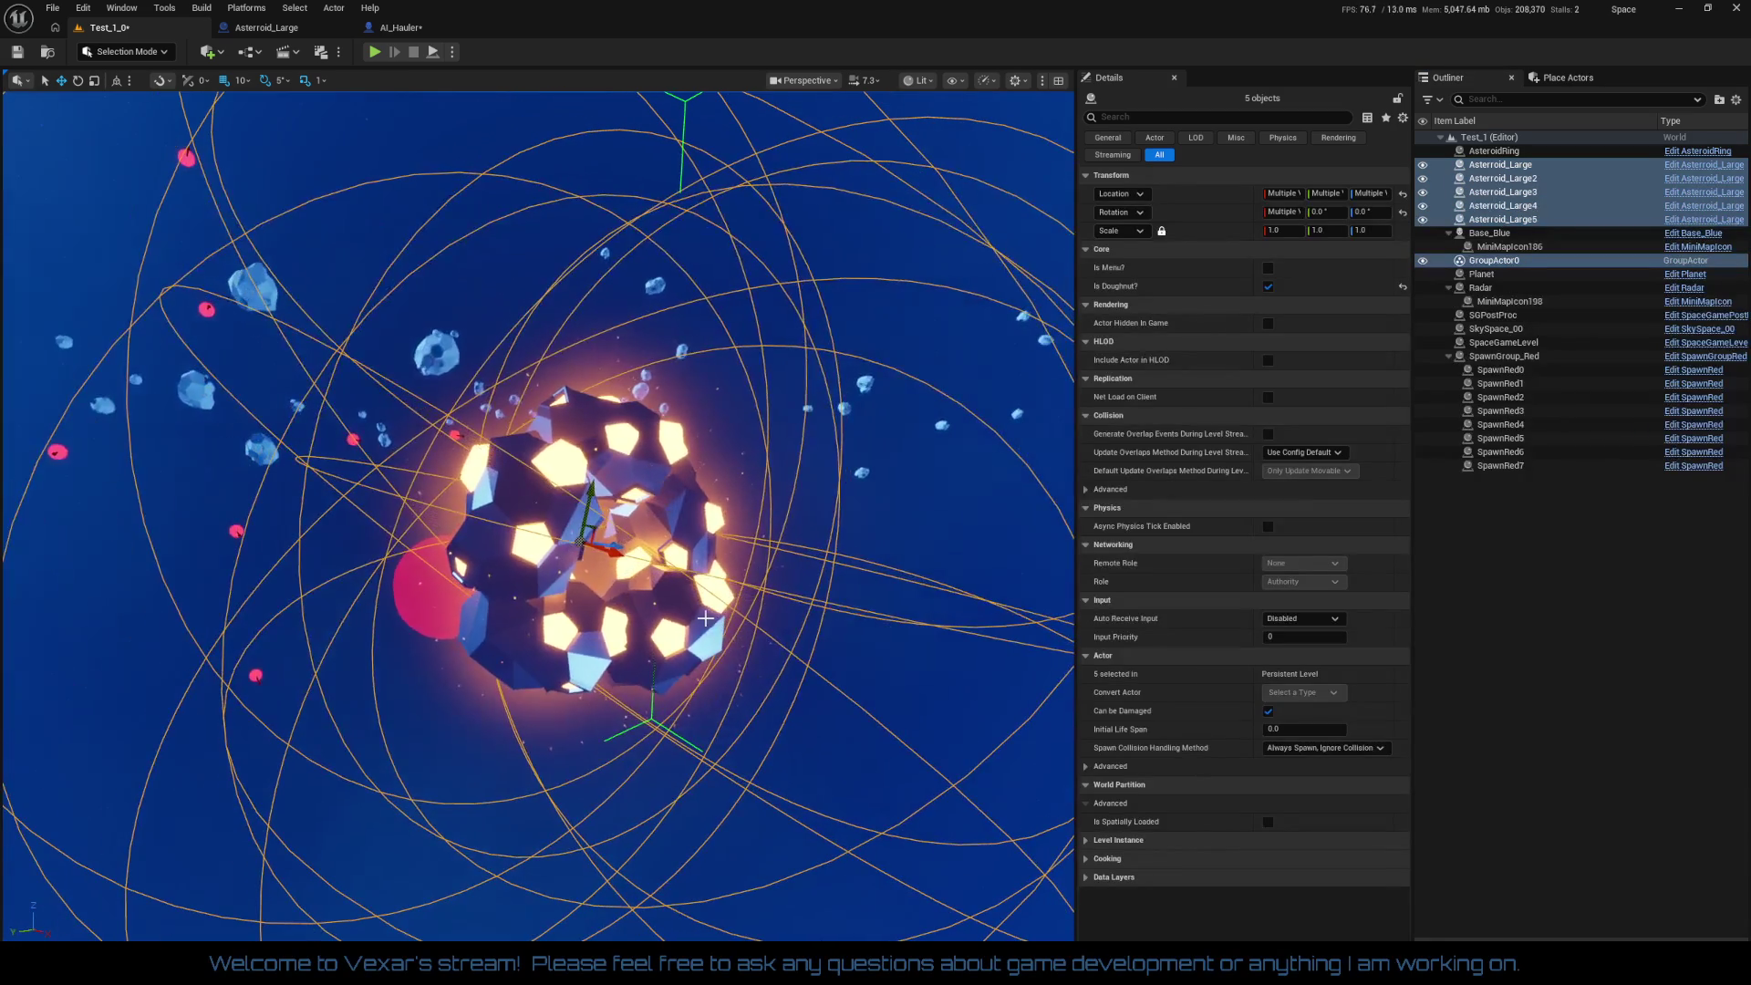
pyautogui.hotkey('ctrl', 'd')
pyautogui.moveTo(613, 552)
pyautogui.mouseDown()
pyautogui.moveTo(526, 520)
pyautogui.moveTo(474, 438)
pyautogui.moveTo(670, 736)
pyautogui.mouseUp()
pyautogui.press('e')
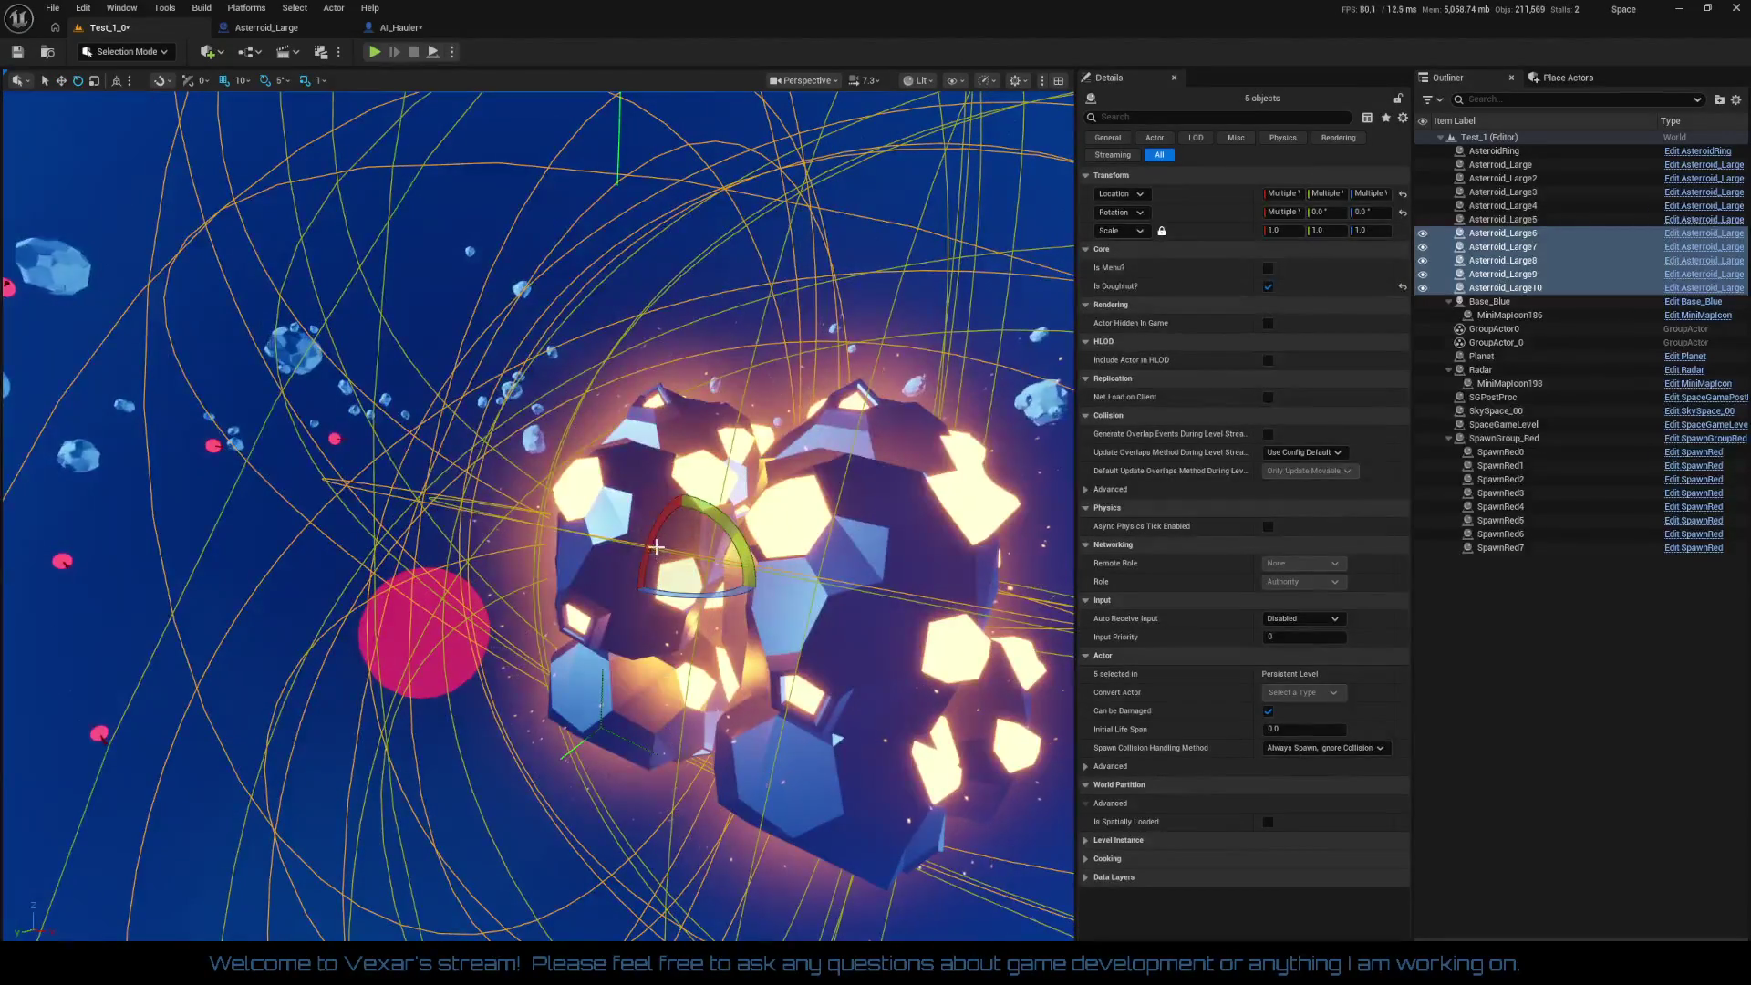
pyautogui.moveTo(652, 548); pyautogui.dragTo(651, 502)
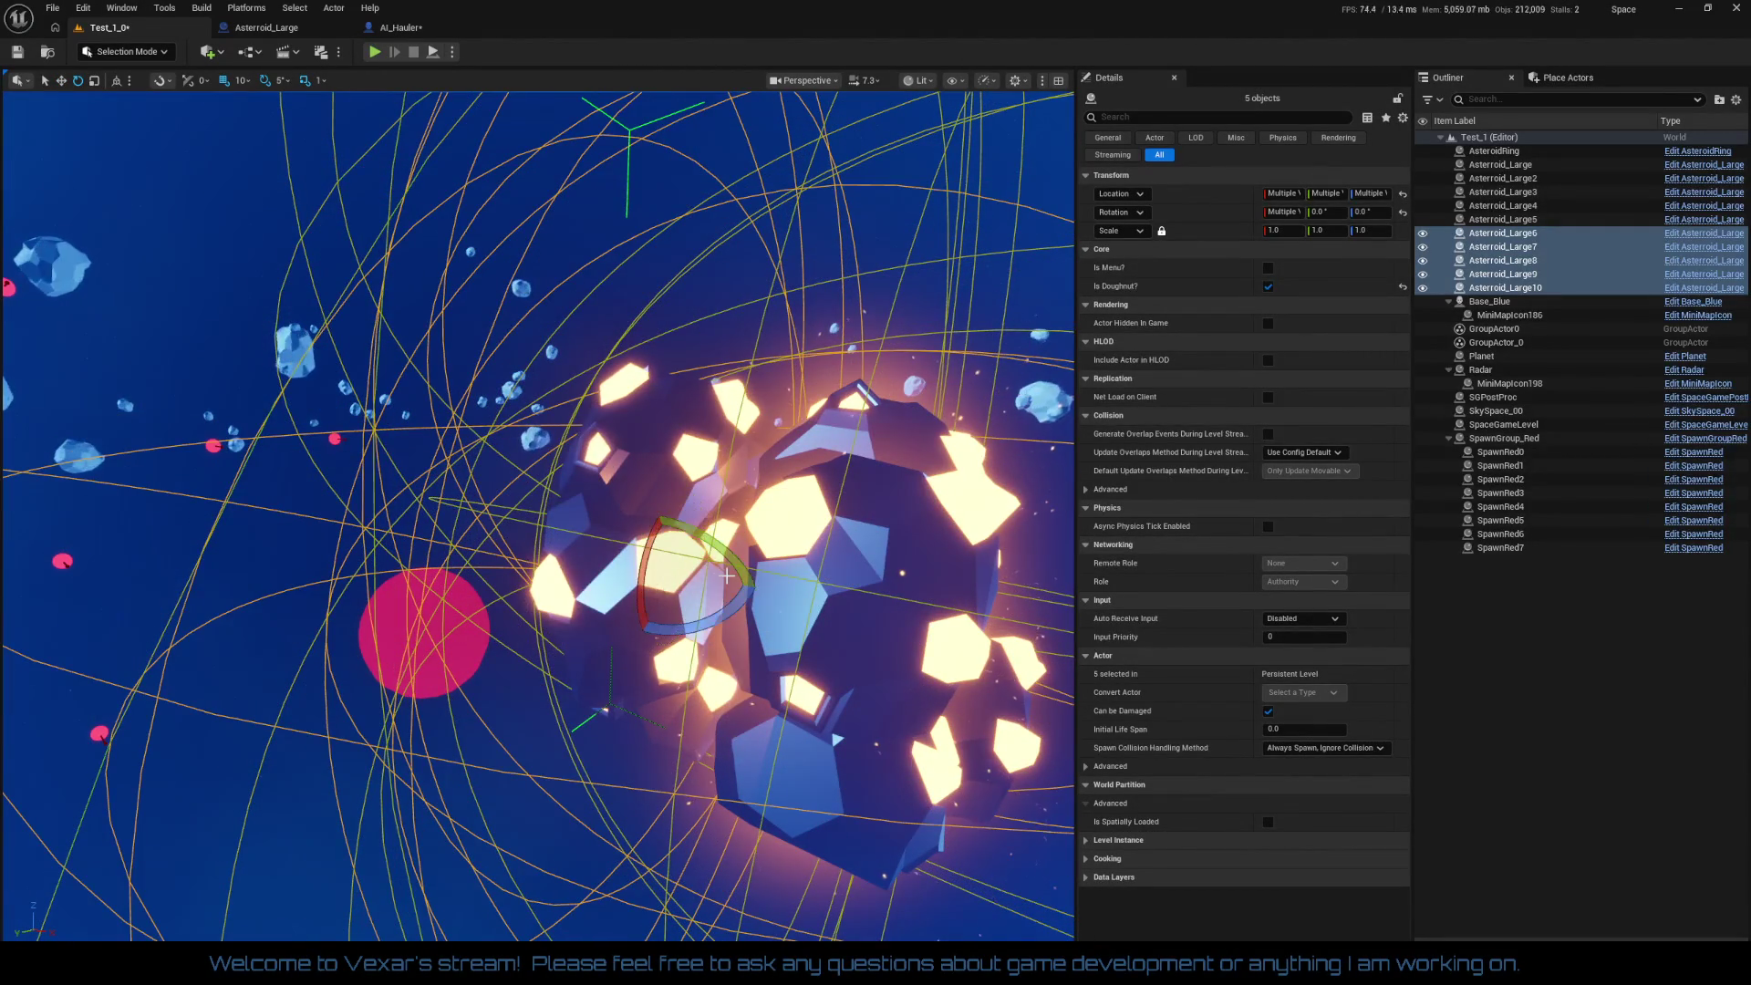
pyautogui.moveTo(730, 584)
pyautogui.mouseDown()
pyautogui.moveTo(762, 602)
pyautogui.moveTo(639, 748)
pyautogui.mouseUp()
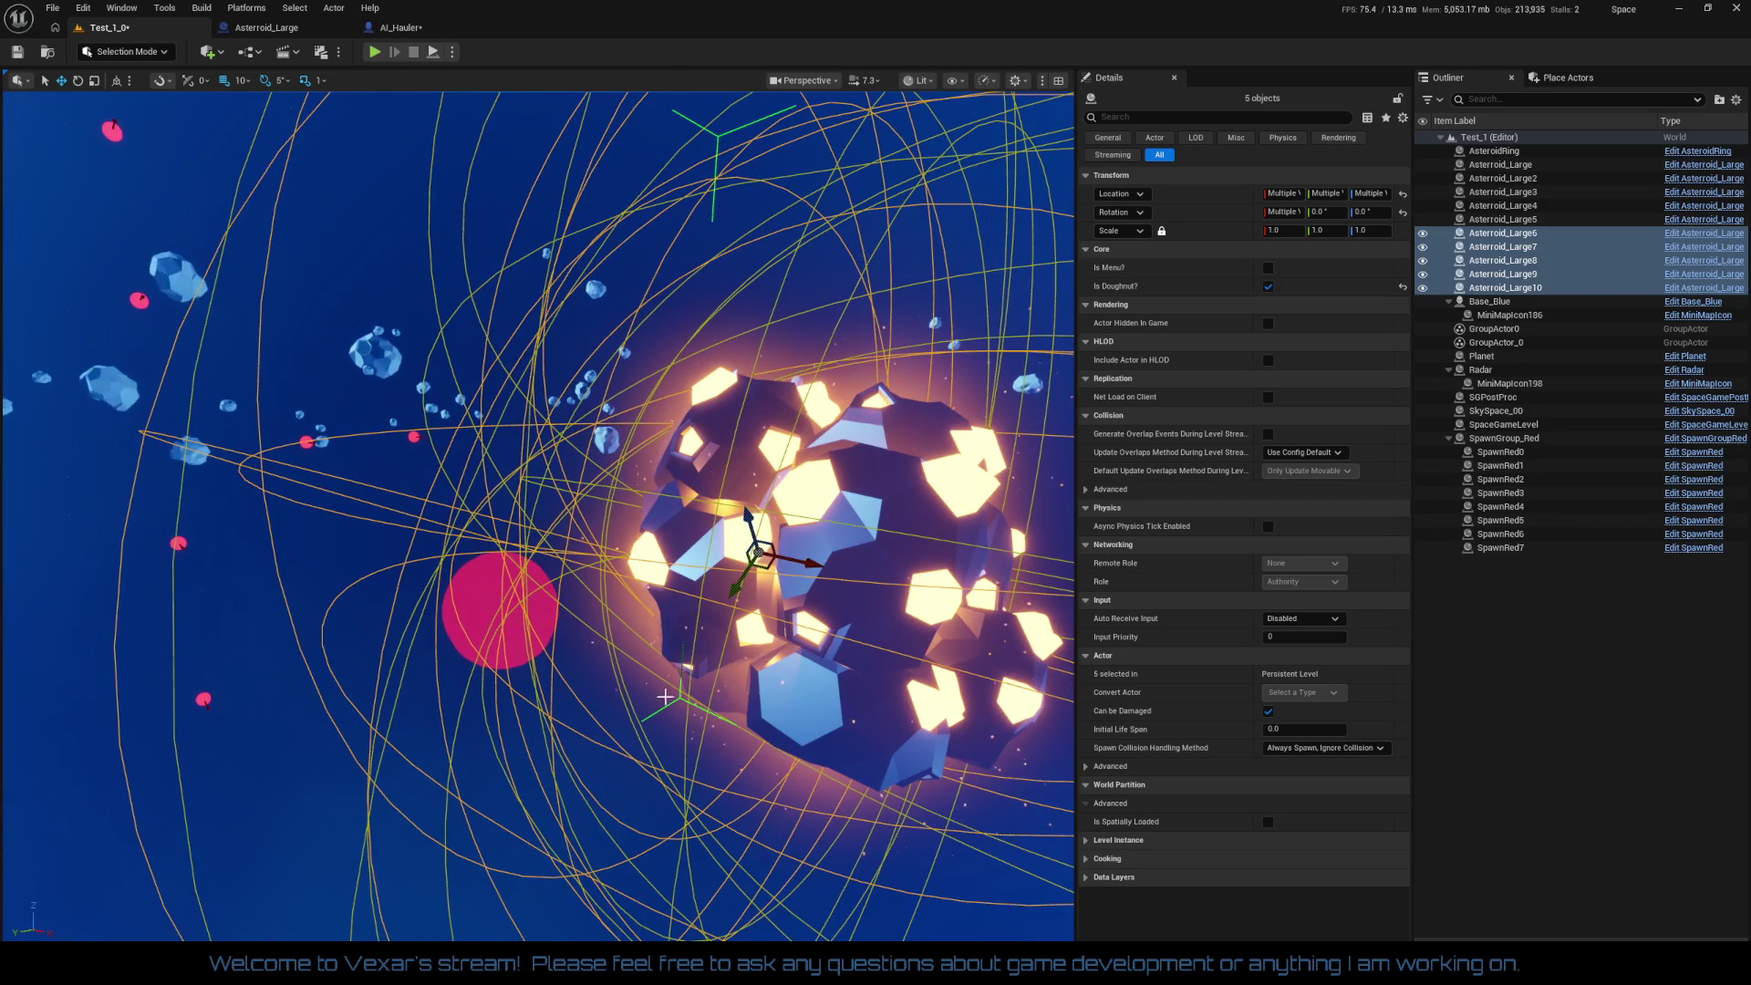
pyautogui.hotkey('ctrl', 'd')
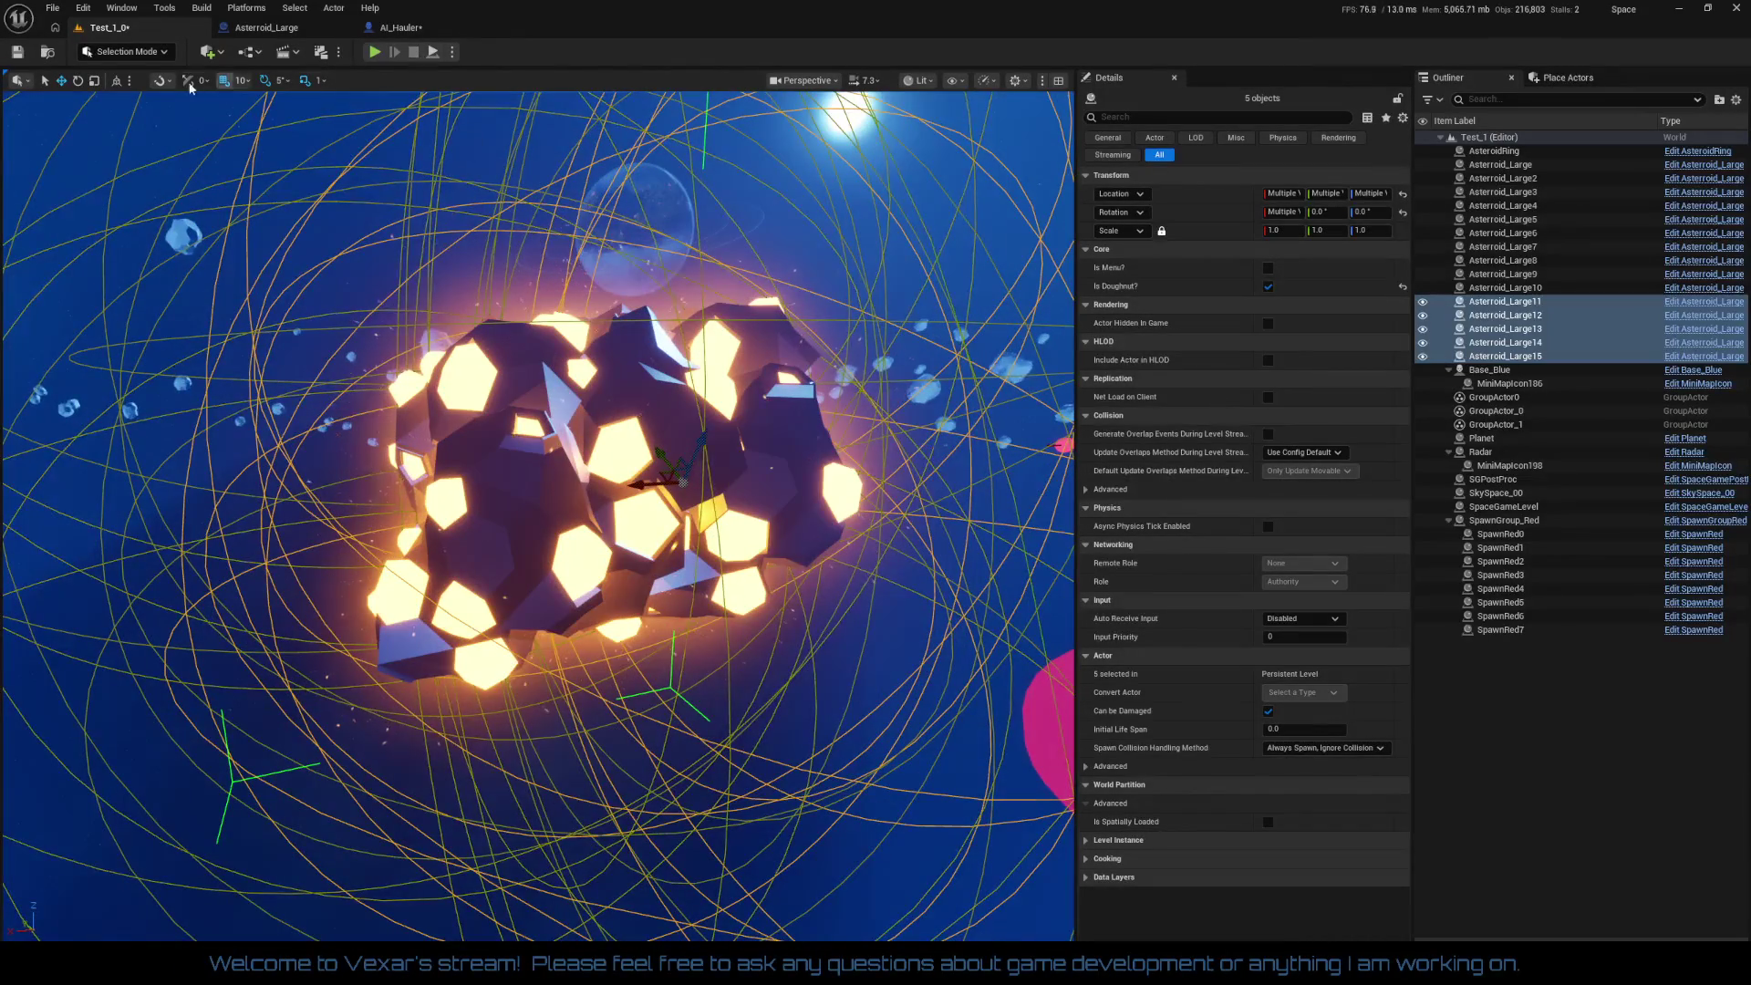
pyautogui.click(19, 55)
# Step: Review the LargeRoid_AMB particle component's Details in Asteroid_Large, with Auto Activate off, and compile
pyautogui.click(401, 27)
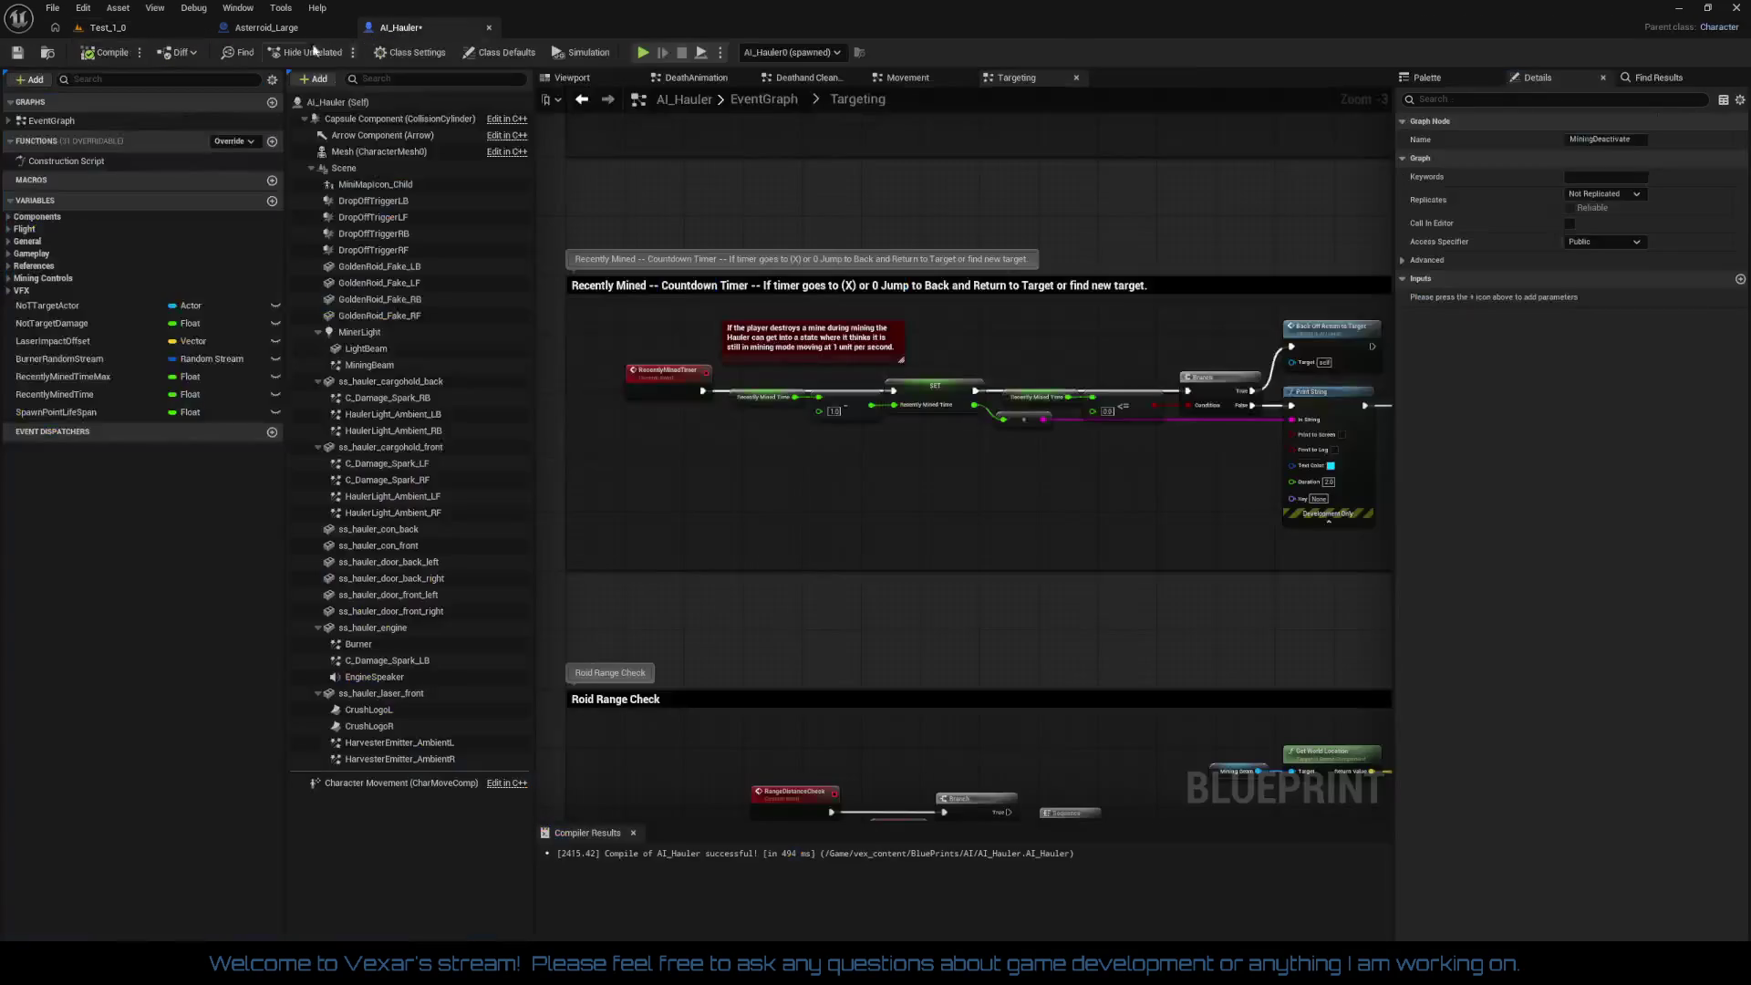
pyautogui.click(306, 25)
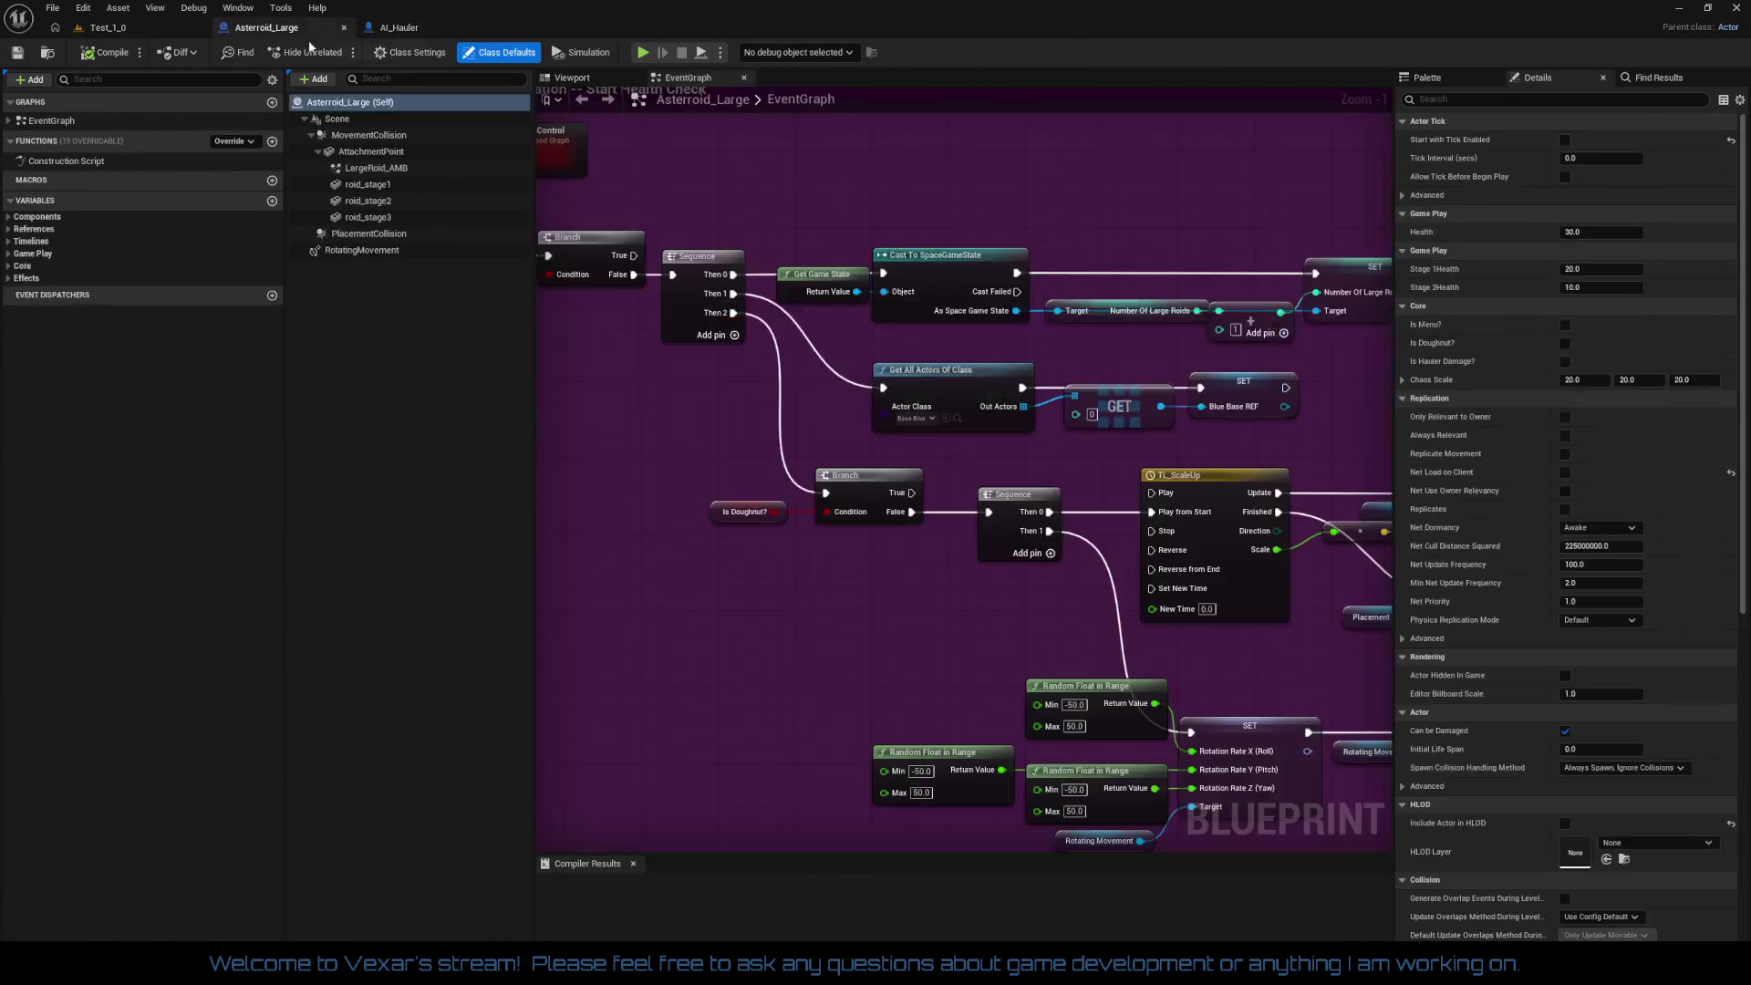
pyautogui.click(376, 168)
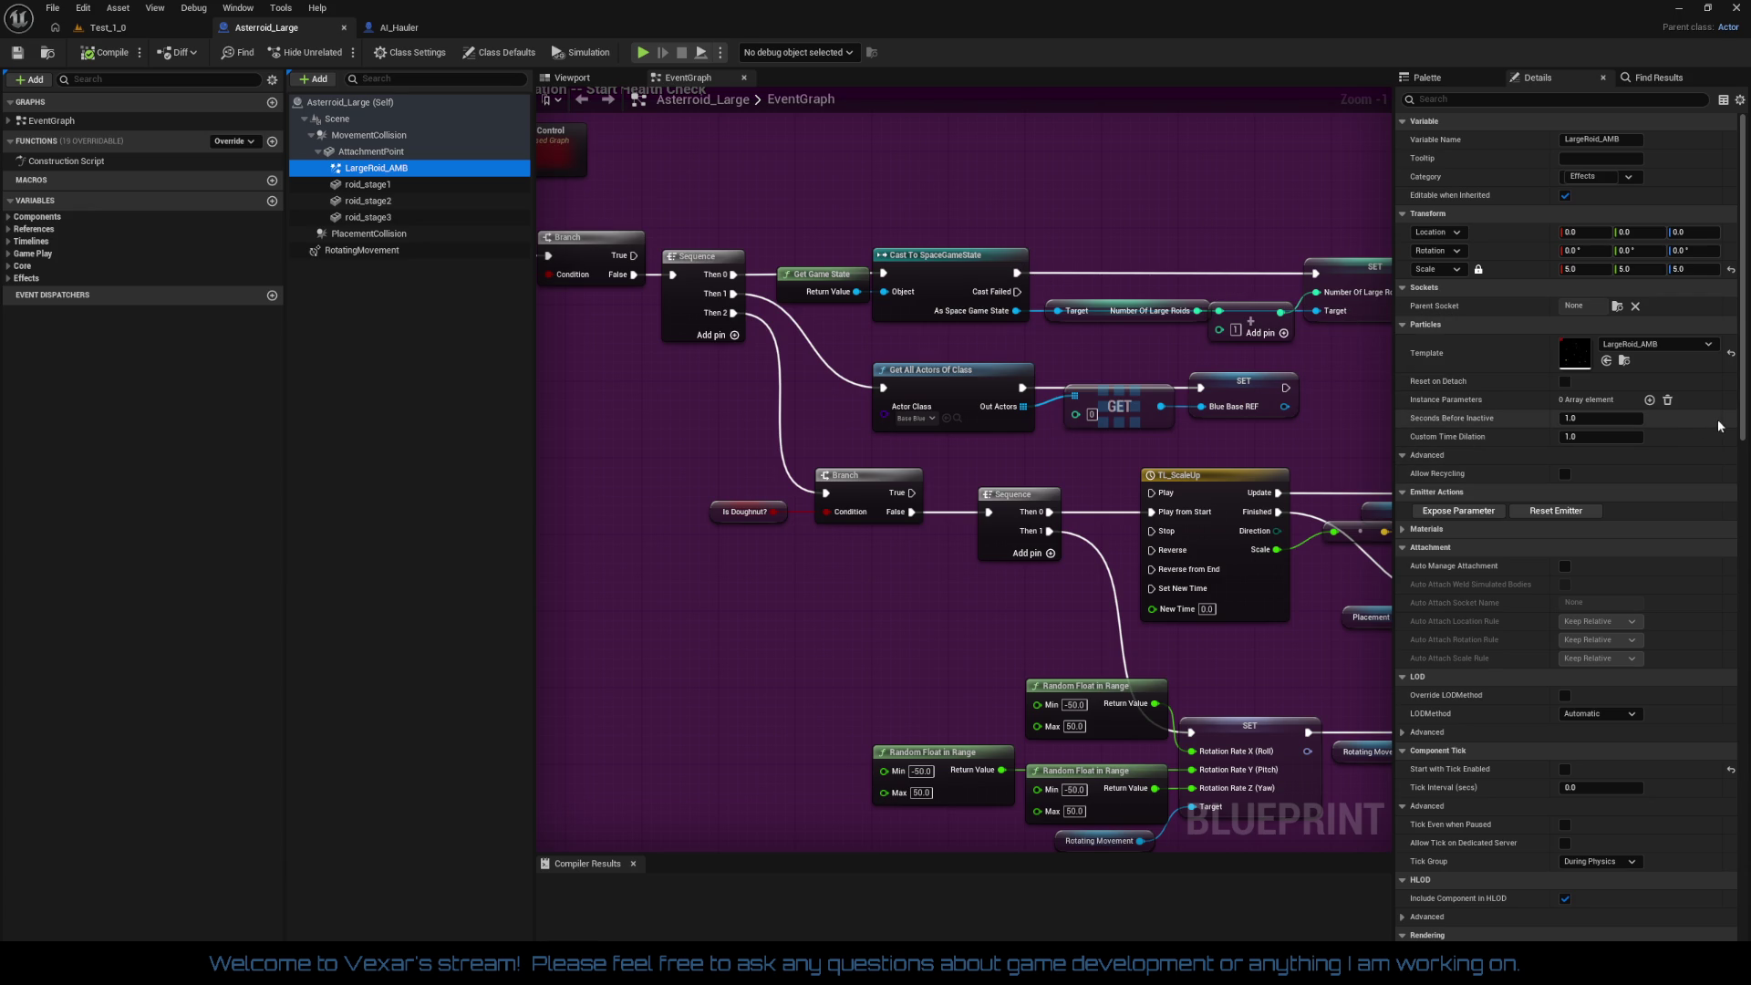
pyautogui.moveTo(1743, 432); pyautogui.dragTo(1732, 680)
pyautogui.scroll(-10, 1634, 676)
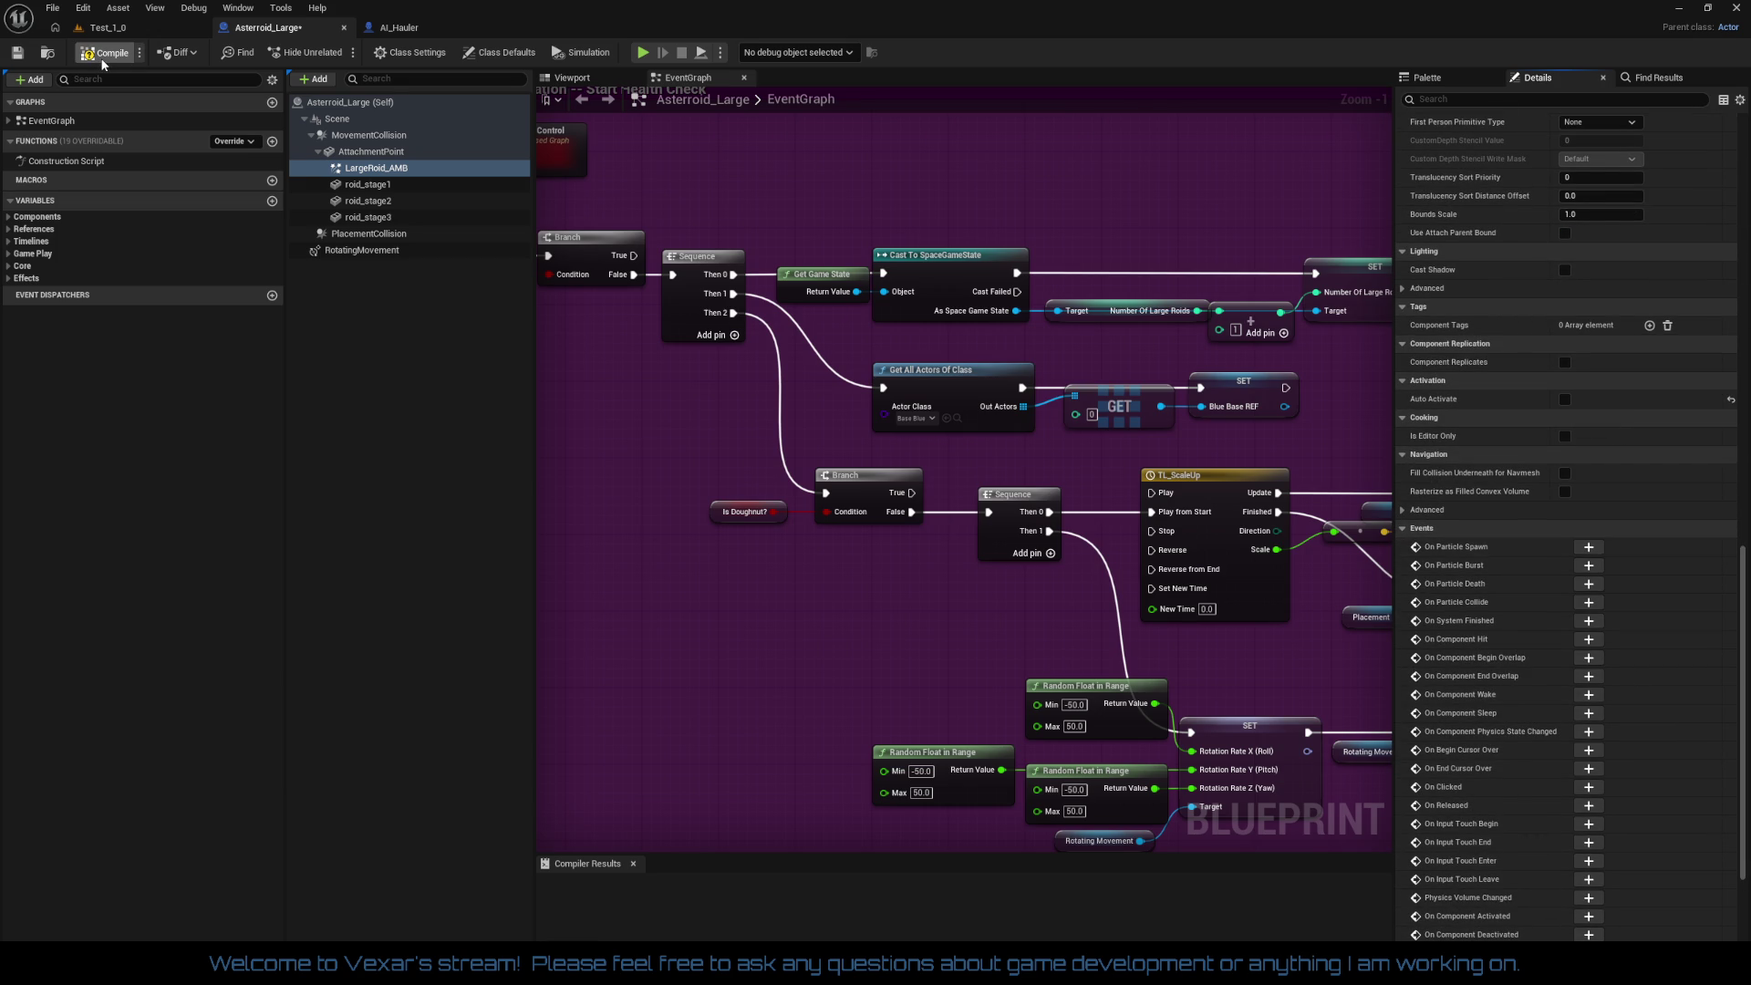
pyautogui.click(106, 32)
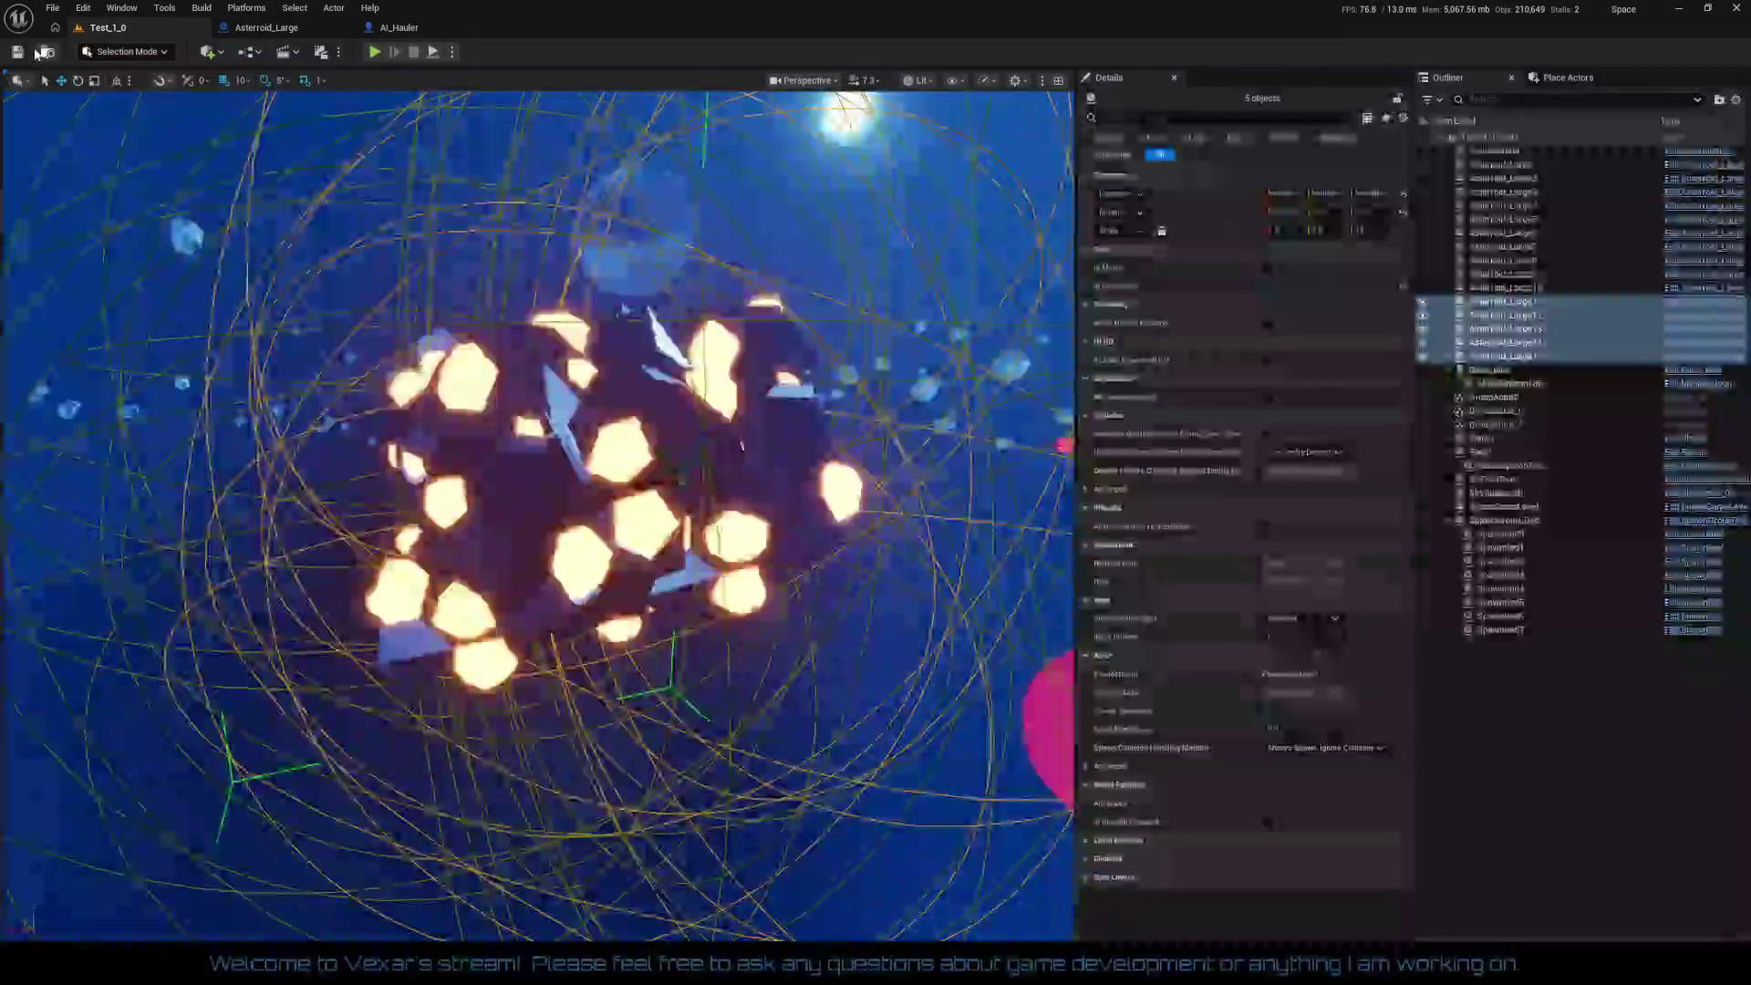
pyautogui.moveTo(313, 331)
pyautogui.mouseDown()
pyautogui.moveTo(328, 219)
pyautogui.moveTo(358, 164)
pyautogui.mouseUp()
pyautogui.moveTo(231, 287); pyautogui.dragTo(232, 286)
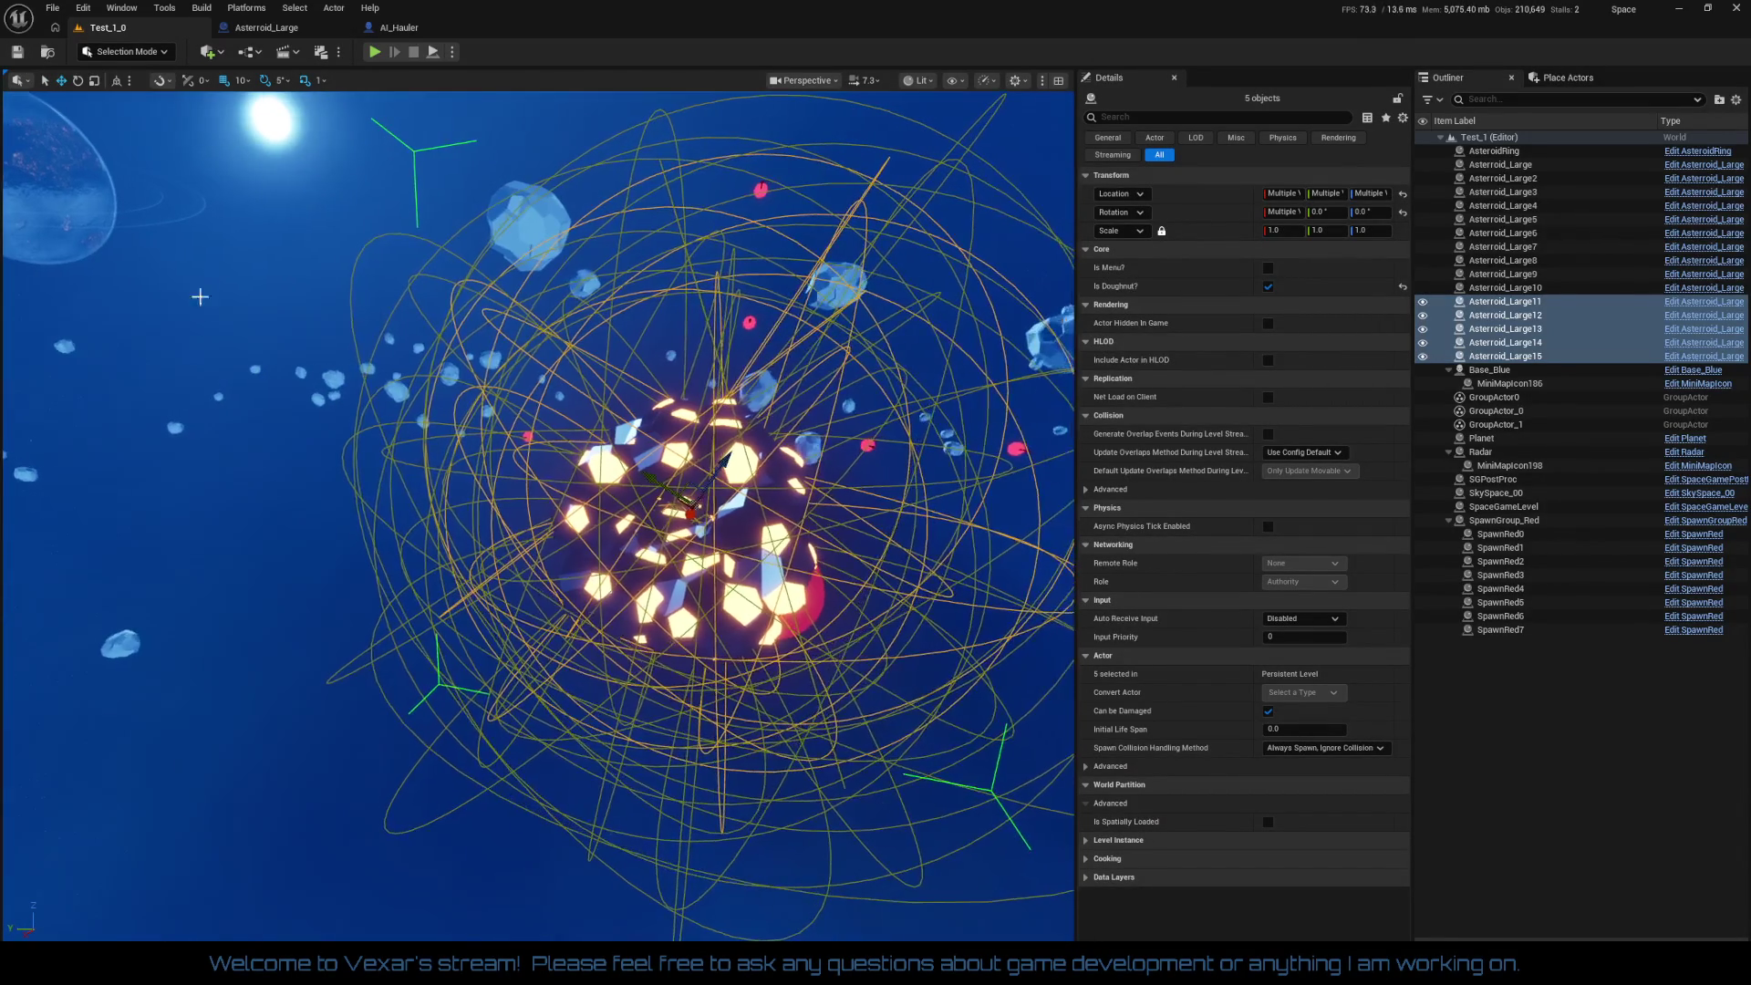
pyautogui.click(311, 33)
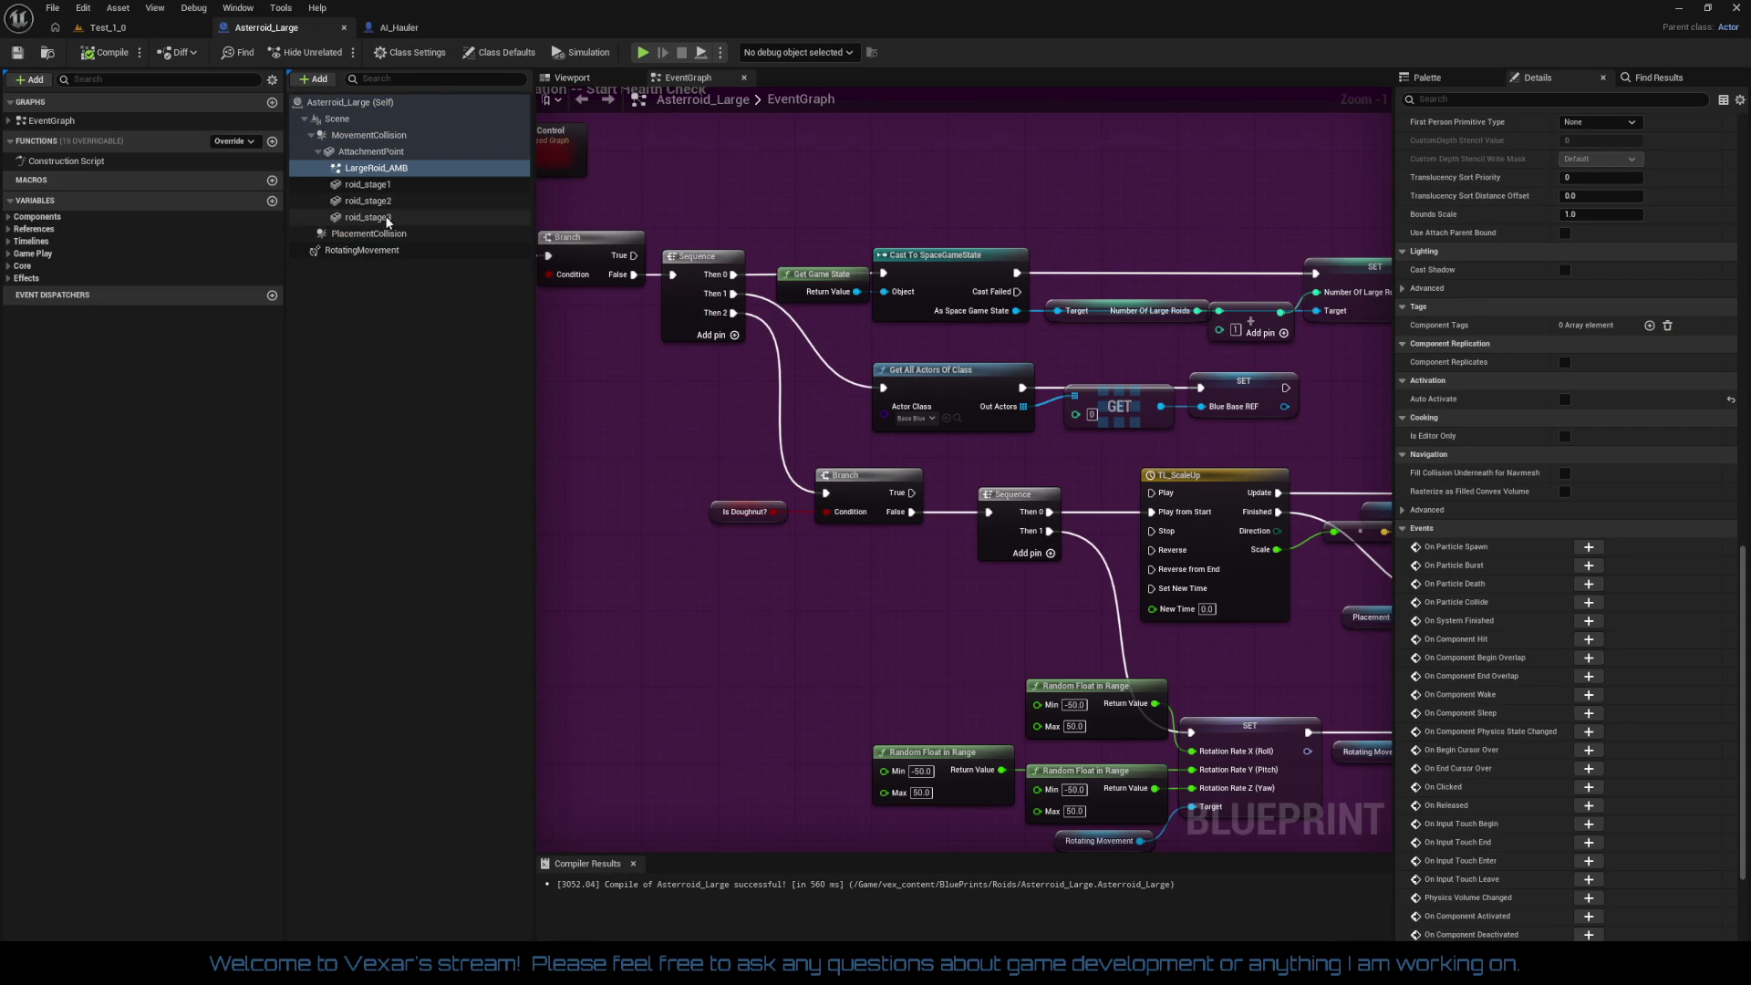
pyautogui.click(374, 135)
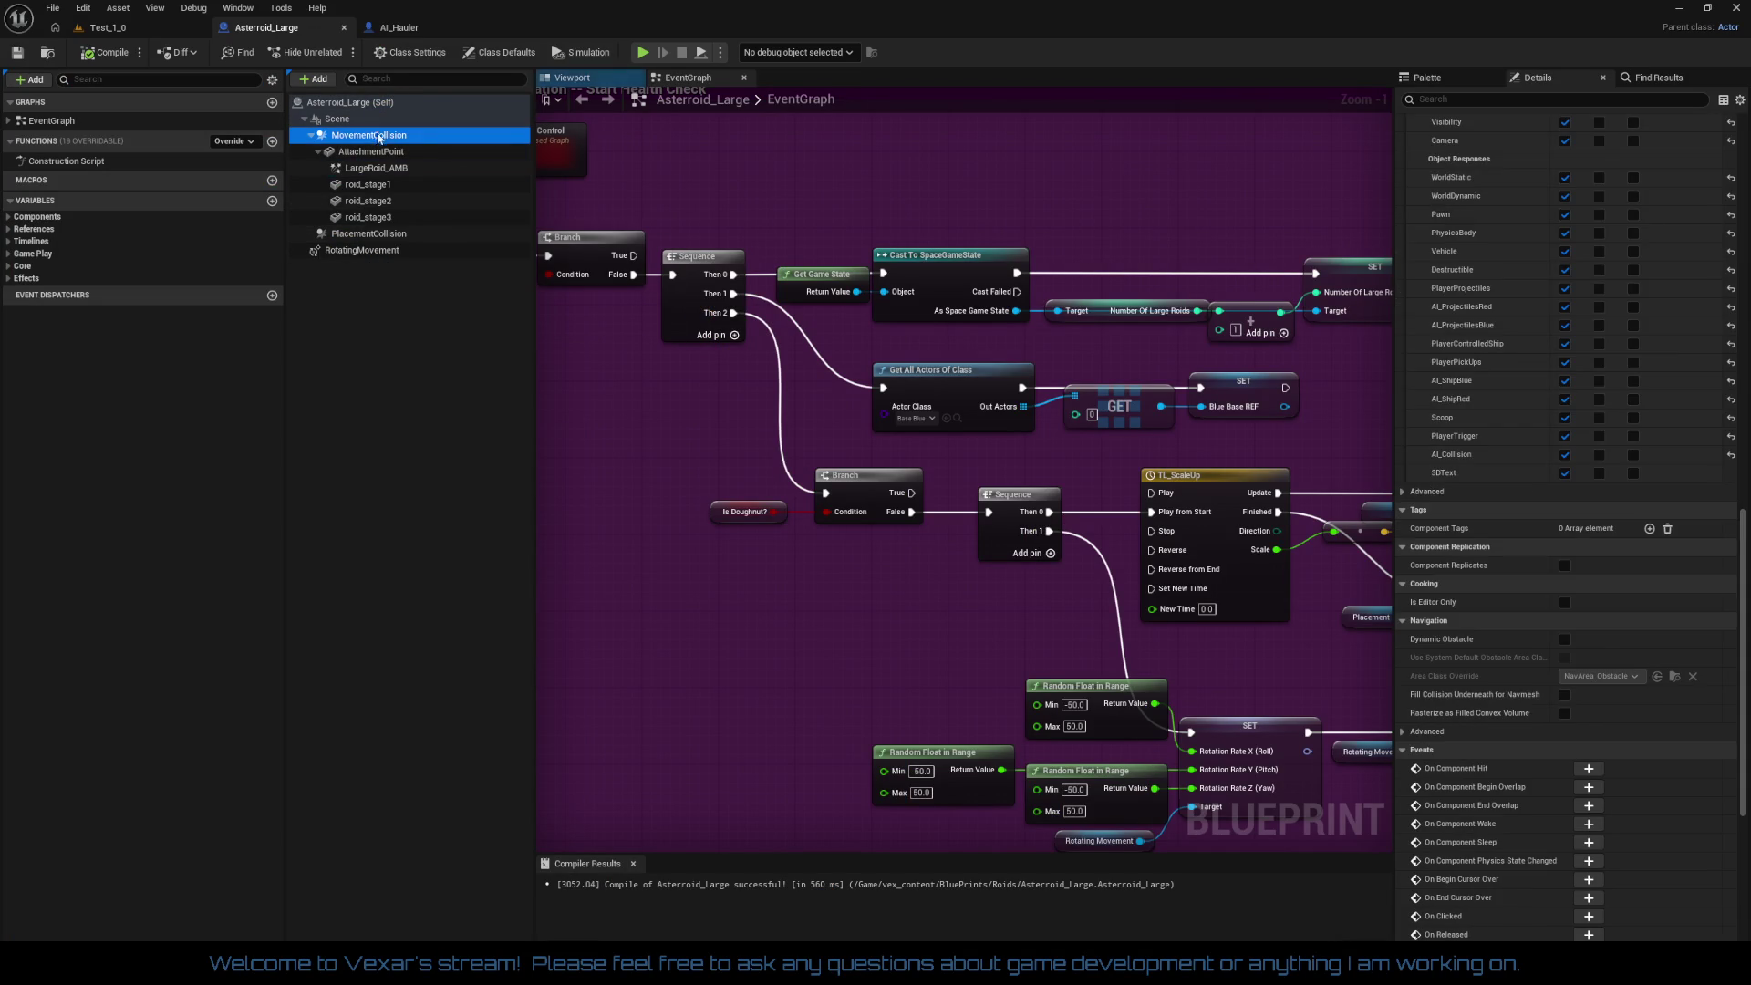
pyautogui.click(139, 29)
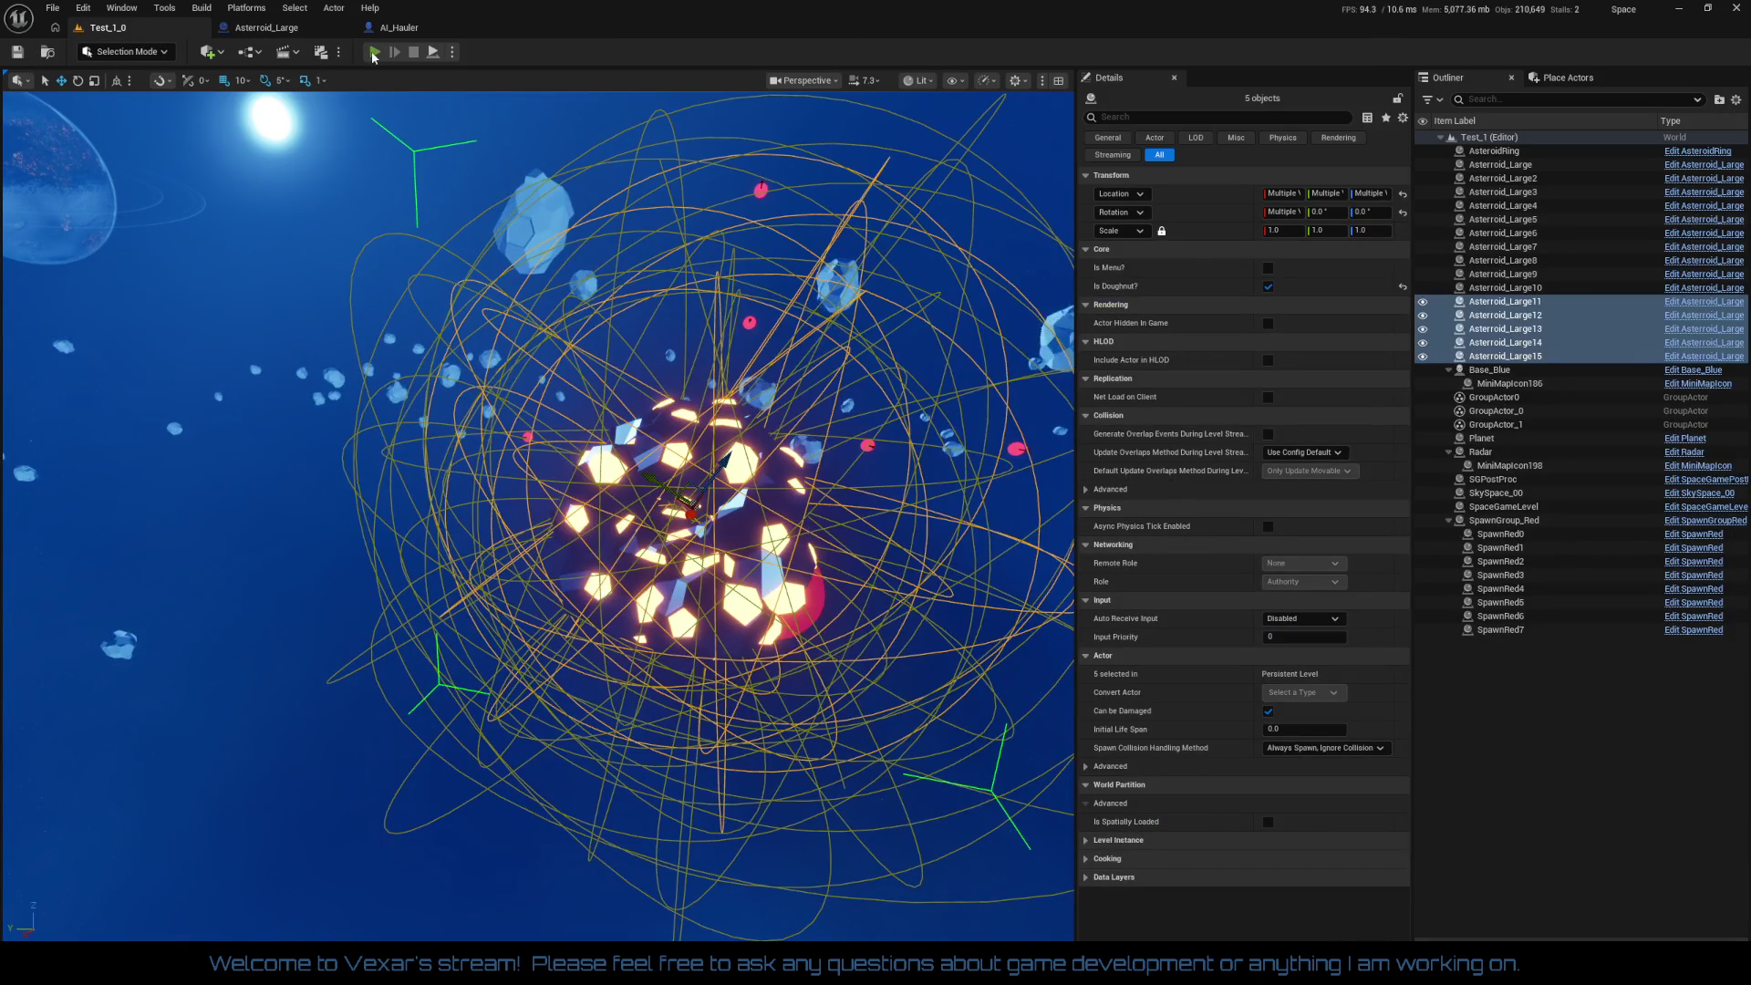
# Step: Play Test_1_0, free the mouse, pause and eject, then bring up the Asteroid_Large blueprint
pyautogui.click(375, 53)
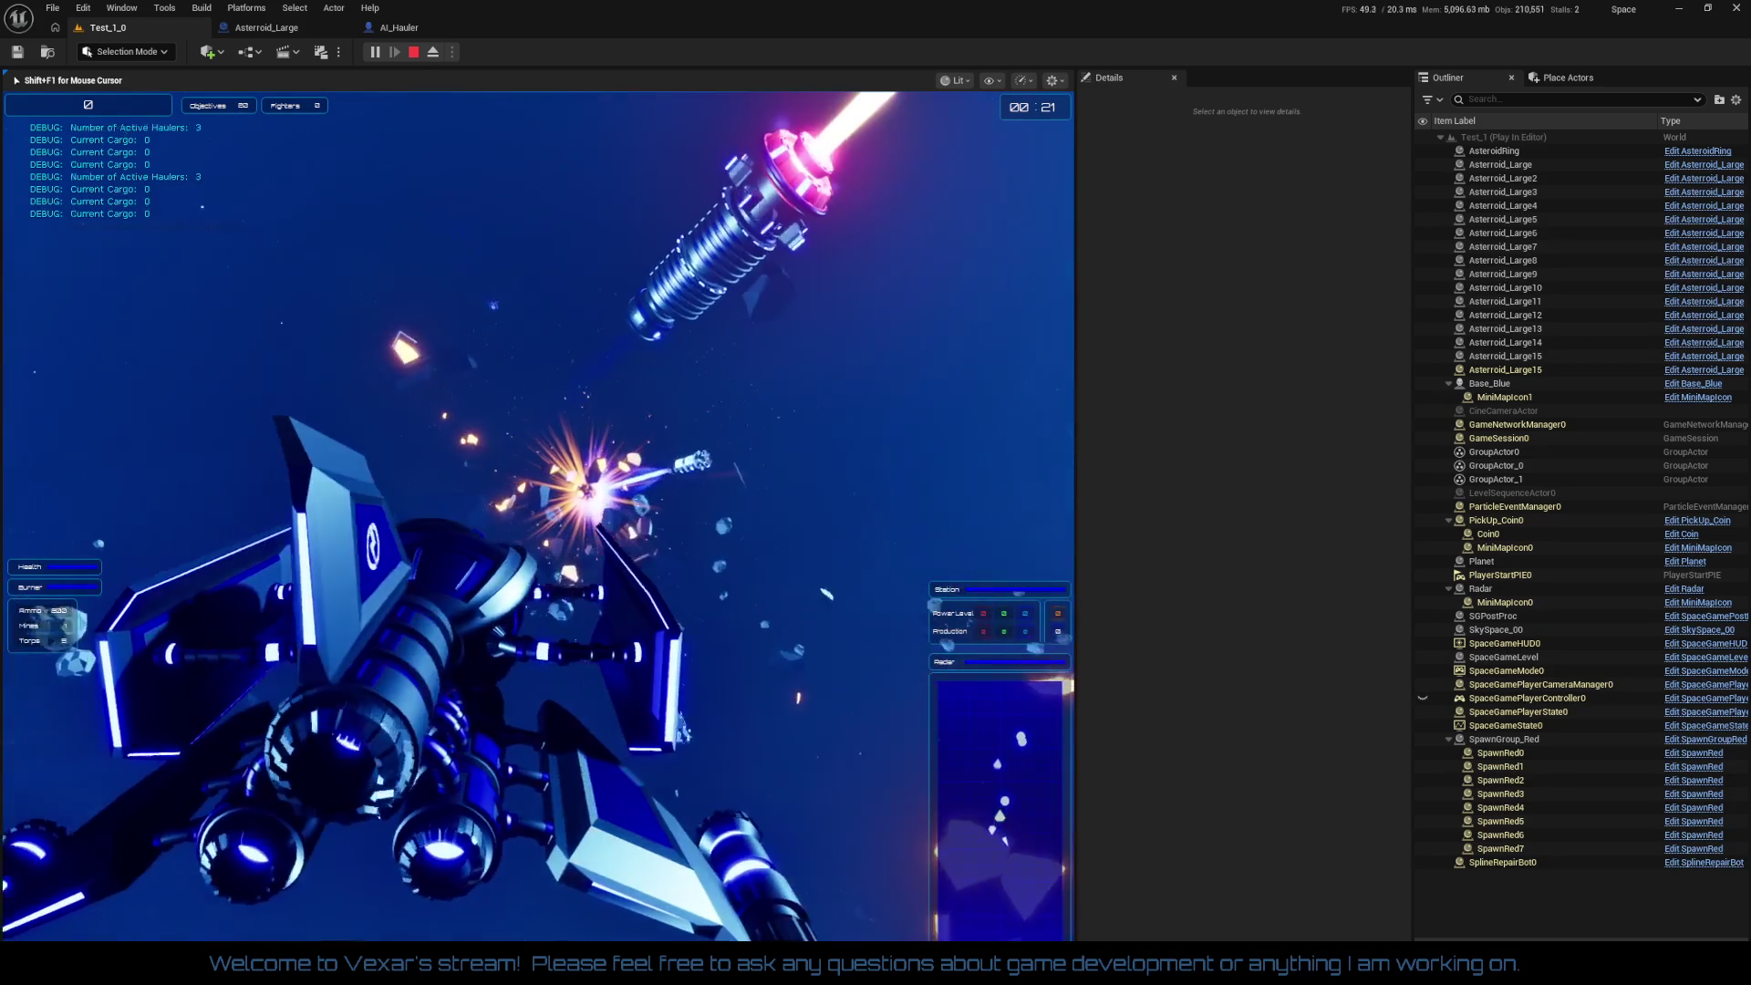
pyautogui.hotkey('shift', 'F1')
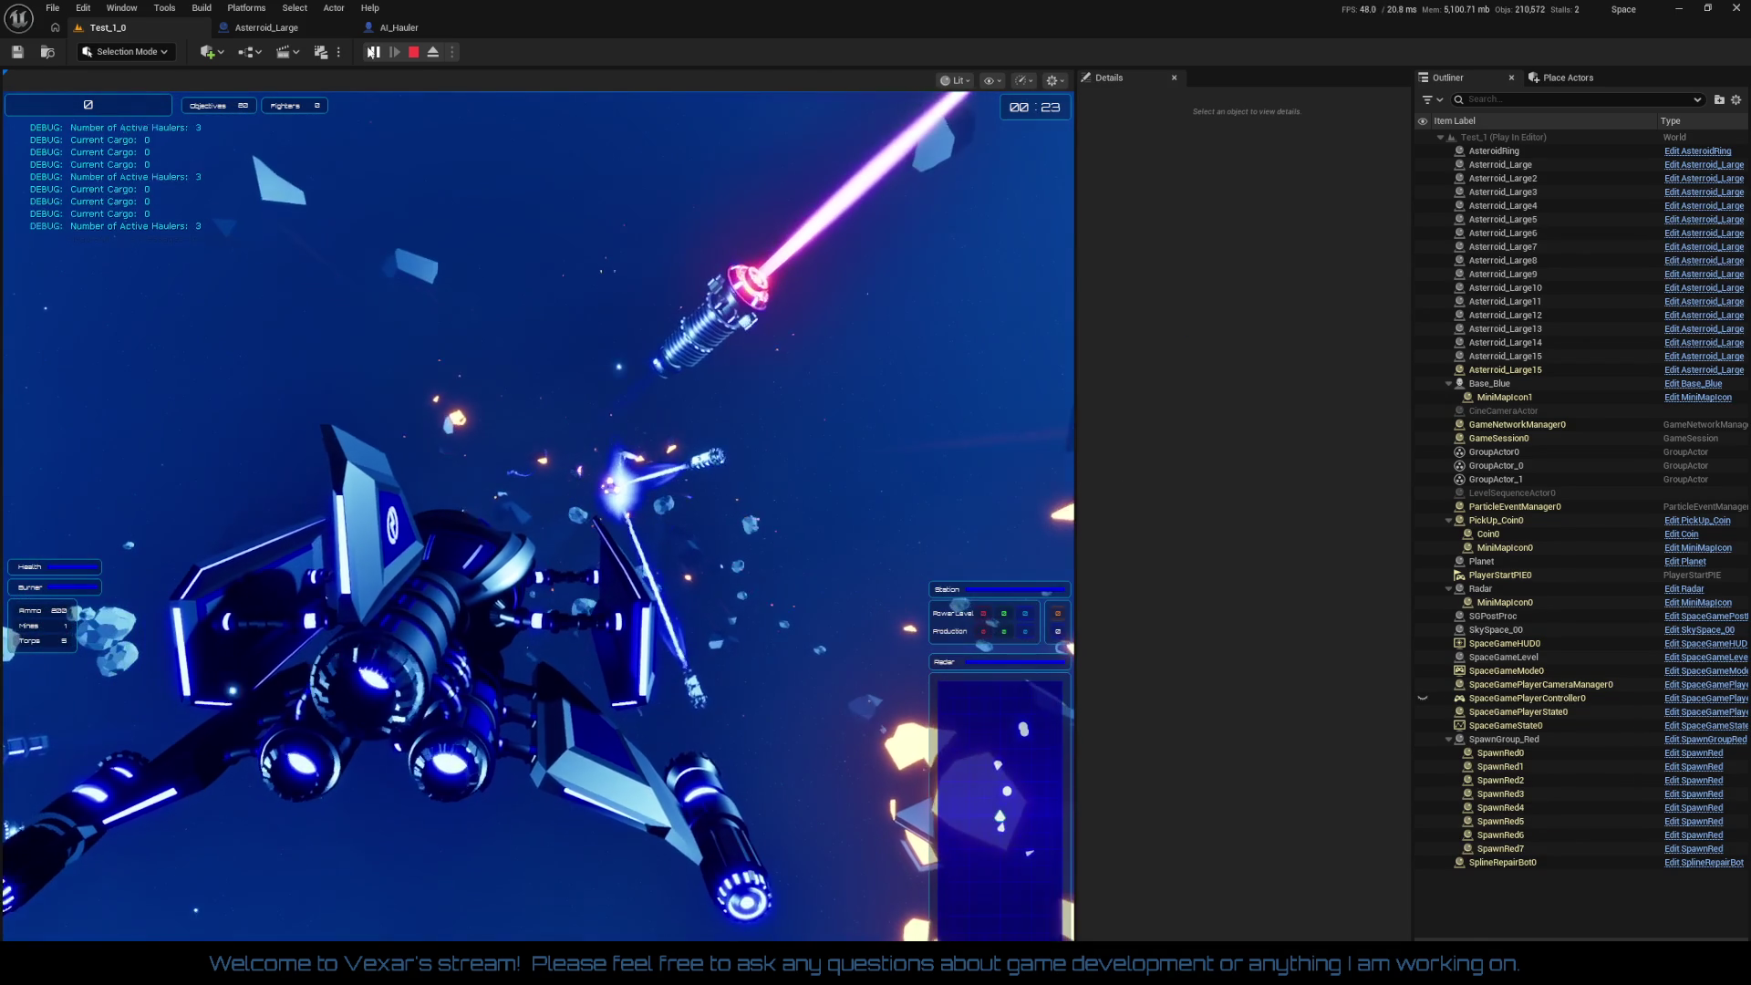
pyautogui.click(373, 52)
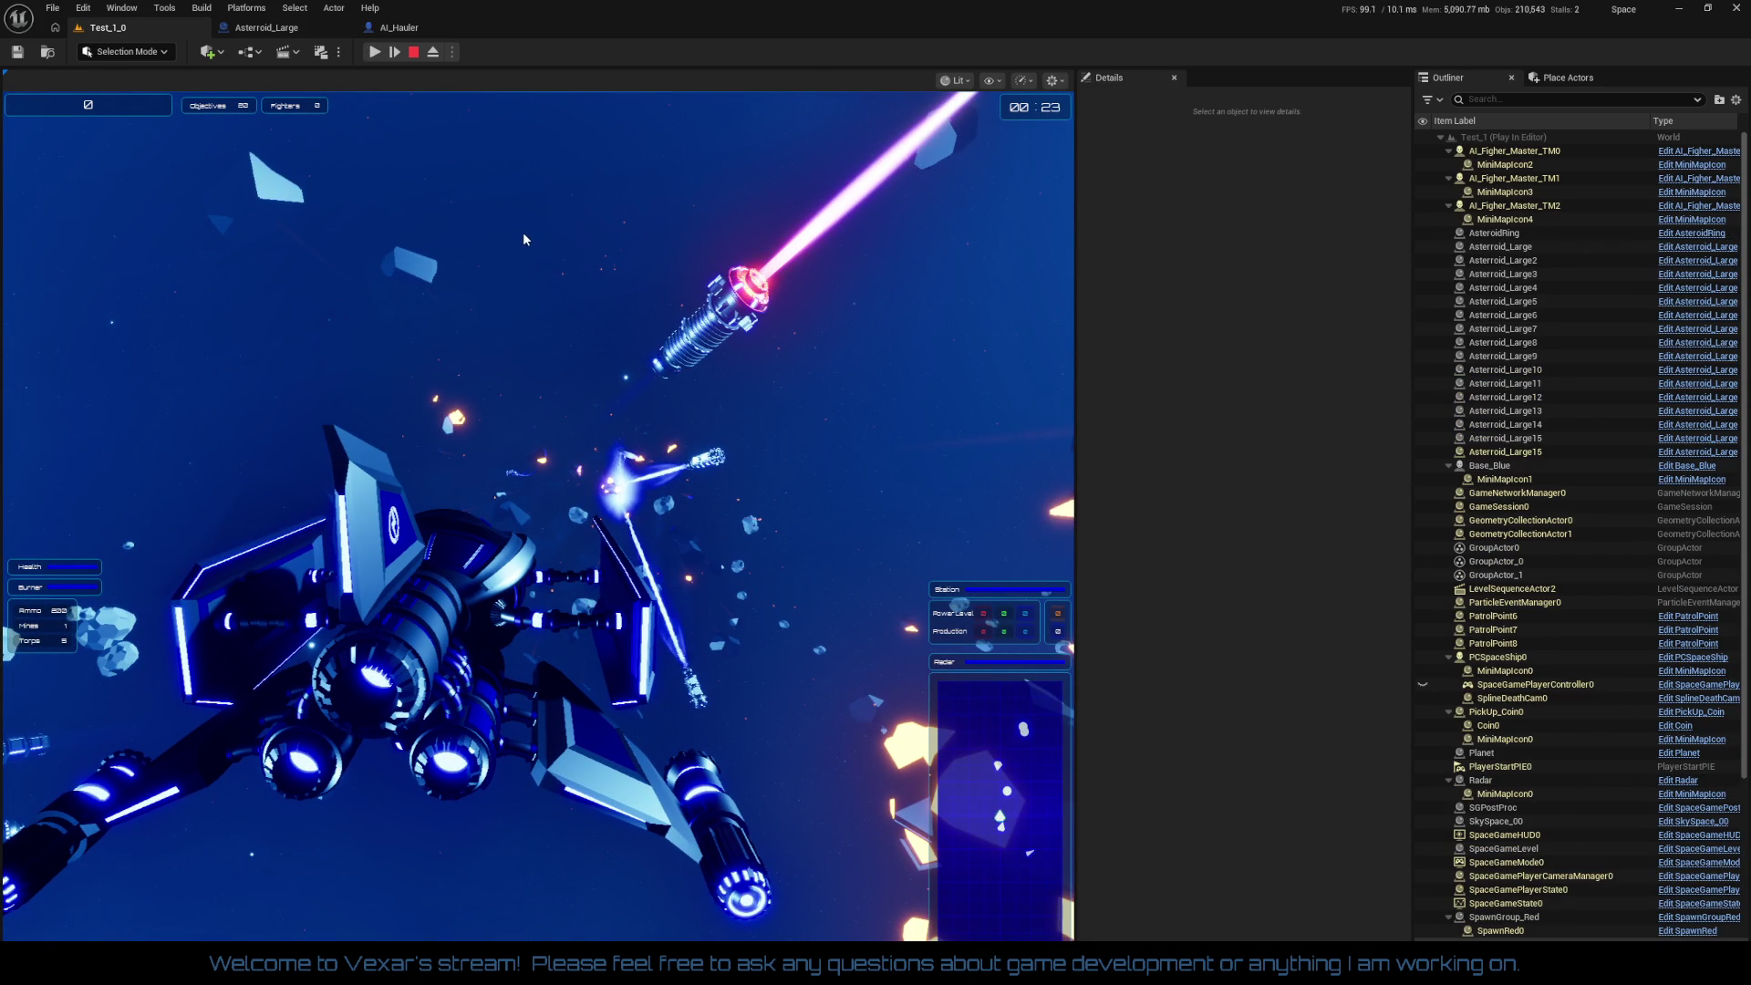
pyautogui.click(433, 52)
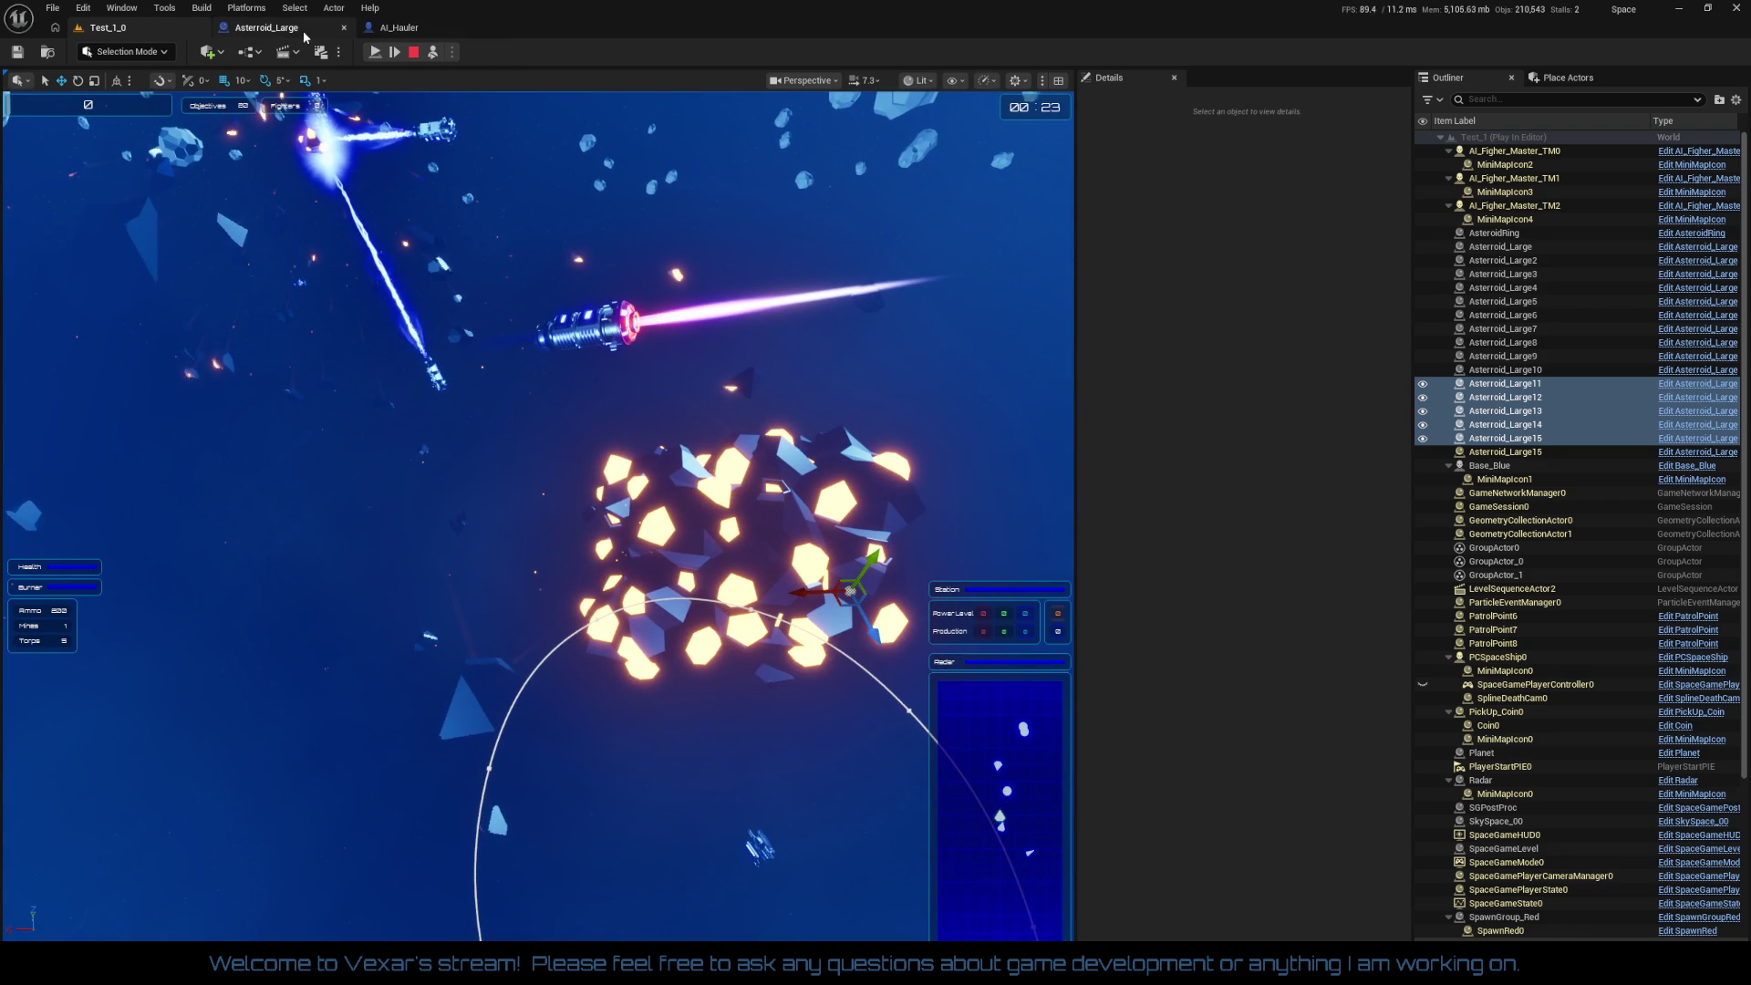
pyautogui.click(298, 35)
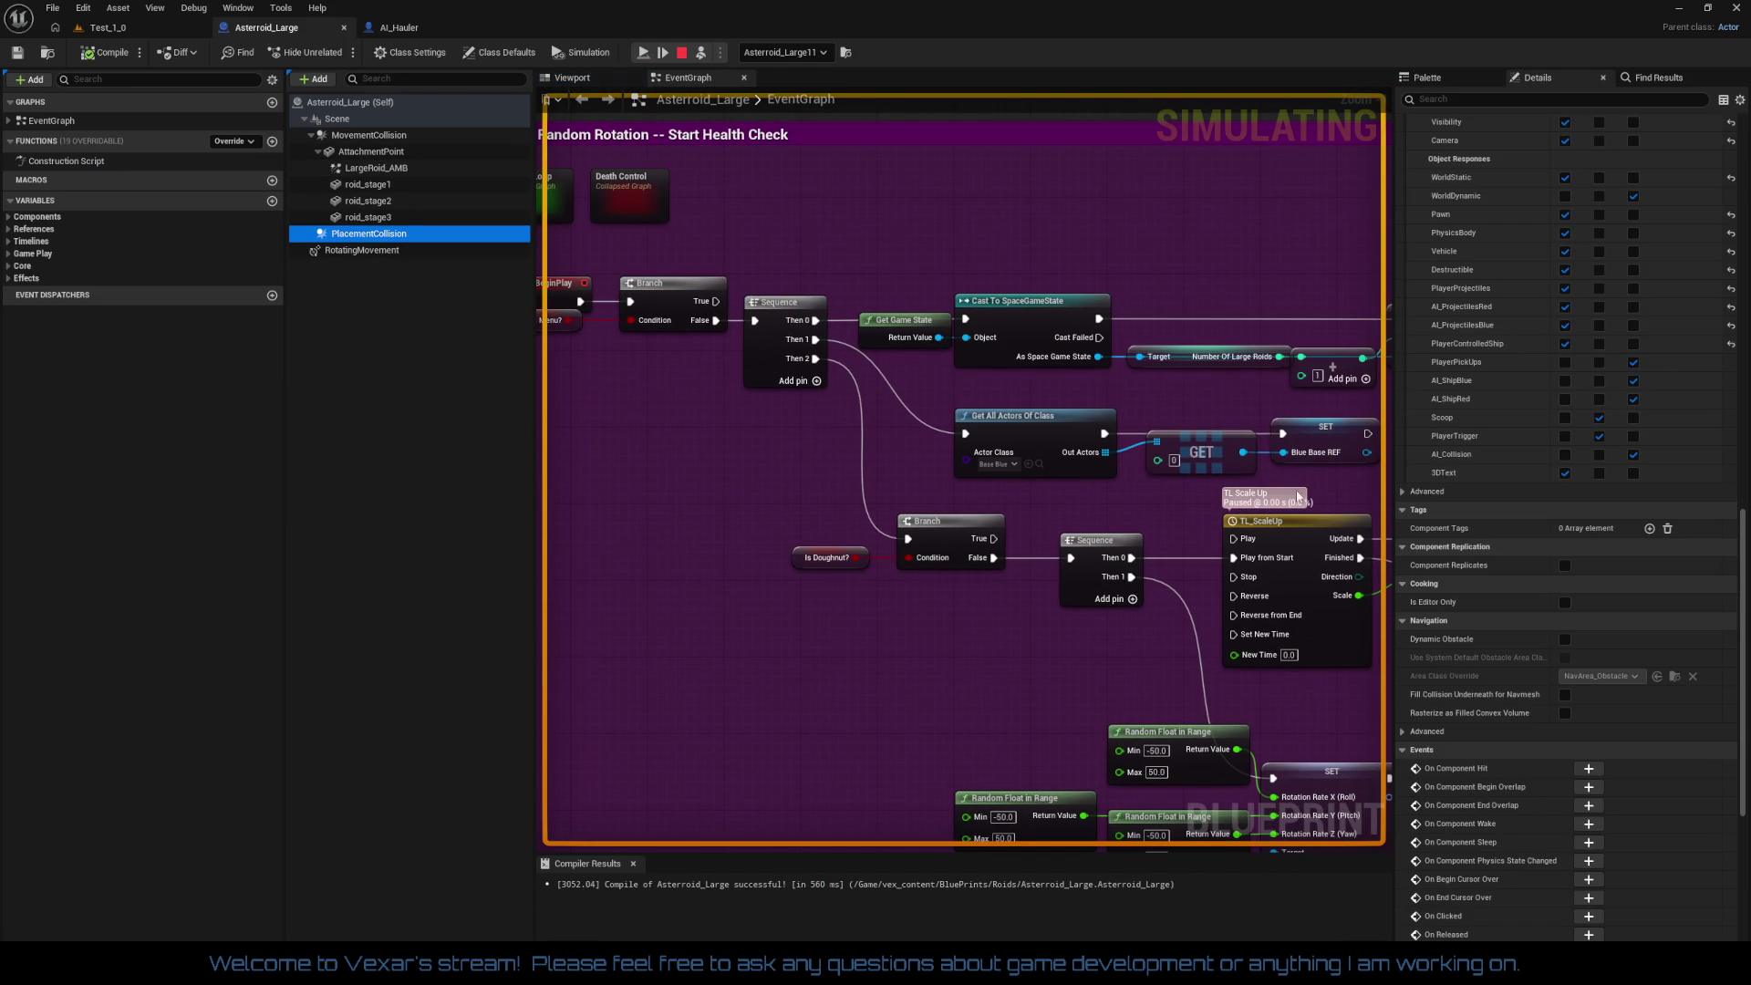
# Step: Clear Hidden in Game on the PlacementCollision and MovementCollision spheres, then return to the Test_1_0 level
pyautogui.scroll(5, 1605, 486)
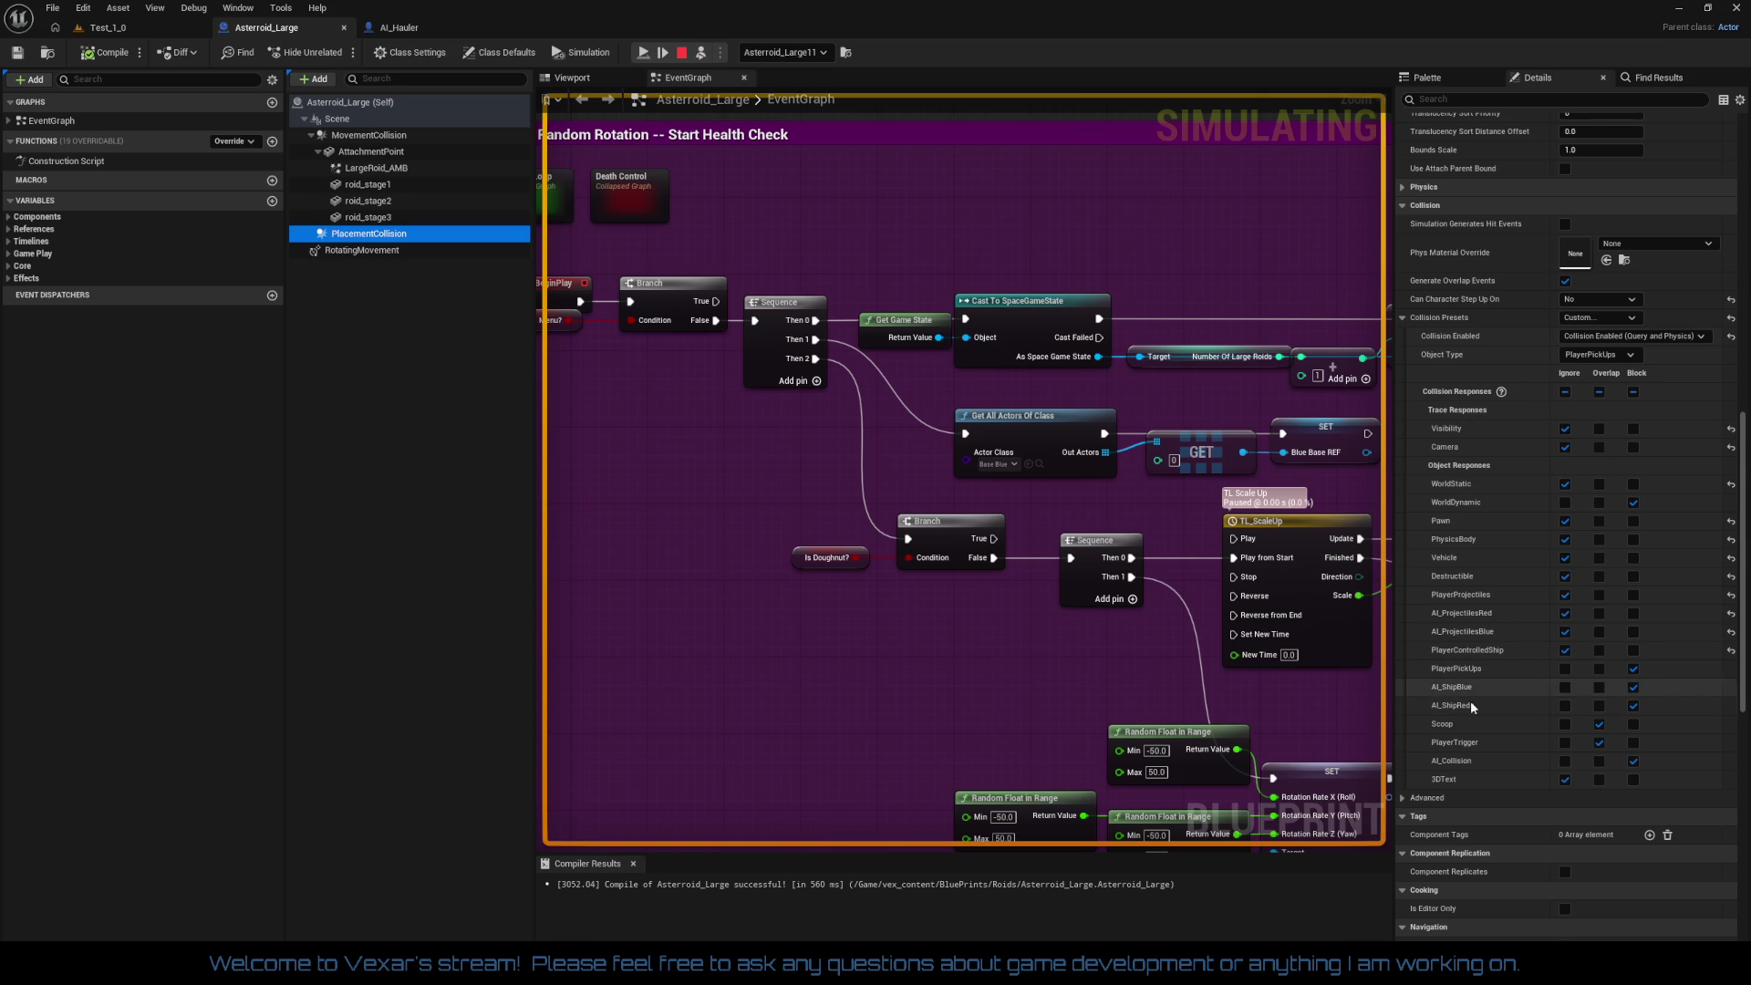
pyautogui.scroll(6, 1560, 575)
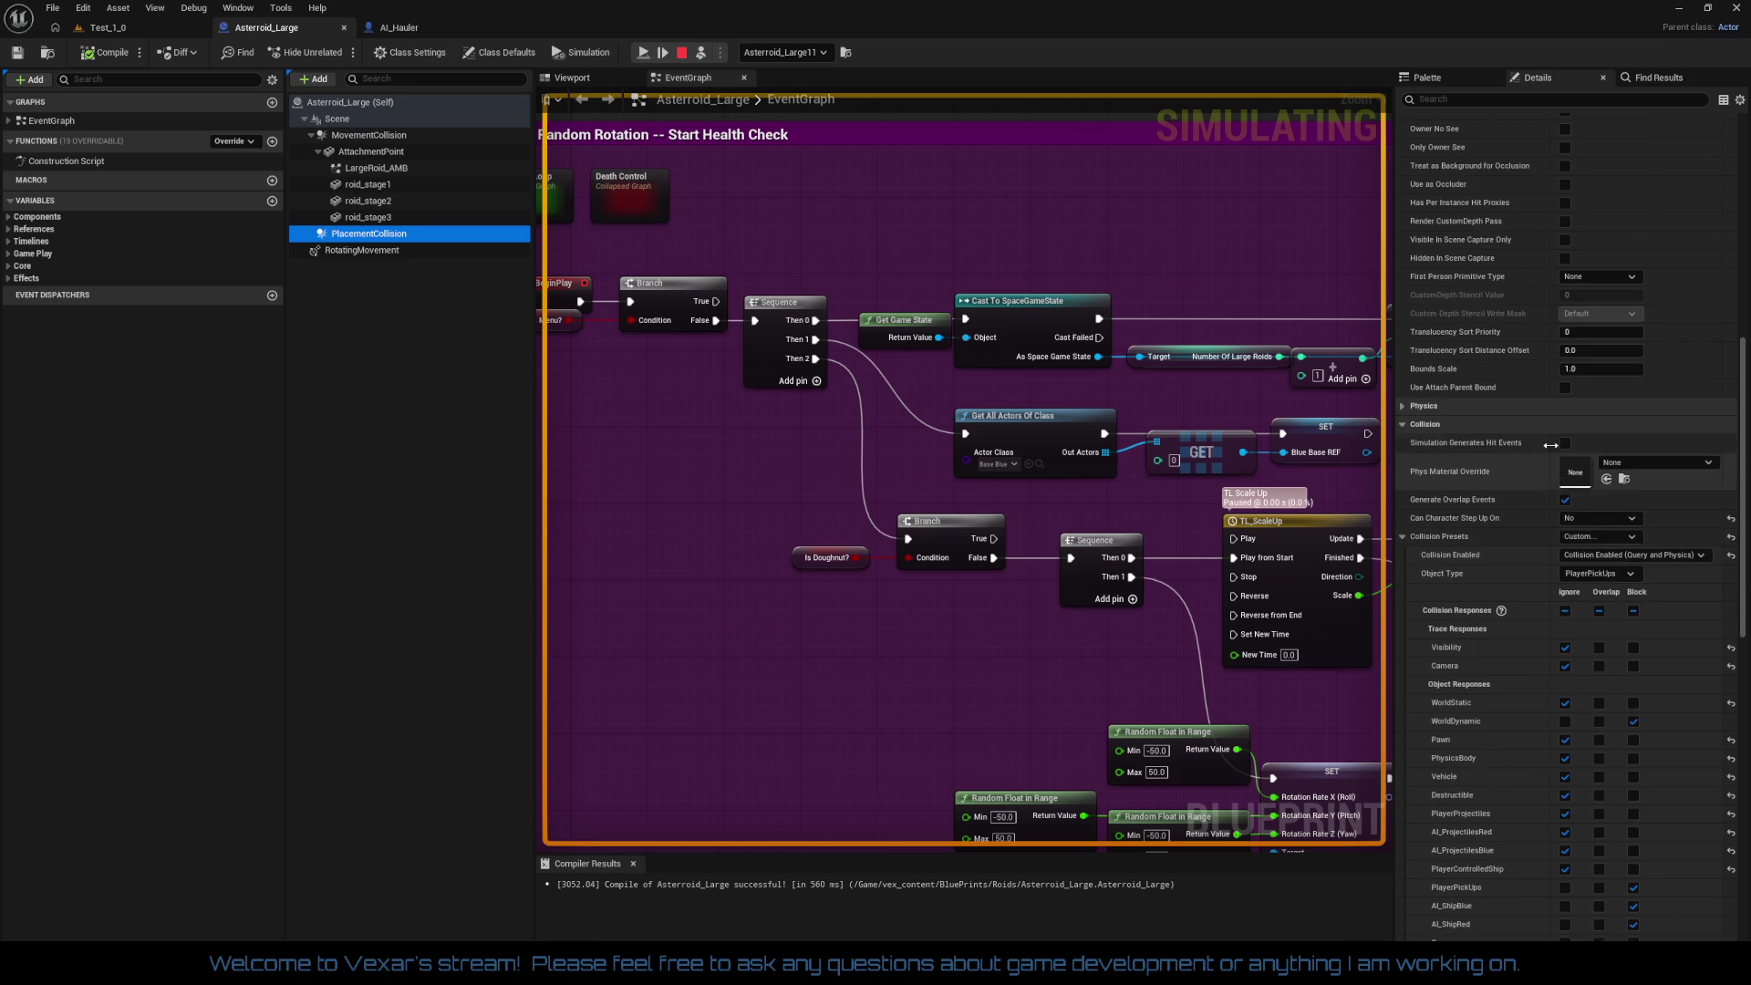
pyautogui.scroll(8, 1561, 406)
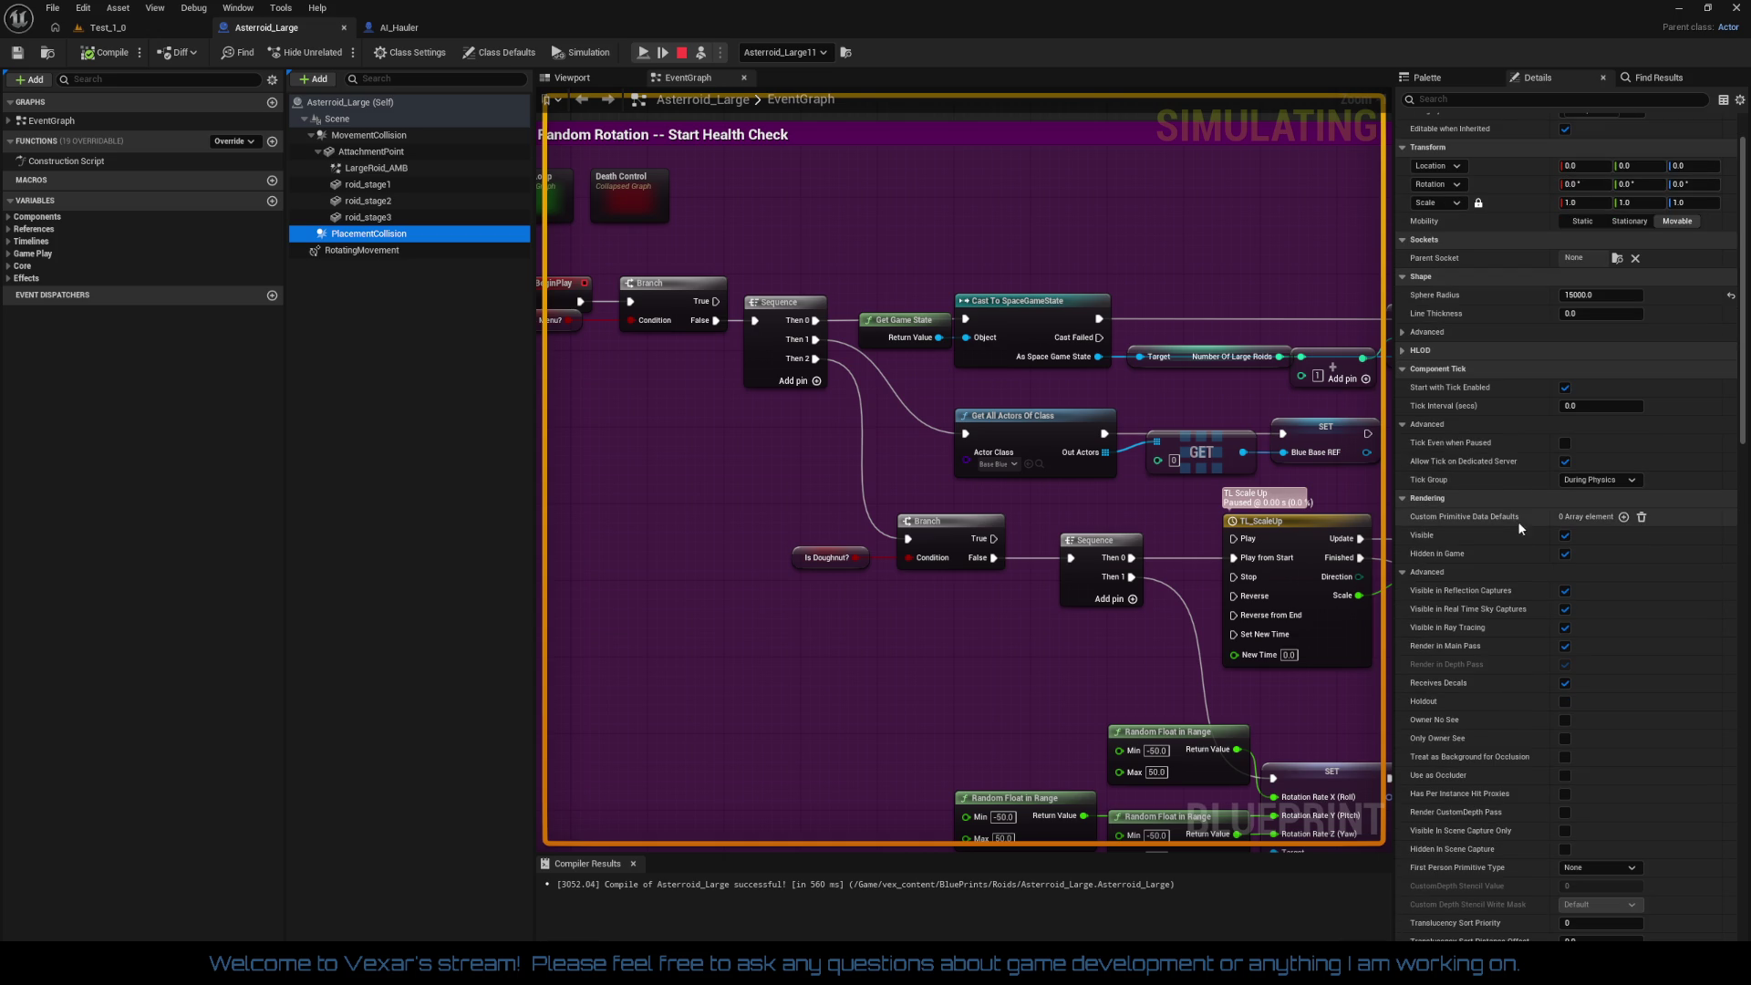
pyautogui.click(1565, 555)
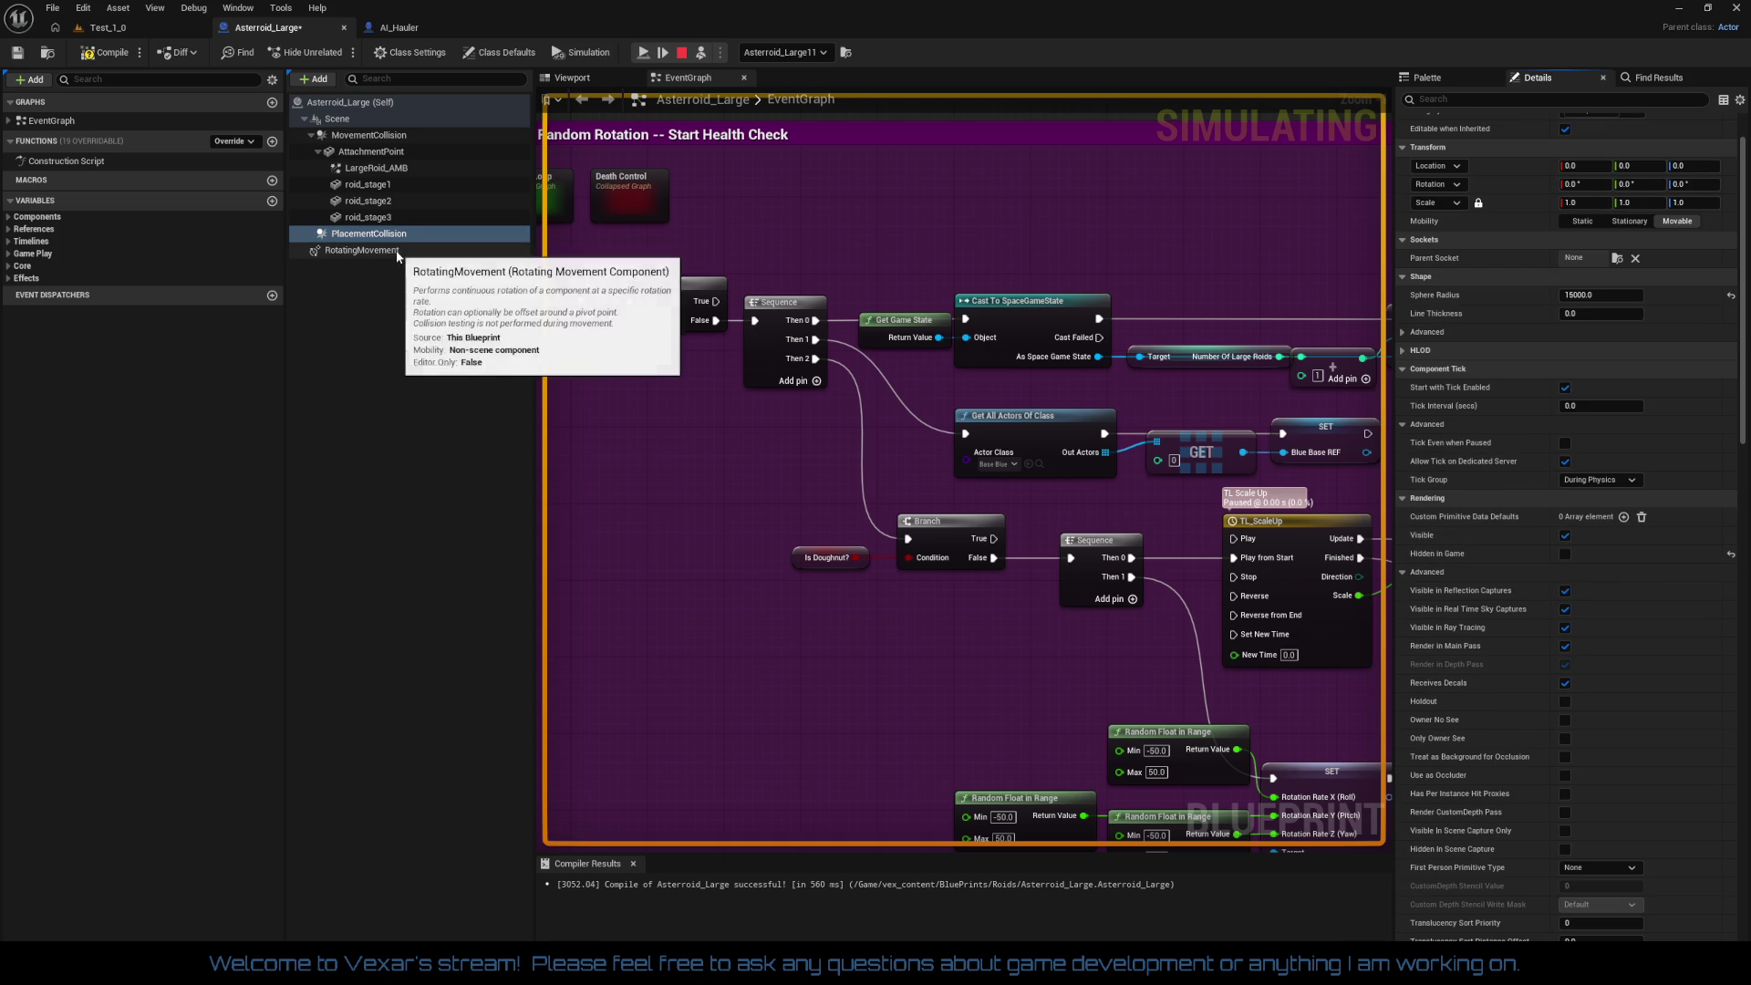
pyautogui.click(368, 135)
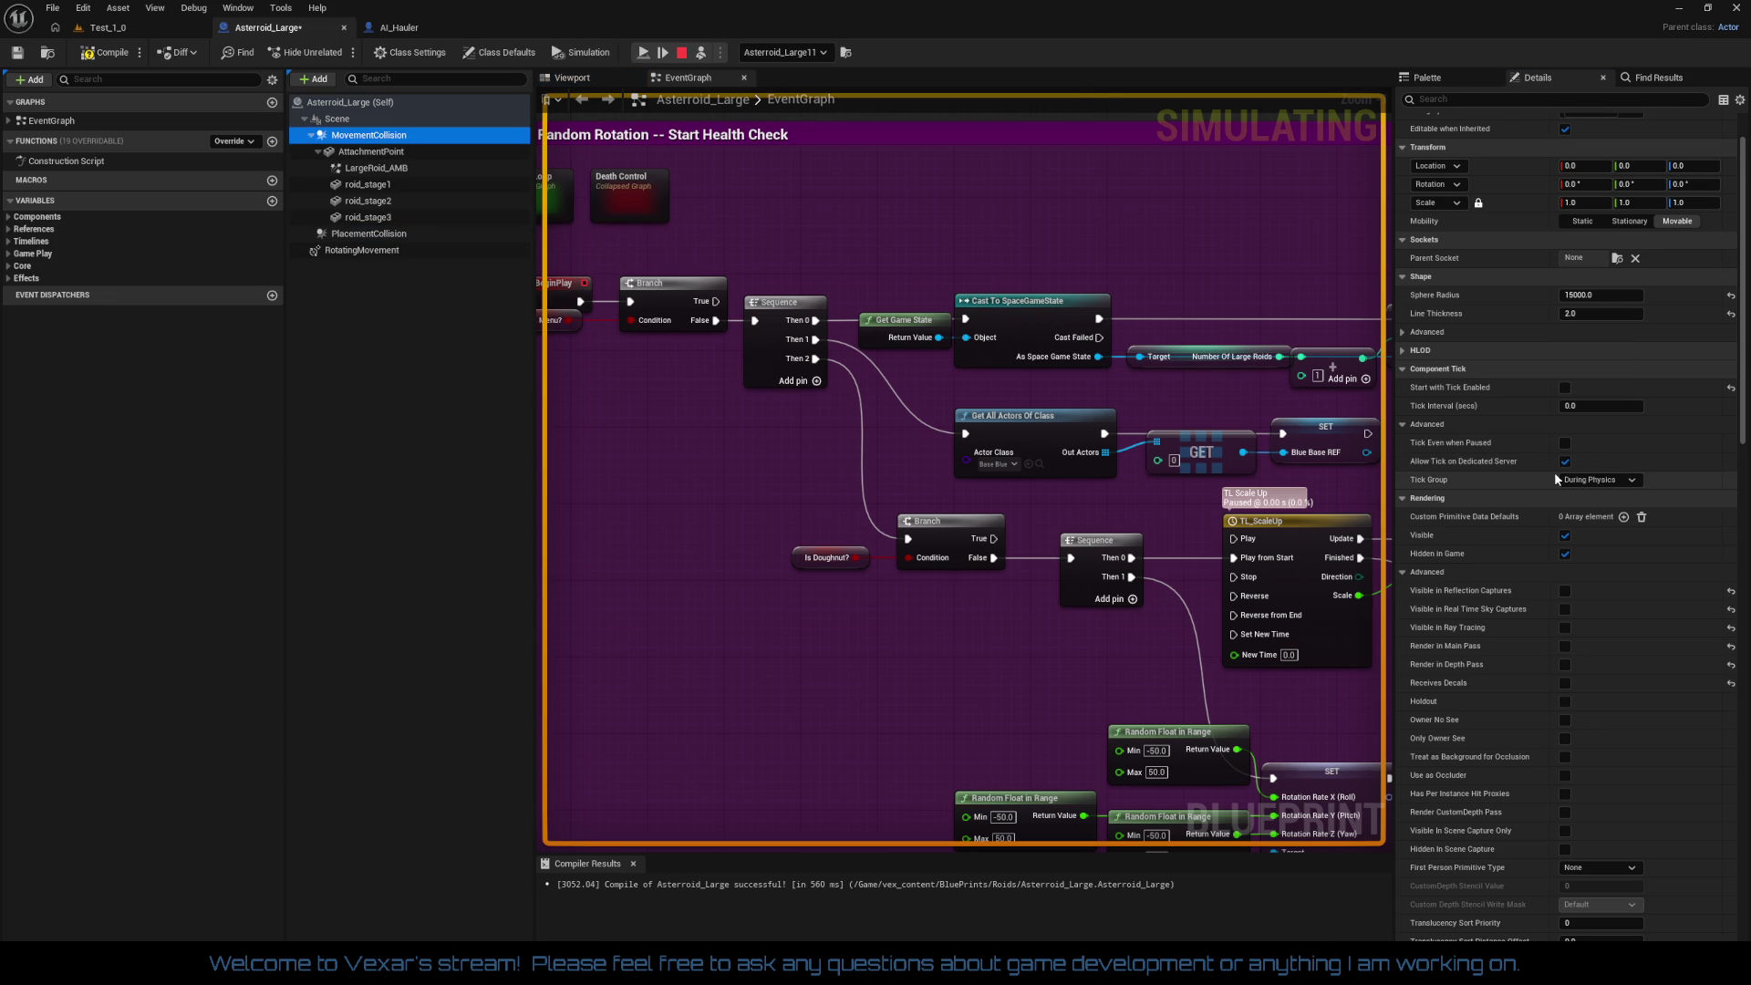
pyautogui.click(1565, 554)
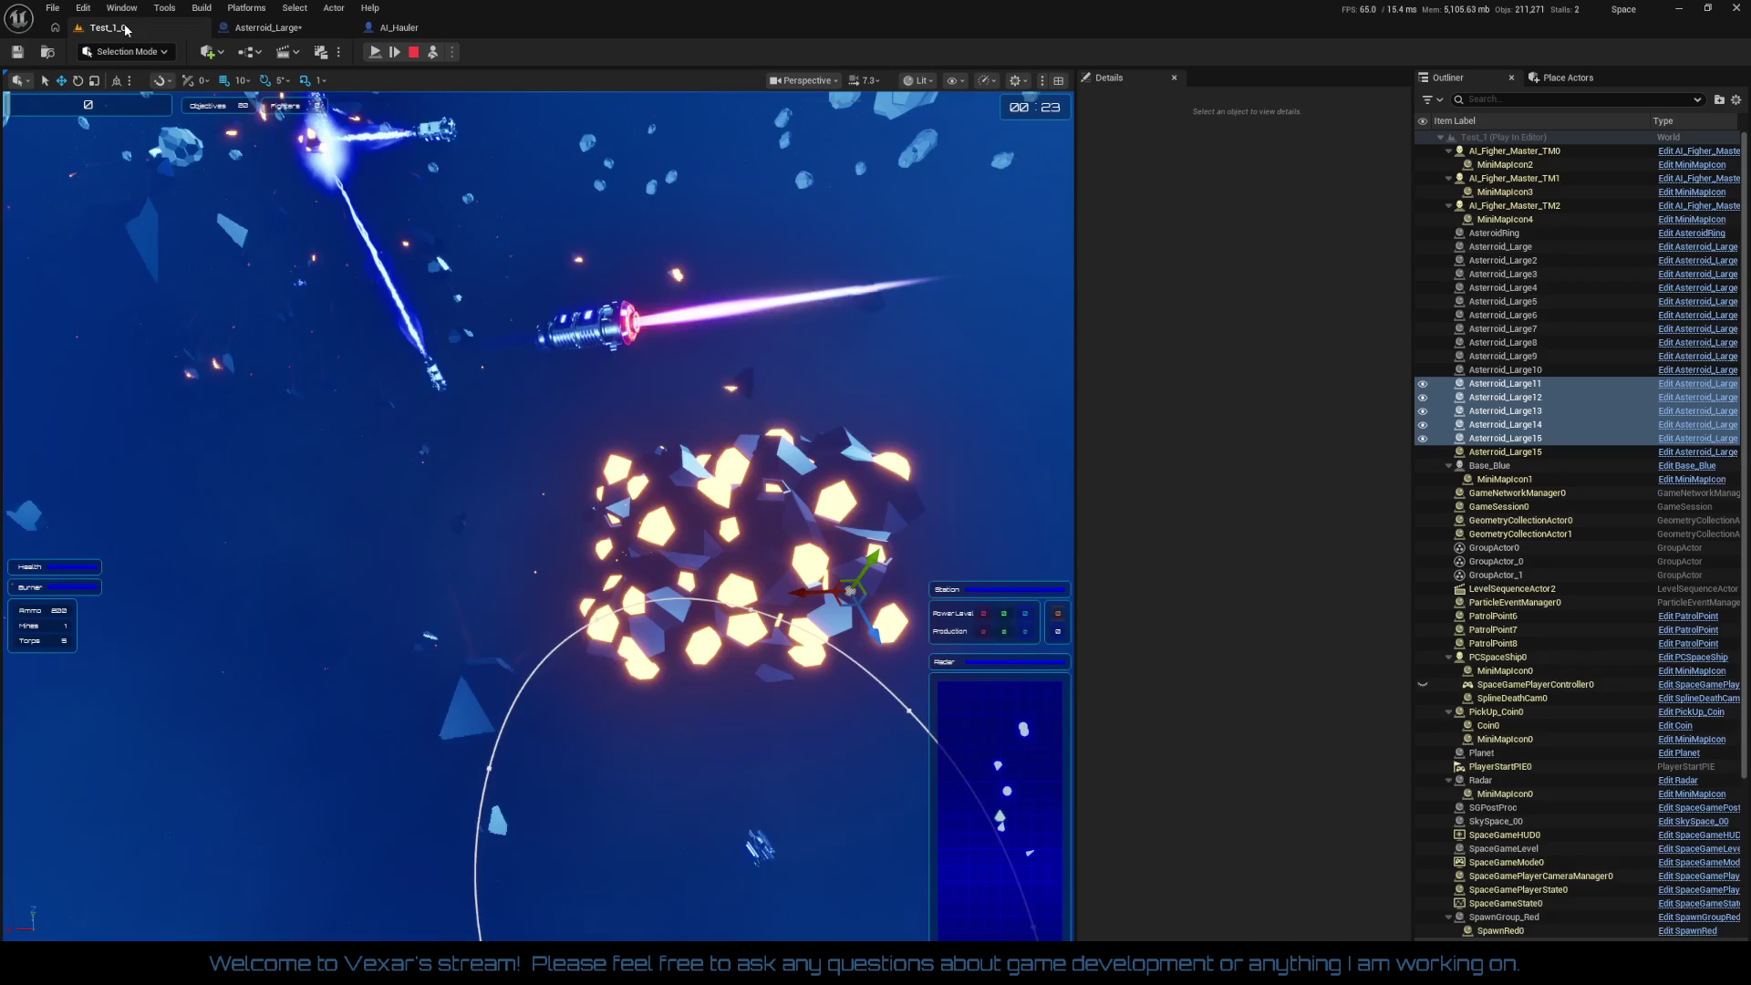
pyautogui.click(108, 27)
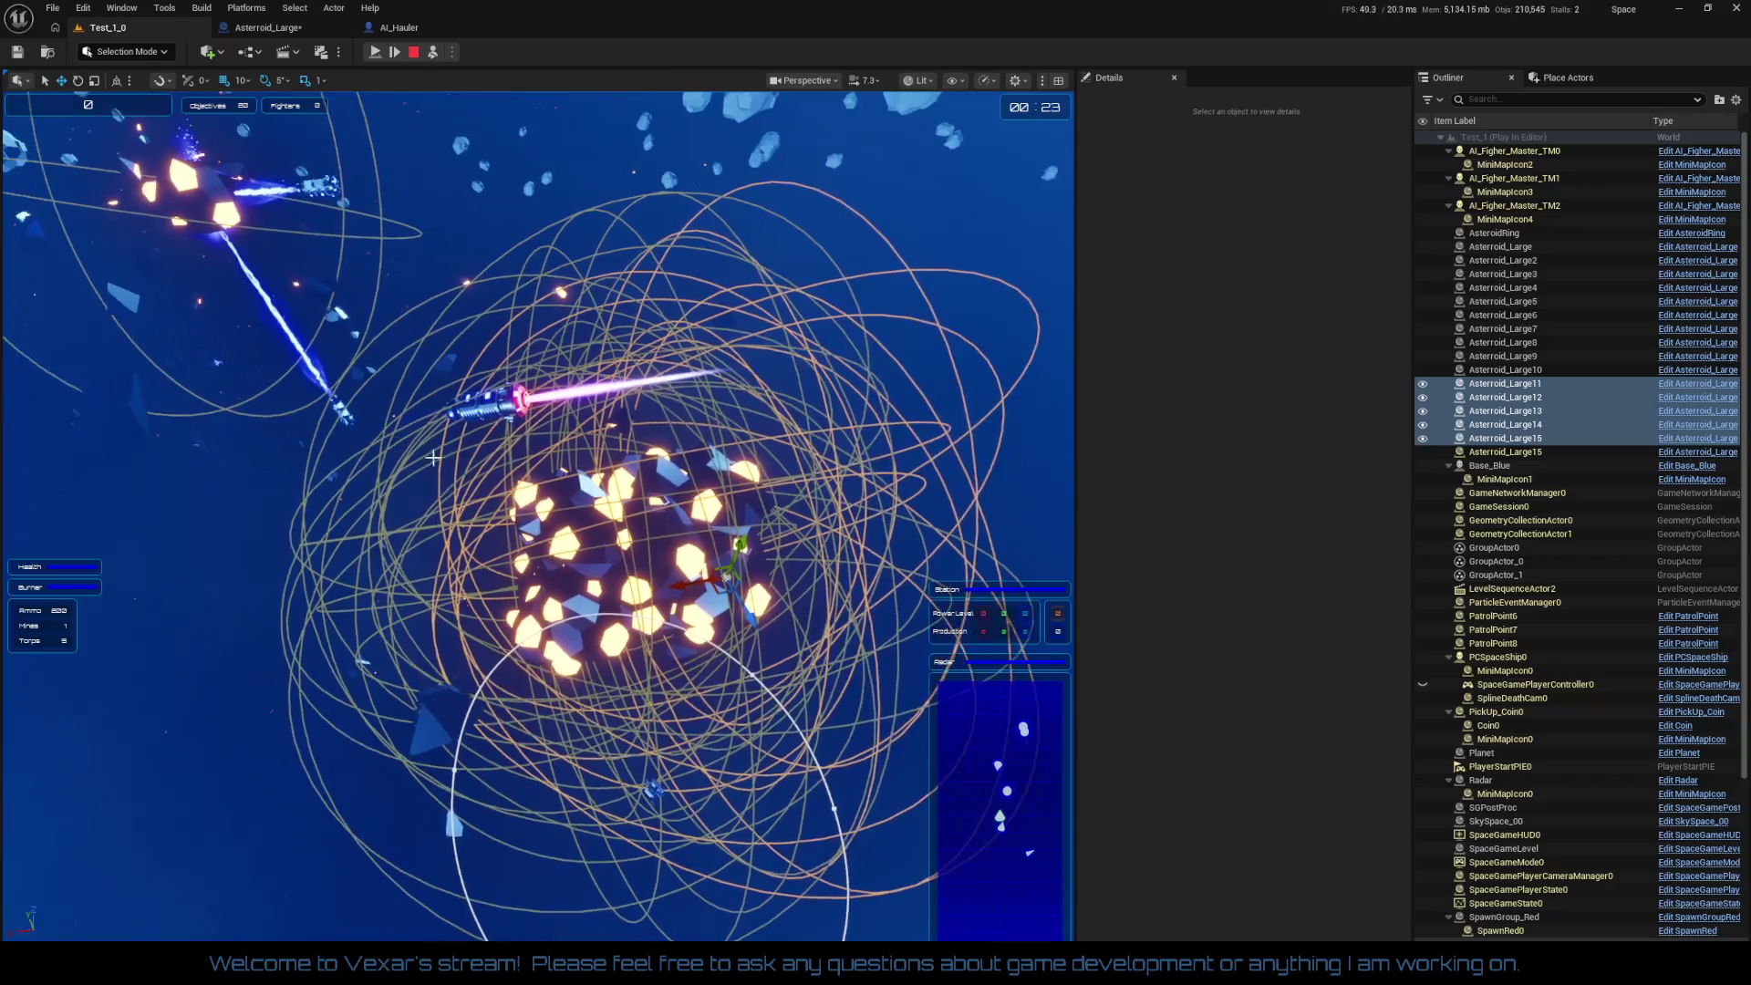
# Step: Back in the Asteroid_Large blueprint, review PlacementCollision's collision responses
pyautogui.click(296, 33)
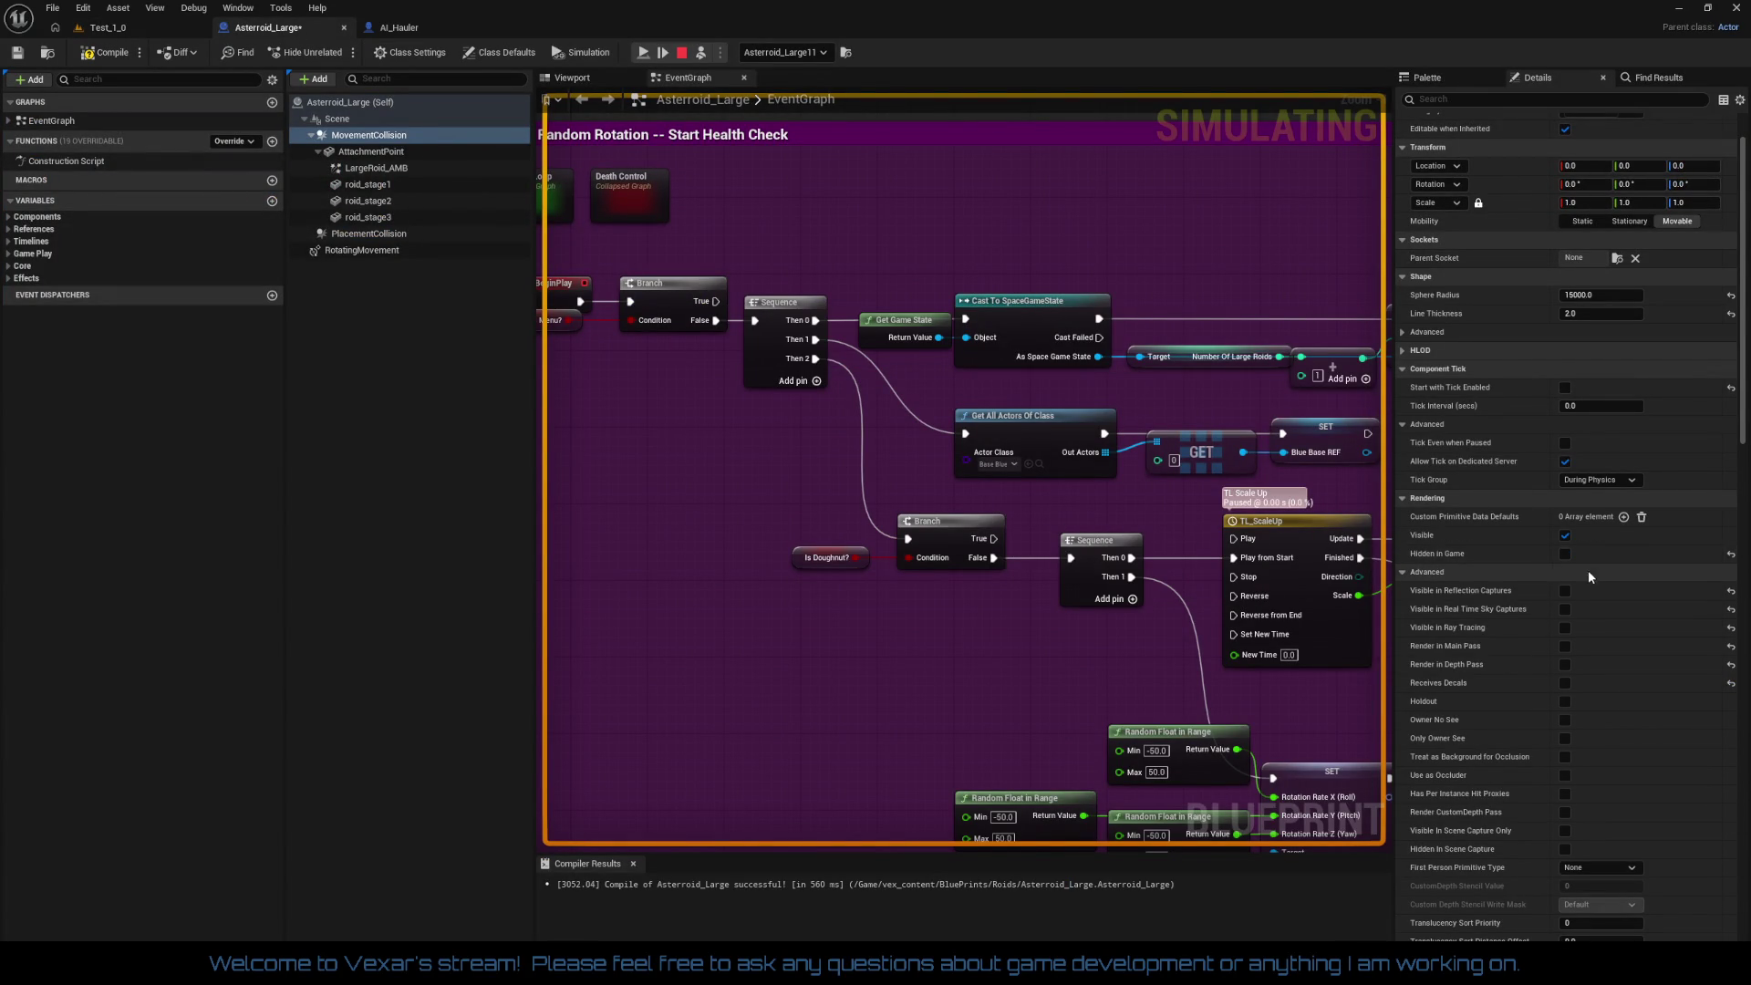
pyautogui.scroll(-5, 1605, 579)
pyautogui.scroll(-10, 1611, 590)
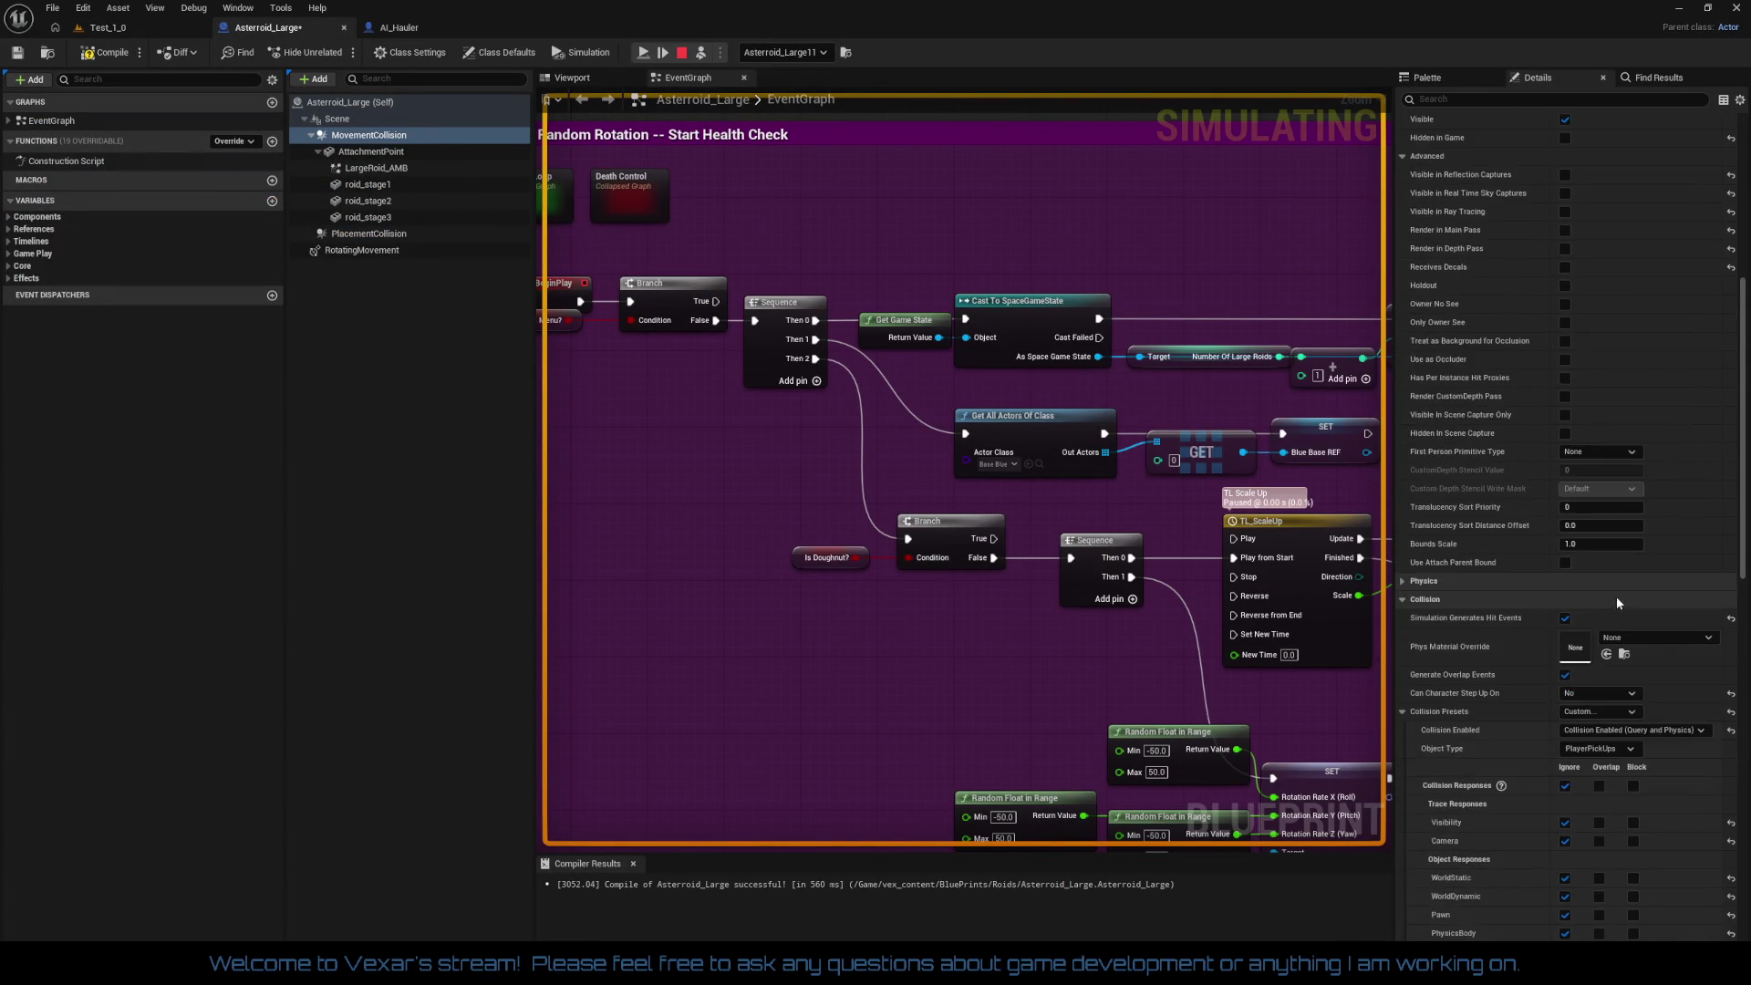
pyautogui.scroll(-3, 1630, 602)
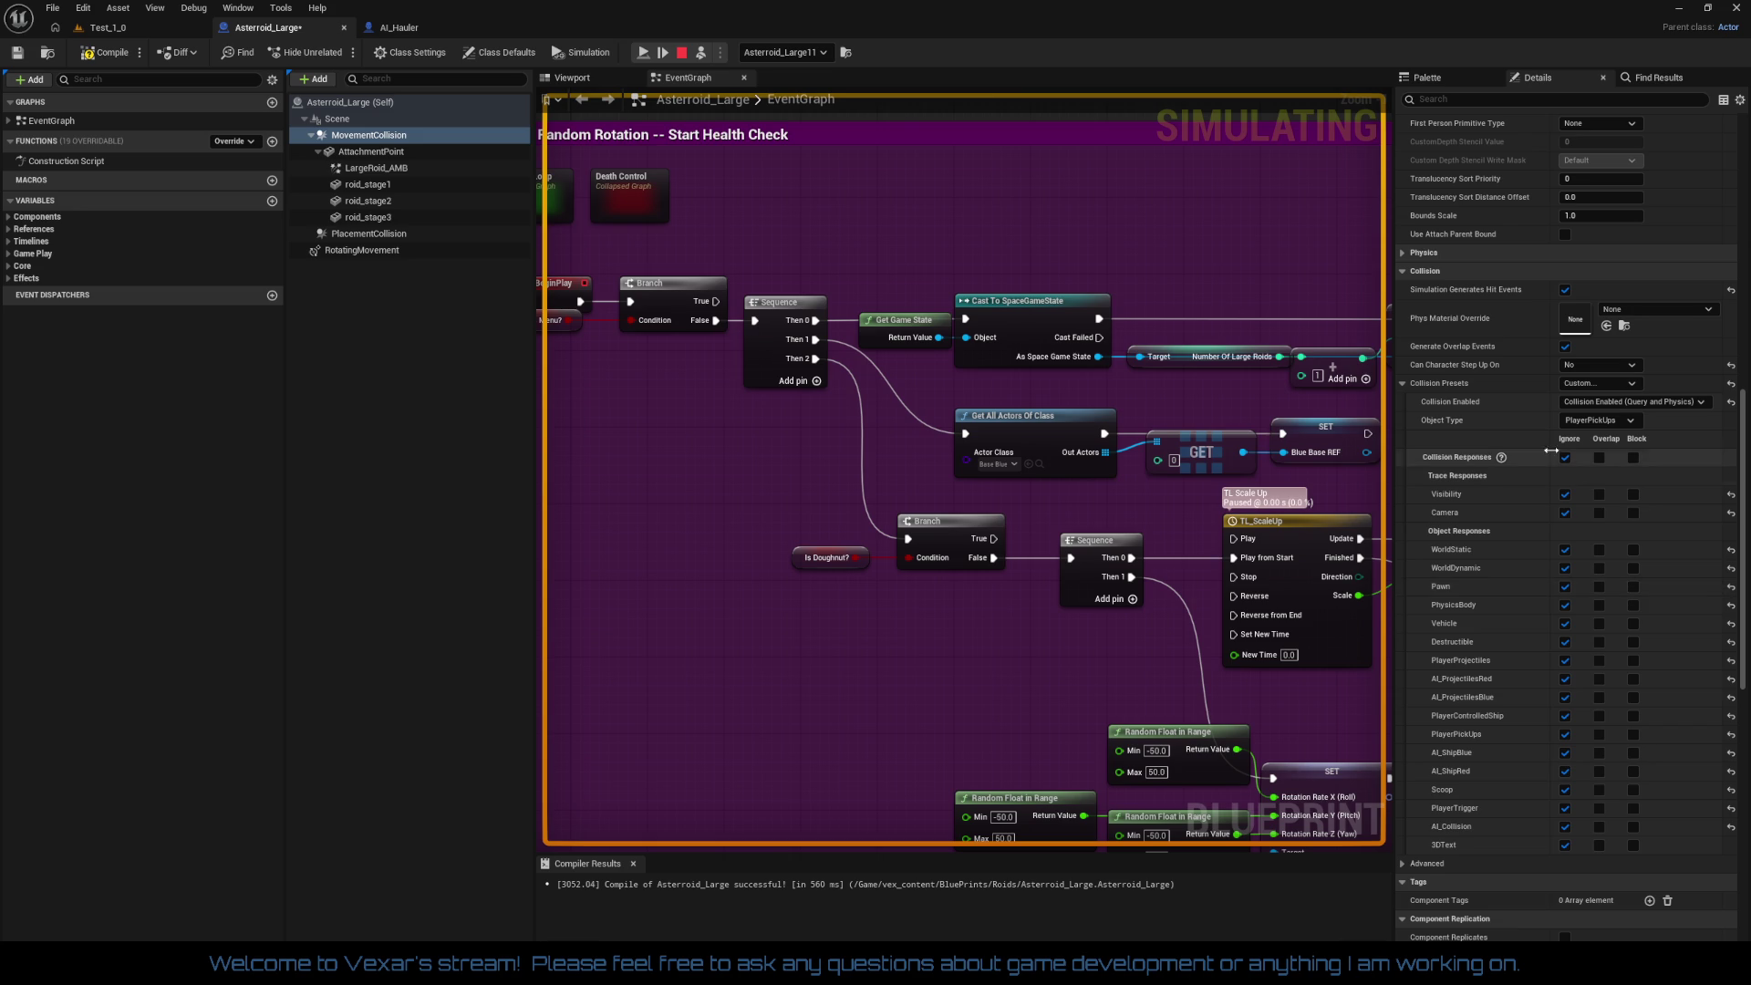
pyautogui.click(365, 235)
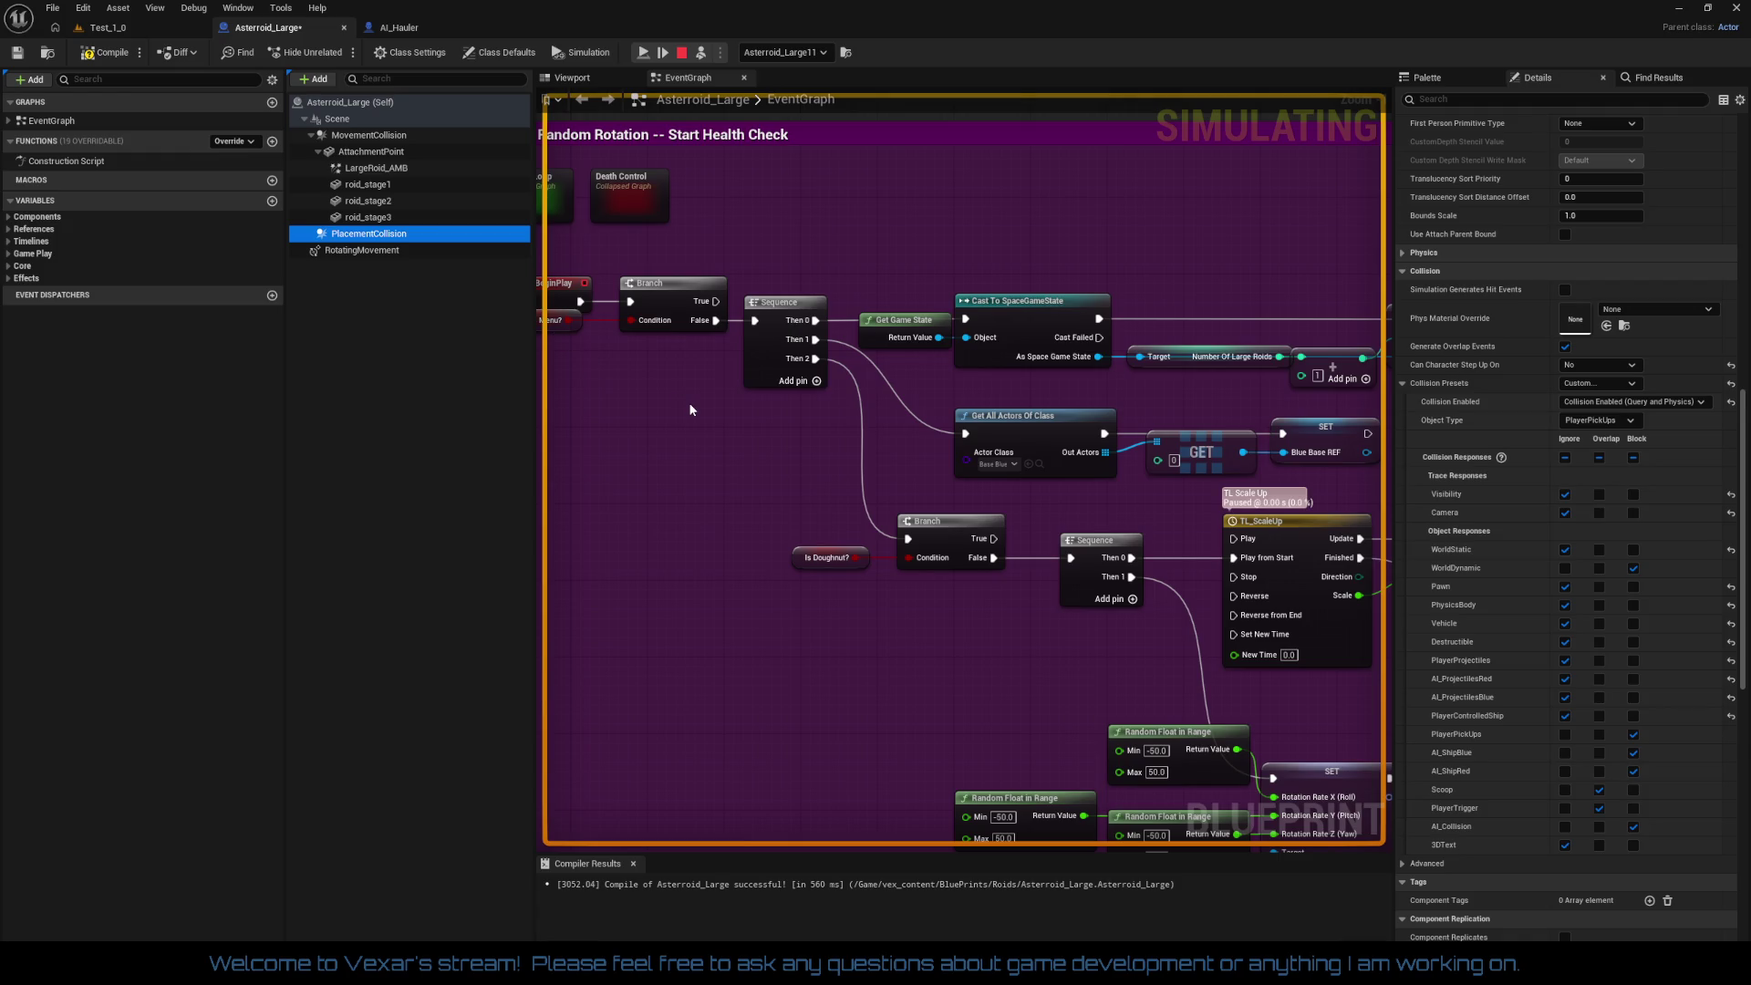
pyautogui.moveTo(726, 482); pyautogui.dragTo(726, 444)
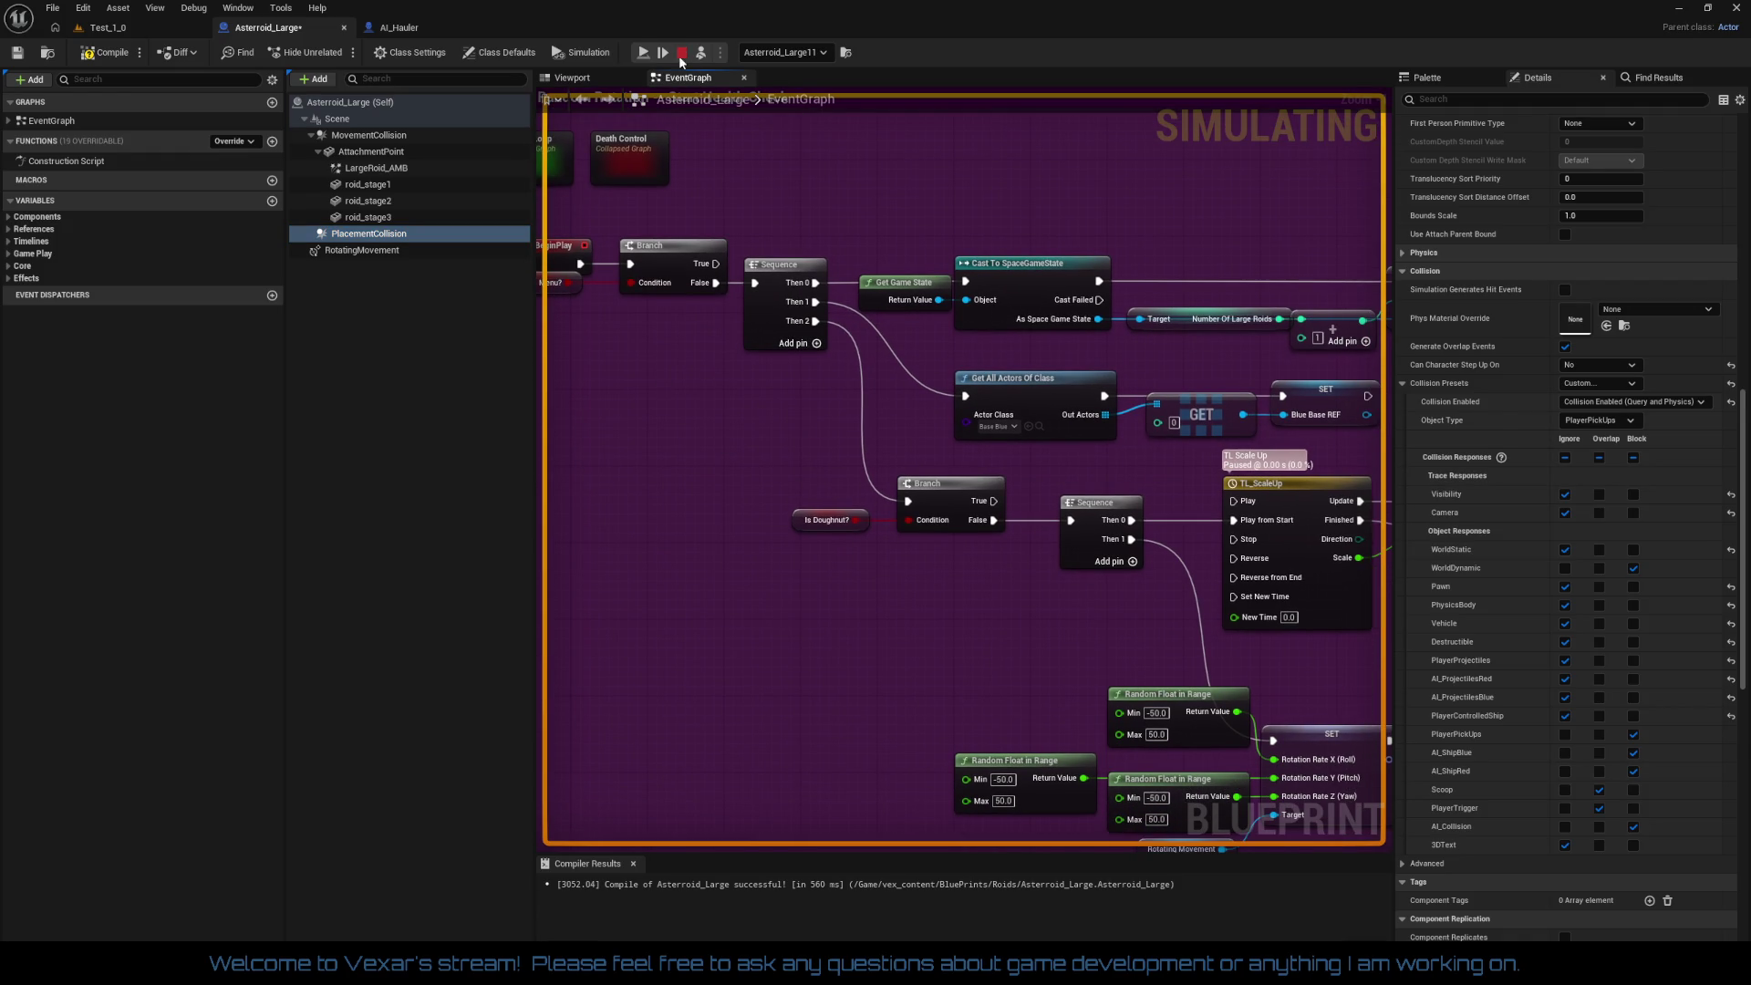
# Step: Stop the running simulation and recompile the Asteroid_Large blueprint
pyautogui.click(682, 52)
pyautogui.click(116, 54)
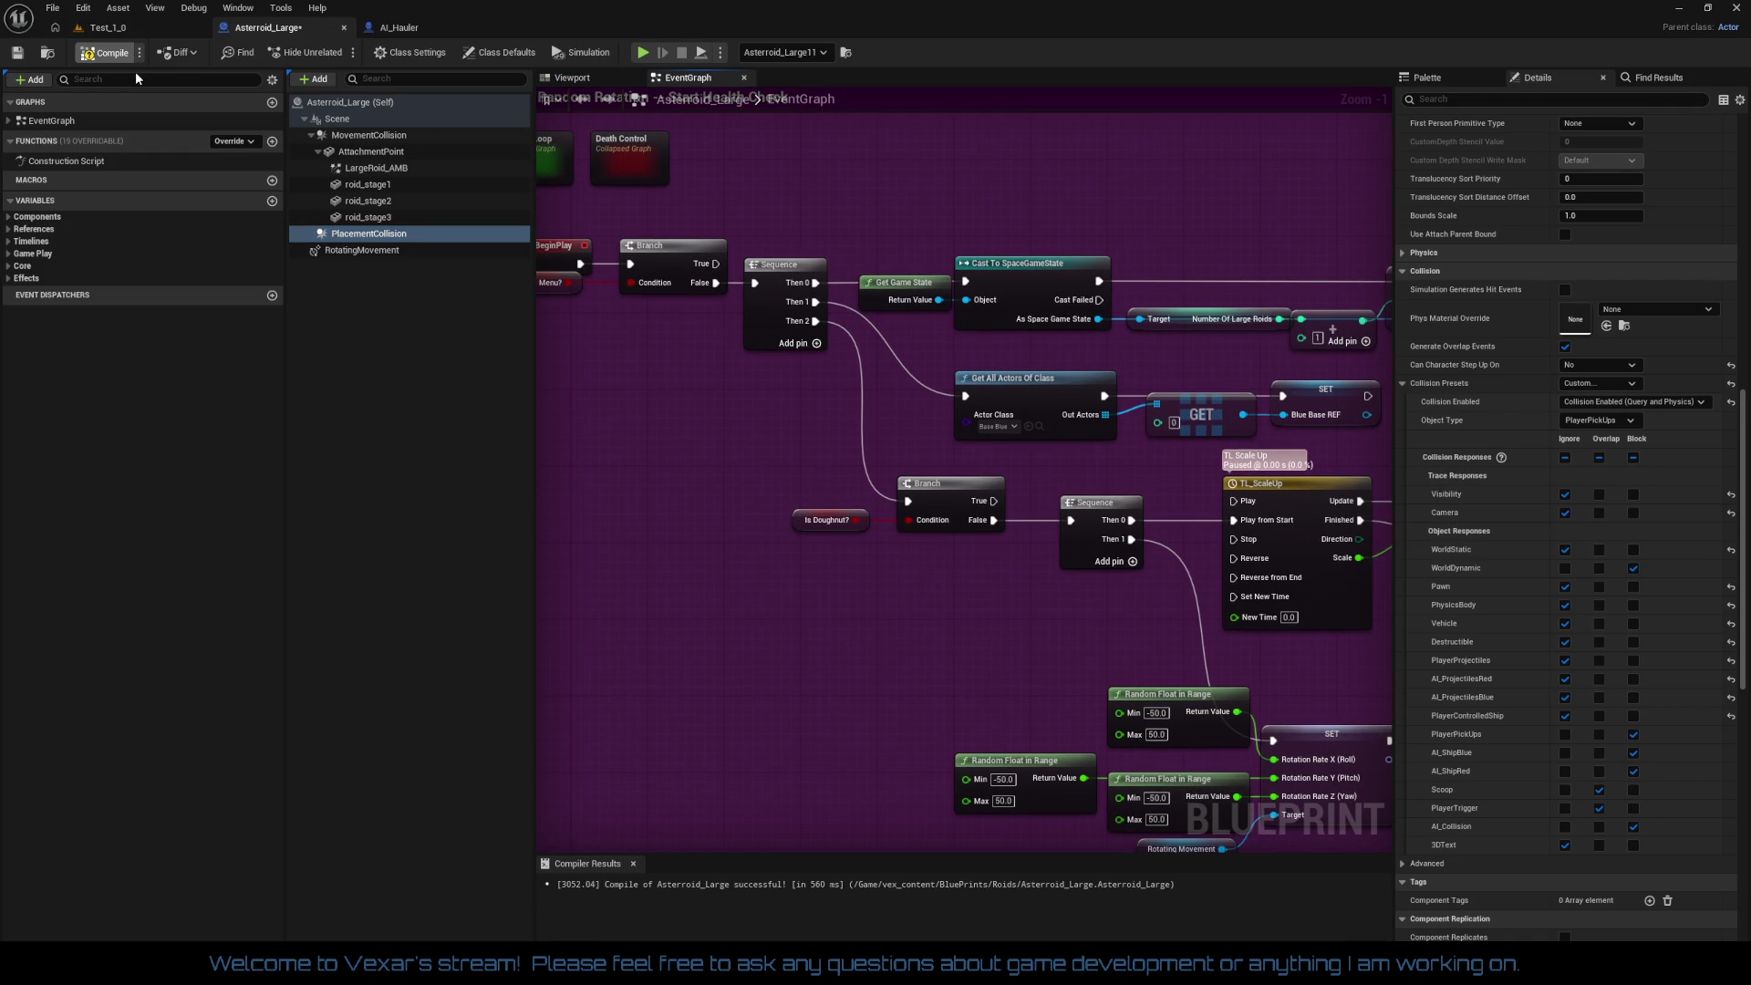
pyautogui.moveTo(657, 434); pyautogui.dragTo(739, 522)
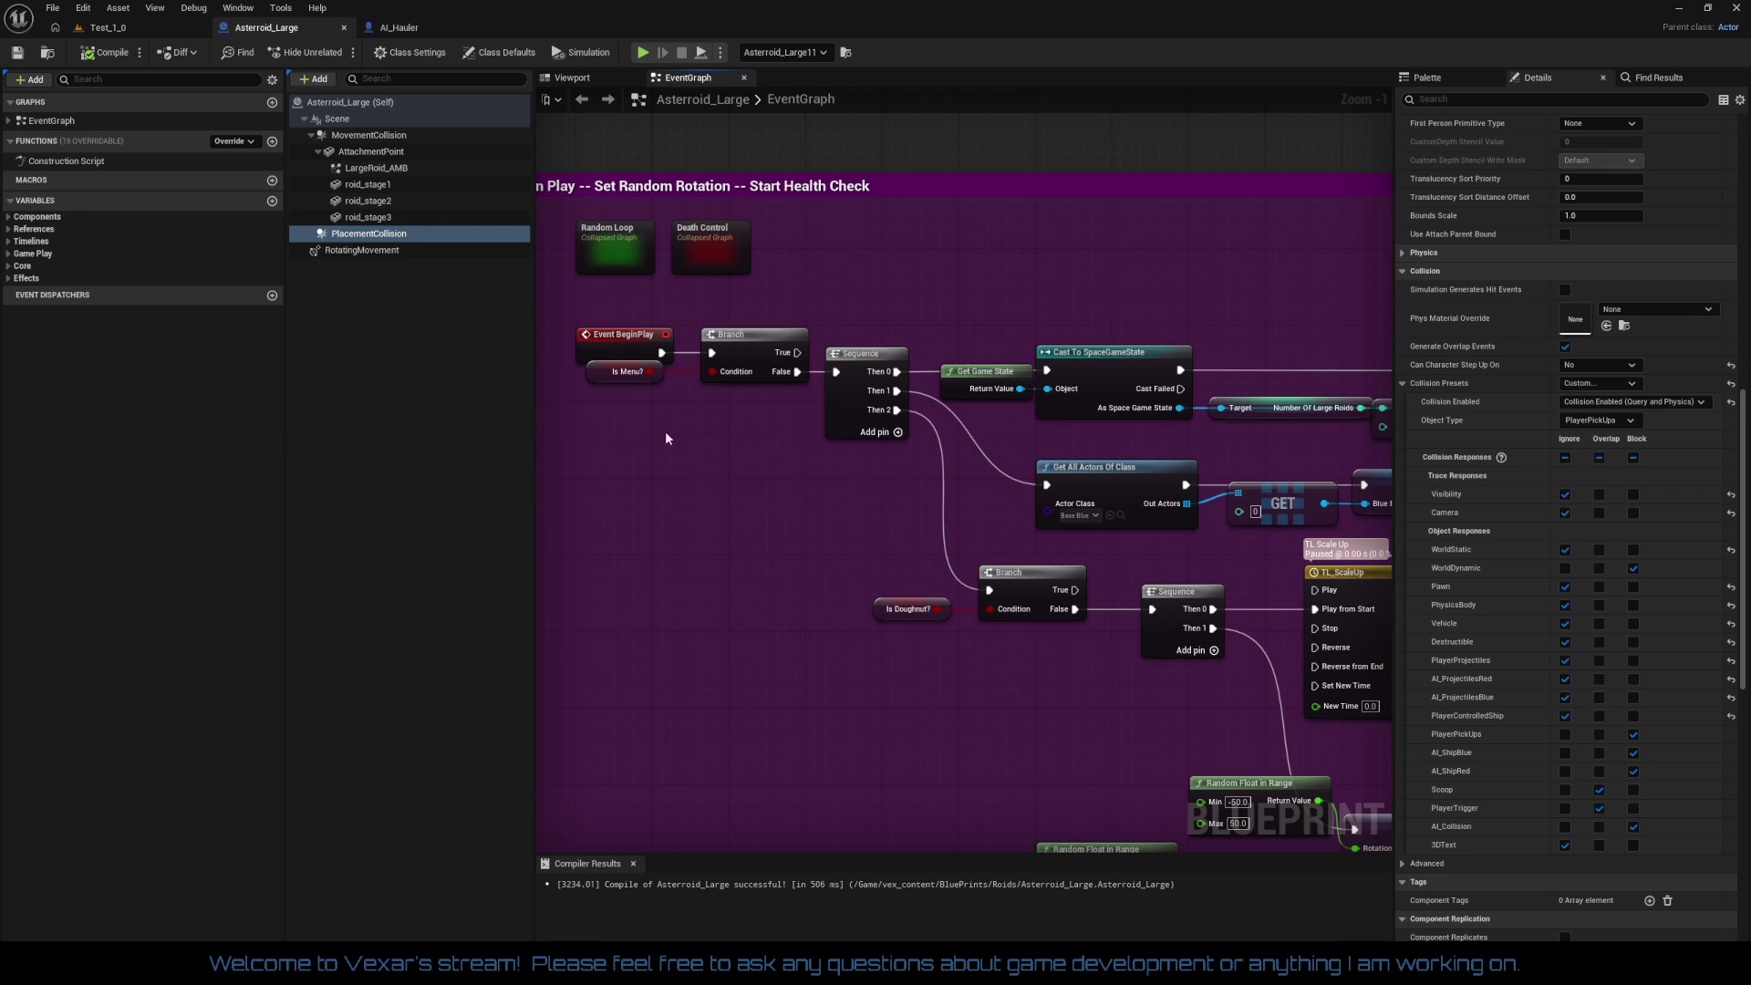
pyautogui.scroll(1, 556, 373)
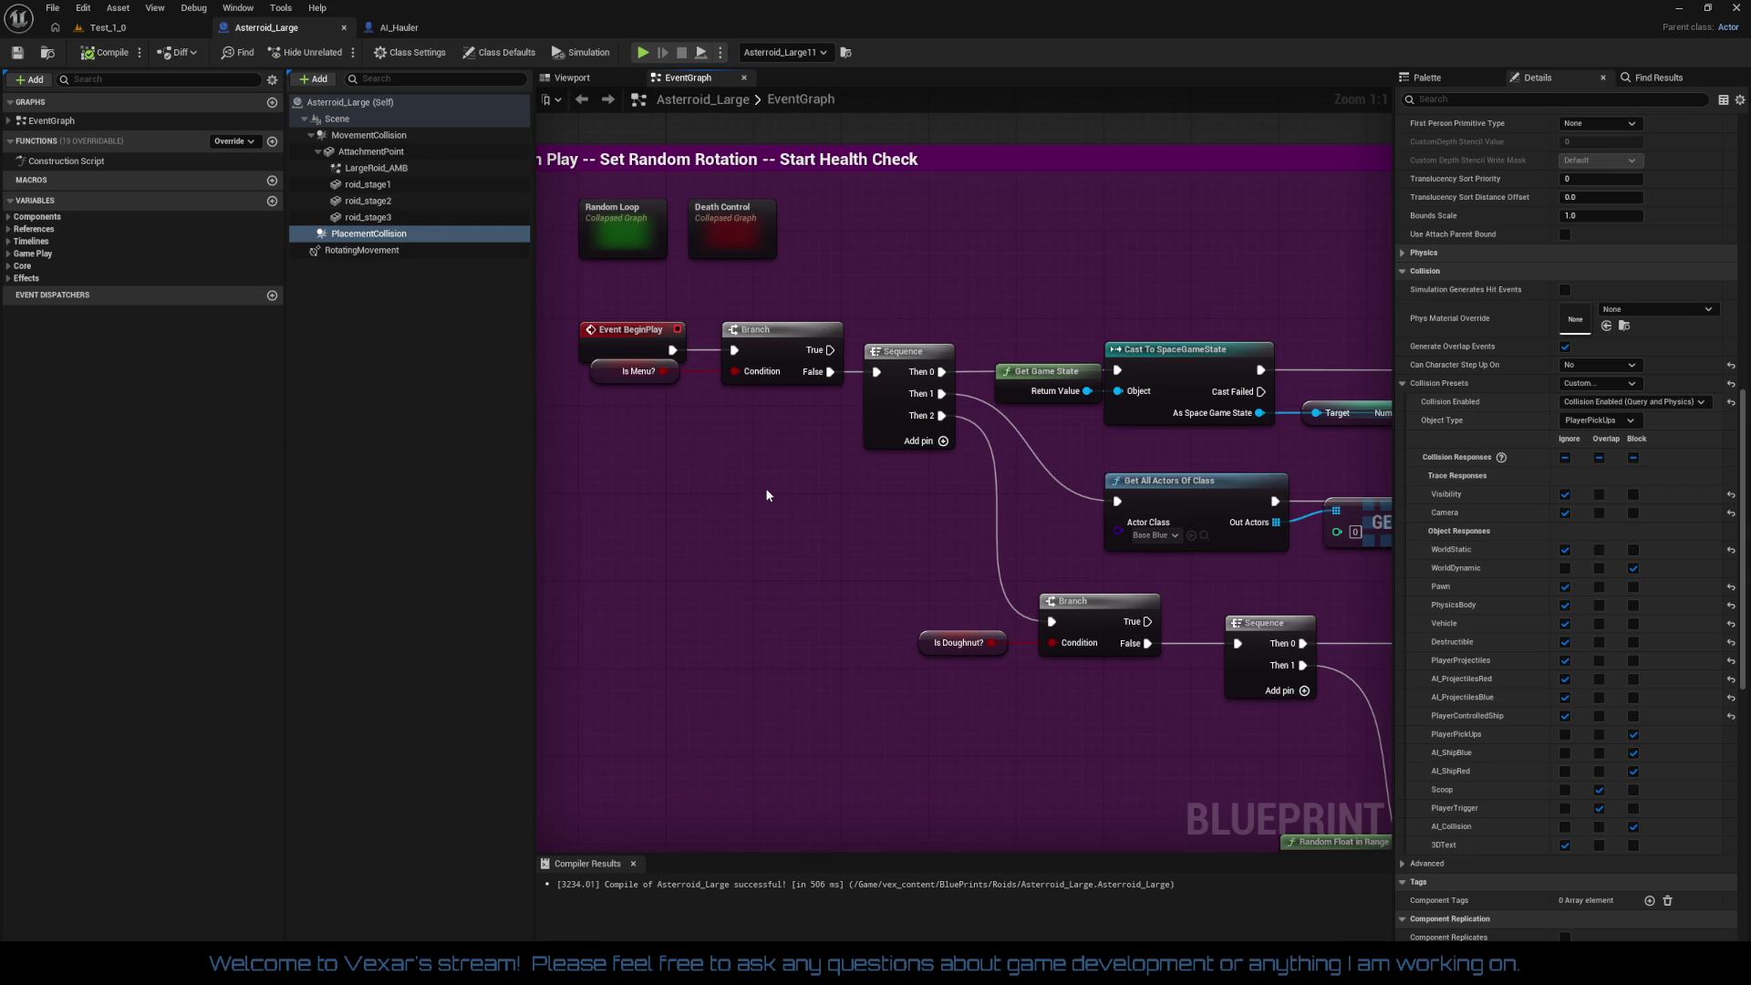
pyautogui.scroll(-6, 598, 503)
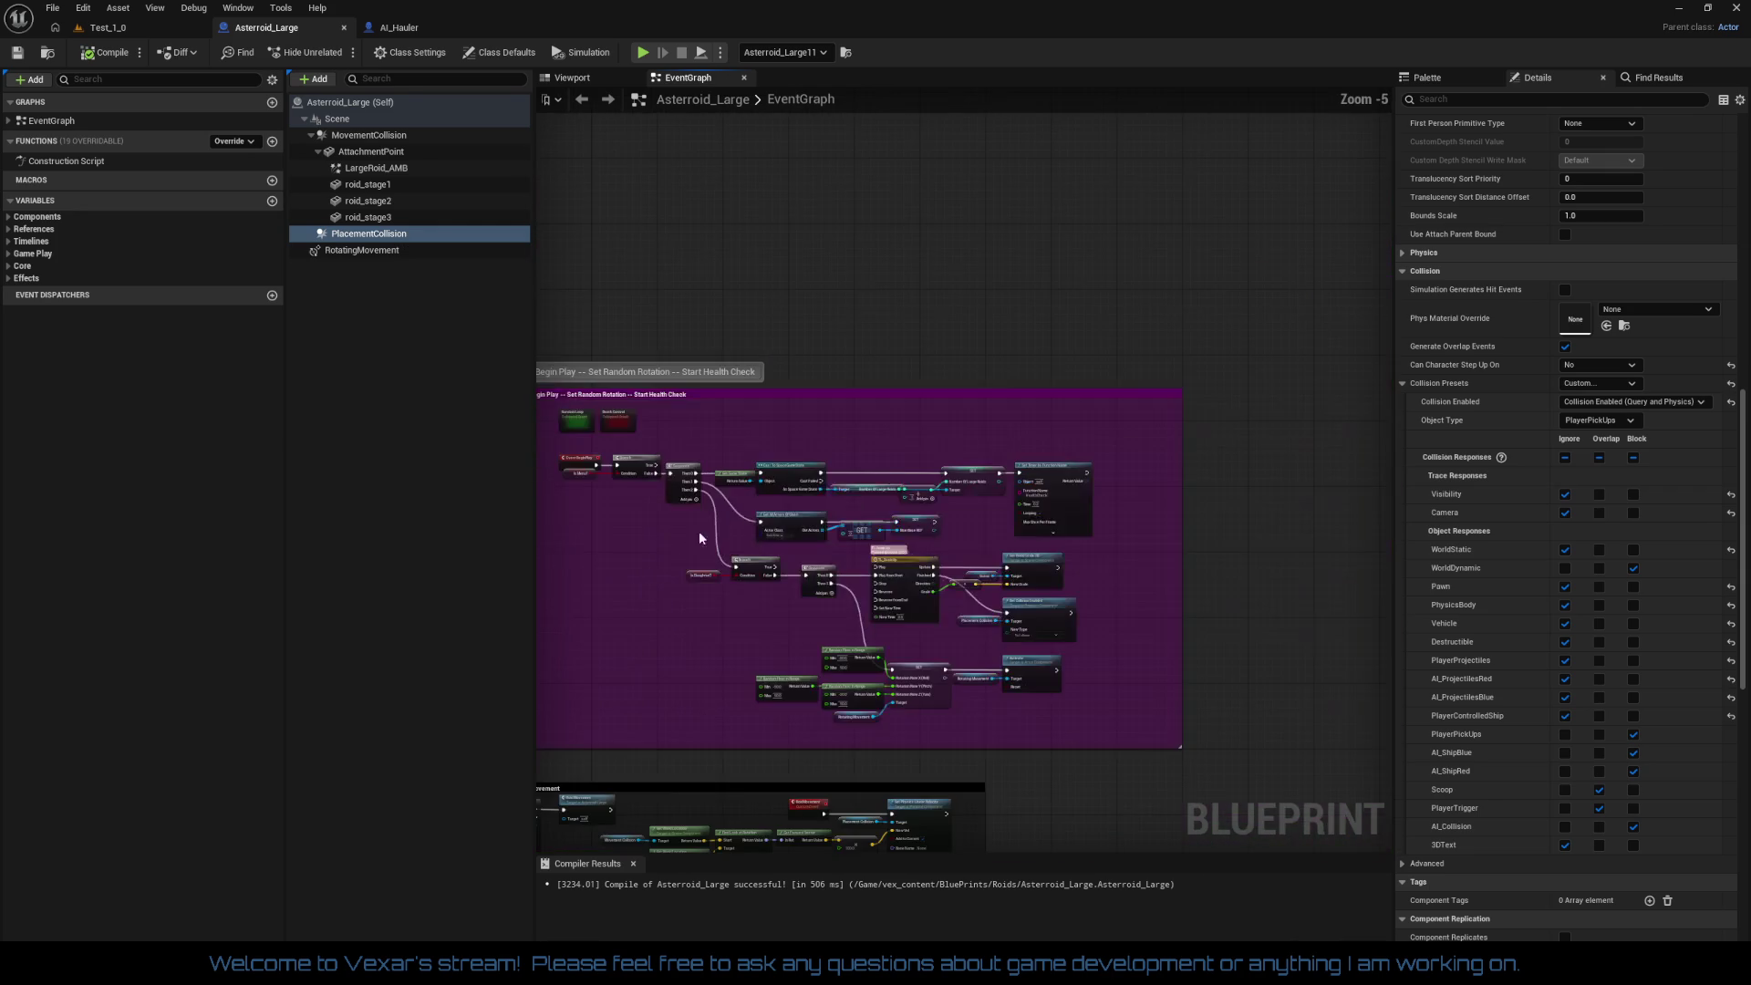
pyautogui.moveTo(701, 641)
pyautogui.mouseDown()
pyautogui.moveTo(928, 228)
pyautogui.moveTo(794, 128)
pyautogui.mouseUp()
pyautogui.moveTo(912, 137)
pyautogui.mouseDown()
pyautogui.moveTo(942, 170)
pyautogui.moveTo(957, 273)
pyautogui.moveTo(972, 604)
pyautogui.mouseUp()
pyautogui.scroll(5, 864, 587)
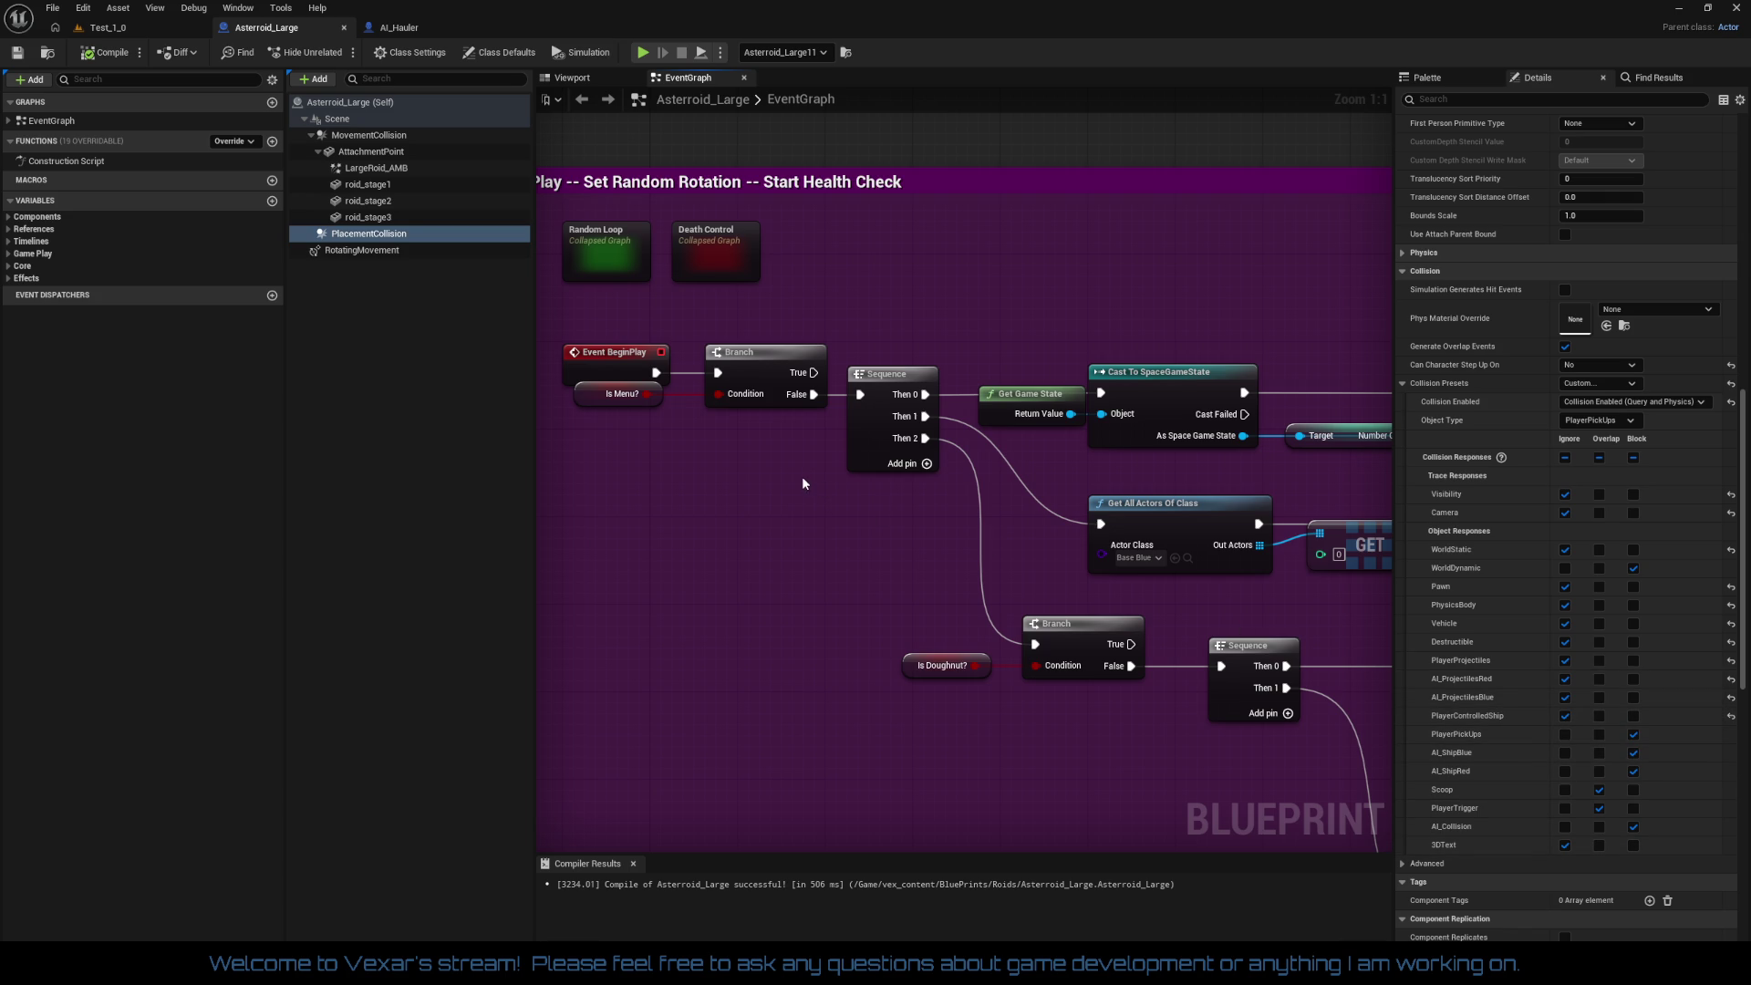
pyautogui.click(388, 151)
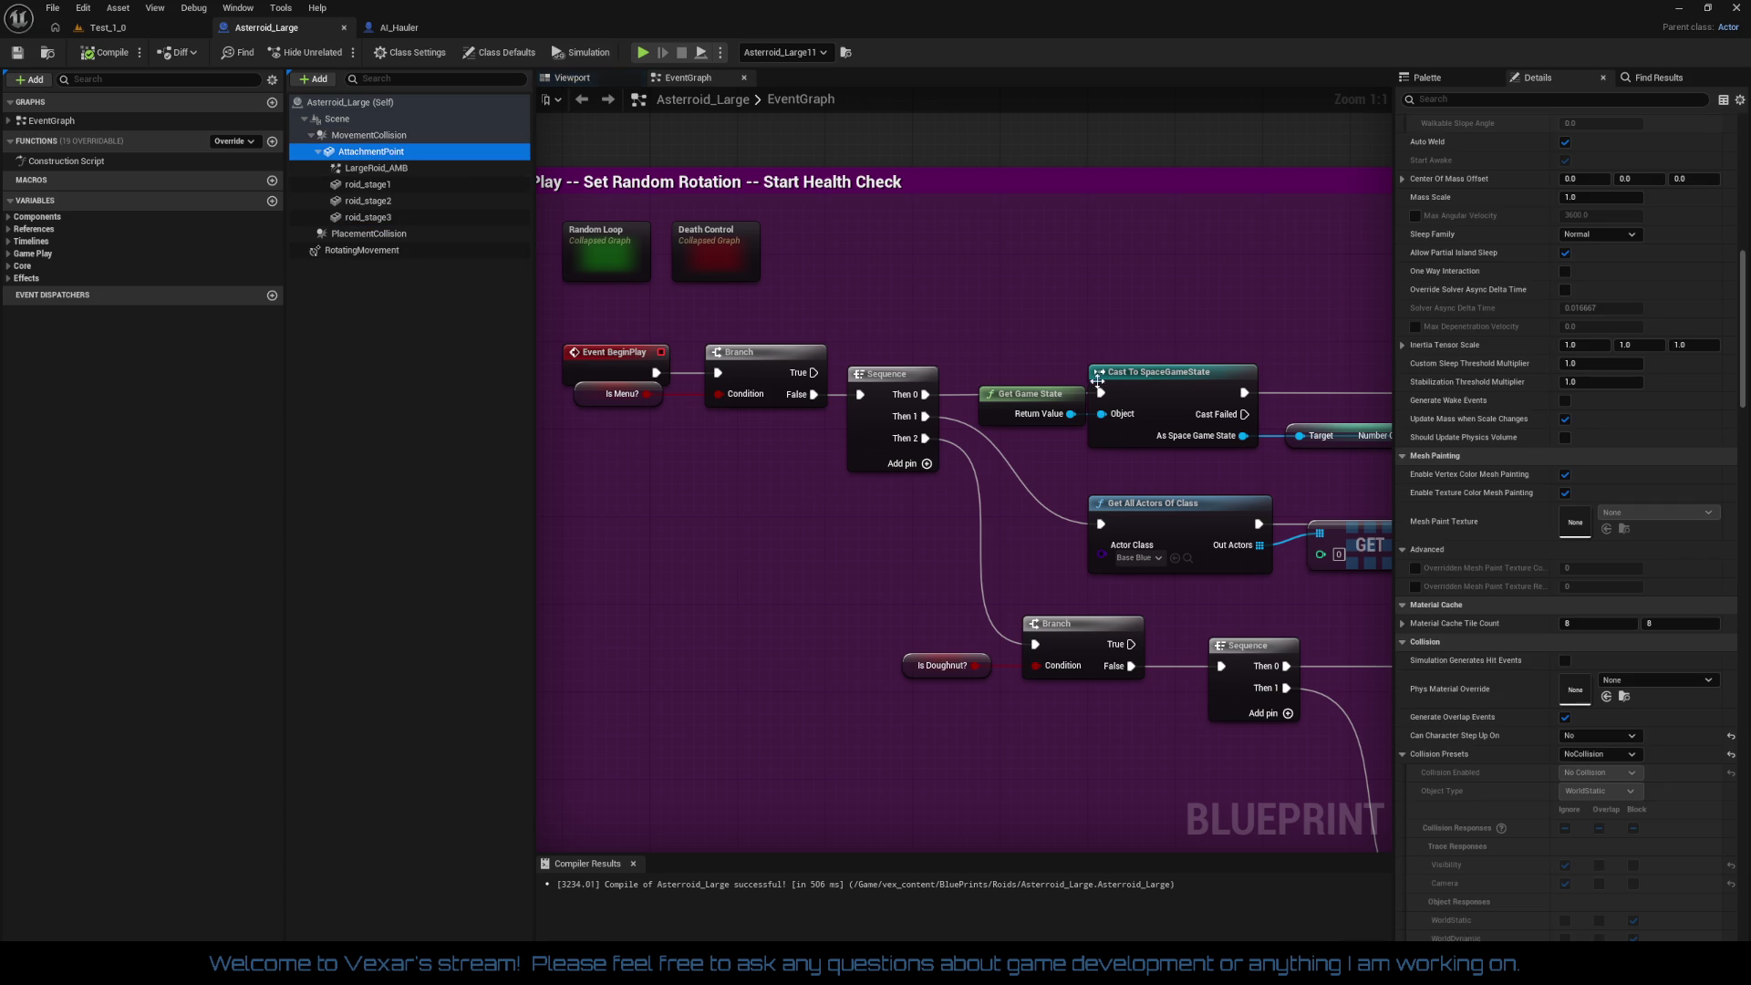
pyautogui.scroll(-5, 1546, 592)
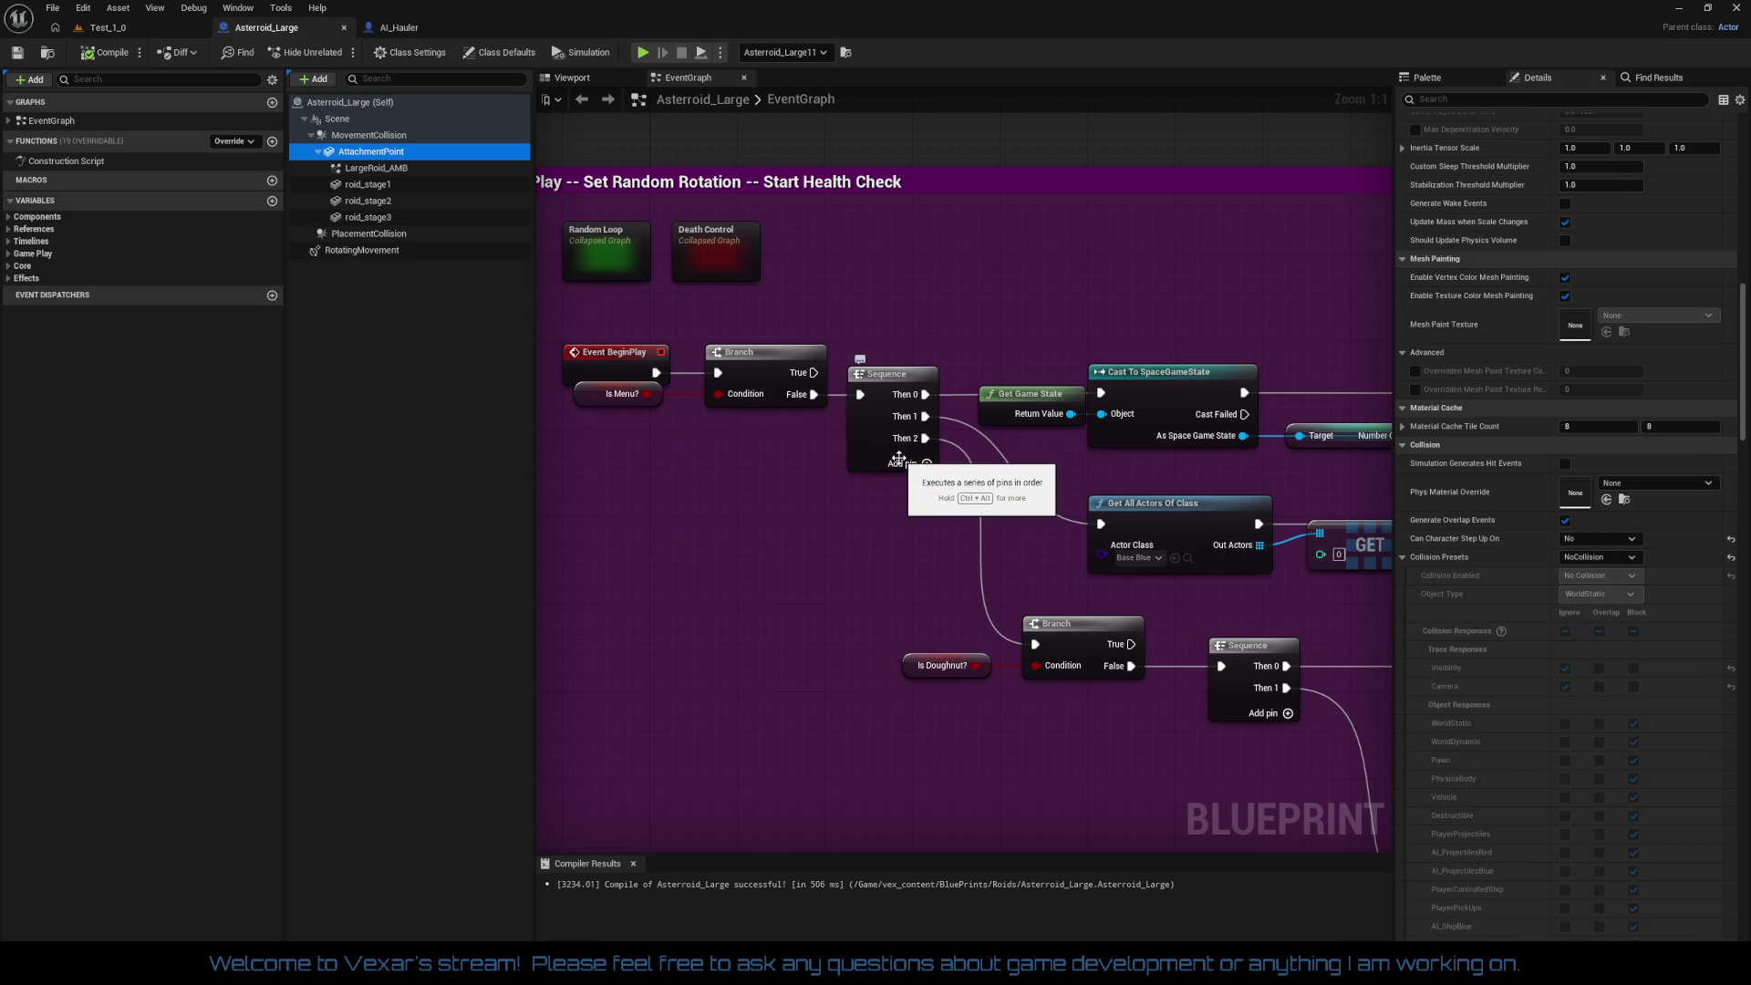
pyautogui.moveTo(833, 544)
pyautogui.mouseDown()
pyautogui.moveTo(751, 406)
pyautogui.moveTo(806, 440)
pyautogui.mouseUp()
pyautogui.scroll(-5, 806, 440)
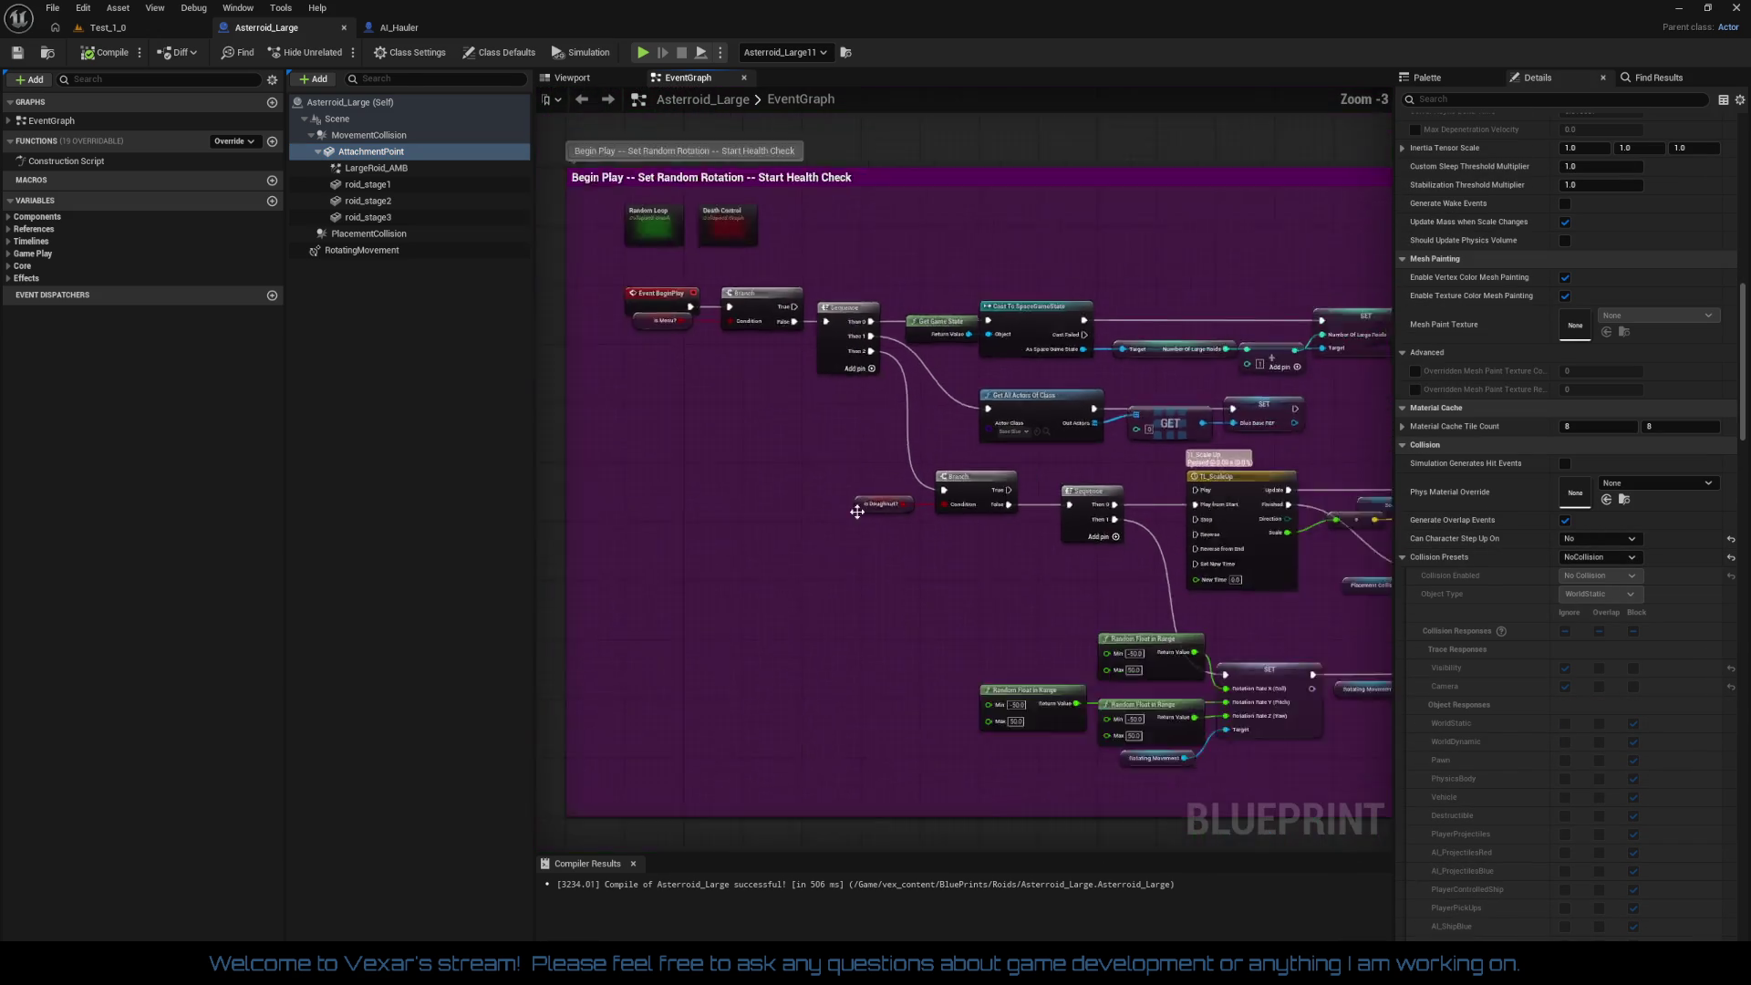
pyautogui.moveTo(912, 483)
pyautogui.mouseDown()
pyautogui.moveTo(894, 438)
pyautogui.moveTo(917, 637)
pyautogui.mouseUp()
pyautogui.scroll(-2, 836, 465)
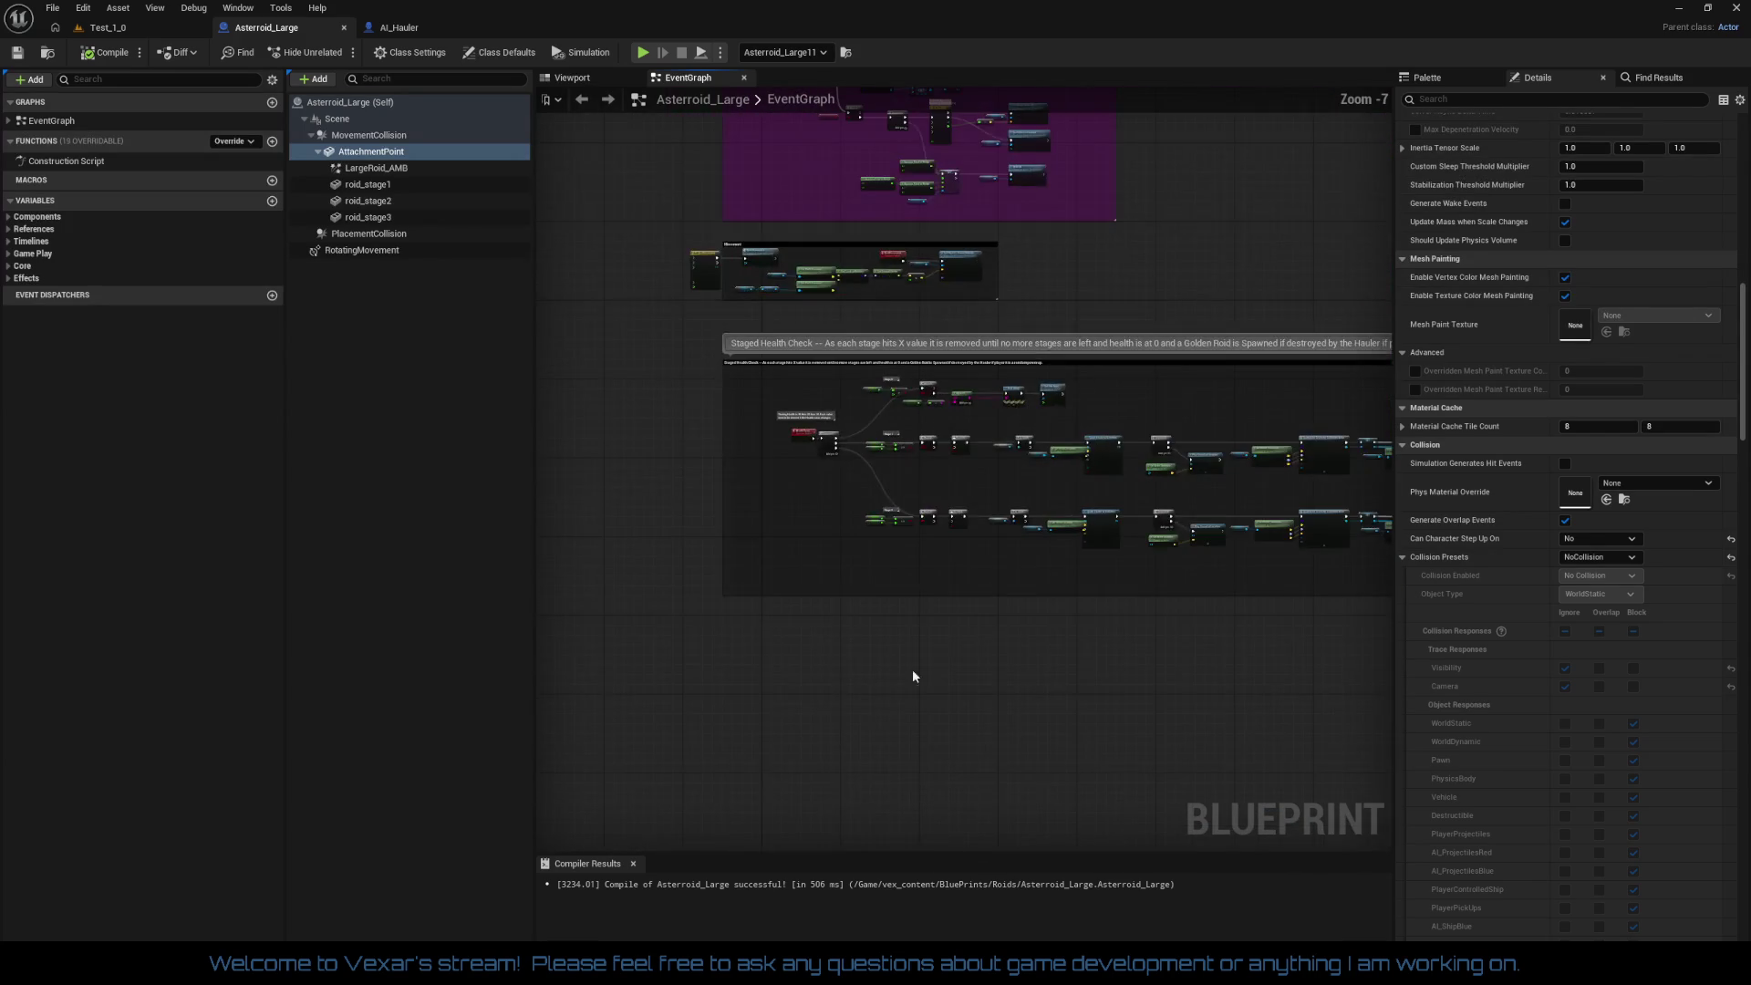
pyautogui.scroll(5, 750, 620)
pyautogui.scroll(-2, 784, 567)
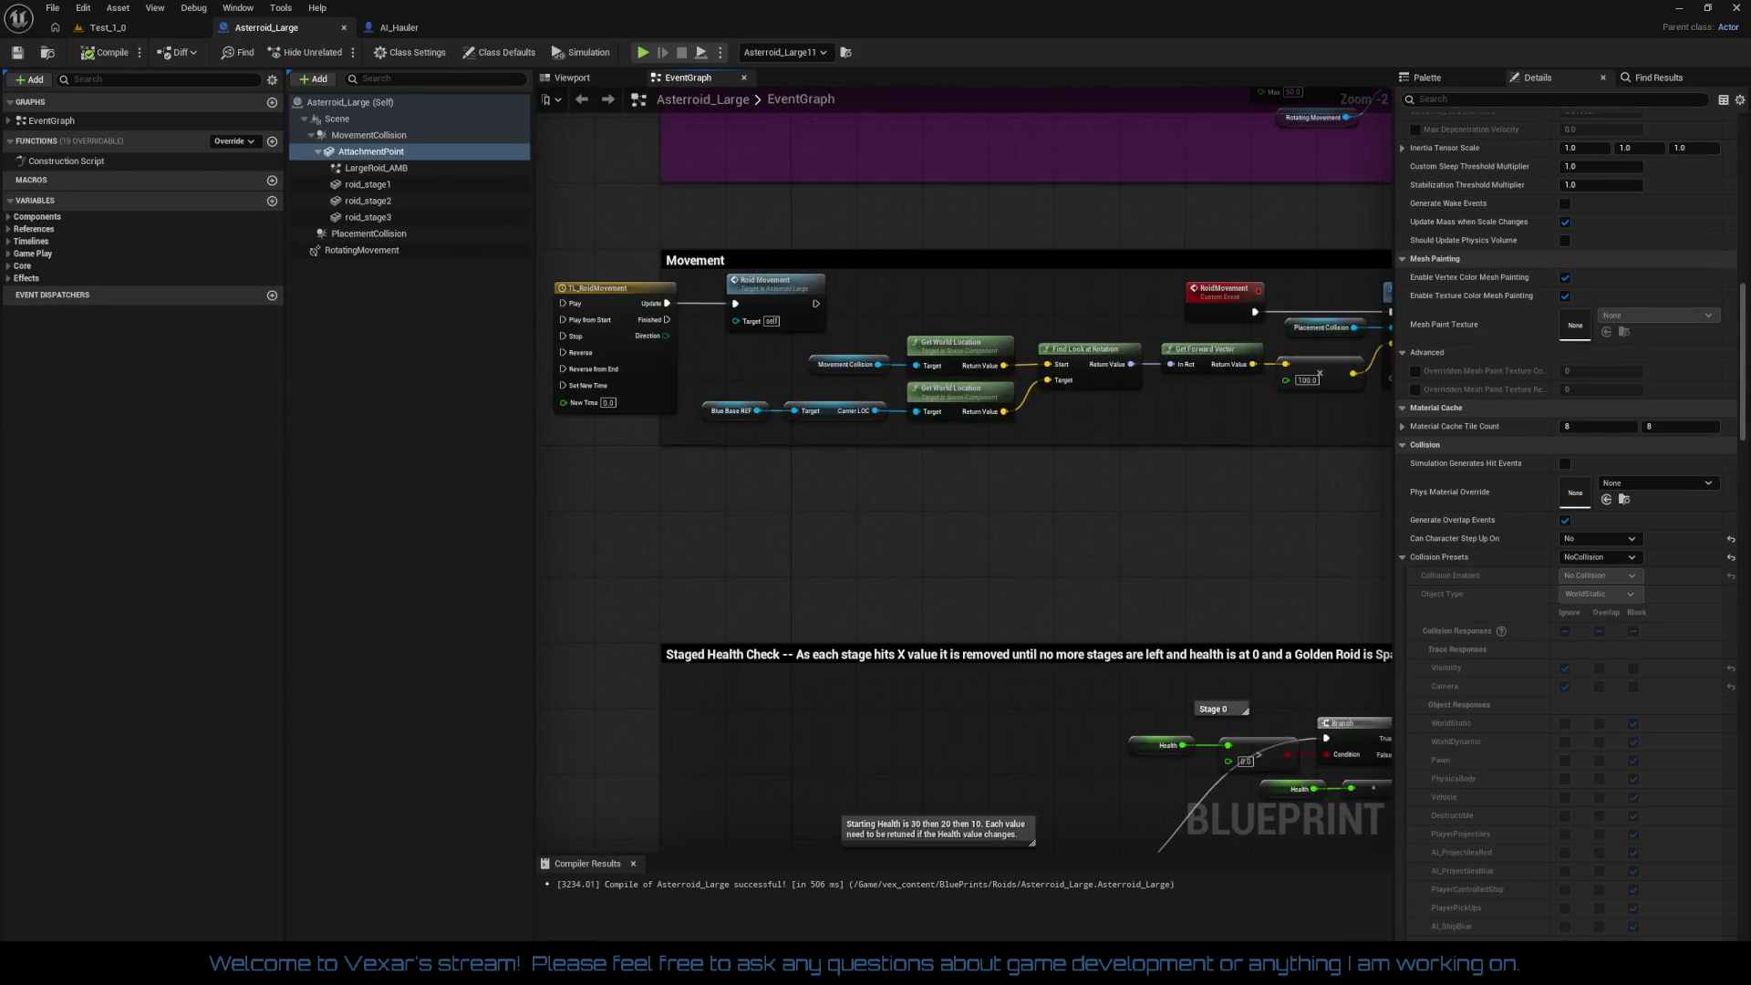
pyautogui.scroll(-4, 828, 499)
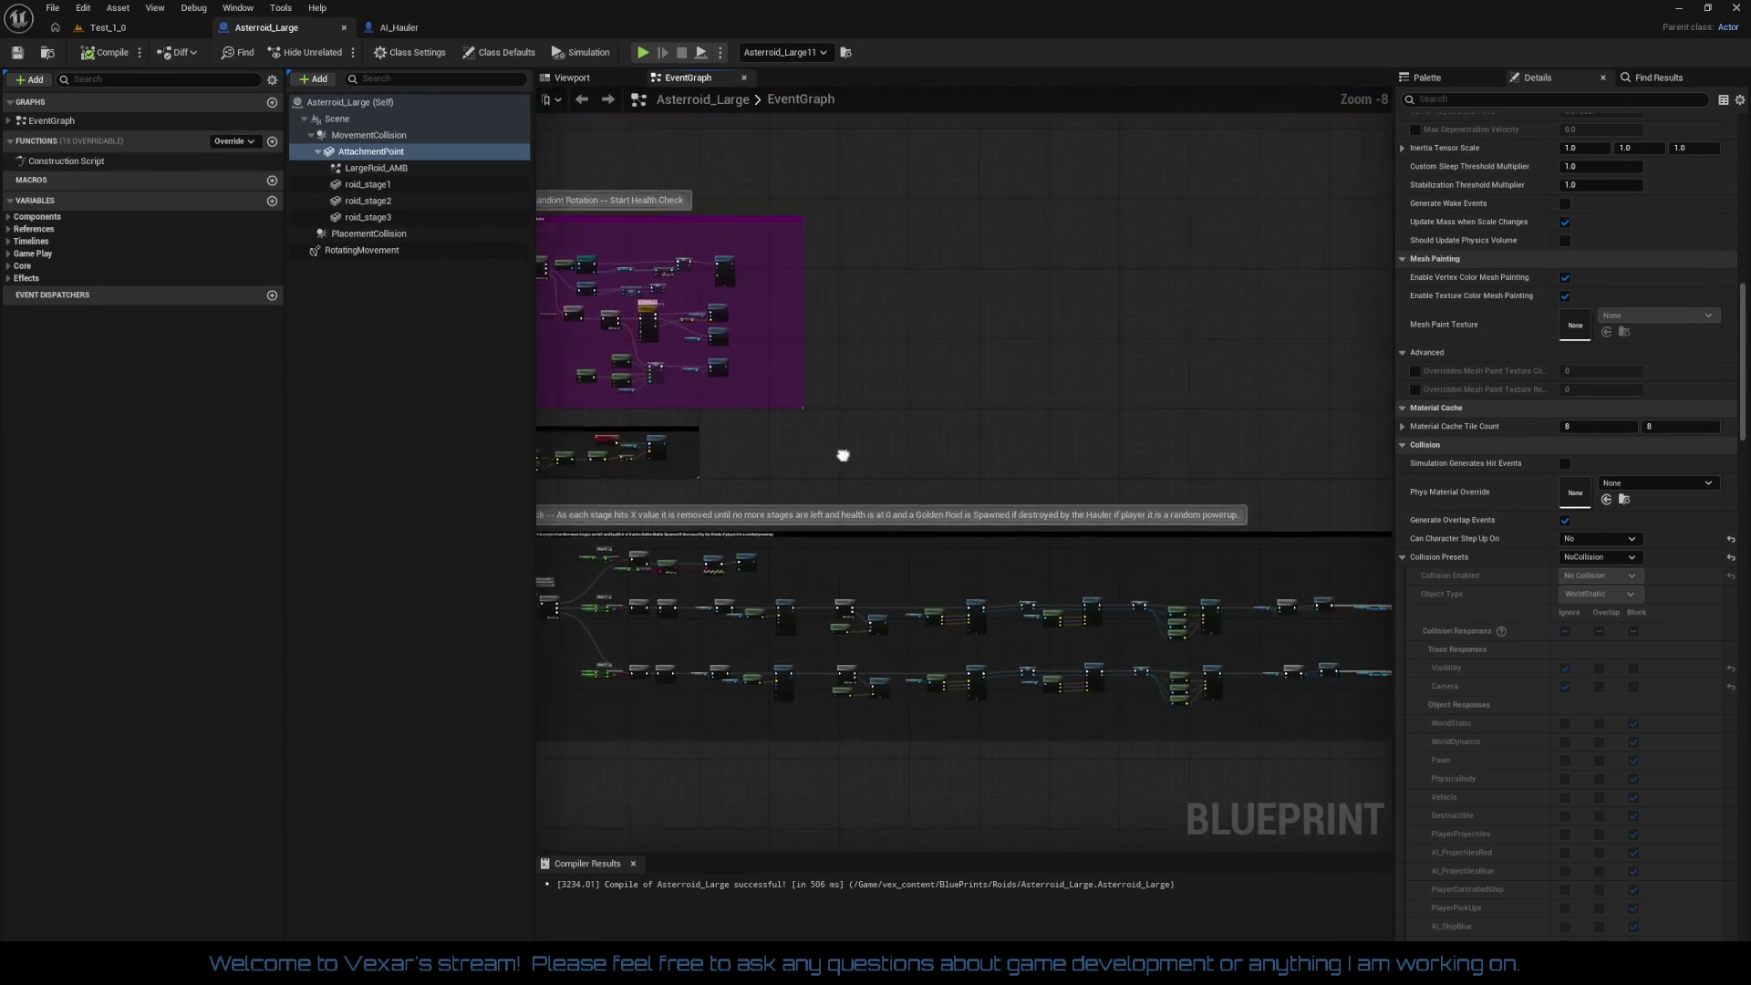
pyautogui.moveTo(977, 501); pyautogui.dragTo(1098, 606)
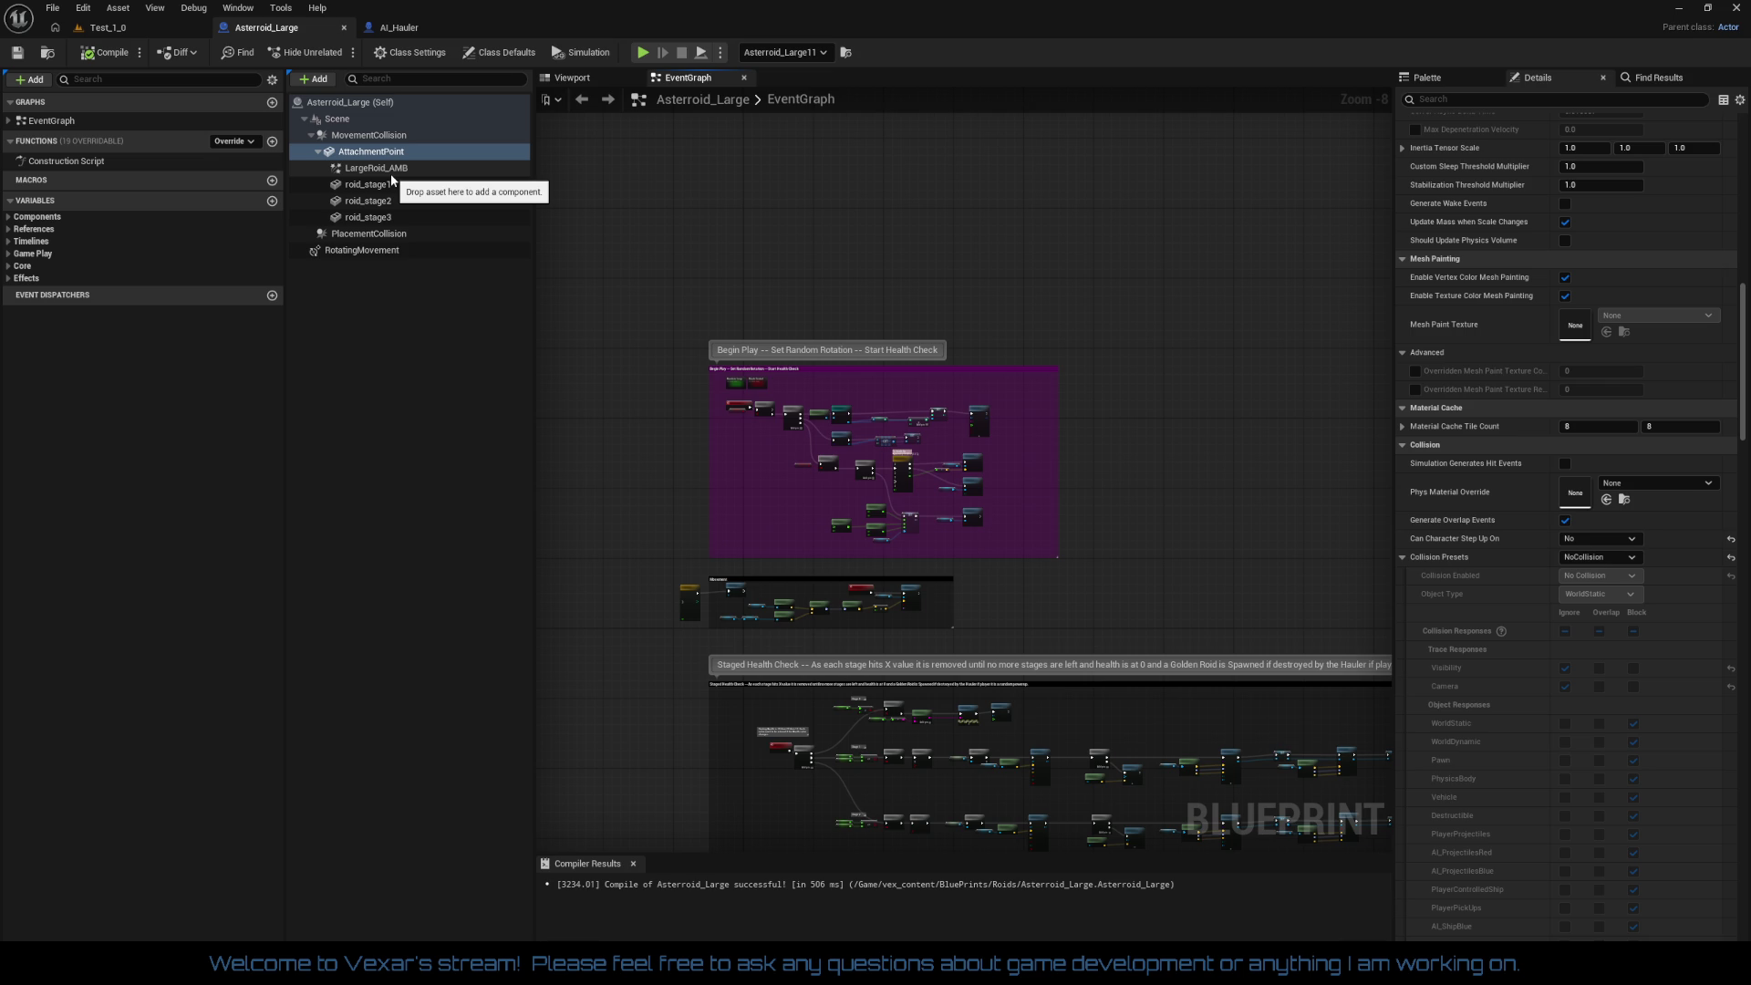
pyautogui.click(369, 137)
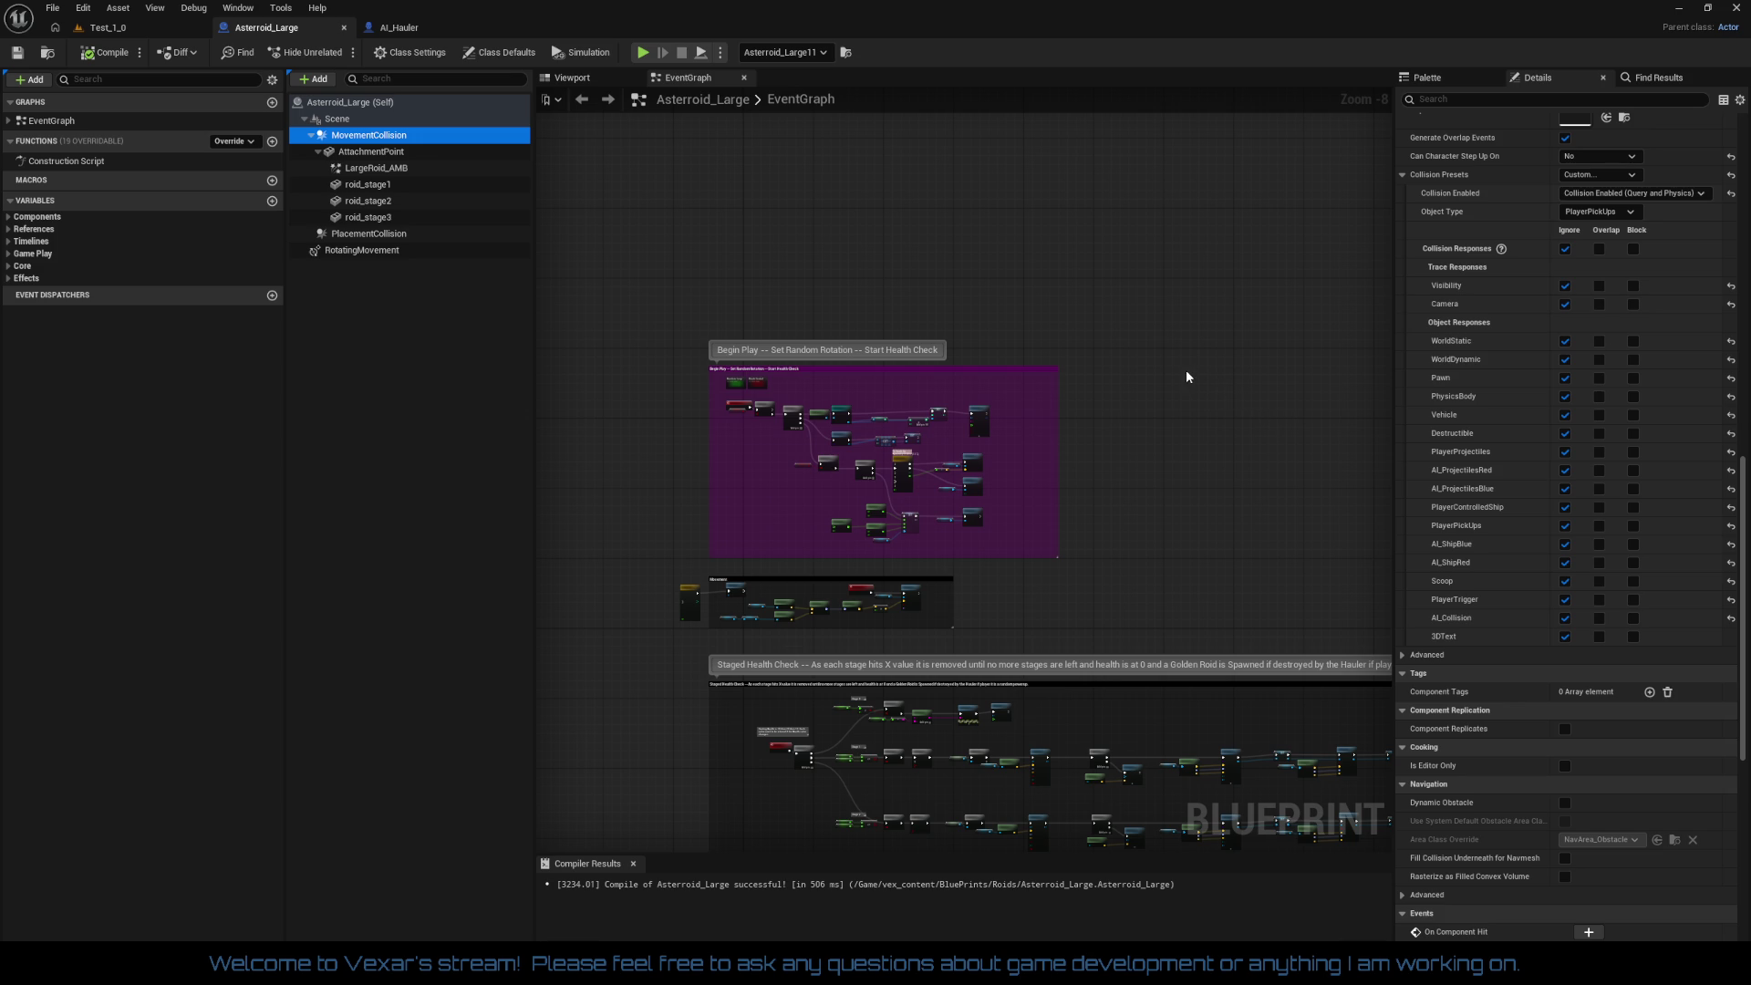
pyautogui.click(401, 234)
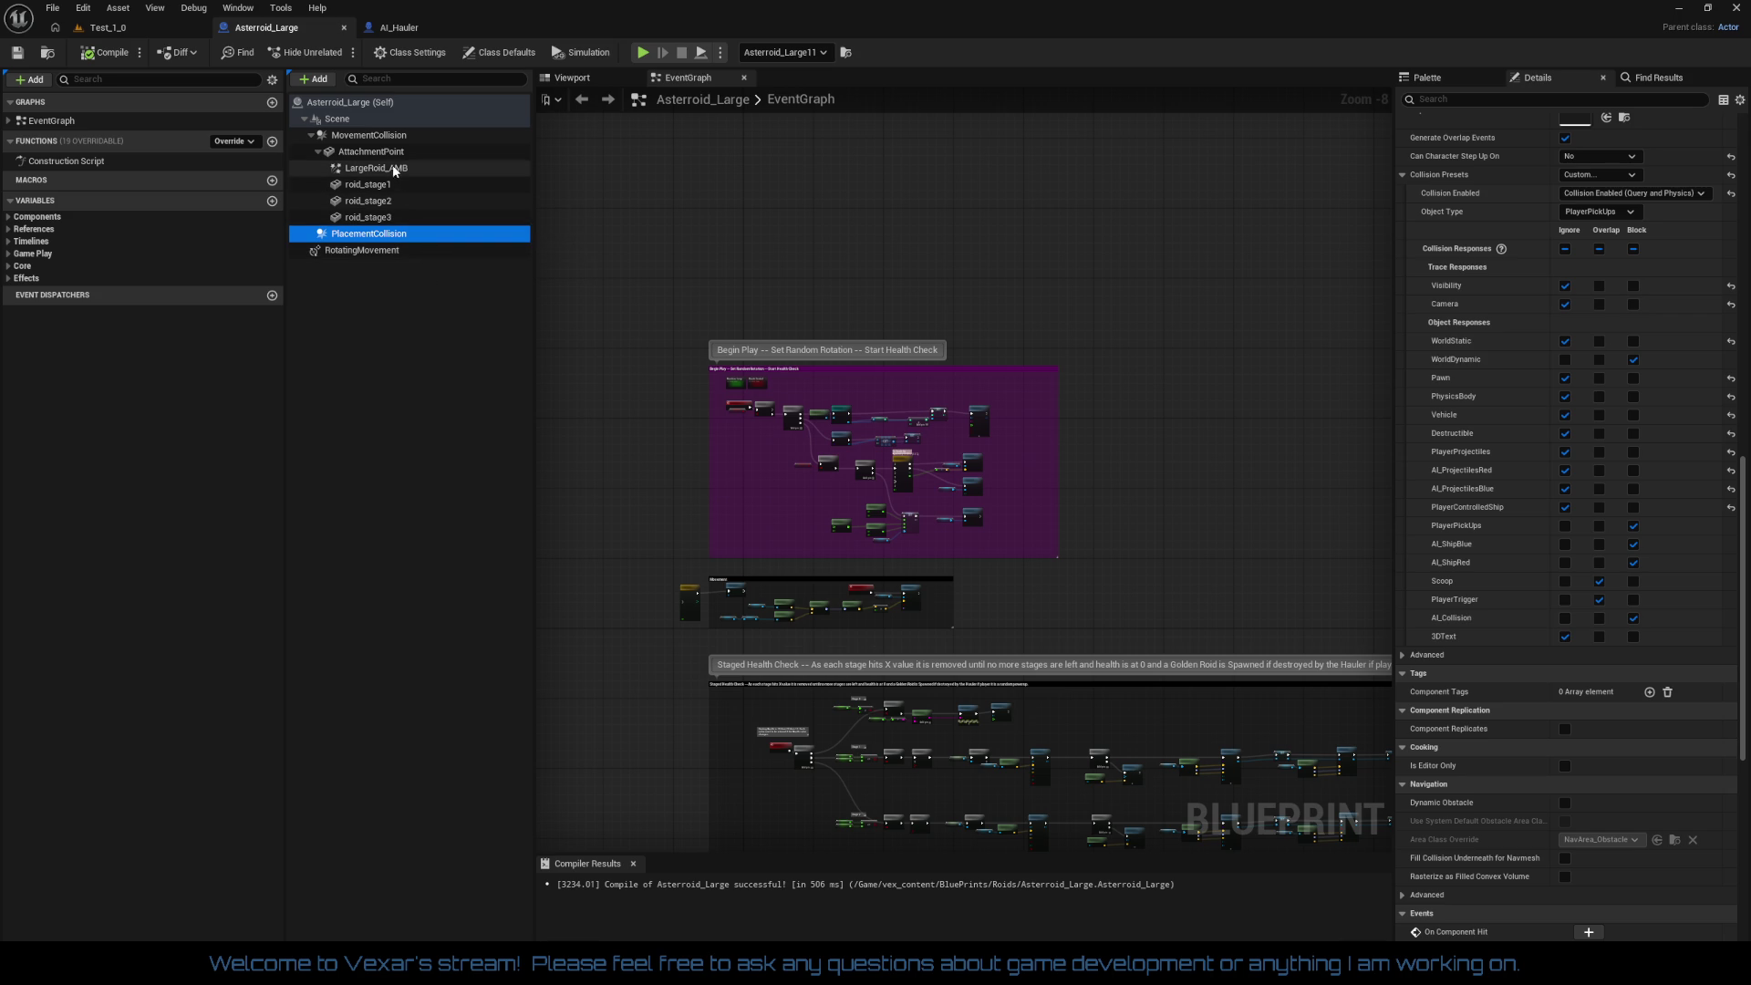
pyautogui.click(384, 138)
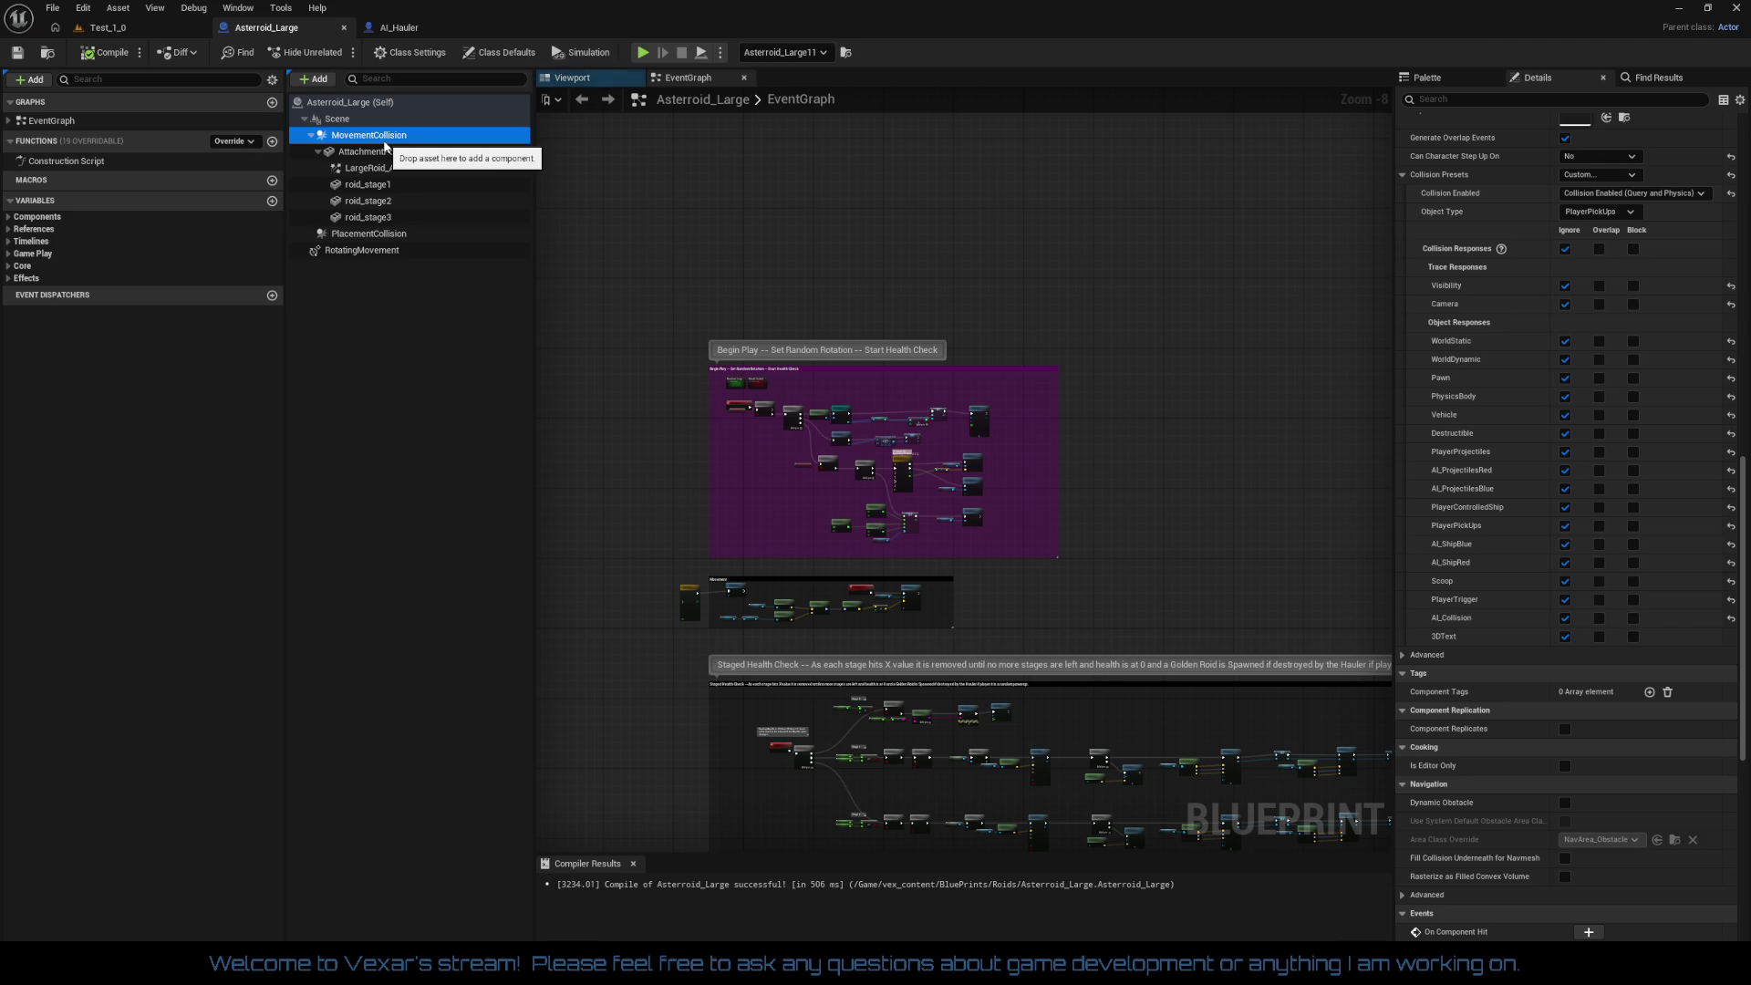
# Step: Show the asteroid in the Viewport and find all references to MovementCollision by name
pyautogui.click(572, 78)
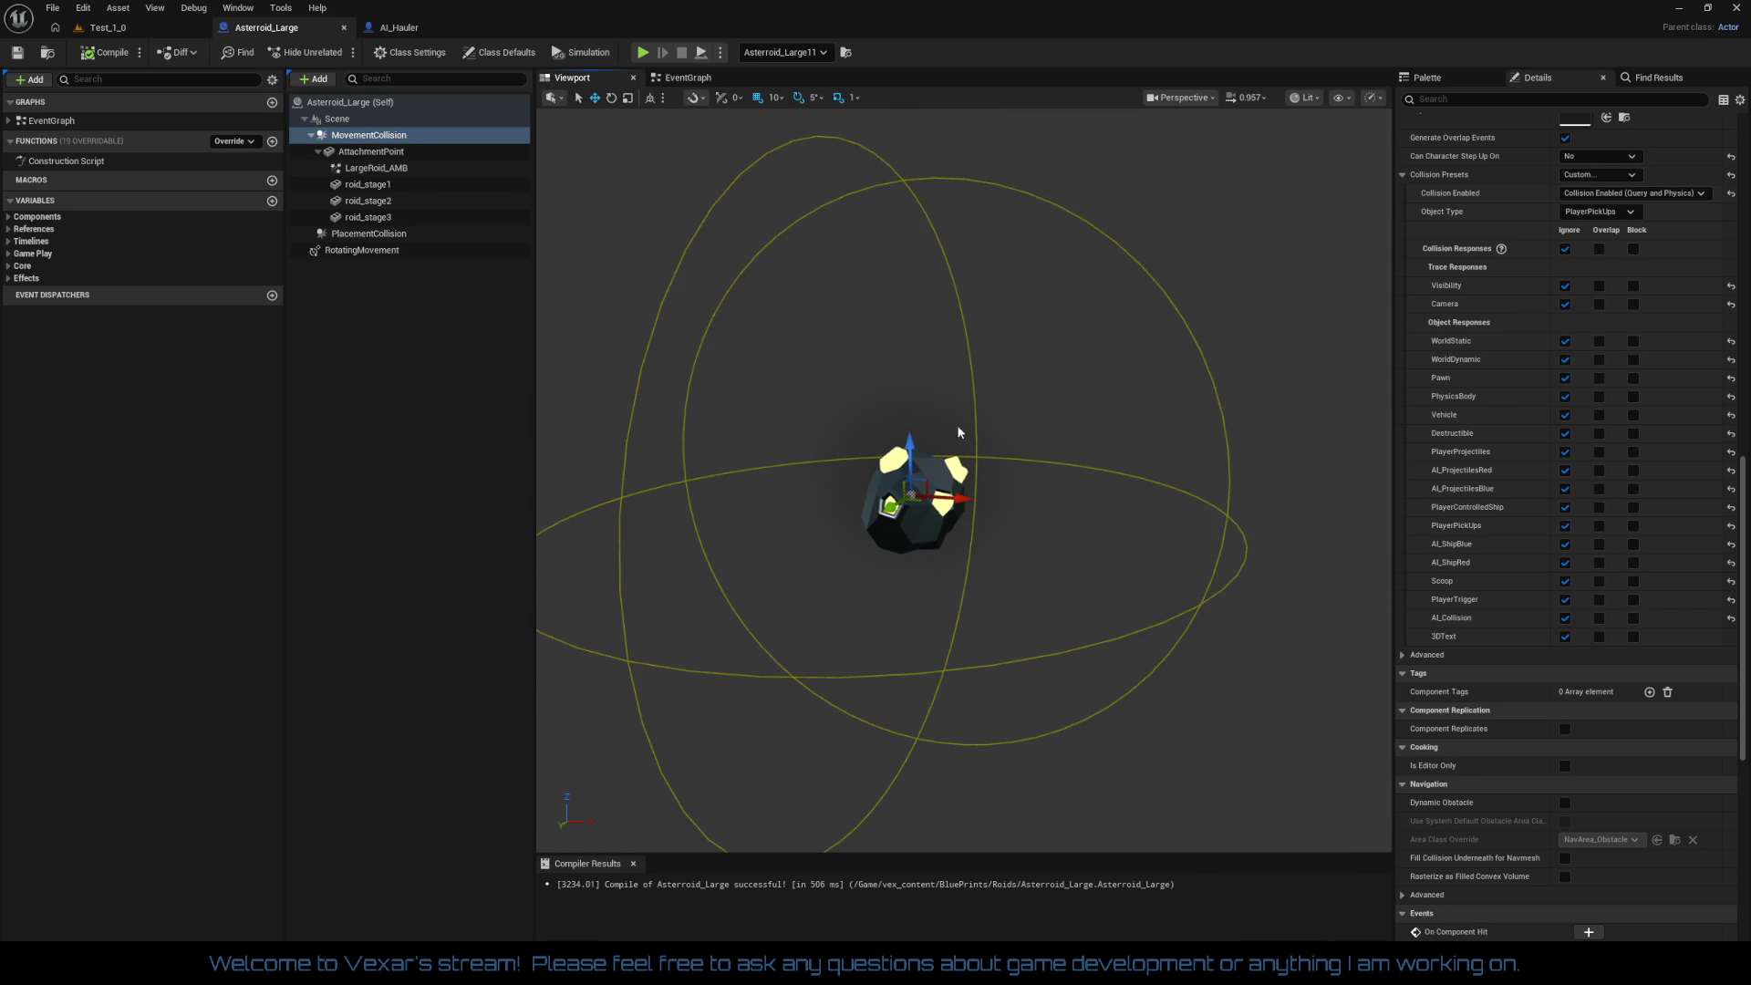
pyautogui.scroll(6, 1662, 323)
pyautogui.scroll(10, 1676, 317)
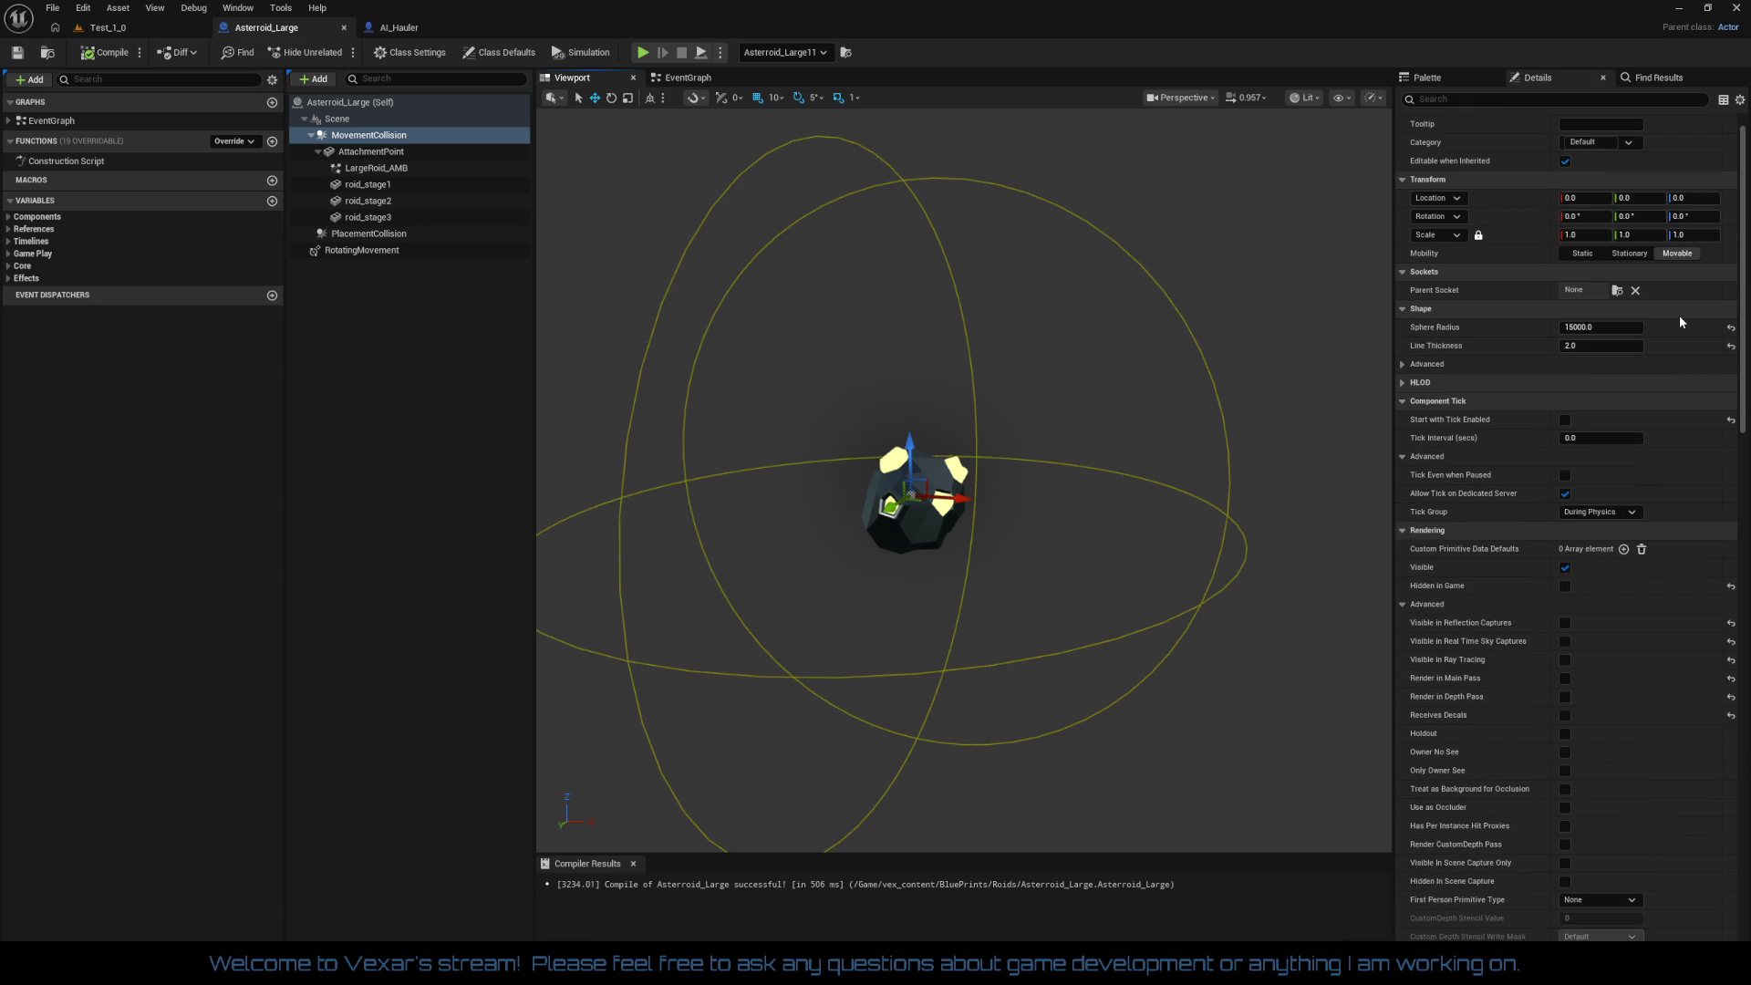
pyautogui.scroll(1, 1677, 315)
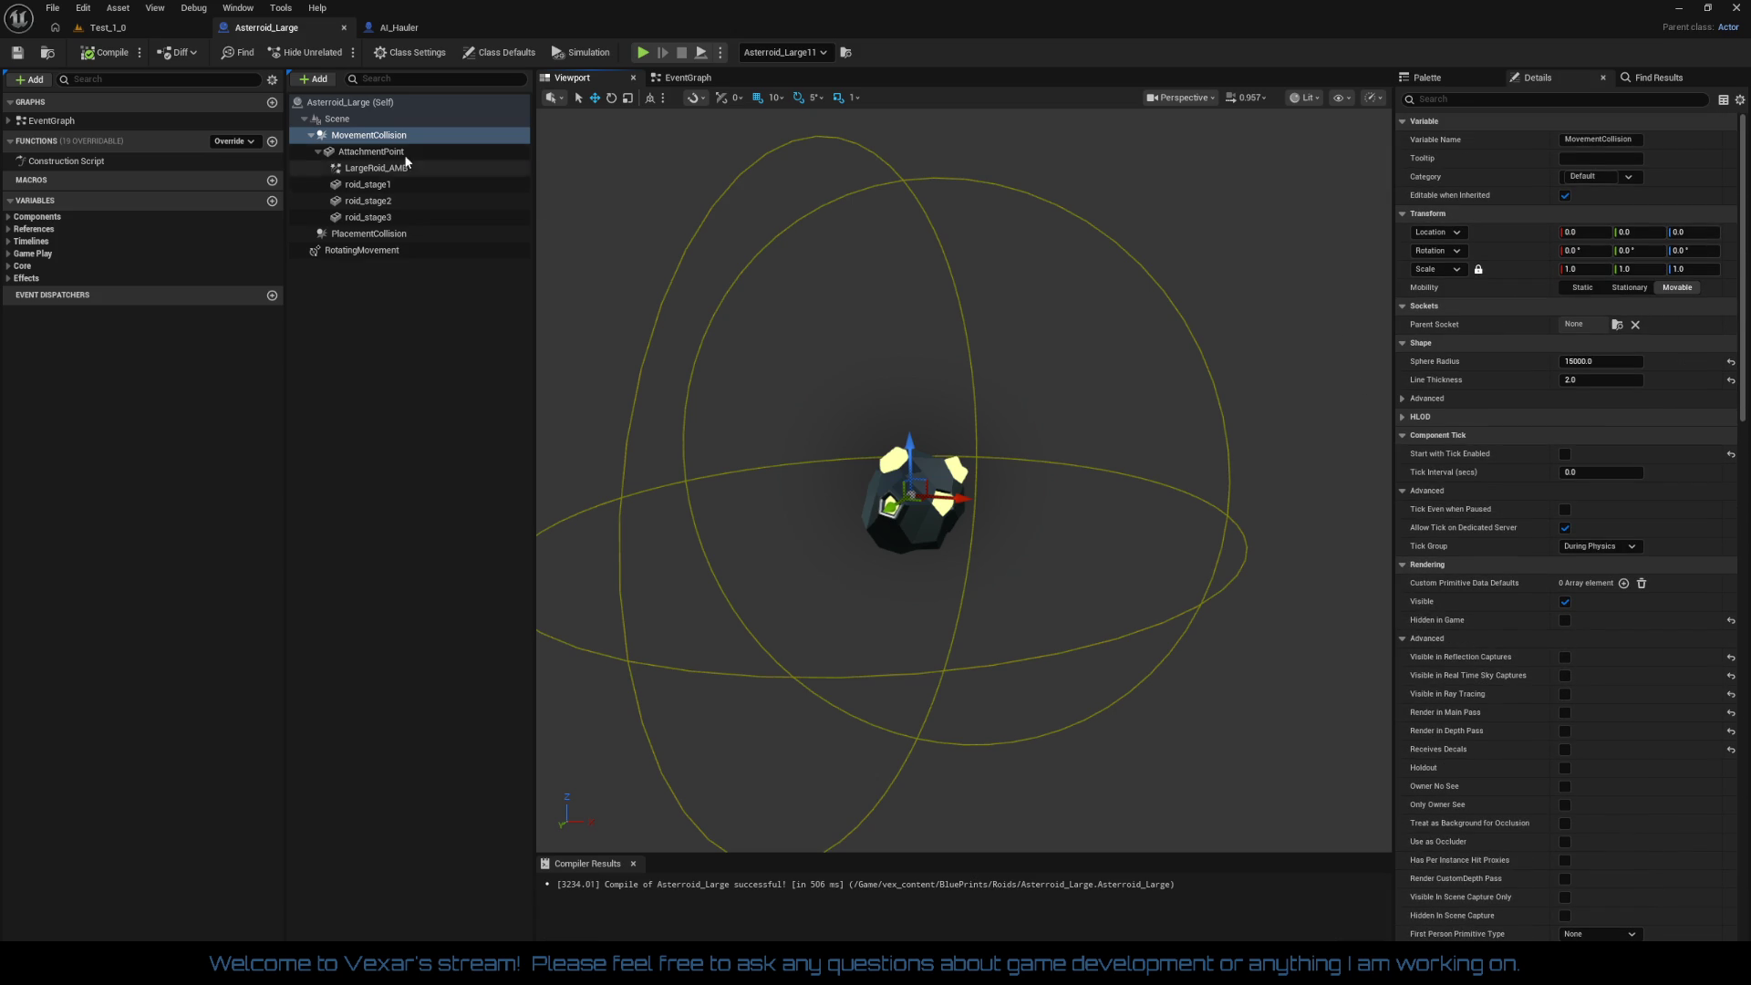
pyautogui.rightClick(375, 139)
pyautogui.moveTo(473, 151)
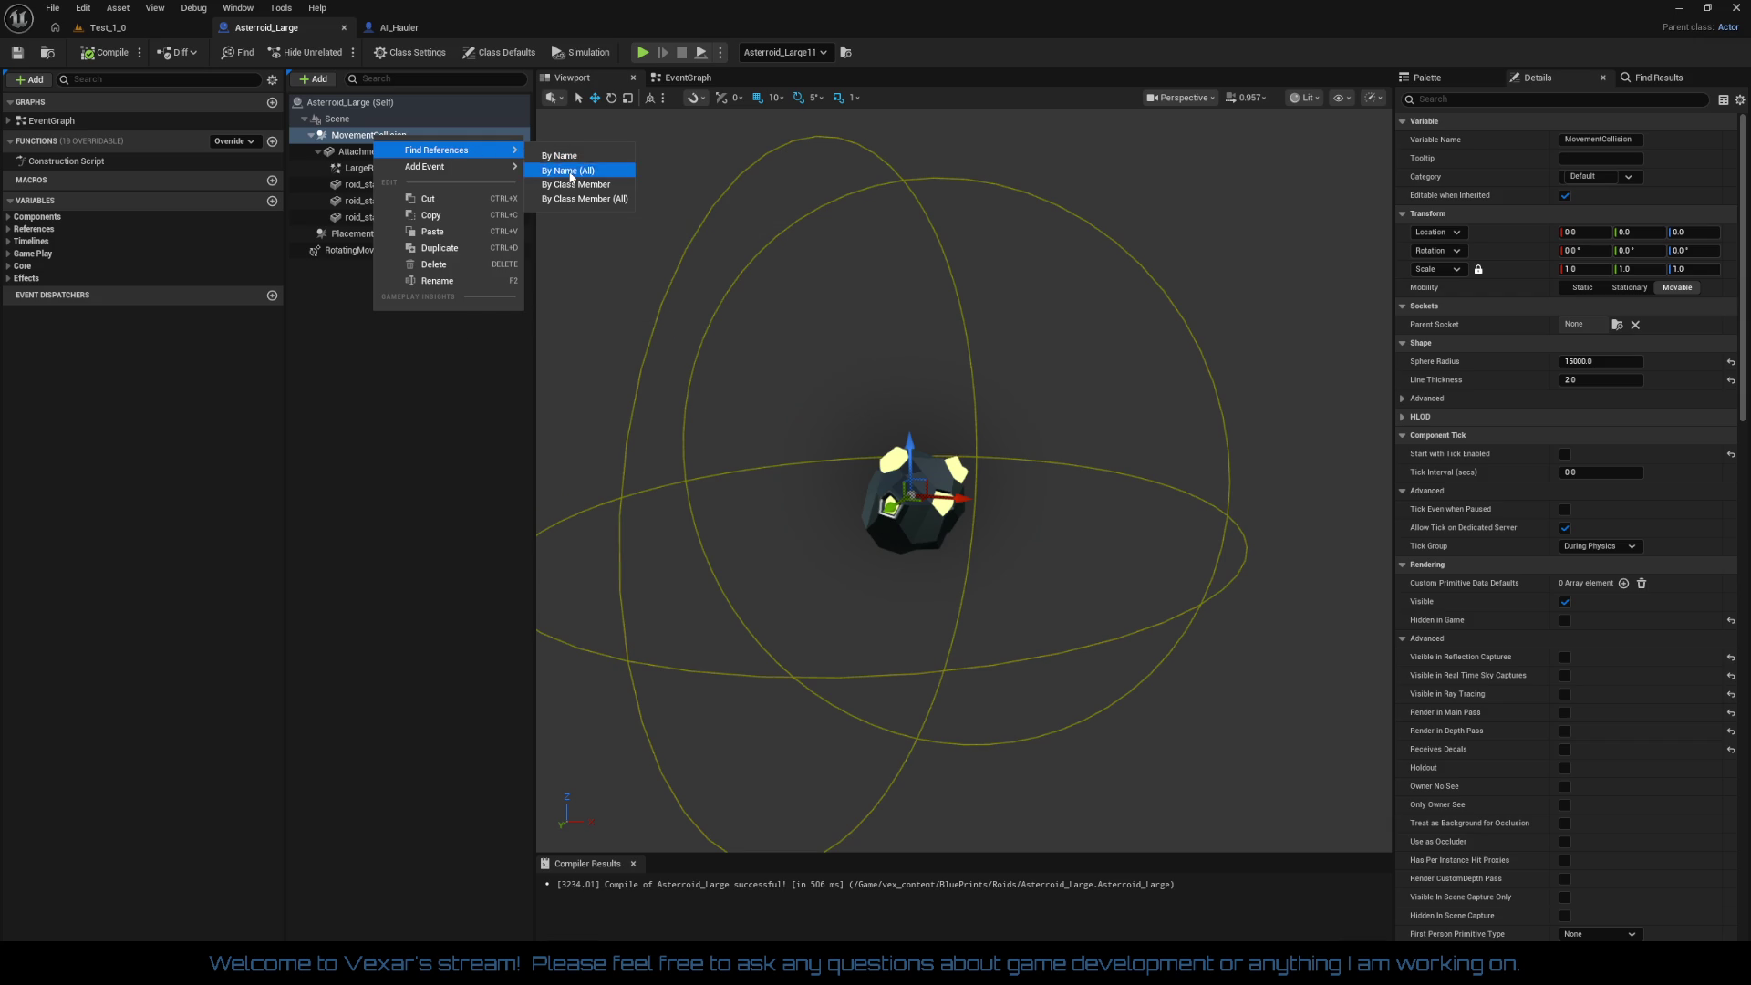
pyautogui.click(571, 170)
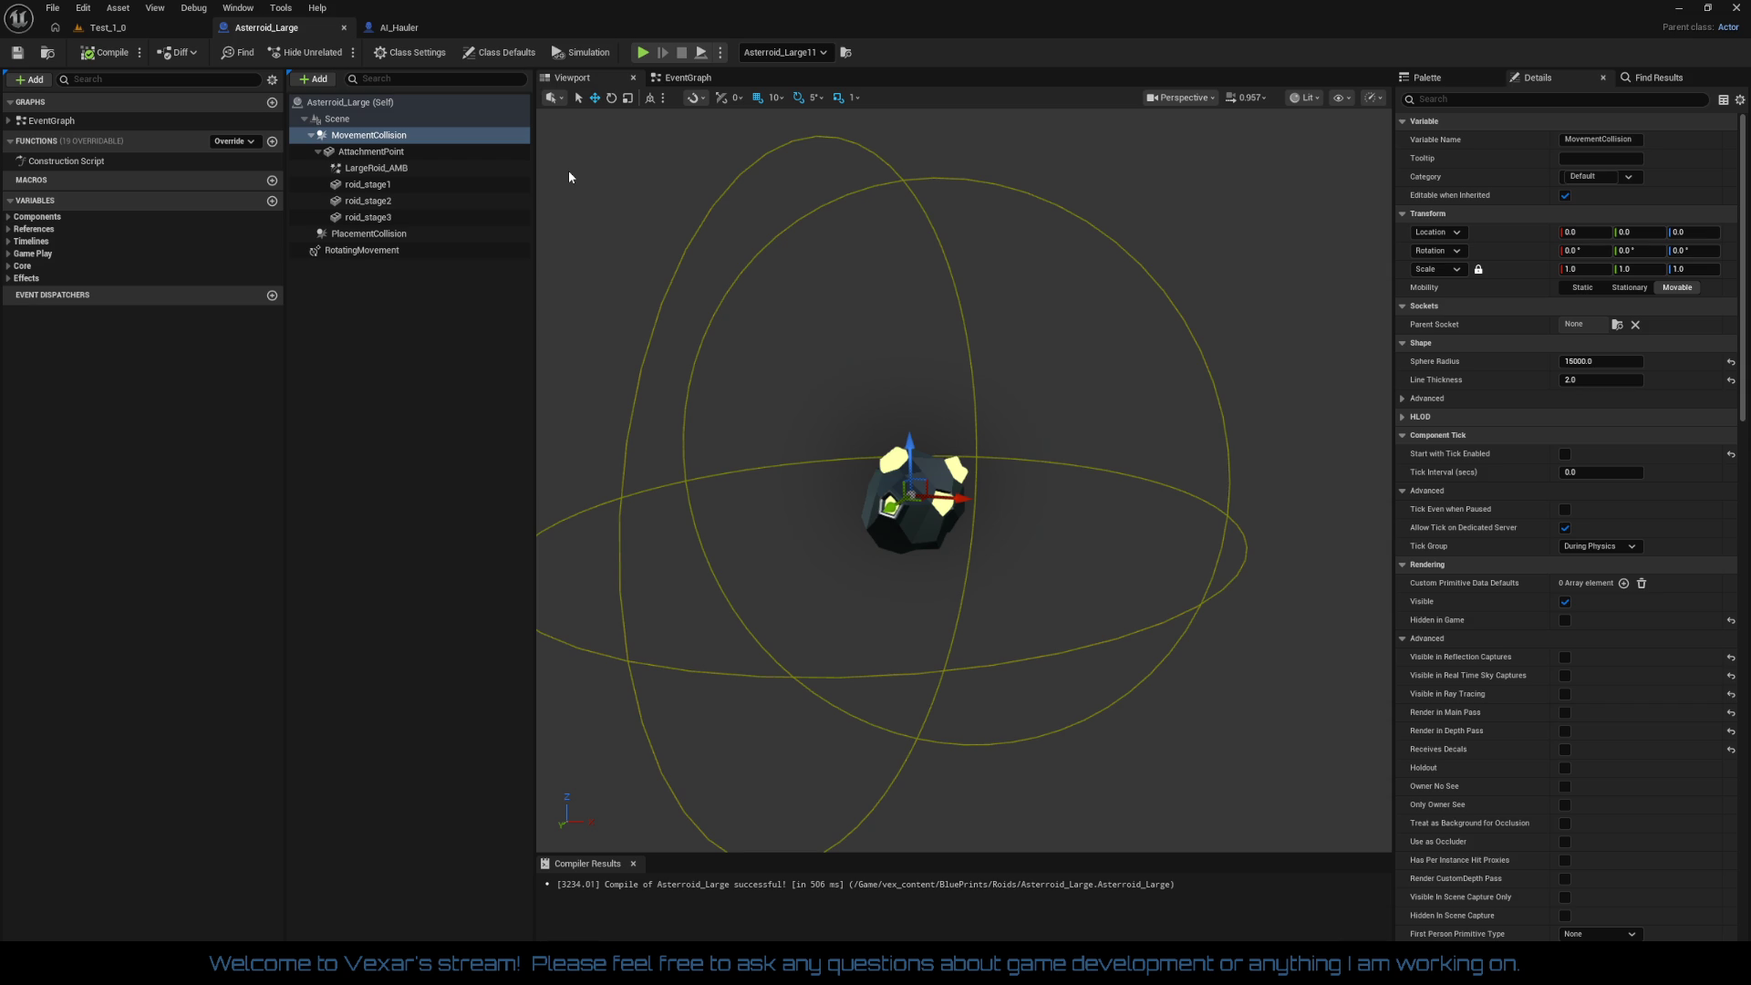
# Step: Skip AttachmentPoint and find all references to PlacementCollision by name
pyautogui.click(387, 161)
pyautogui.rightClick(387, 160)
pyautogui.moveTo(449, 173)
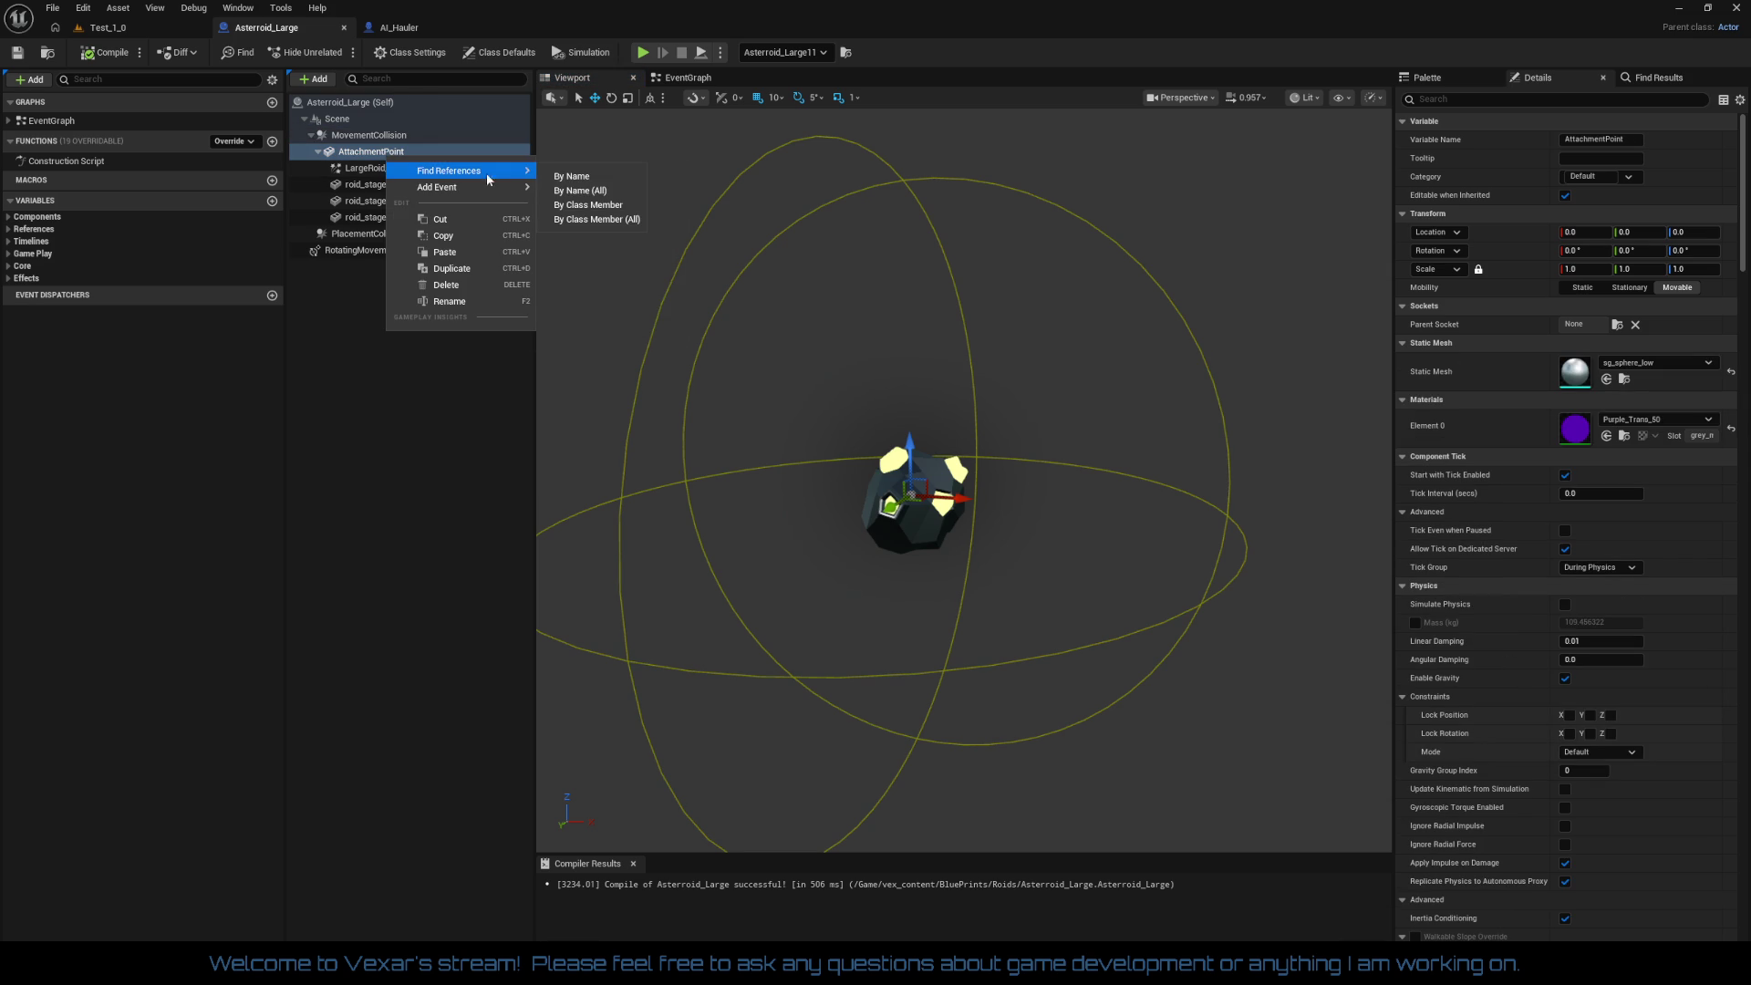
pyautogui.press('Escape')
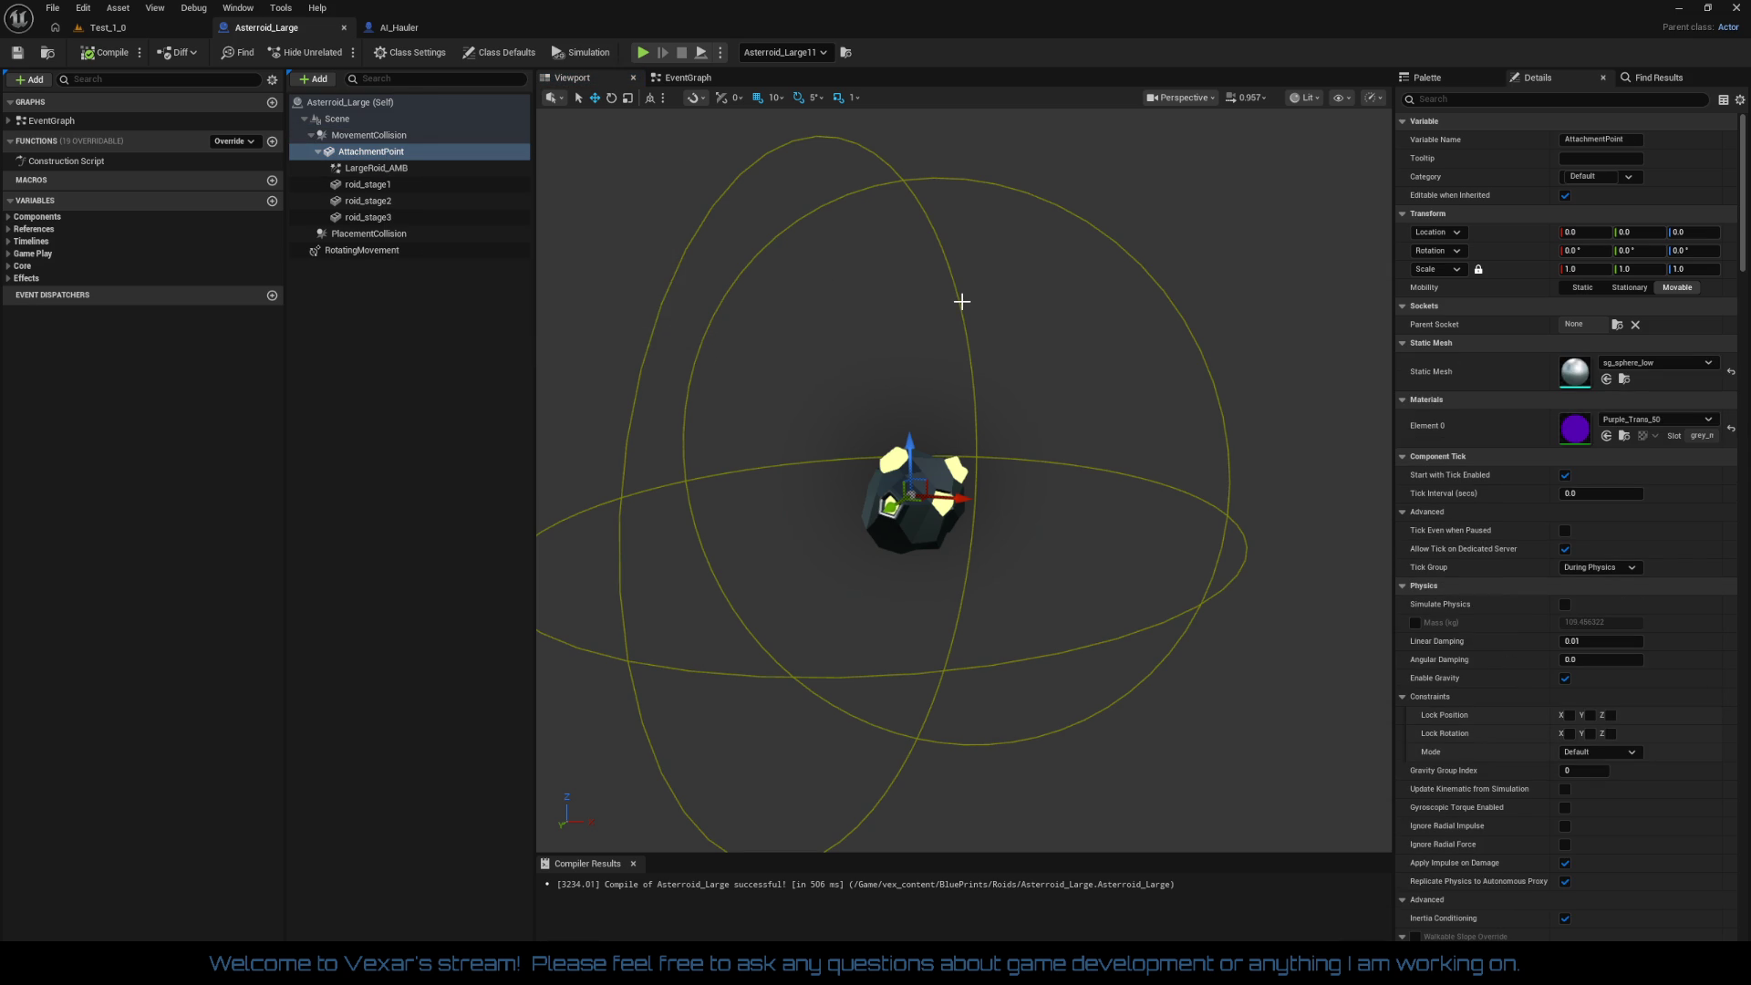
pyautogui.click(401, 235)
pyautogui.rightClick(401, 237)
pyautogui.moveTo(460, 253)
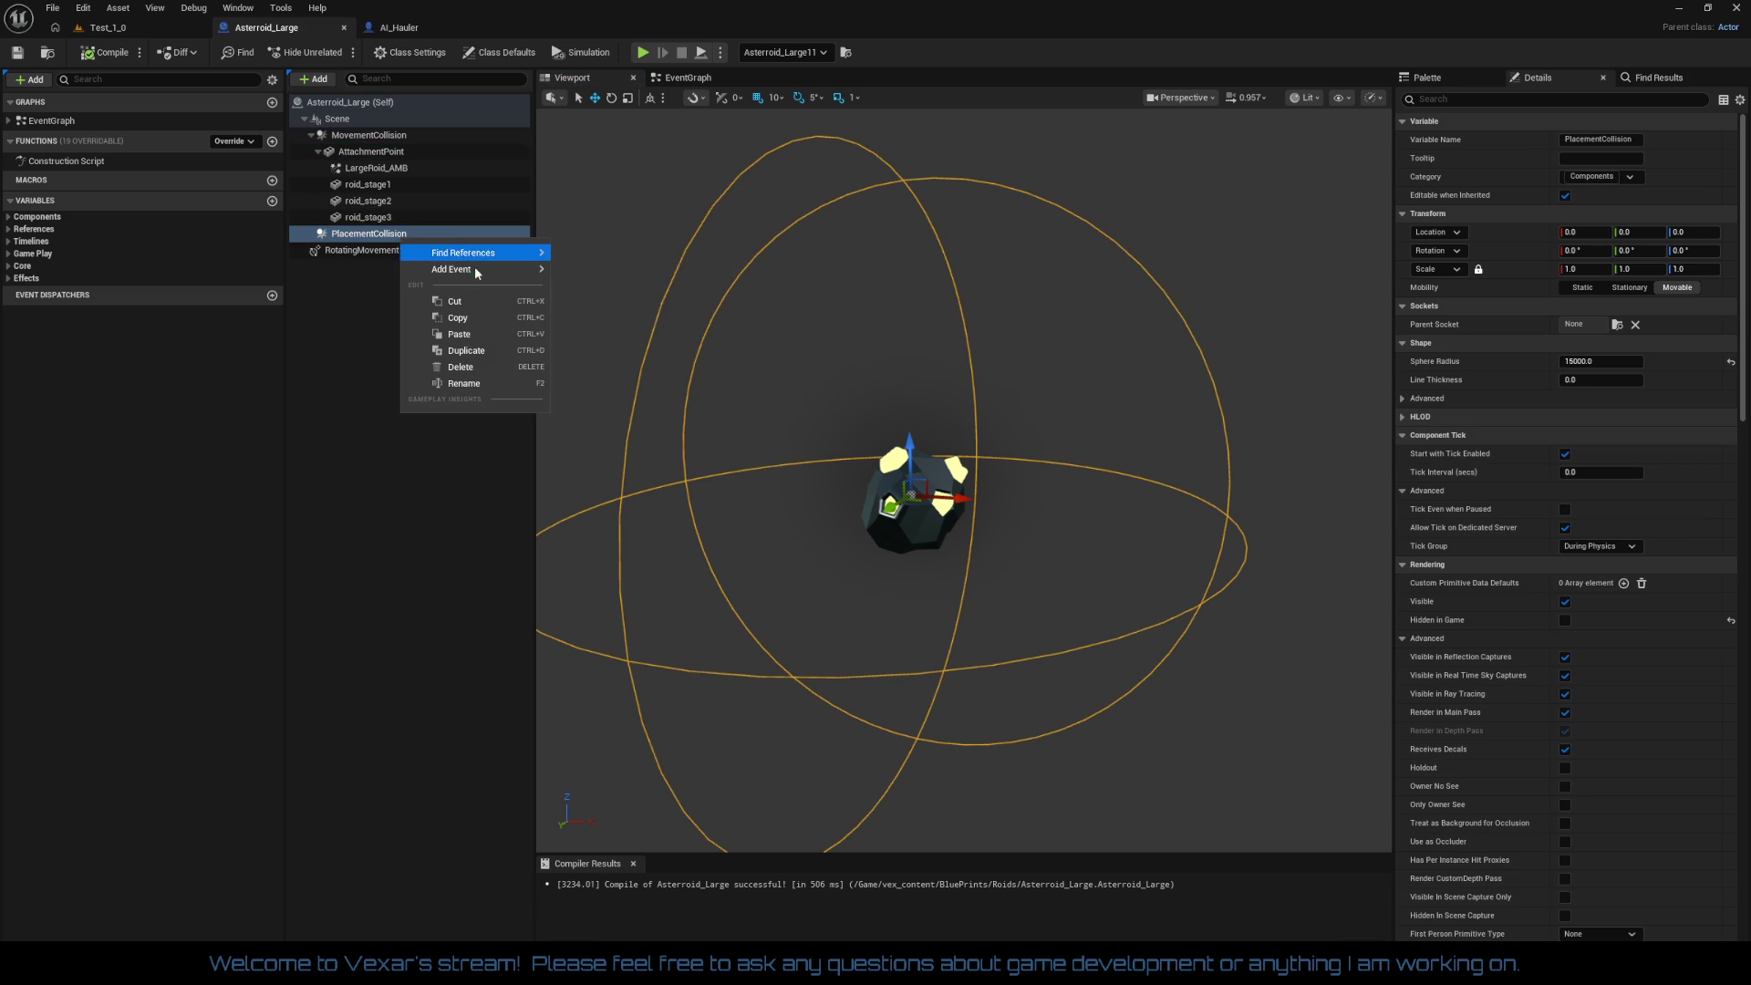
pyautogui.click(597, 272)
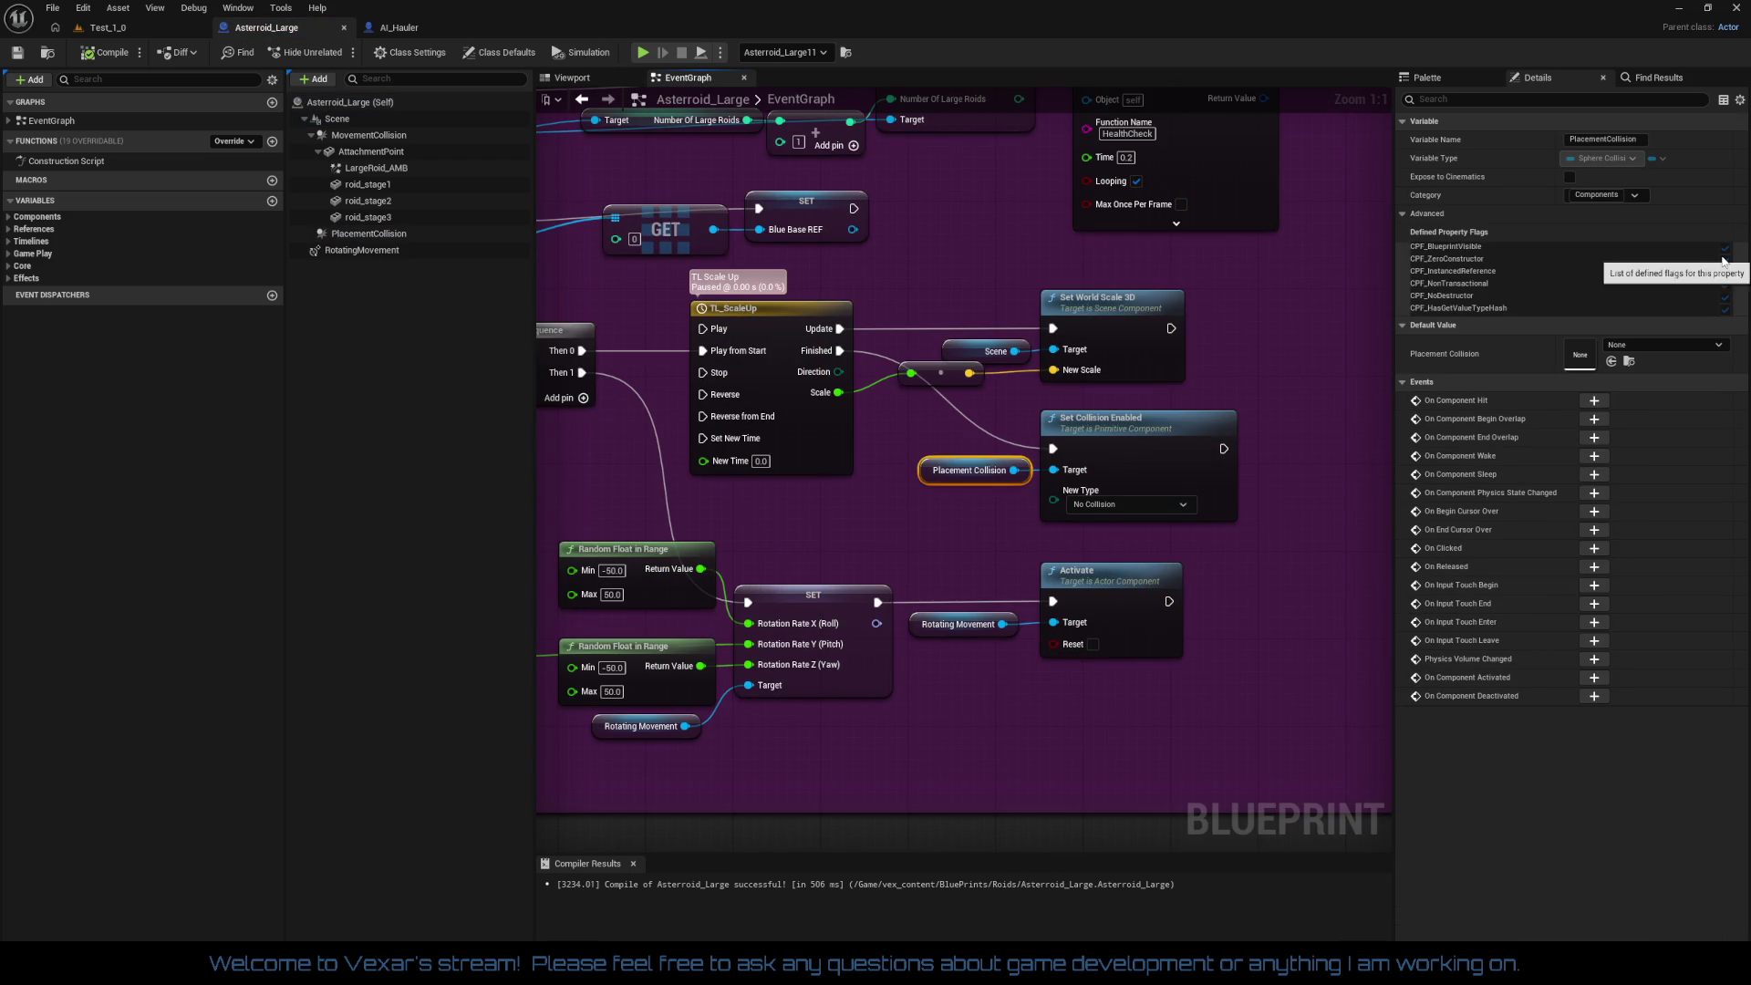
# Step: Break the execution link into the Set Collision Enabled node
pyautogui.moveTo(1235, 377); pyautogui.dragTo(1154, 478)
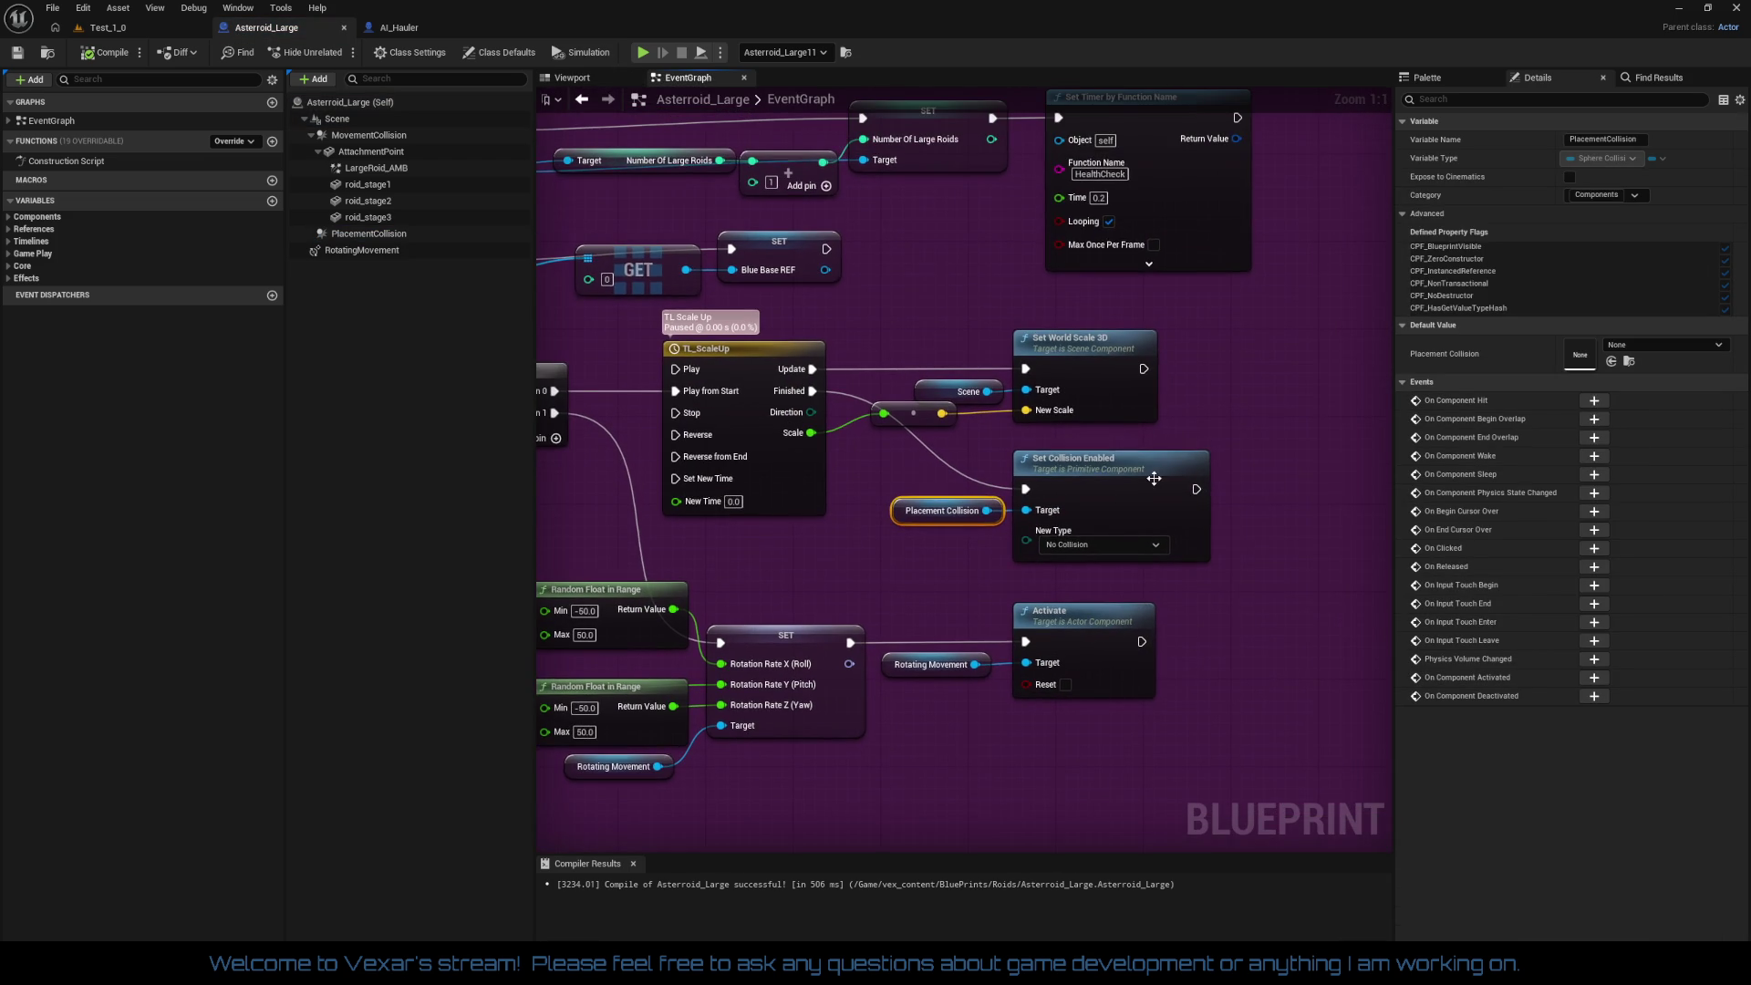
pyautogui.click(1154, 478)
pyautogui.moveTo(970, 483)
pyautogui.mouseDown()
pyautogui.moveTo(1033, 477)
pyautogui.moveTo(851, 500)
pyautogui.mouseUp()
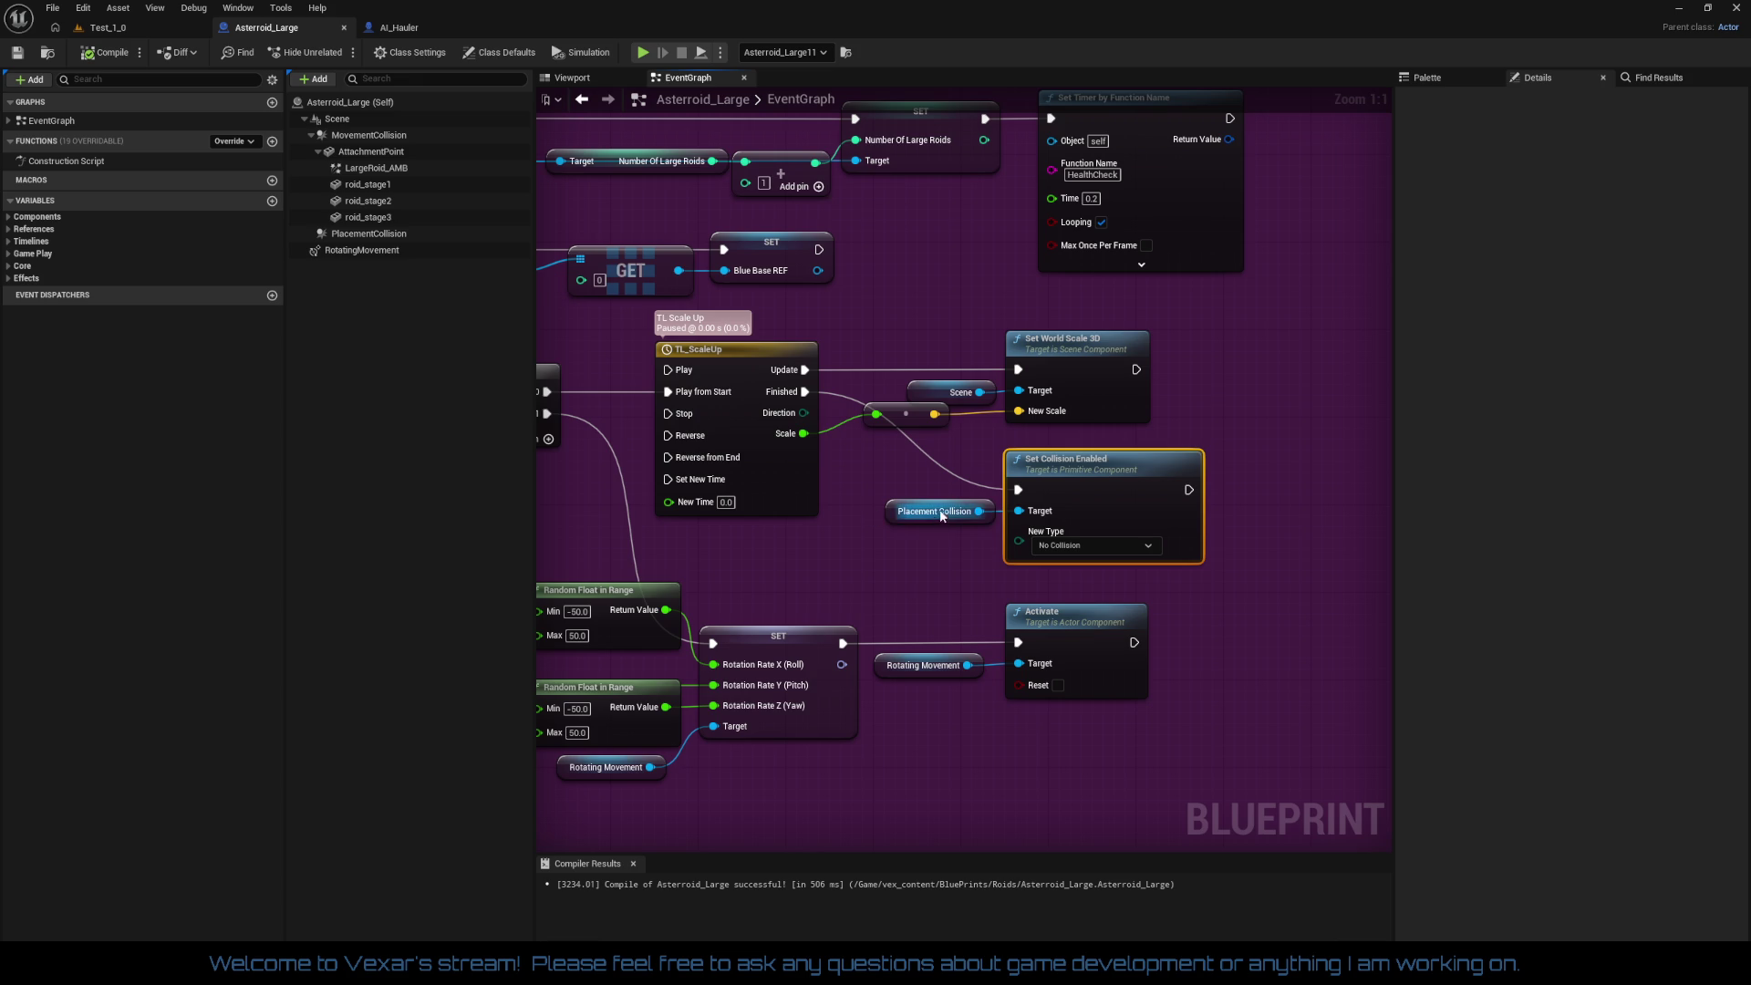
pyautogui.rightClick(1025, 490)
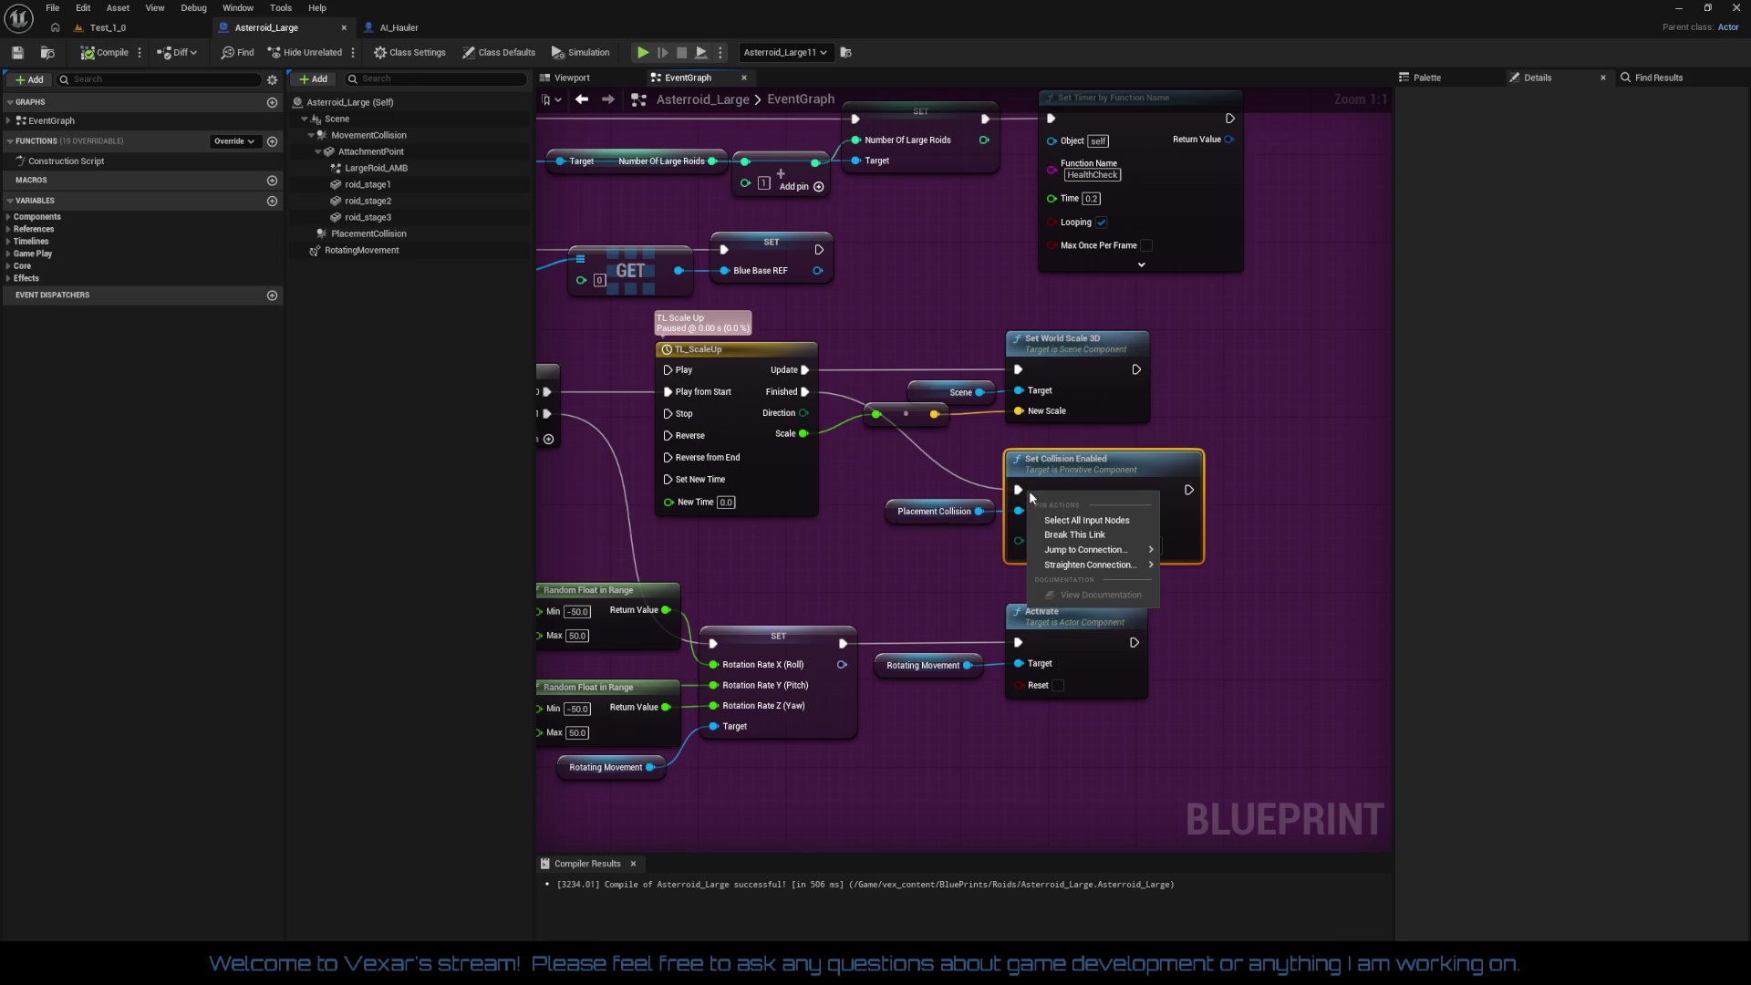
pyautogui.click(1076, 535)
# Step: Select the three Random Float in Range nodes and move them left
pyautogui.moveTo(909, 483); pyautogui.dragTo(993, 554)
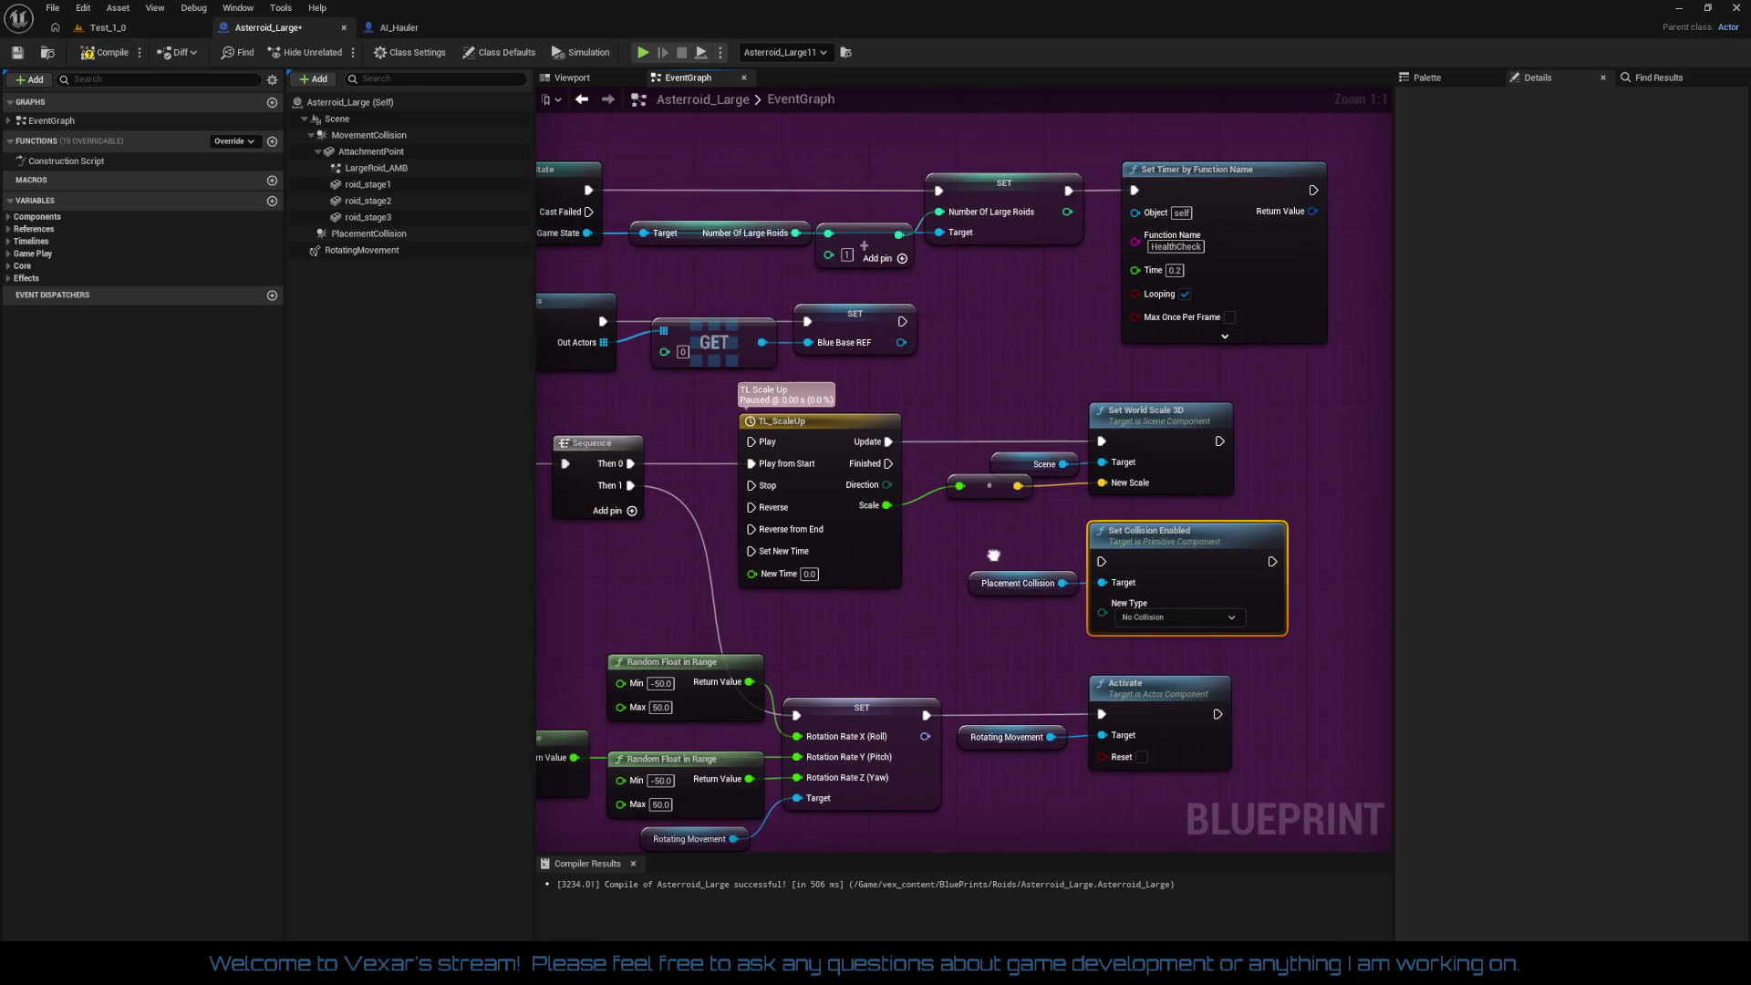
pyautogui.moveTo(970, 416); pyautogui.dragTo(1115, 502)
pyautogui.click(992, 546)
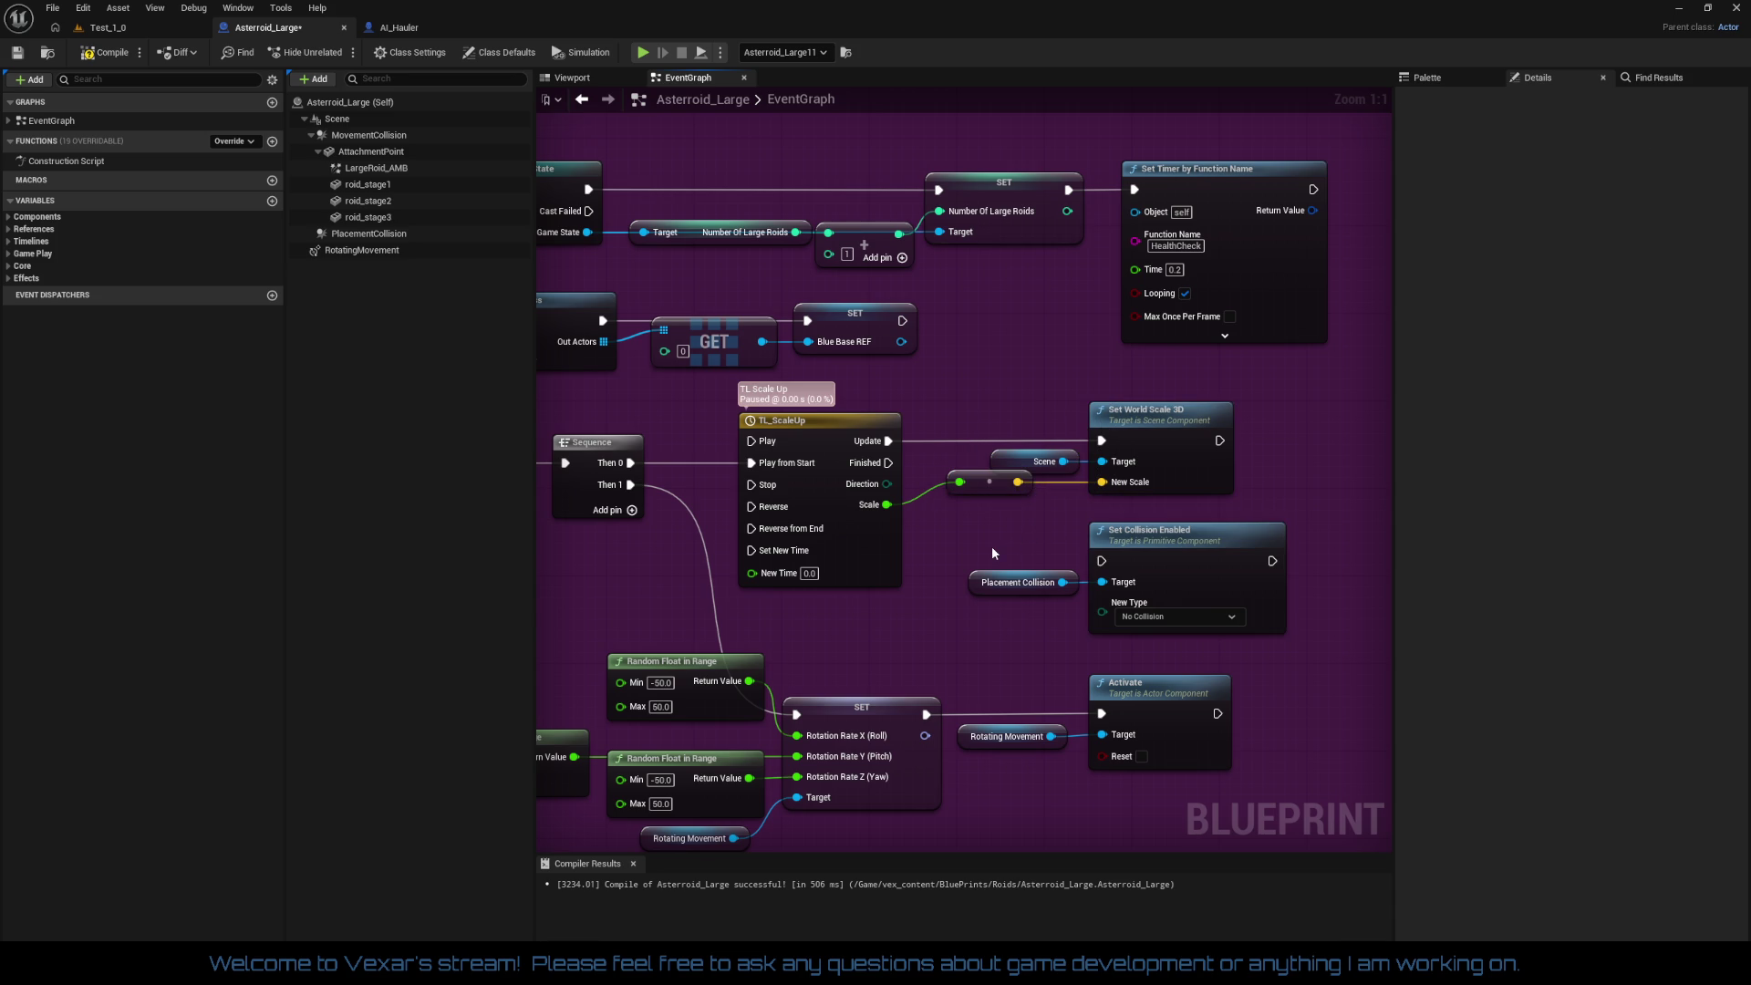
pyautogui.moveTo(992, 545); pyautogui.dragTo(1085, 587)
pyautogui.moveTo(1218, 588)
pyautogui.mouseDown()
pyautogui.moveTo(1124, 587)
pyautogui.moveTo(1019, 556)
pyautogui.moveTo(920, 664)
pyautogui.moveTo(935, 547)
pyautogui.moveTo(1190, 711)
pyautogui.moveTo(1184, 665)
pyautogui.moveTo(926, 681)
pyautogui.moveTo(1128, 673)
pyautogui.mouseUp()
pyautogui.moveTo(769, 477)
pyautogui.mouseDown()
pyautogui.moveTo(1129, 647)
pyautogui.moveTo(991, 635)
pyautogui.mouseUp()
pyautogui.moveTo(717, 472); pyautogui.dragTo(1247, 640)
# Step: Straighten the Random Float, SET and Rotating Movement connections with Q
pyautogui.press('q')
pyautogui.click(806, 526)
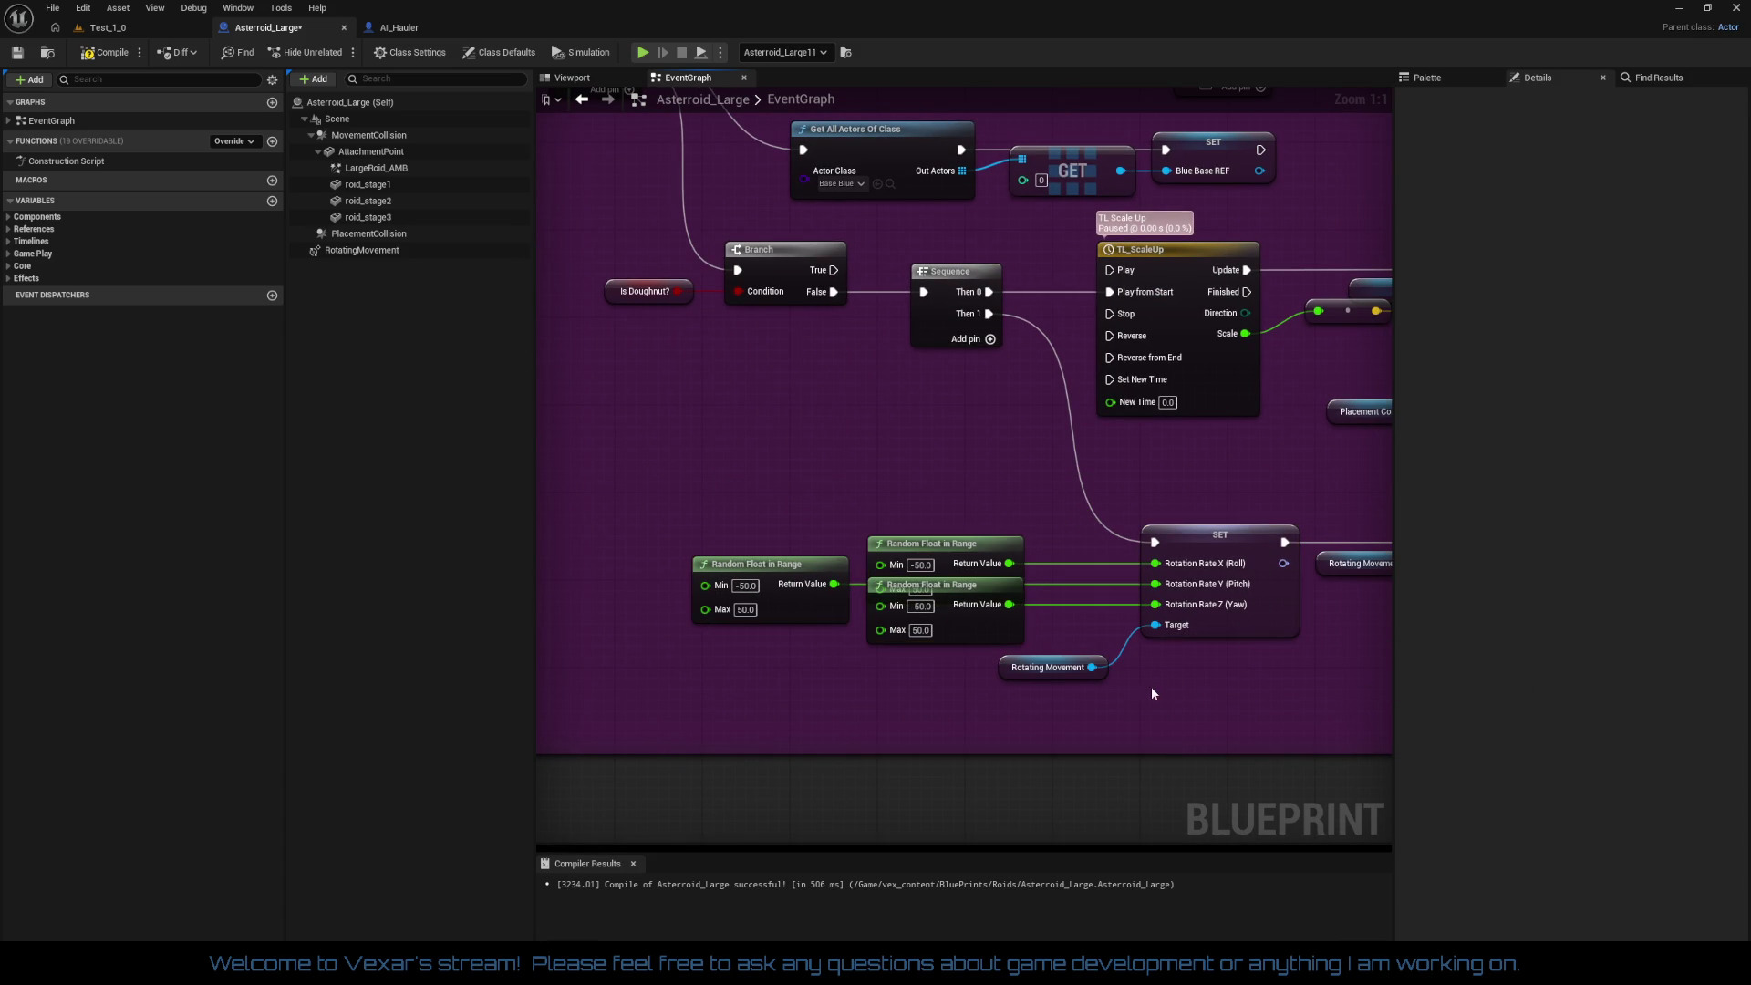
pyautogui.moveTo(806, 526); pyautogui.dragTo(1274, 721)
pyautogui.press('q')
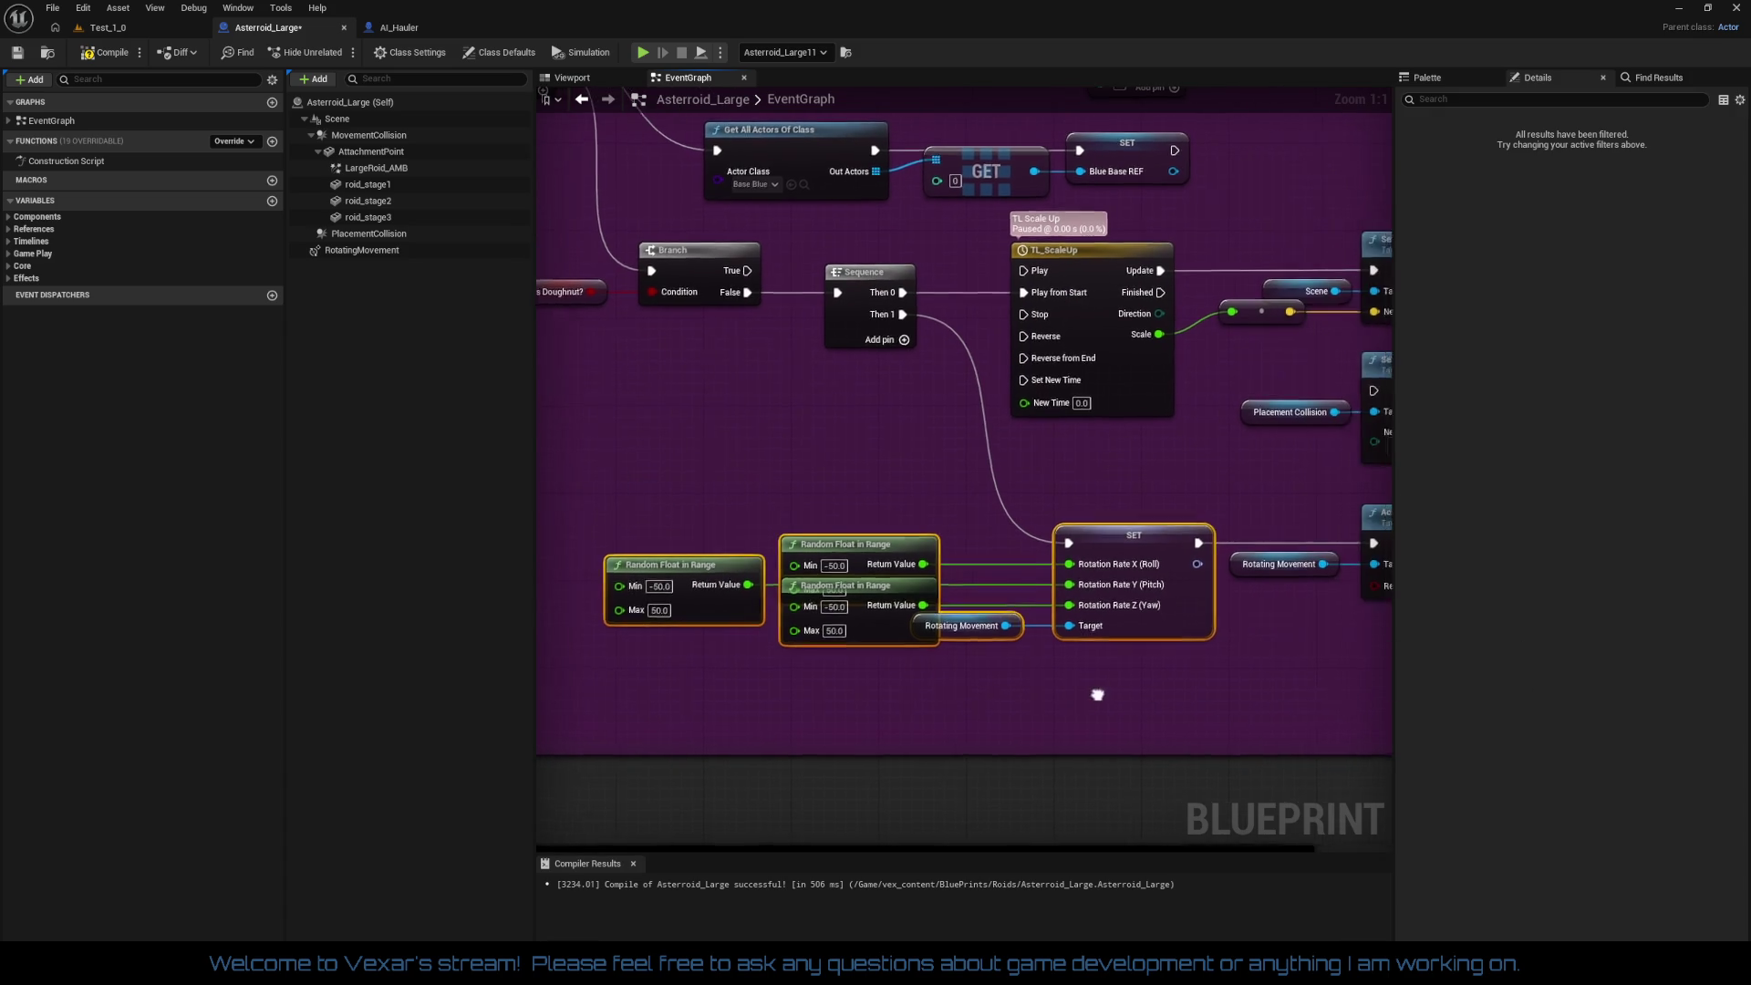
pyautogui.moveTo(666, 491)
pyautogui.mouseDown()
pyautogui.moveTo(1023, 675)
pyautogui.moveTo(1361, 659)
pyautogui.mouseUp()
pyautogui.click(1079, 633)
# Step: Shift SET, Rotating Movement and Activate, and stack the three Random Float nodes
pyautogui.moveTo(828, 510); pyautogui.dragTo(1245, 674)
pyautogui.moveTo(999, 529)
pyautogui.mouseDown()
pyautogui.moveTo(1043, 532)
pyautogui.moveTo(1026, 532)
pyautogui.mouseUp()
pyautogui.moveTo(907, 633); pyautogui.dragTo(1037, 631)
pyautogui.moveTo(848, 525); pyautogui.dragTo(847, 495)
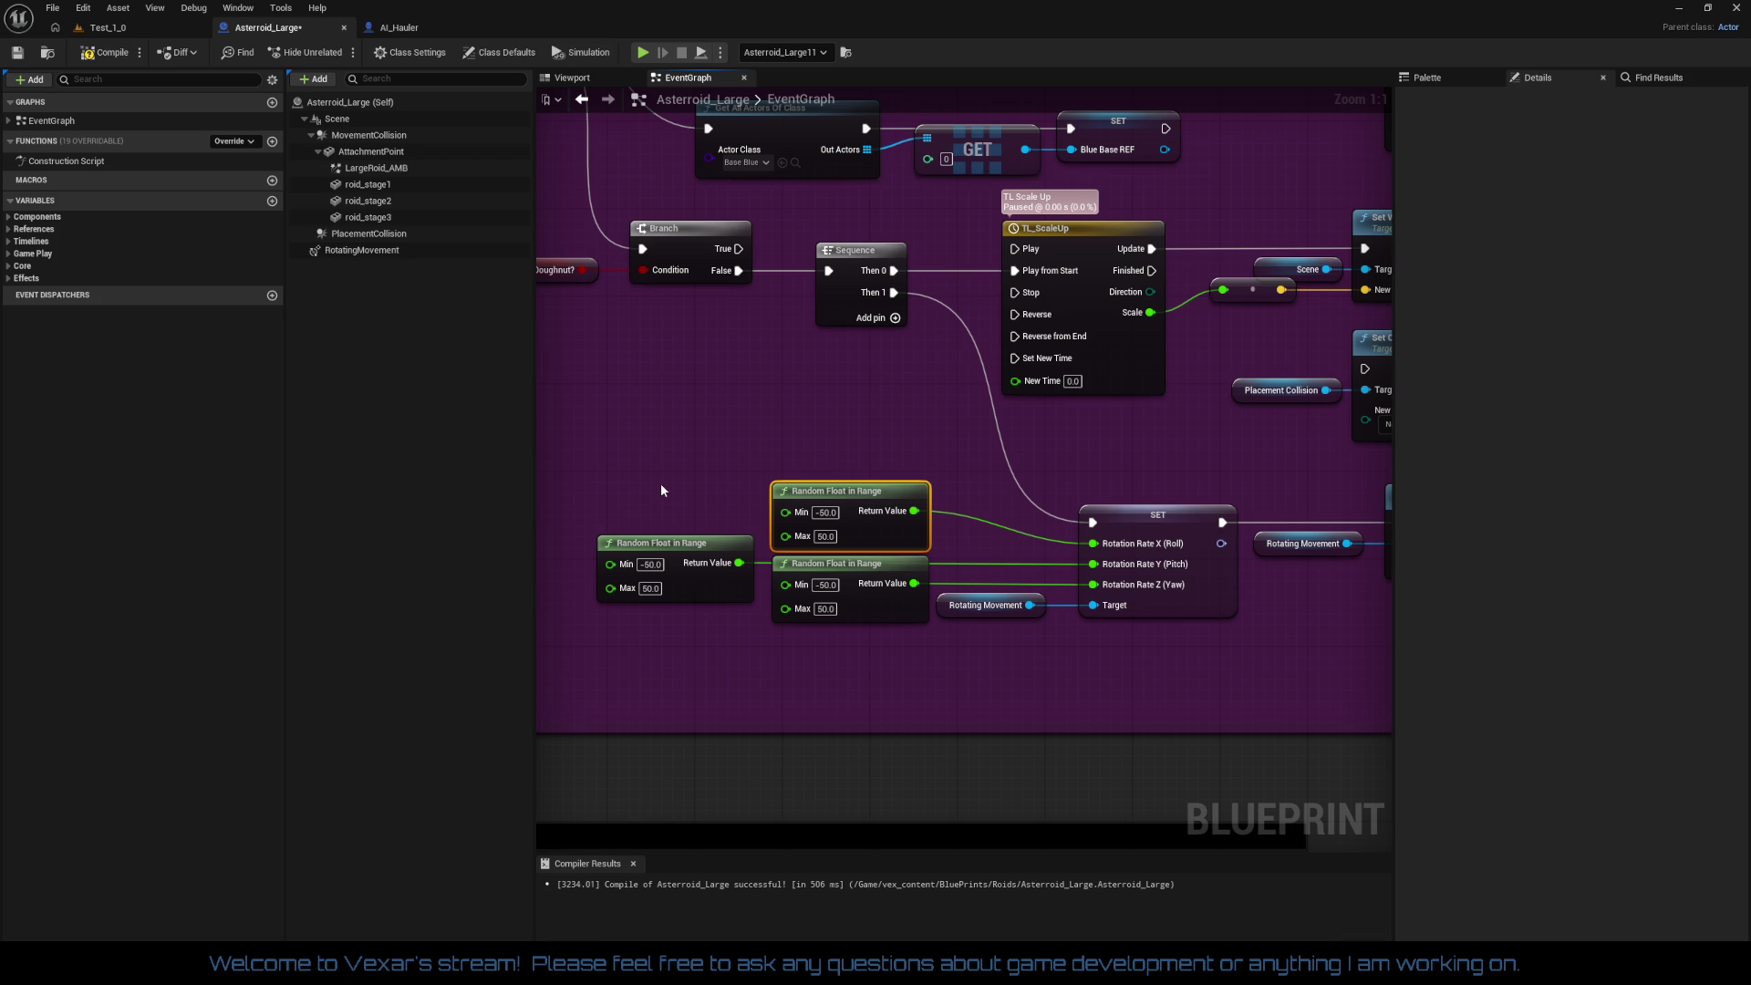
pyautogui.moveTo(893, 612); pyautogui.dragTo(896, 660)
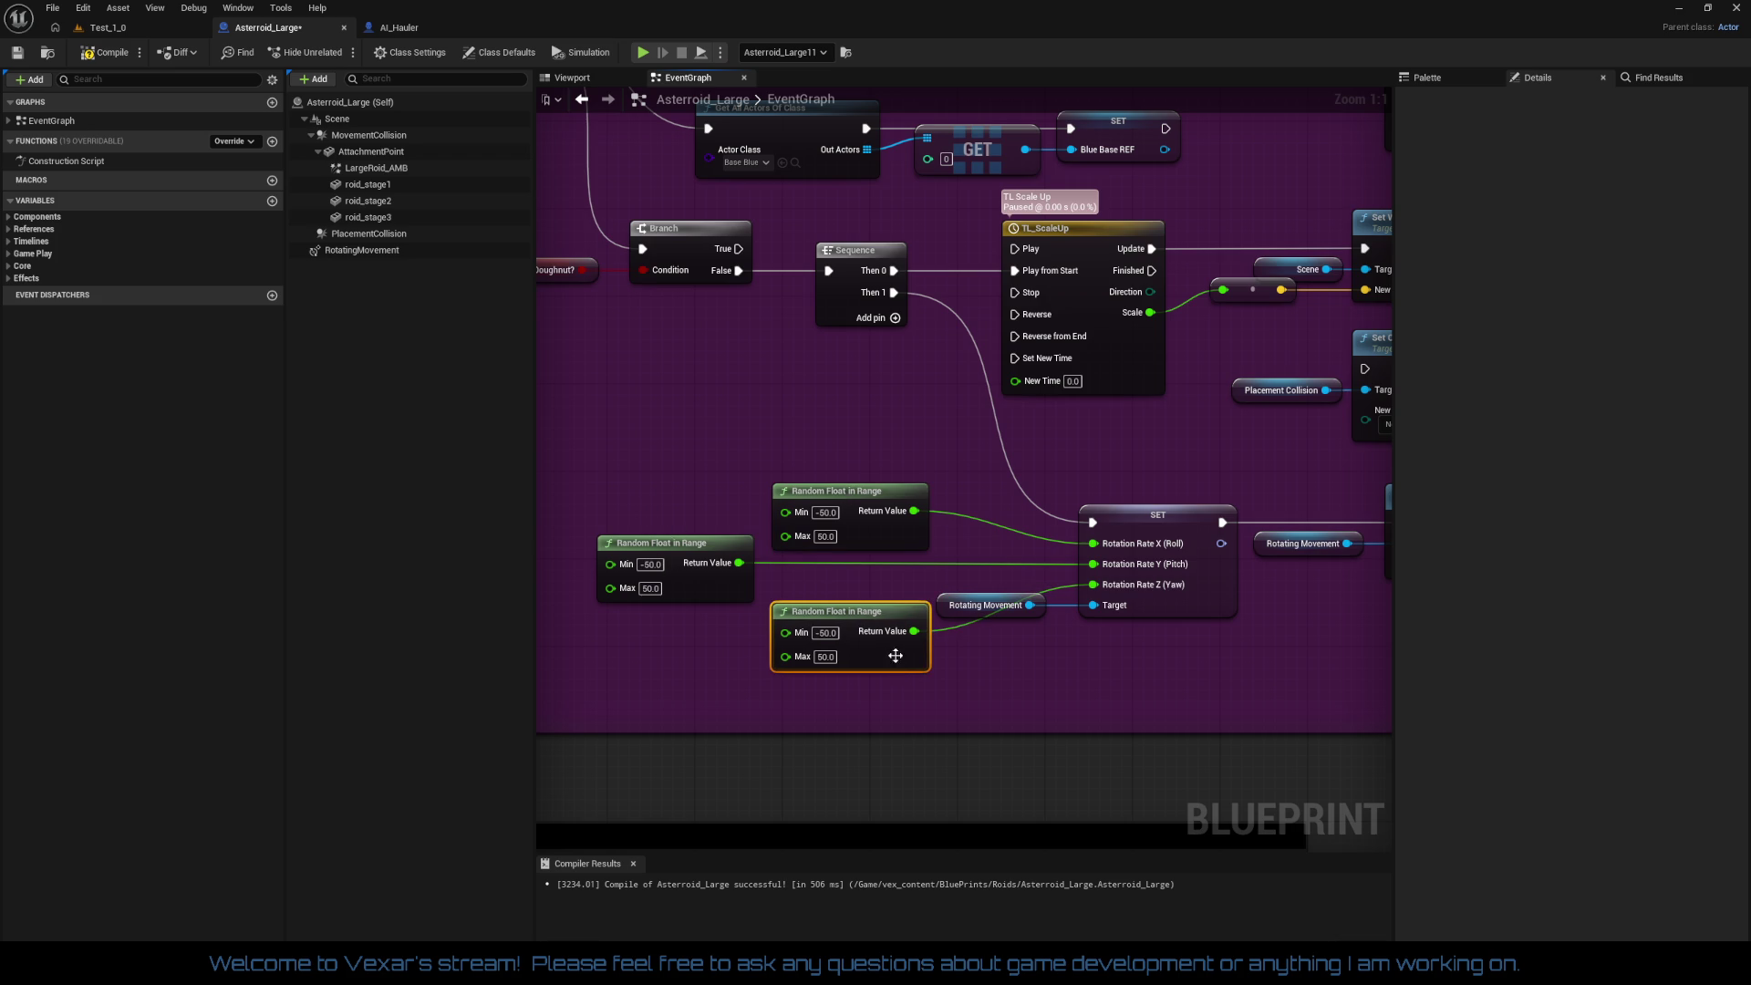
pyautogui.moveTo(855, 502); pyautogui.dragTo(855, 491)
pyautogui.moveTo(734, 583); pyautogui.dragTo(901, 580)
# Step: Move the whole rotation node group, including Activate, left together
pyautogui.moveTo(942, 666); pyautogui.dragTo(893, 666)
pyautogui.moveTo(642, 409)
pyautogui.mouseDown()
pyautogui.moveTo(1036, 723)
pyautogui.moveTo(1156, 718)
pyautogui.moveTo(1140, 706)
pyautogui.mouseUp()
pyautogui.keyDown('ctrl'); pyautogui.click(1222, 538); pyautogui.keyUp('ctrl')
pyautogui.moveTo(945, 504); pyautogui.dragTo(942, 506)
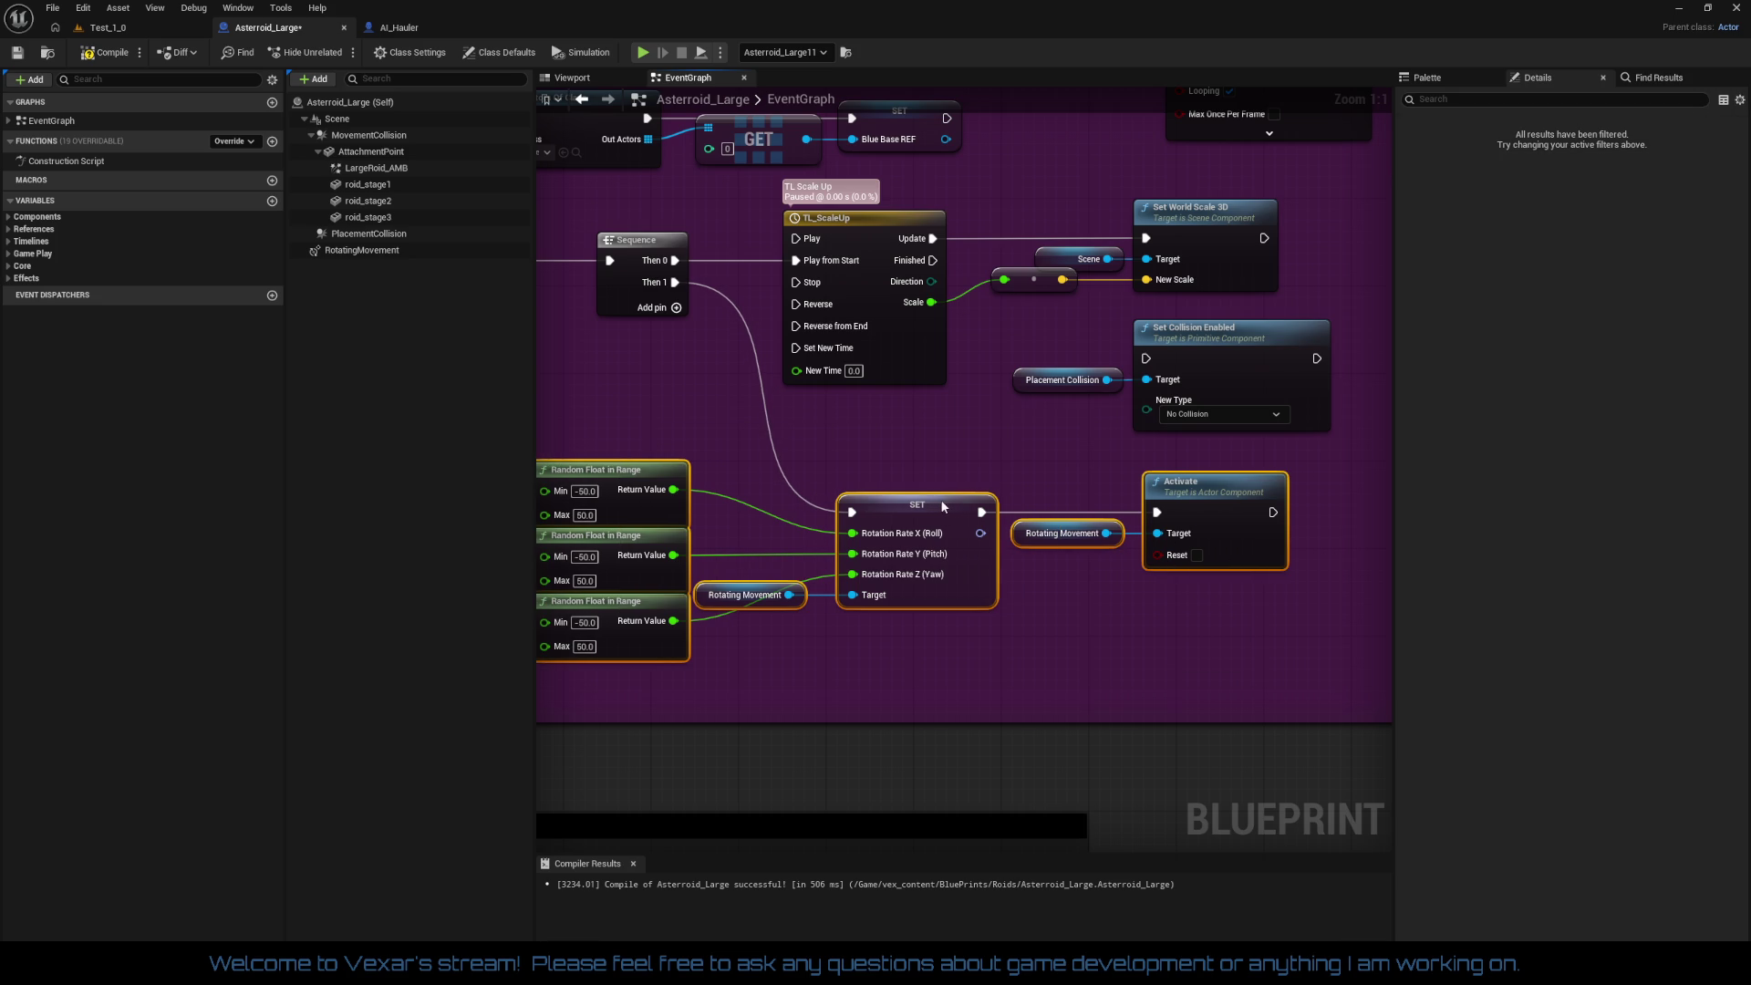
pyautogui.click(915, 414)
pyautogui.moveTo(915, 414)
pyautogui.mouseDown()
pyautogui.moveTo(944, 528)
pyautogui.moveTo(833, 552)
pyautogui.mouseUp()
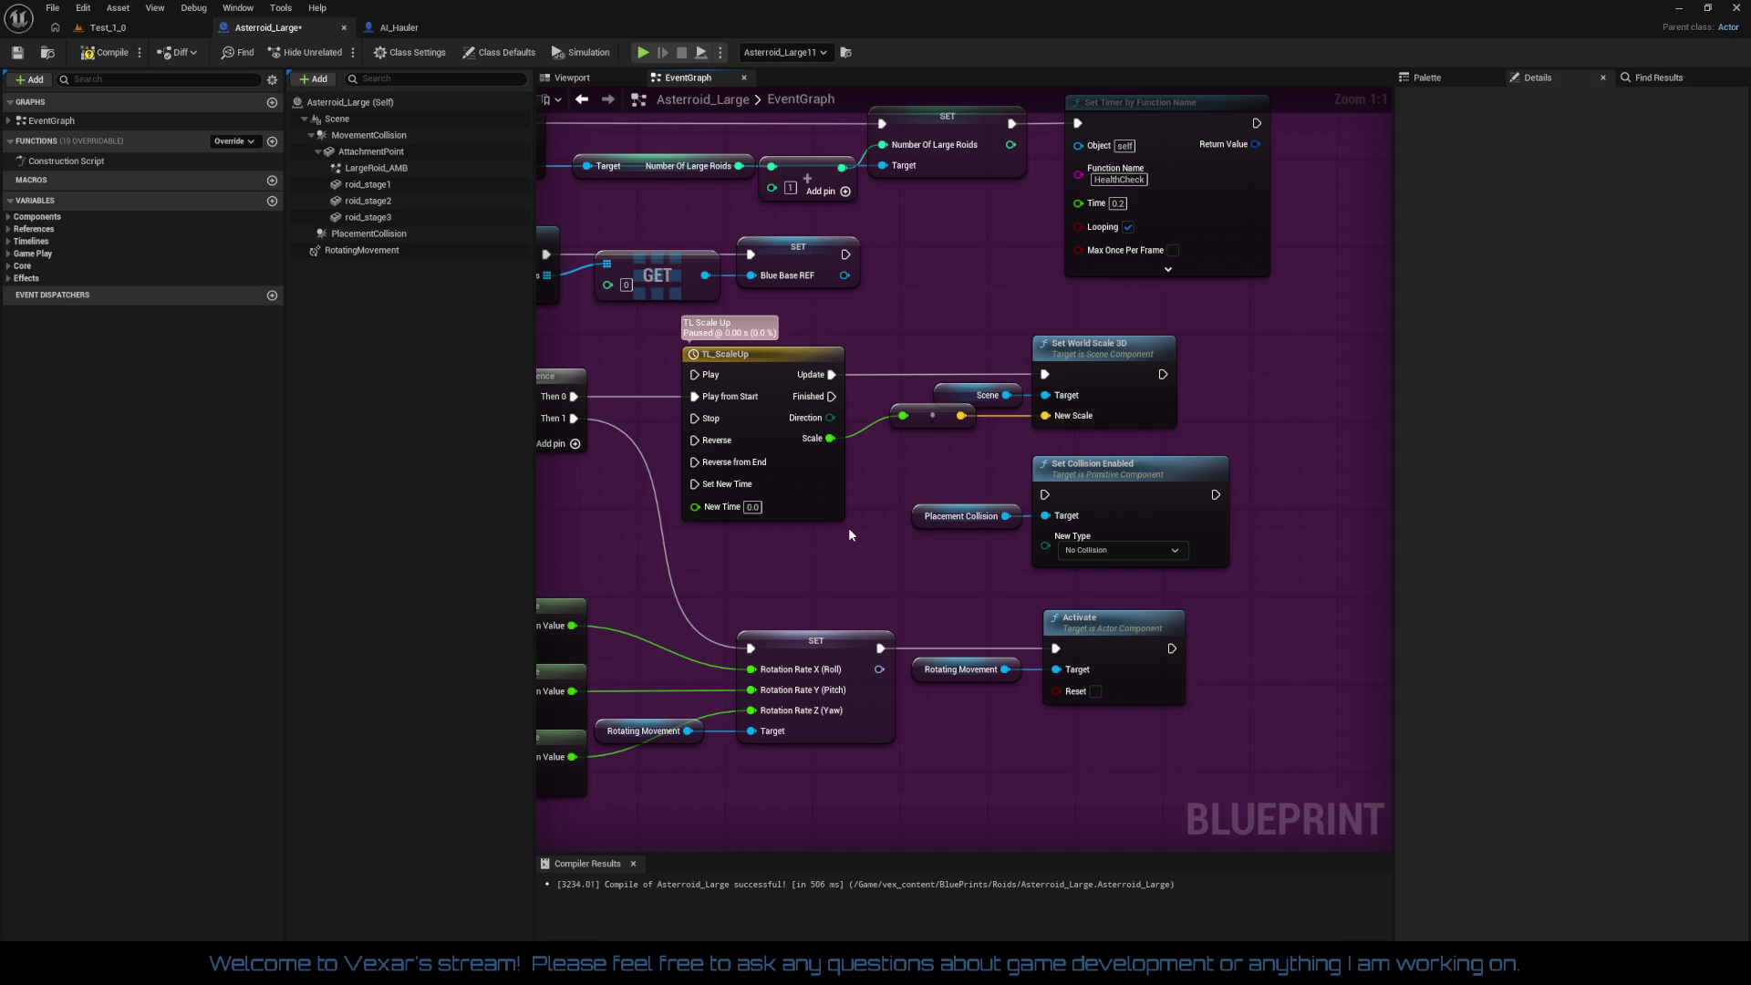
pyautogui.moveTo(849, 534); pyautogui.dragTo(975, 539)
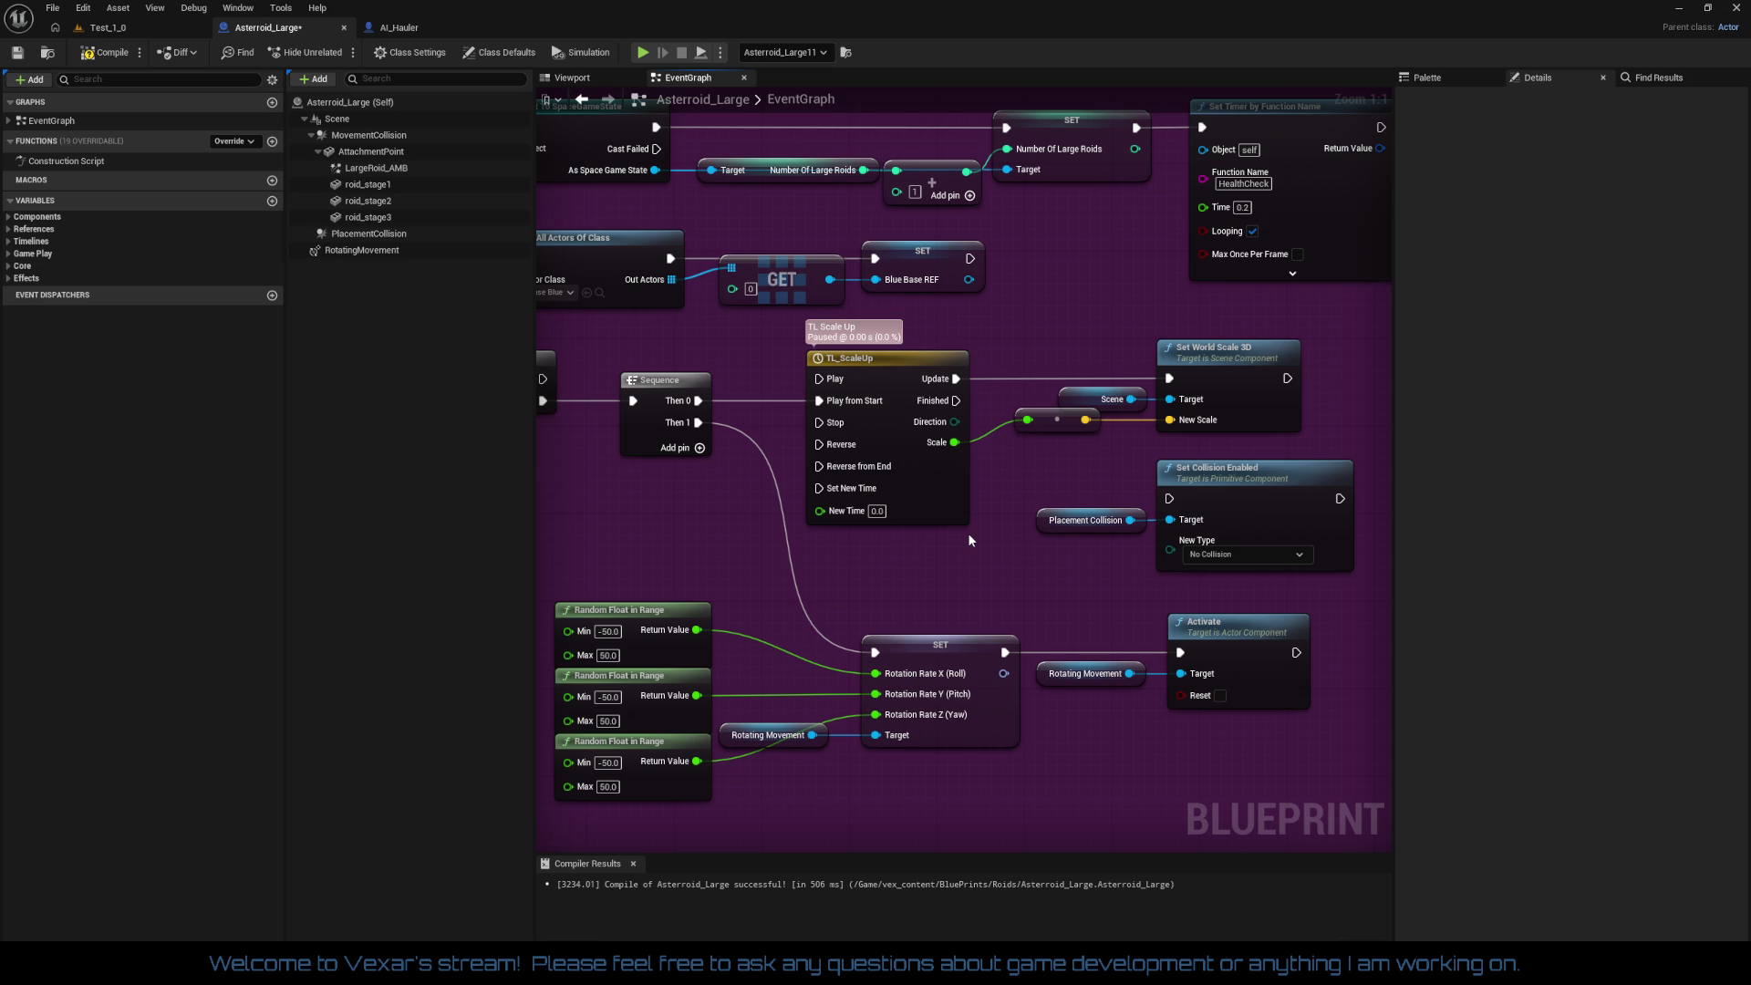
pyautogui.moveTo(968, 540)
pyautogui.mouseDown()
pyautogui.moveTo(871, 605)
pyautogui.moveTo(987, 753)
pyautogui.moveTo(1211, 748)
pyautogui.moveTo(1336, 695)
pyautogui.moveTo(946, 638)
pyautogui.mouseUp()
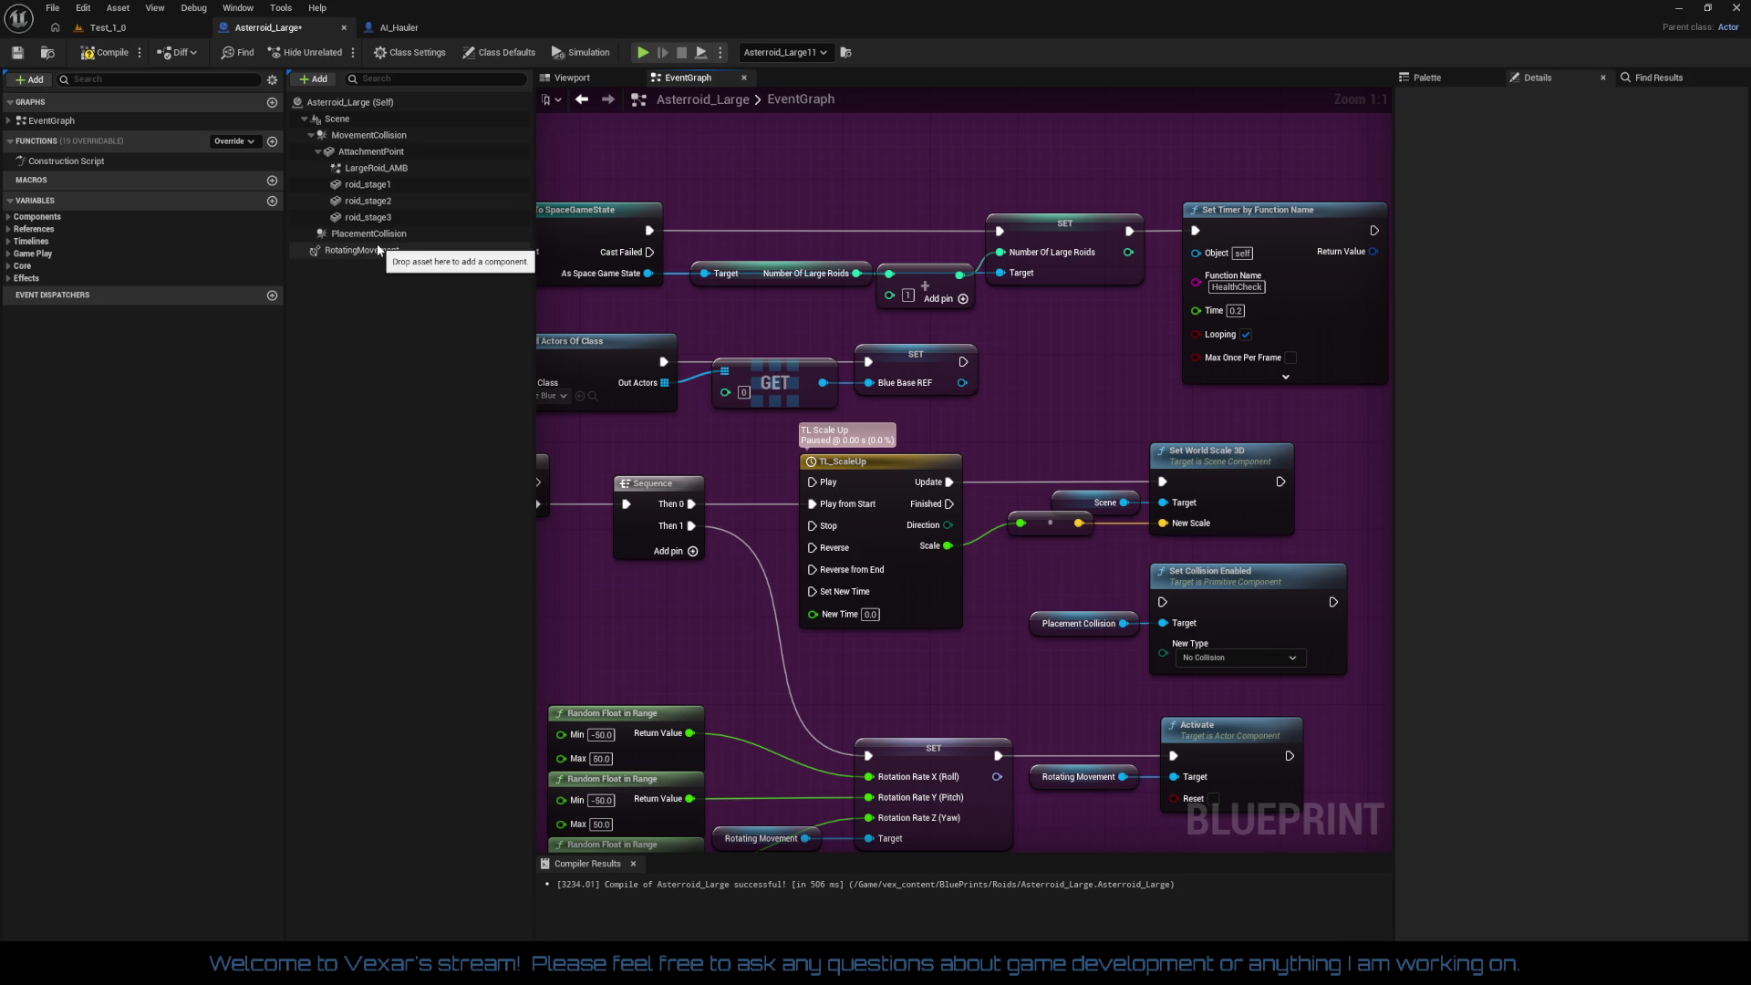
# Step: Reset MovementCollision's sphere radius from 15000.0 back to its default 32.0
pyautogui.click(369, 151)
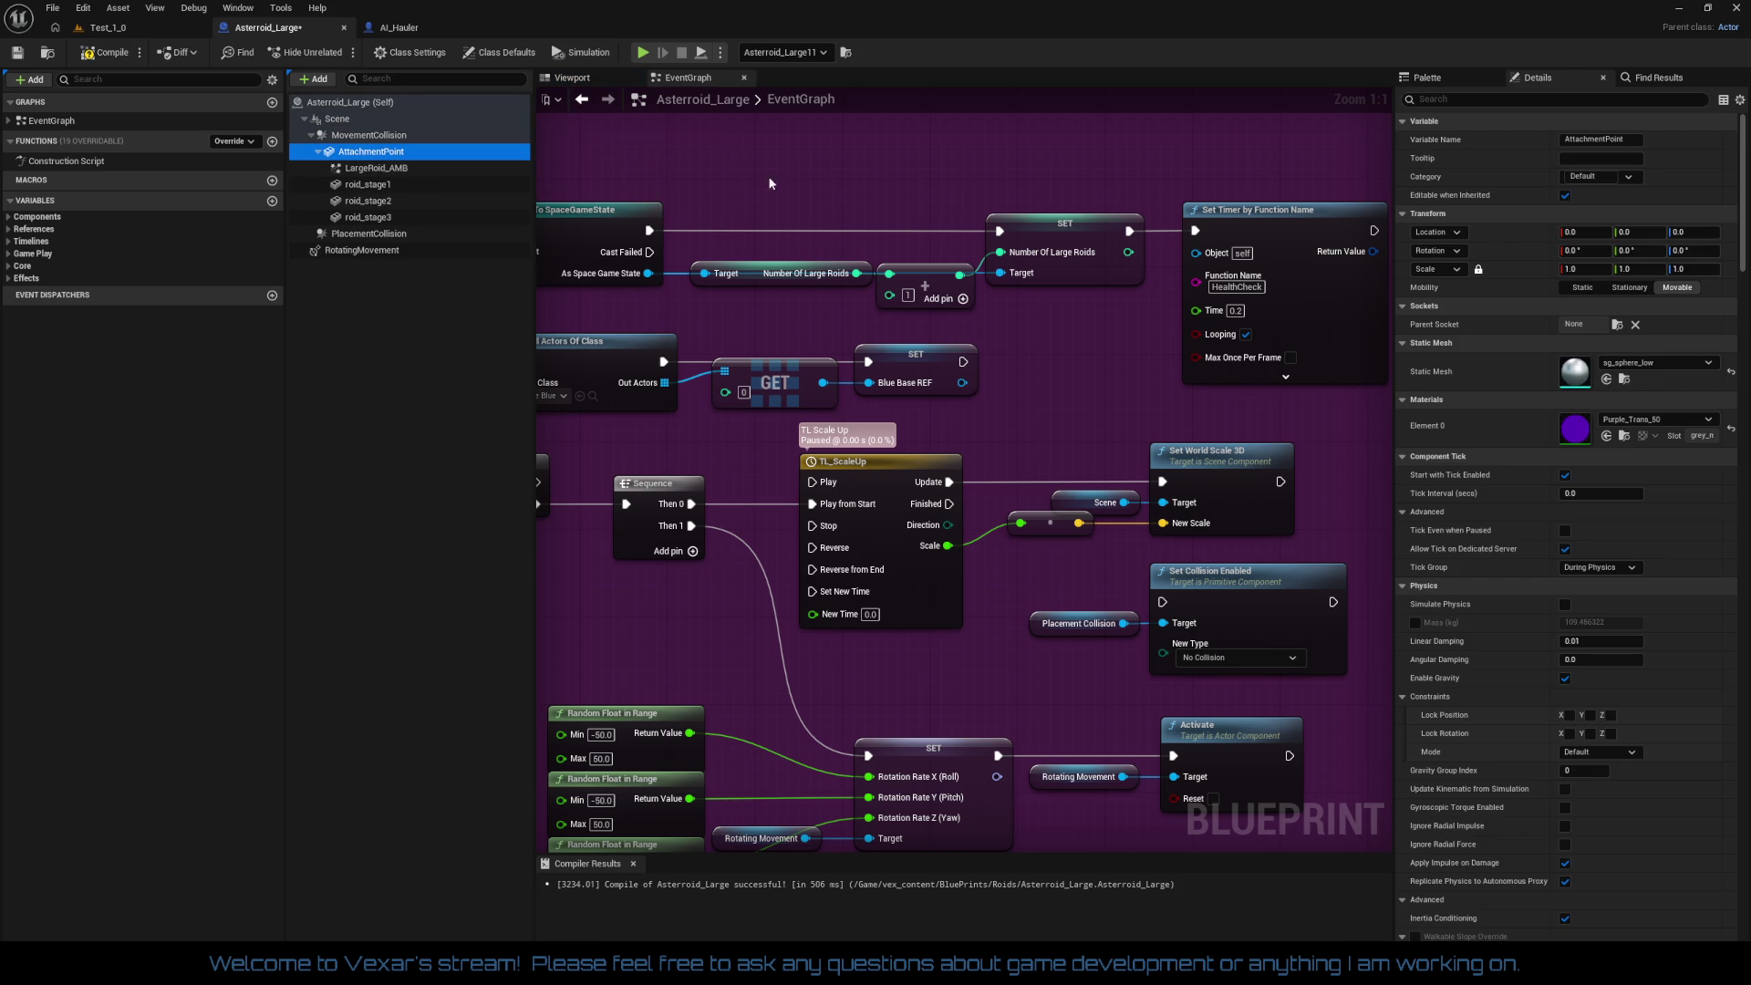
pyautogui.click(562, 79)
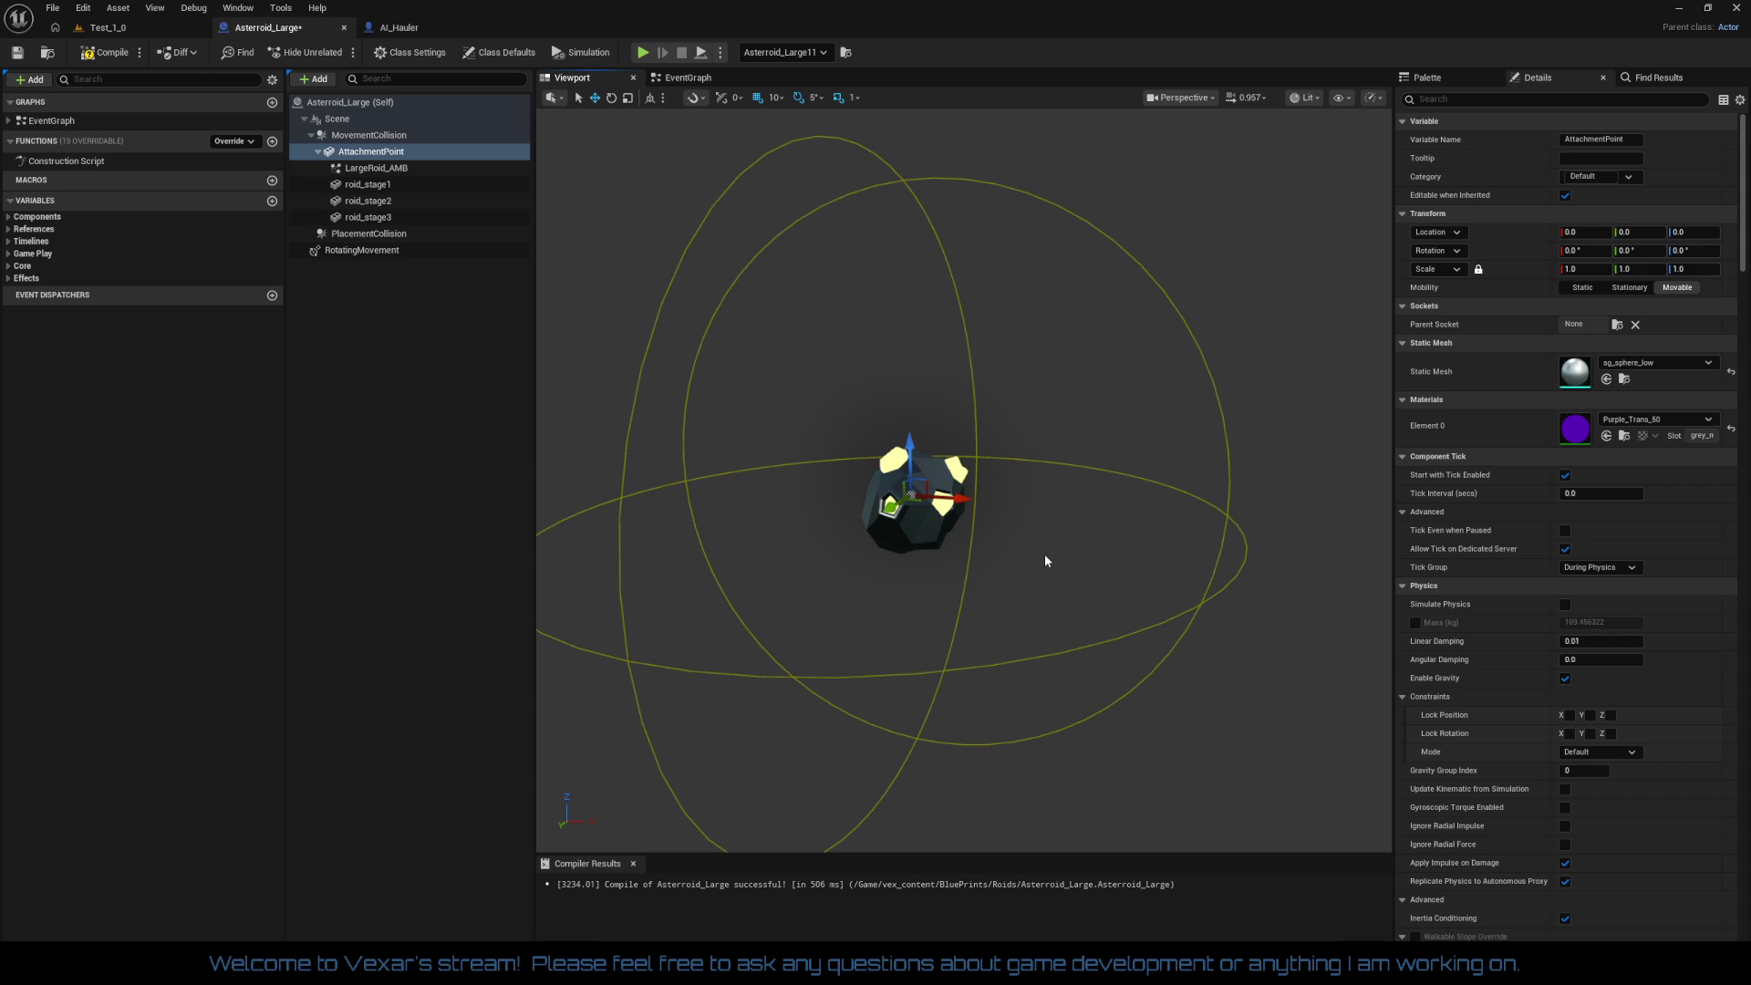
pyautogui.click(368, 135)
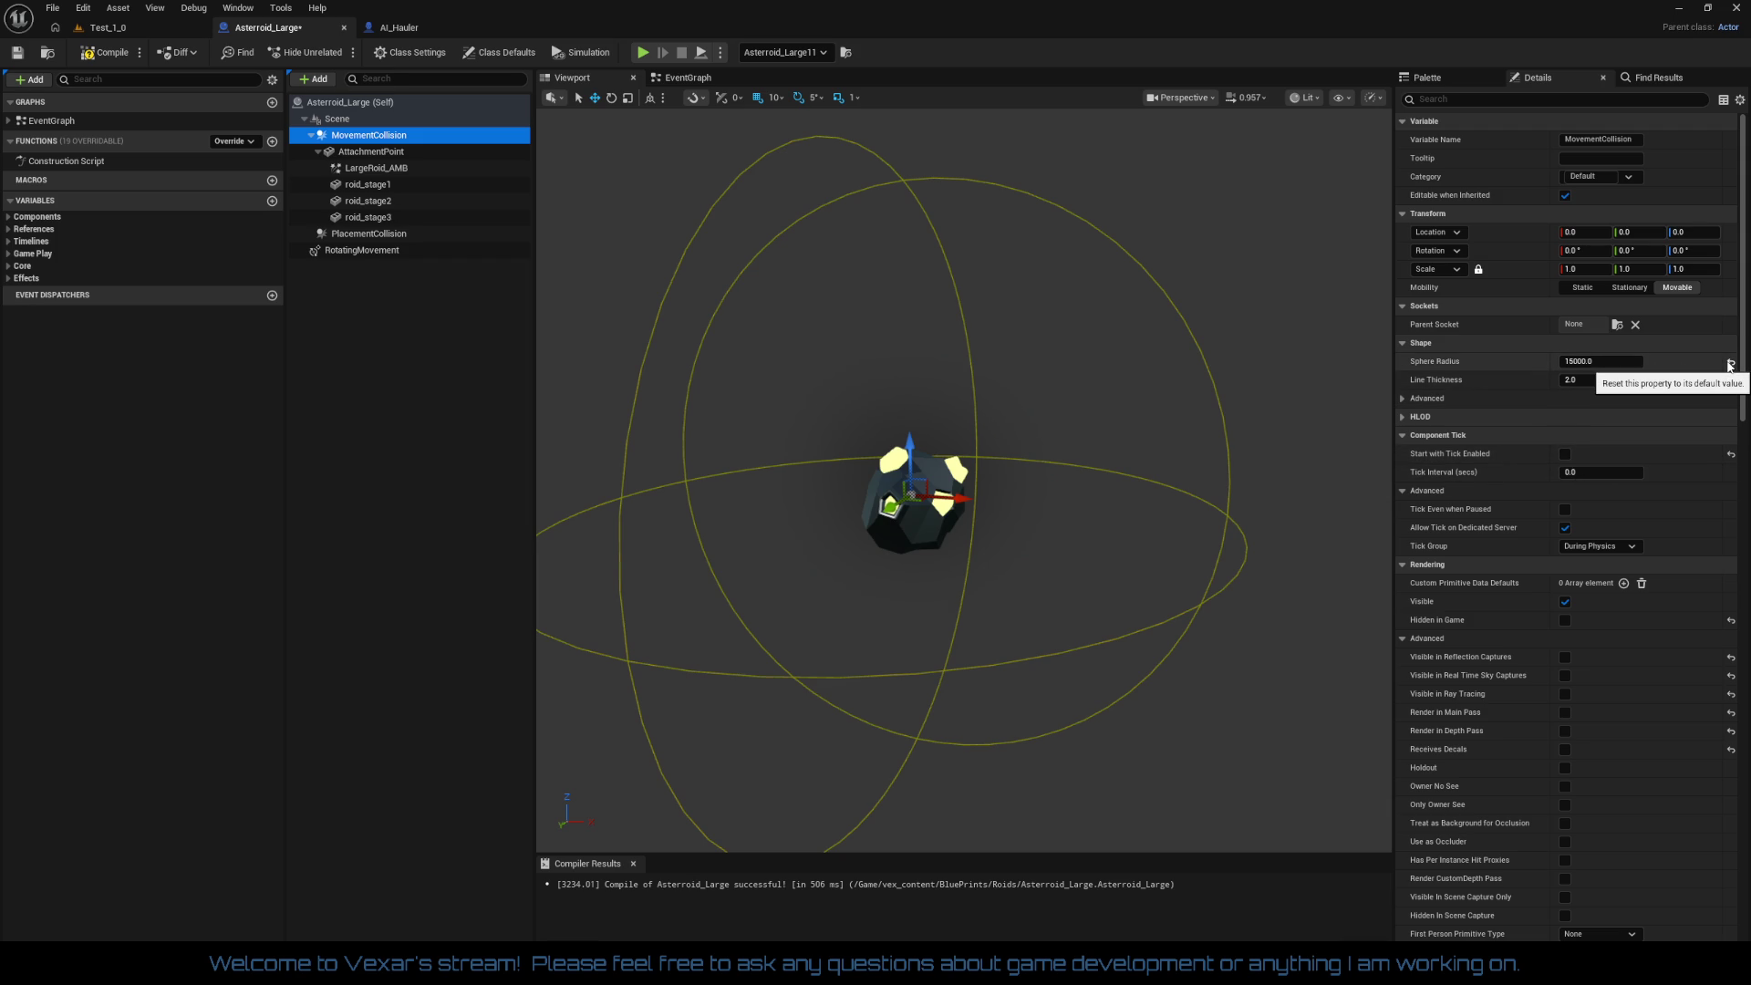
pyautogui.click(1730, 365)
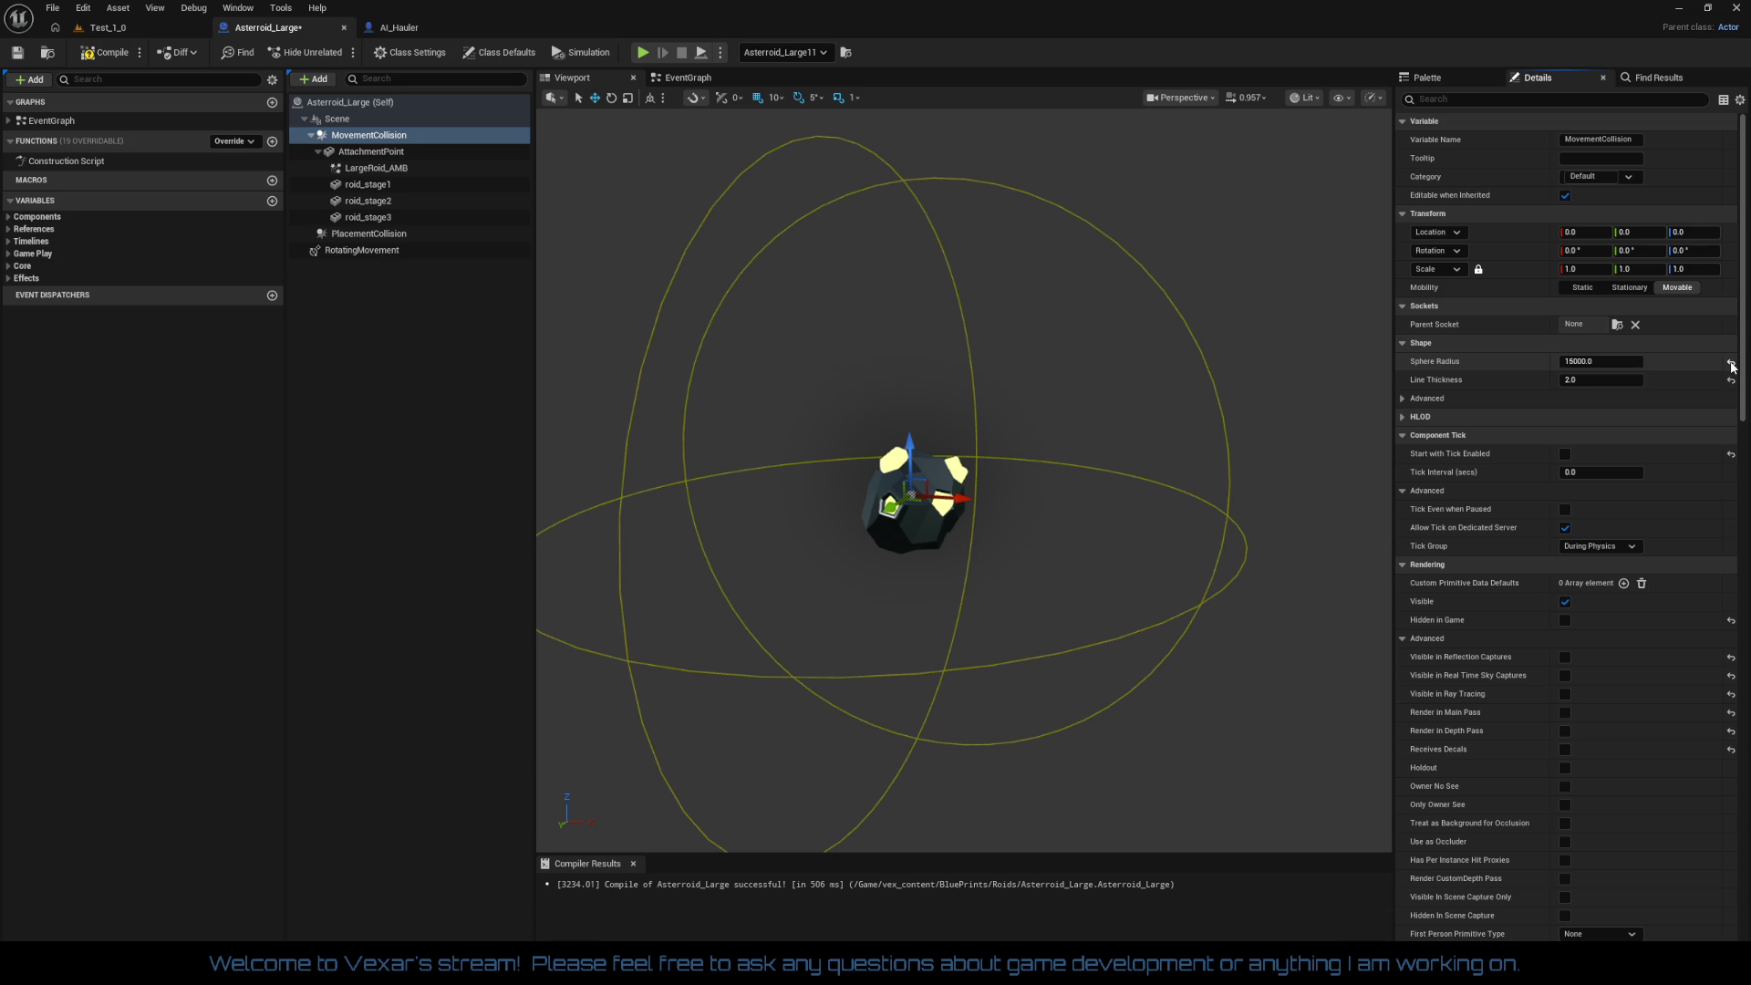
pyautogui.click(1731, 363)
# Step: Undo the accidental sphere move back to 0, 0, 0 and select AttachmentPoint
pyautogui.moveTo(959, 498); pyautogui.dragTo(1061, 502)
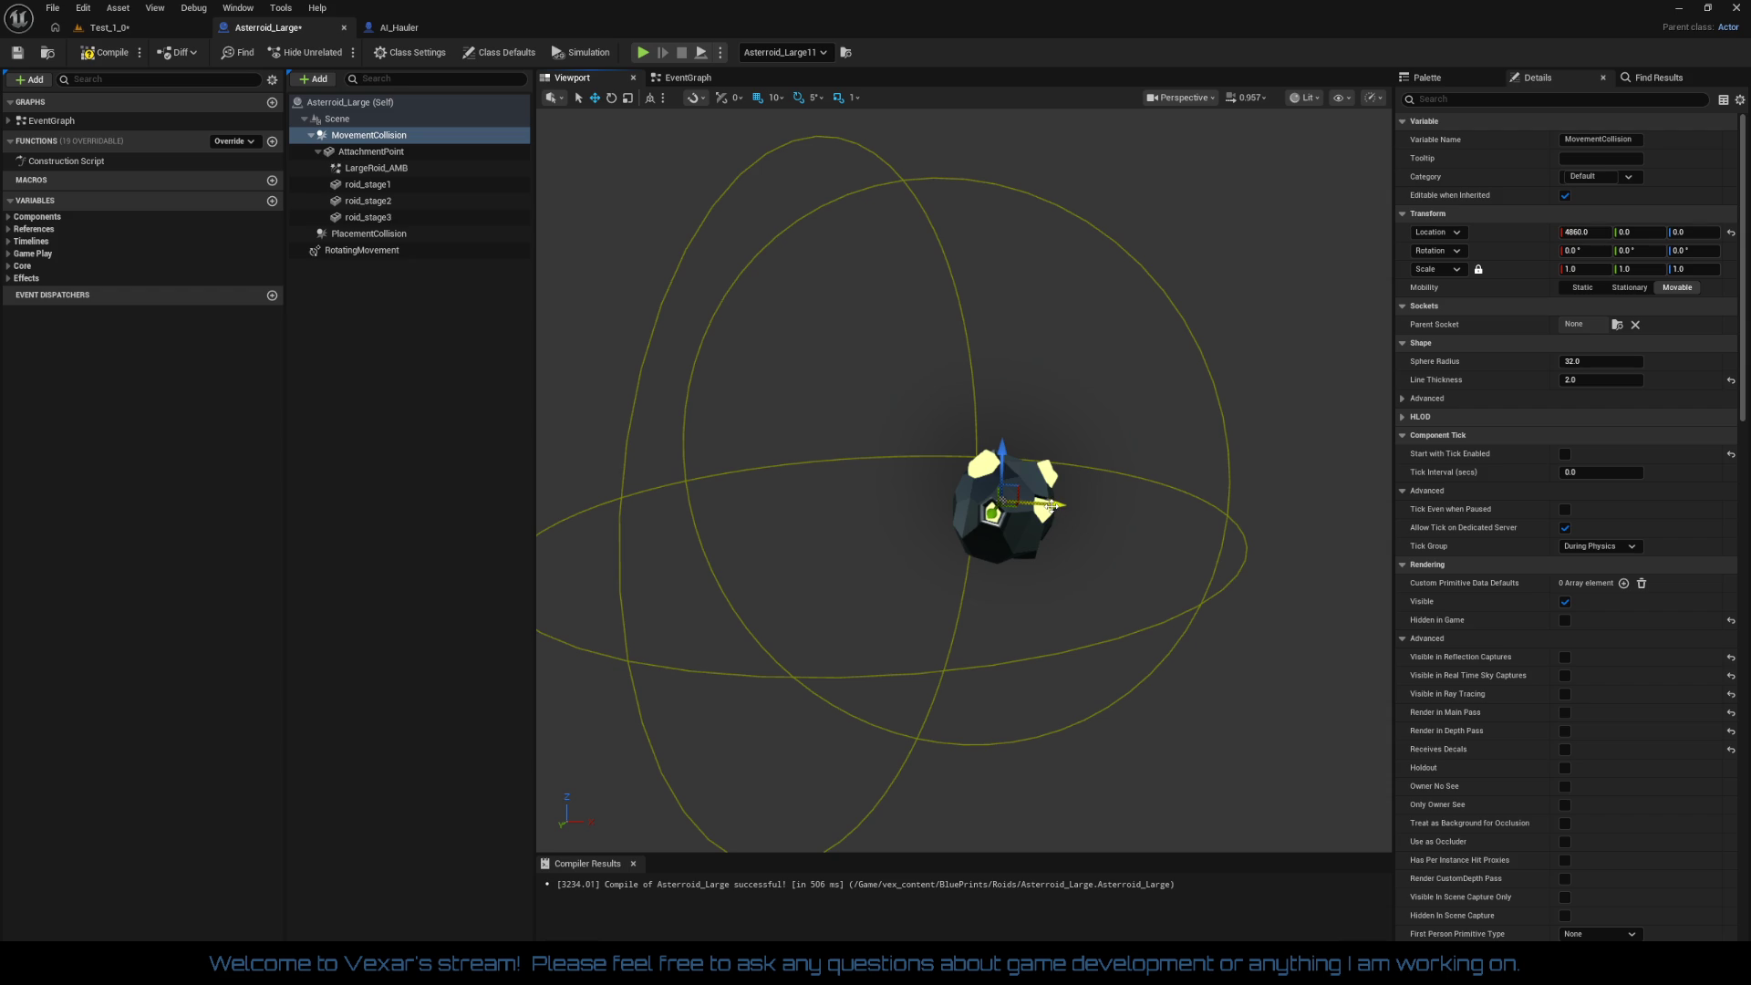
pyautogui.hotkey('ctrl', 'z')
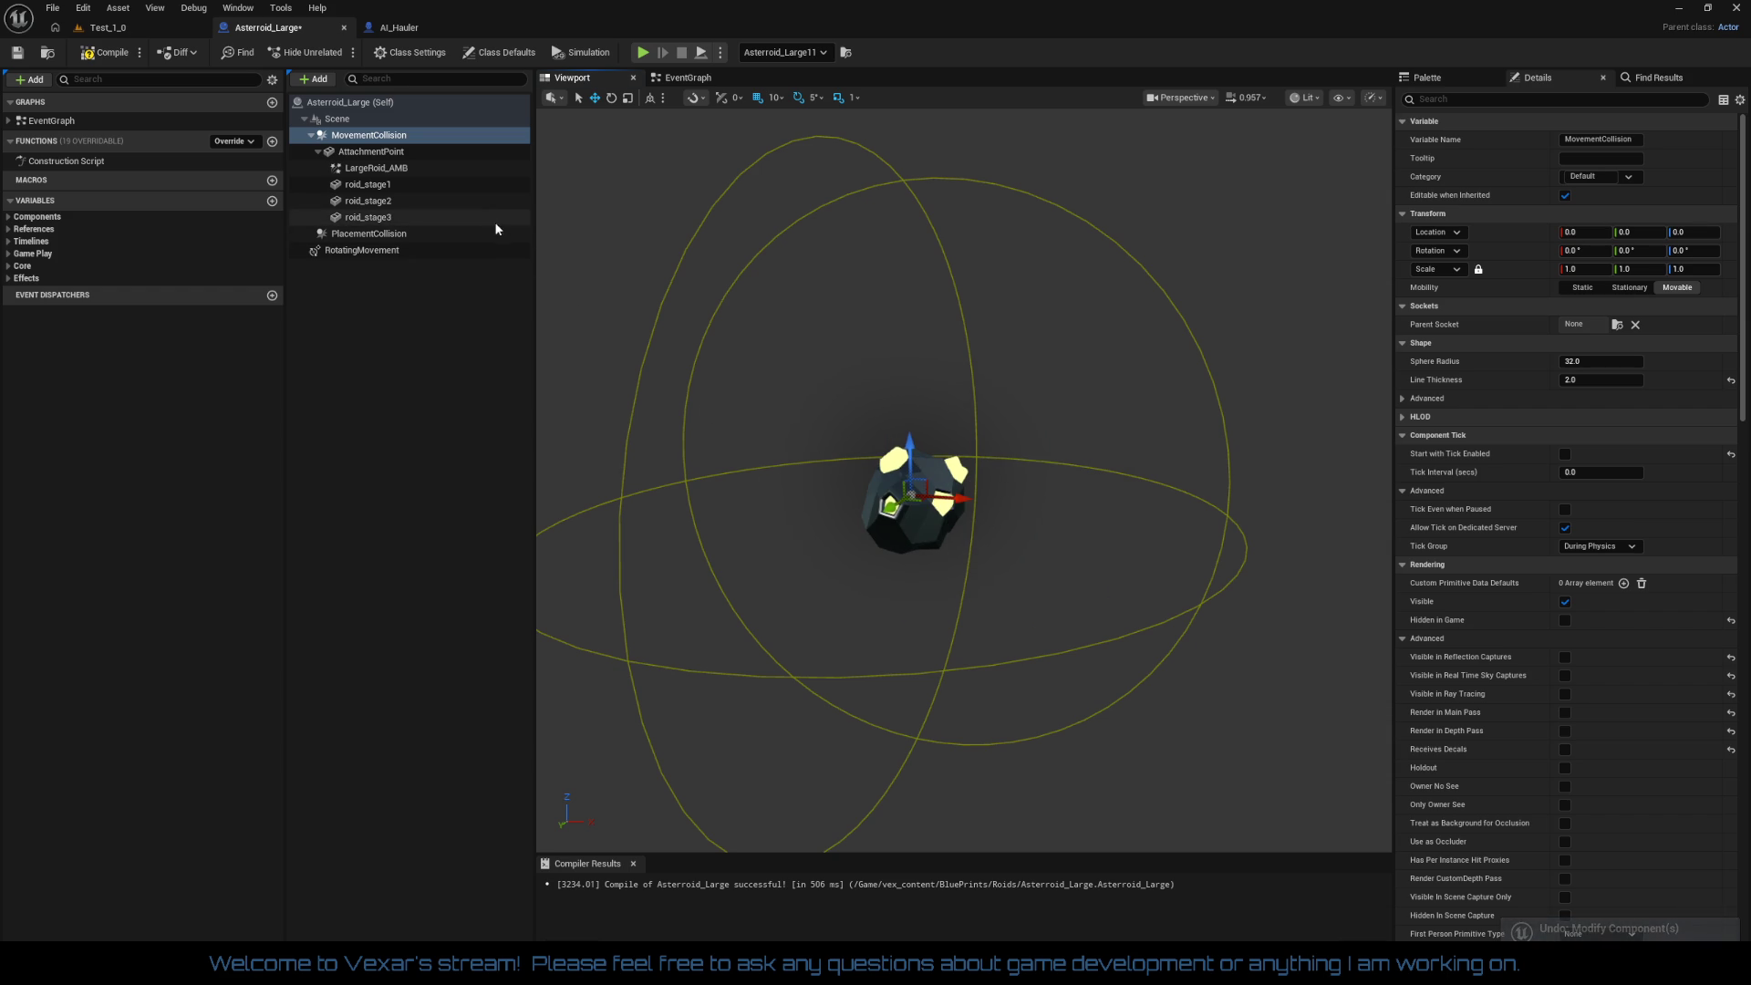
pyautogui.click(382, 152)
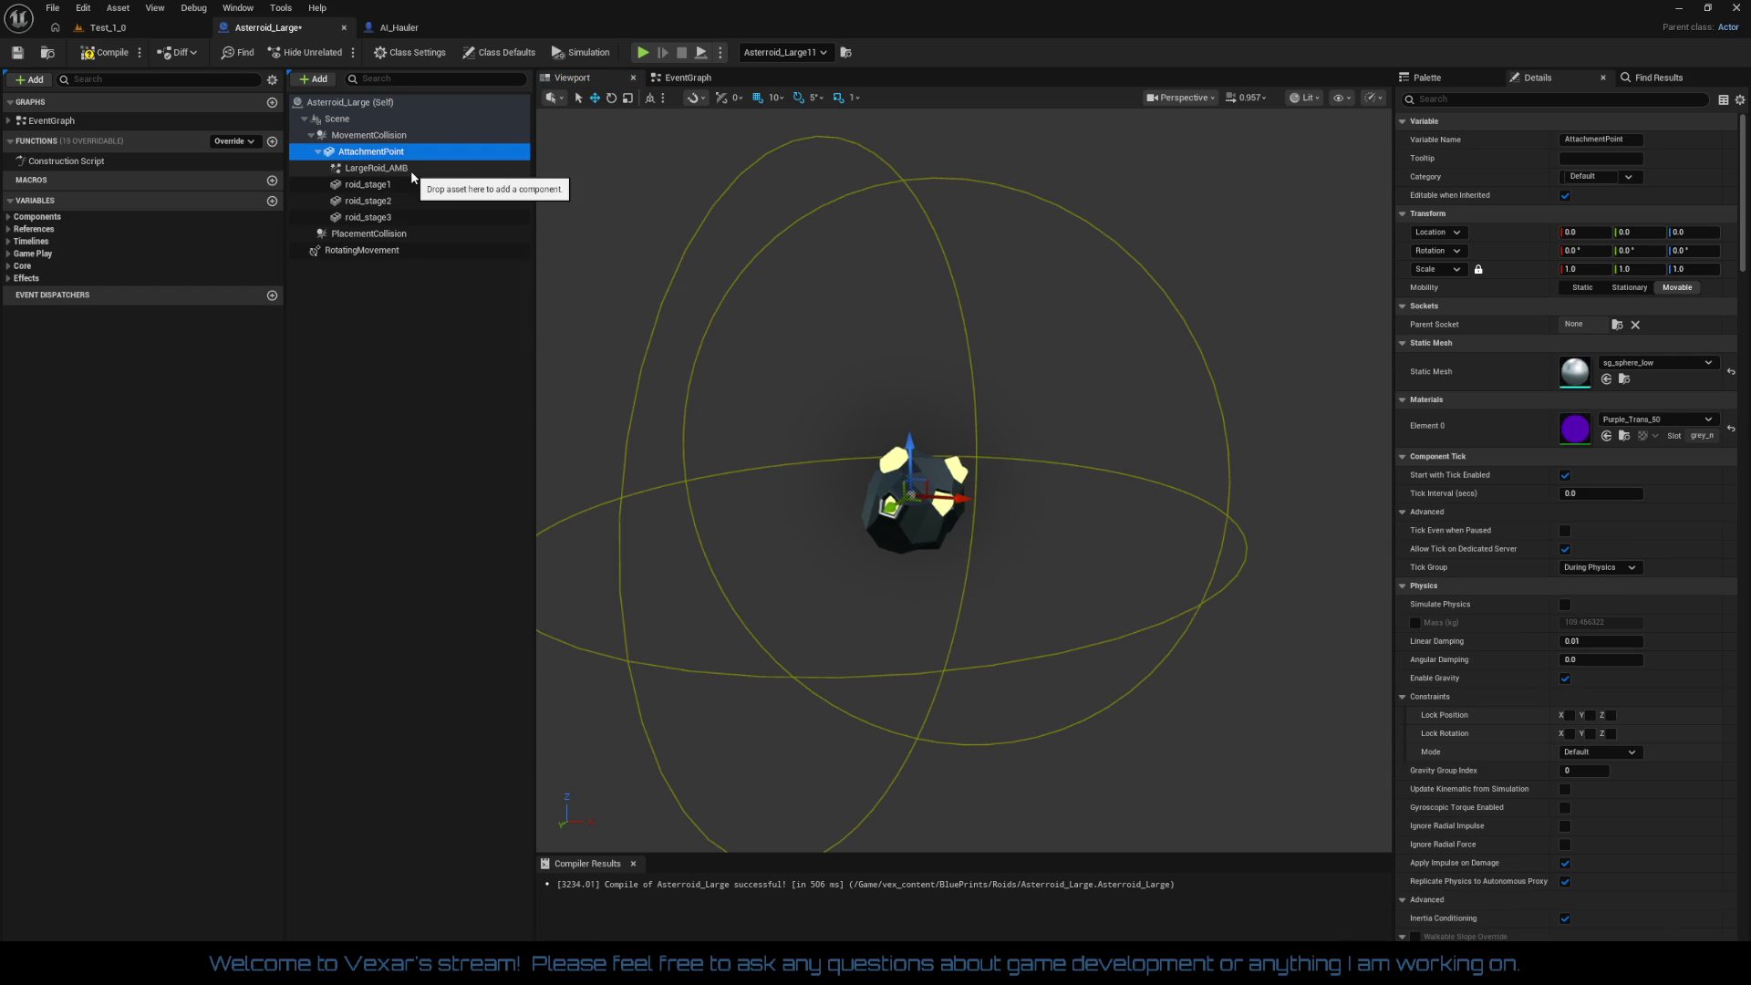
# Step: Attach LargeRoid_AMB and roid_stage1, roid_stage2, roid_stage3 directly to Scene
pyautogui.moveTo(403, 167); pyautogui.dragTo(342, 125)
pyautogui.click(372, 150)
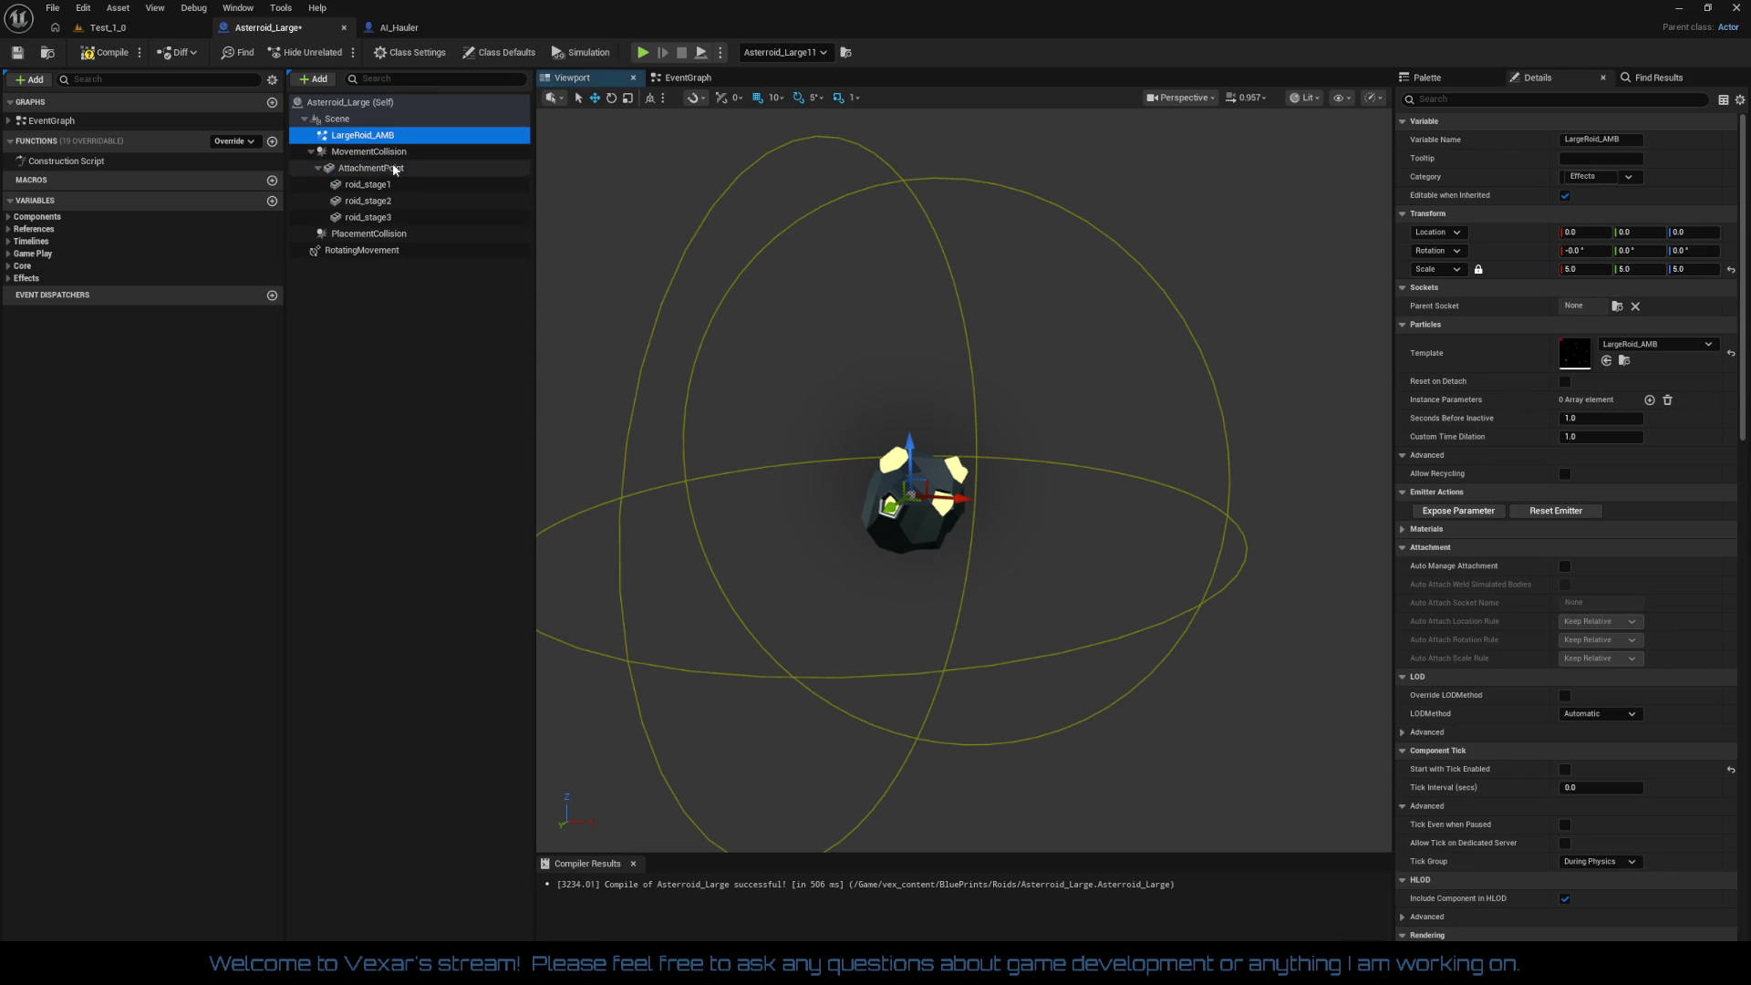
pyautogui.moveTo(380, 187); pyautogui.dragTo(339, 122)
pyautogui.click(383, 153)
pyautogui.click(374, 152)
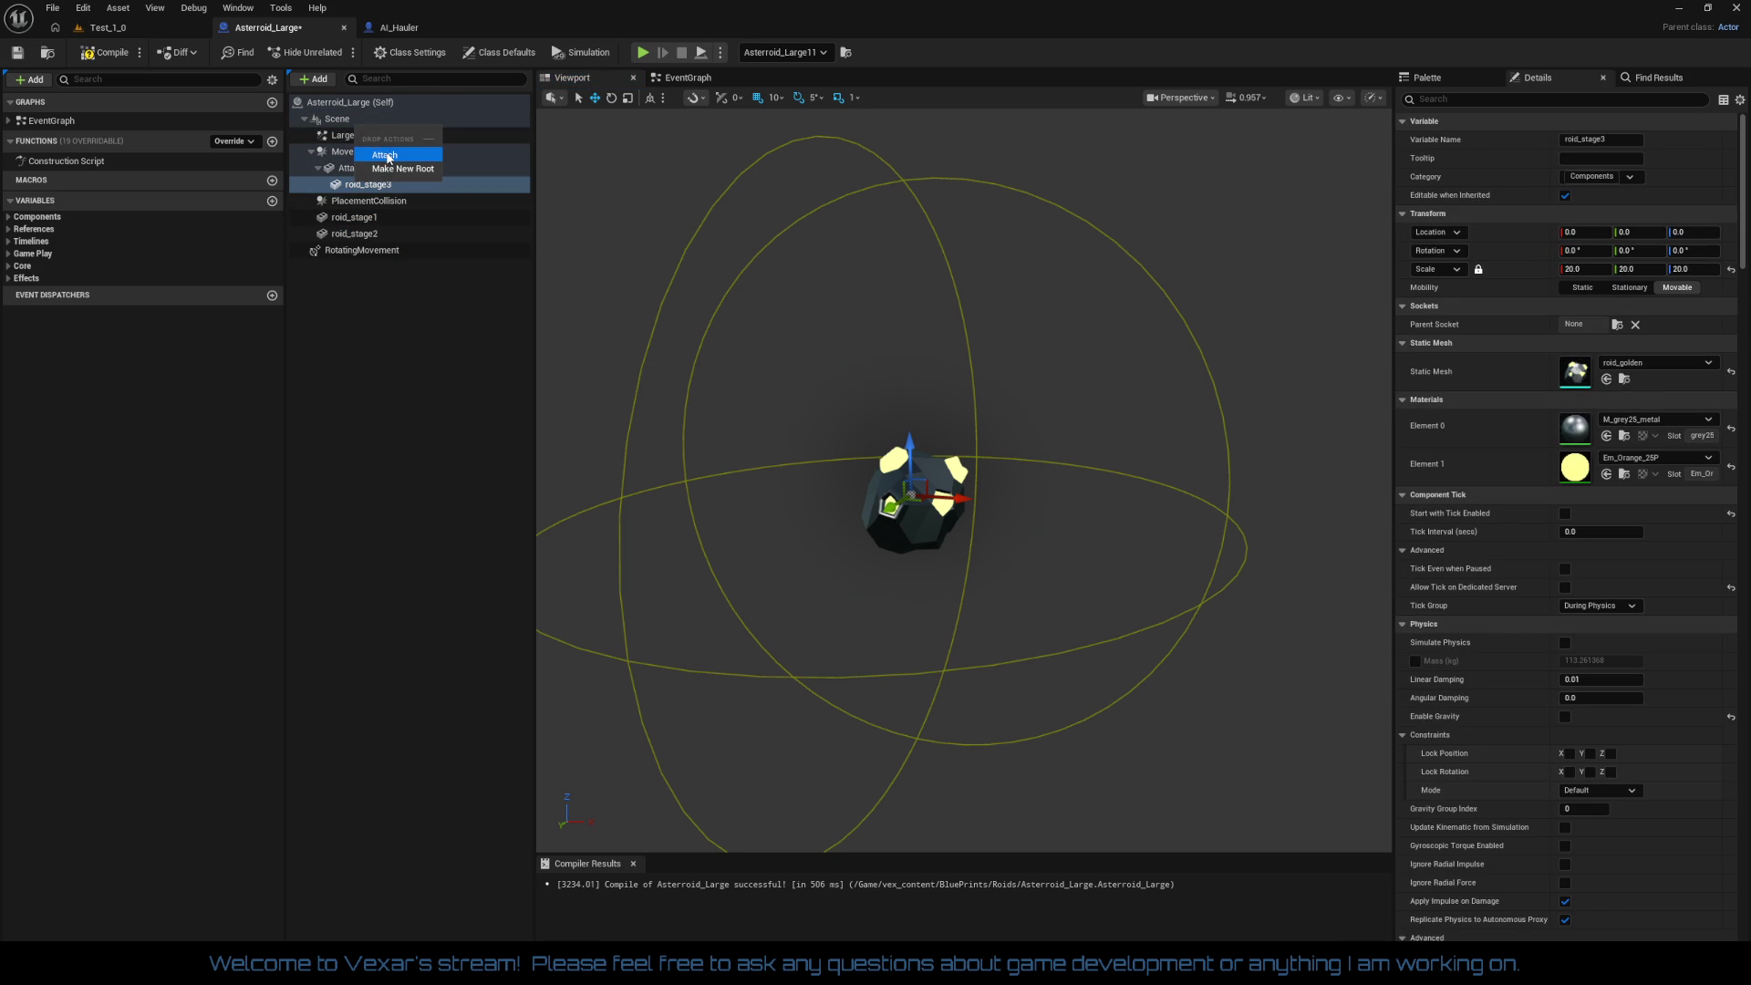
pyautogui.click(387, 155)
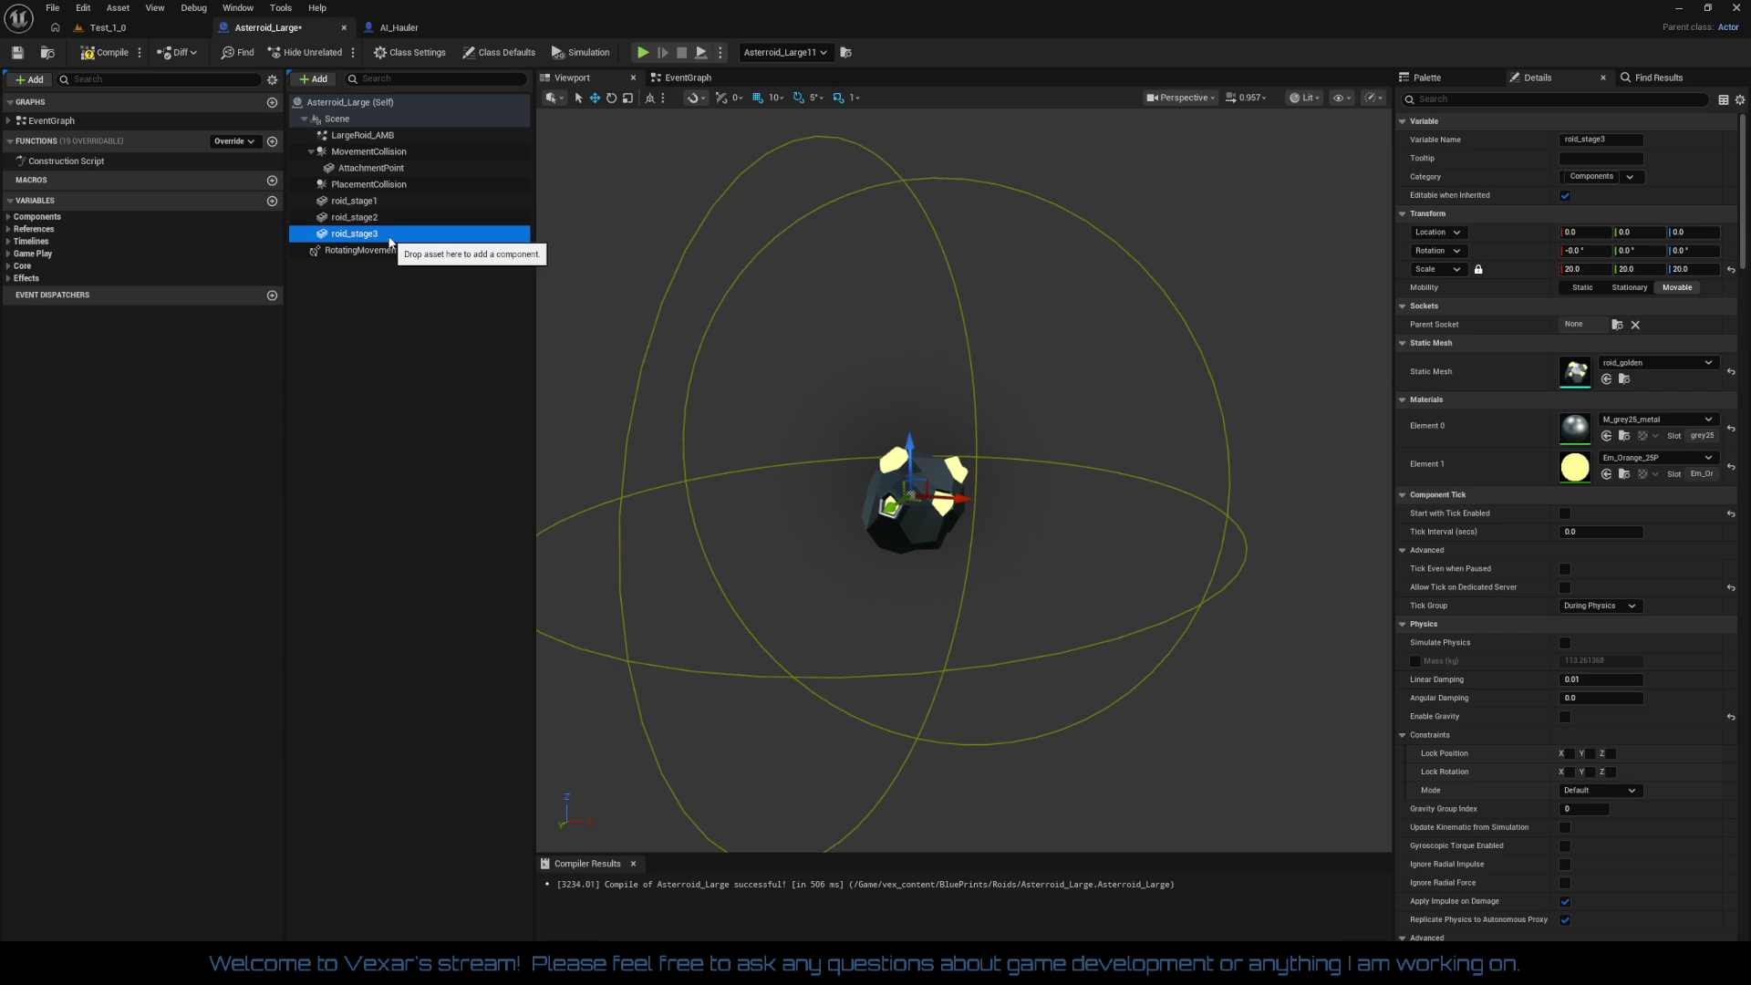
# Step: Delete the AttachmentPoint and MovementCollision components, then select Asteroid_Large (Self)
pyautogui.click(368, 170)
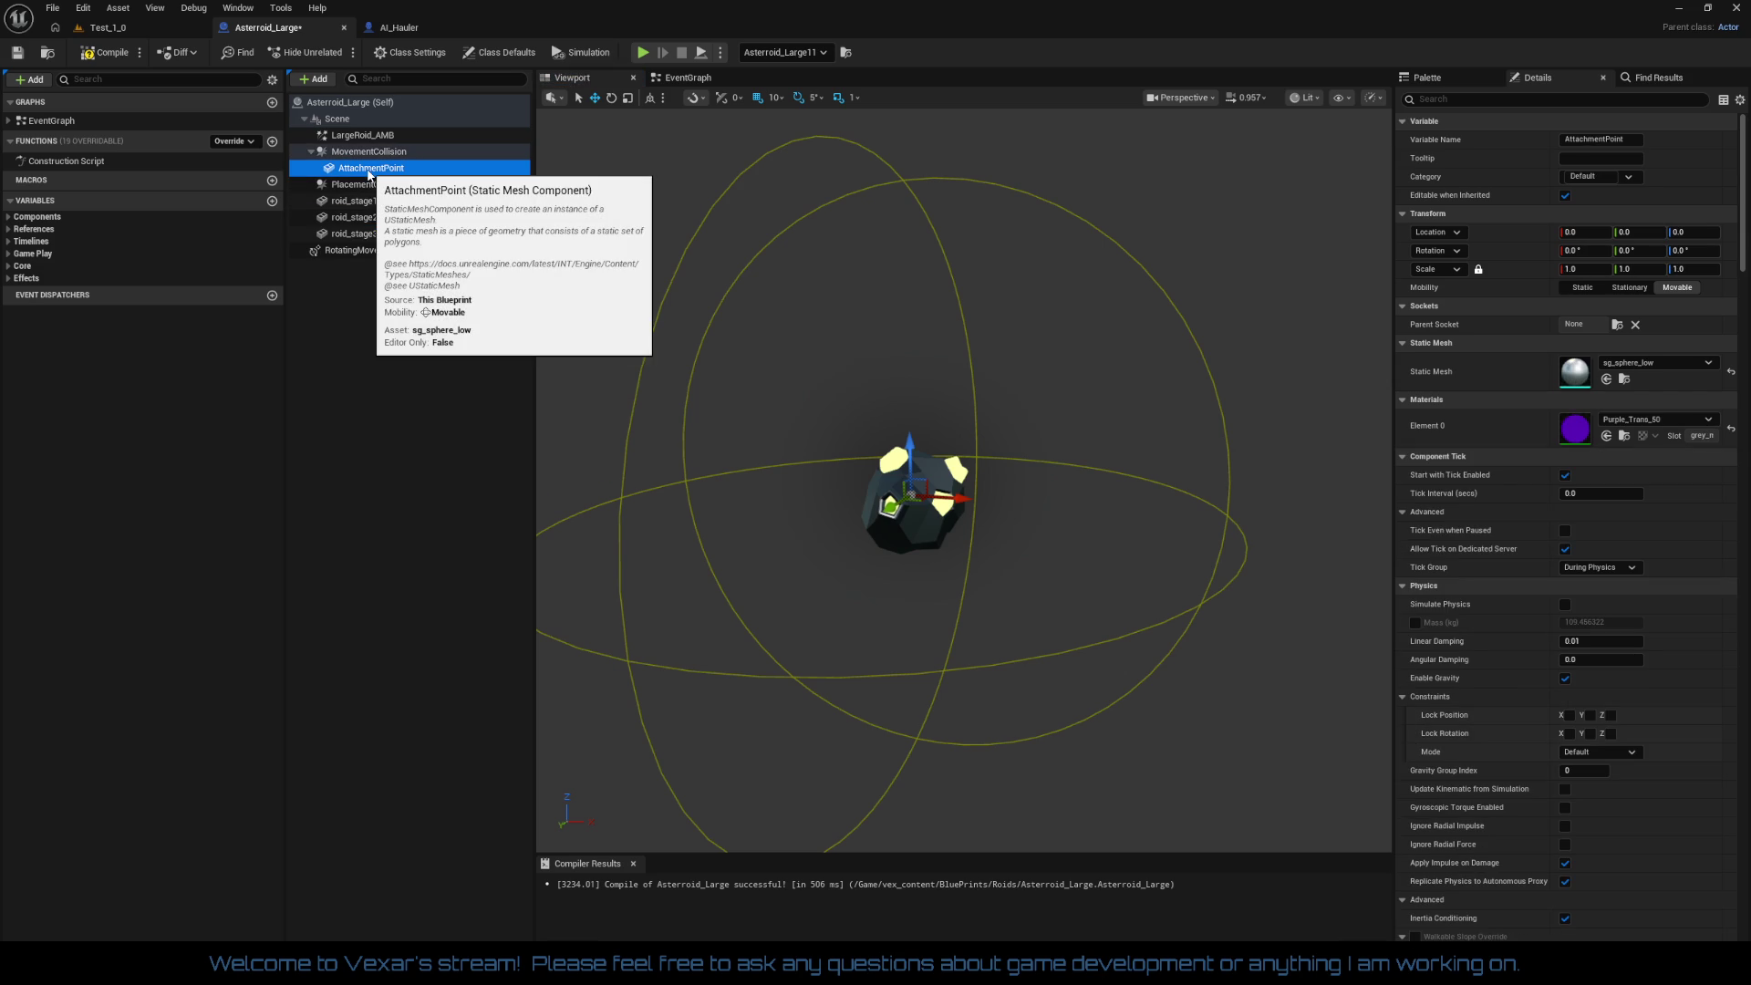
pyautogui.rightClick(369, 170)
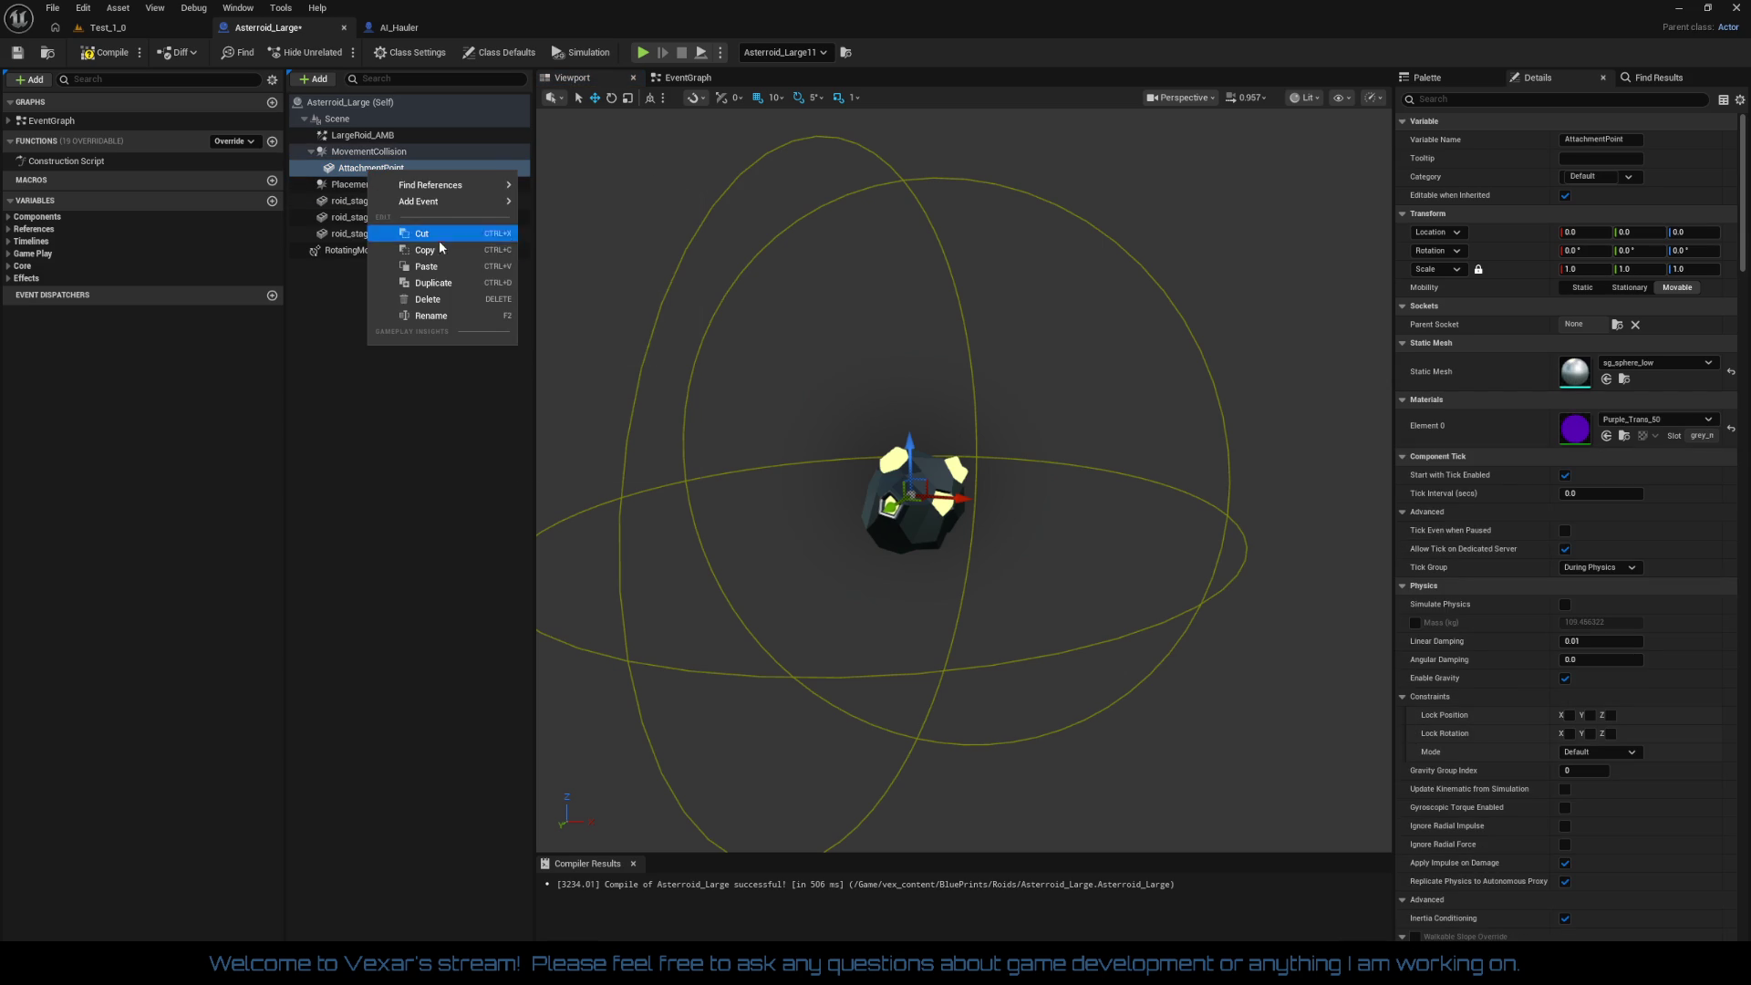
pyautogui.click(427, 288)
pyautogui.click(381, 152)
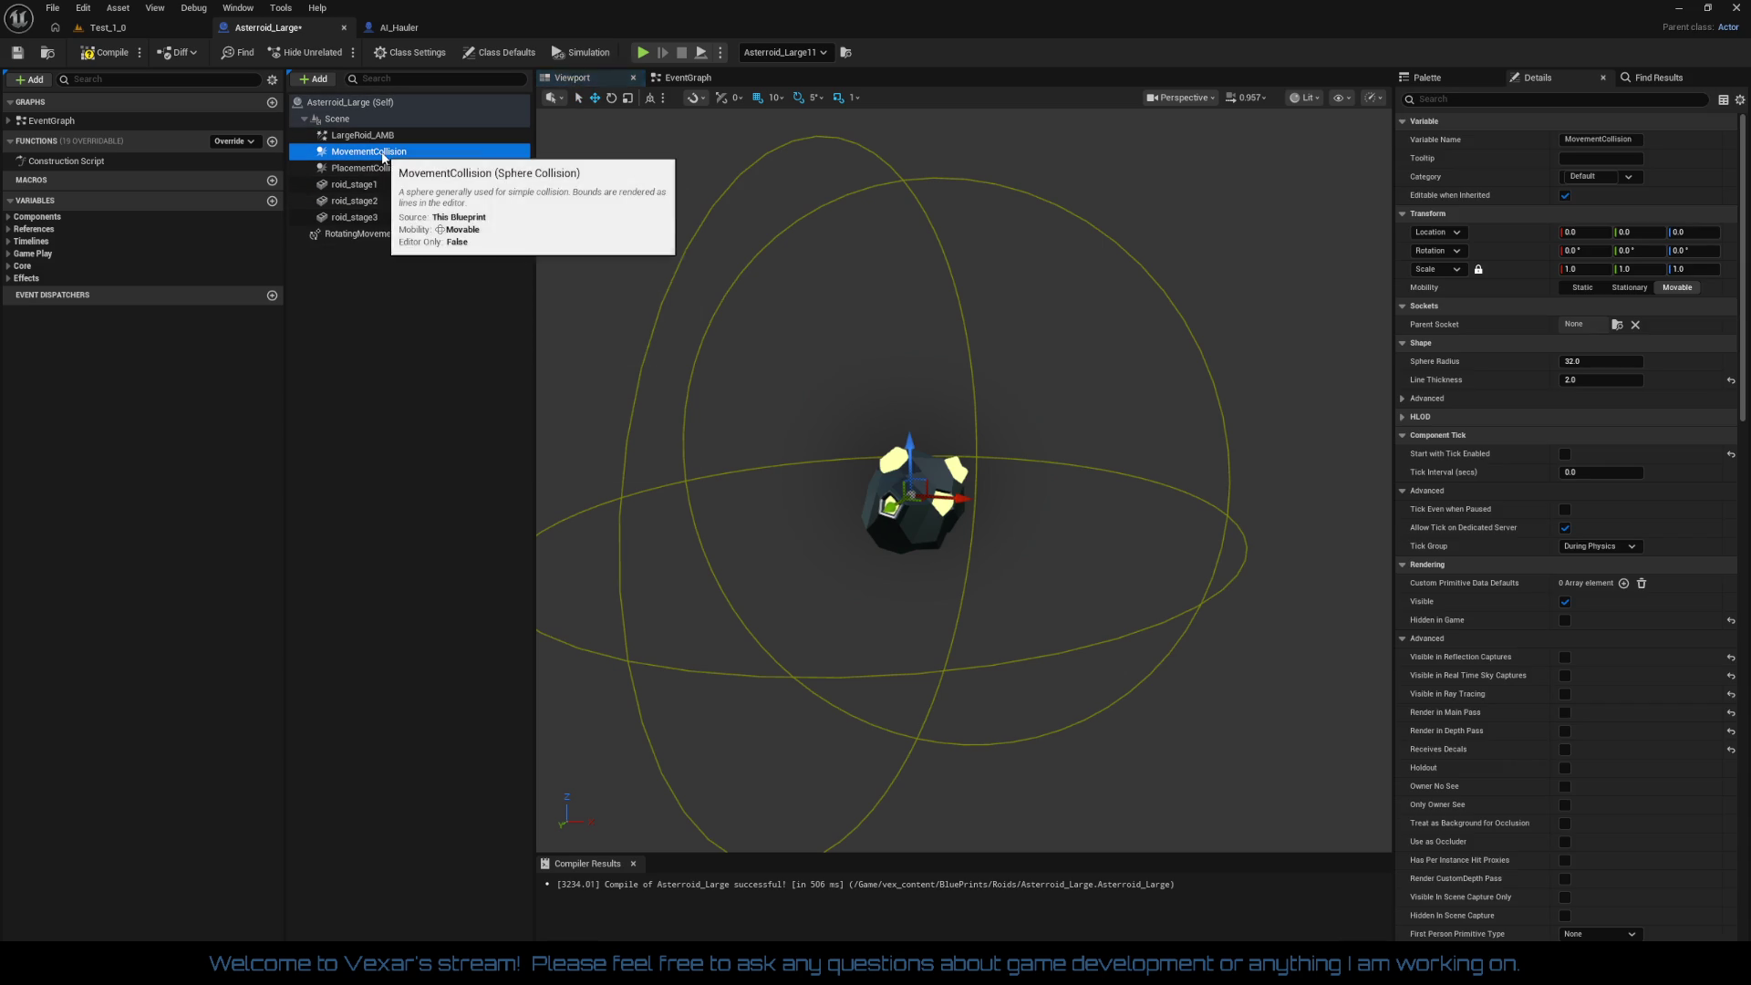
pyautogui.rightClick(381, 153)
pyautogui.click(442, 282)
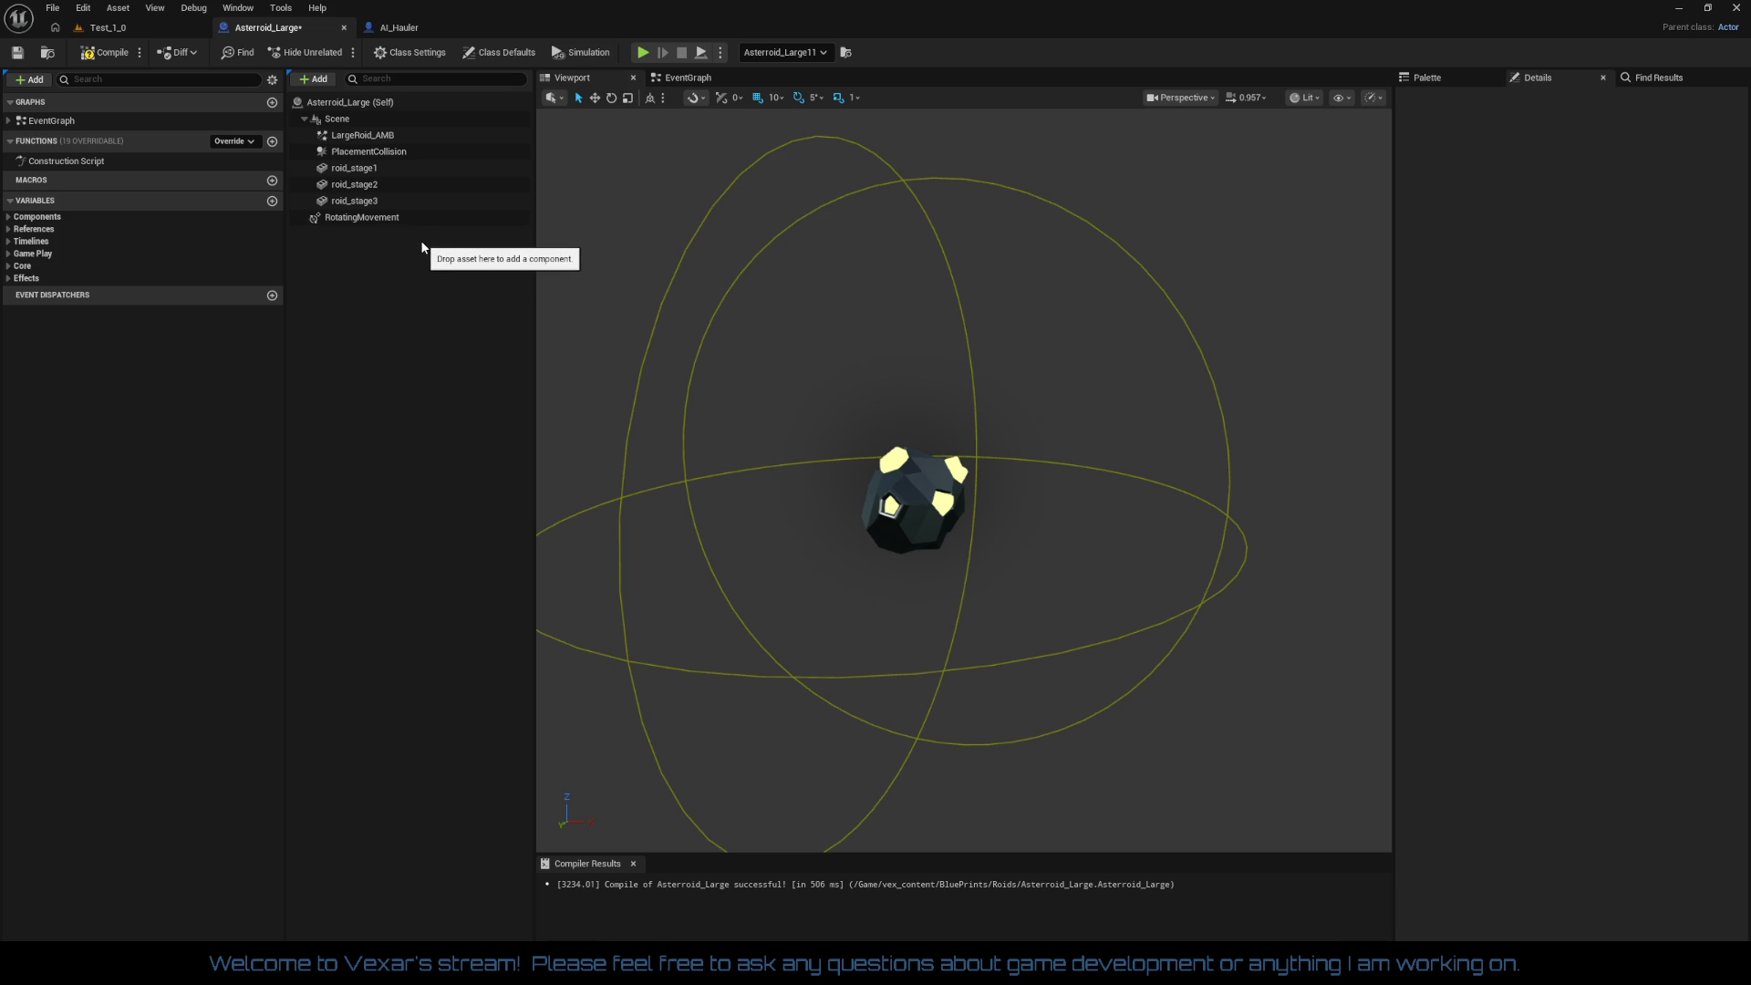
pyautogui.click(371, 106)
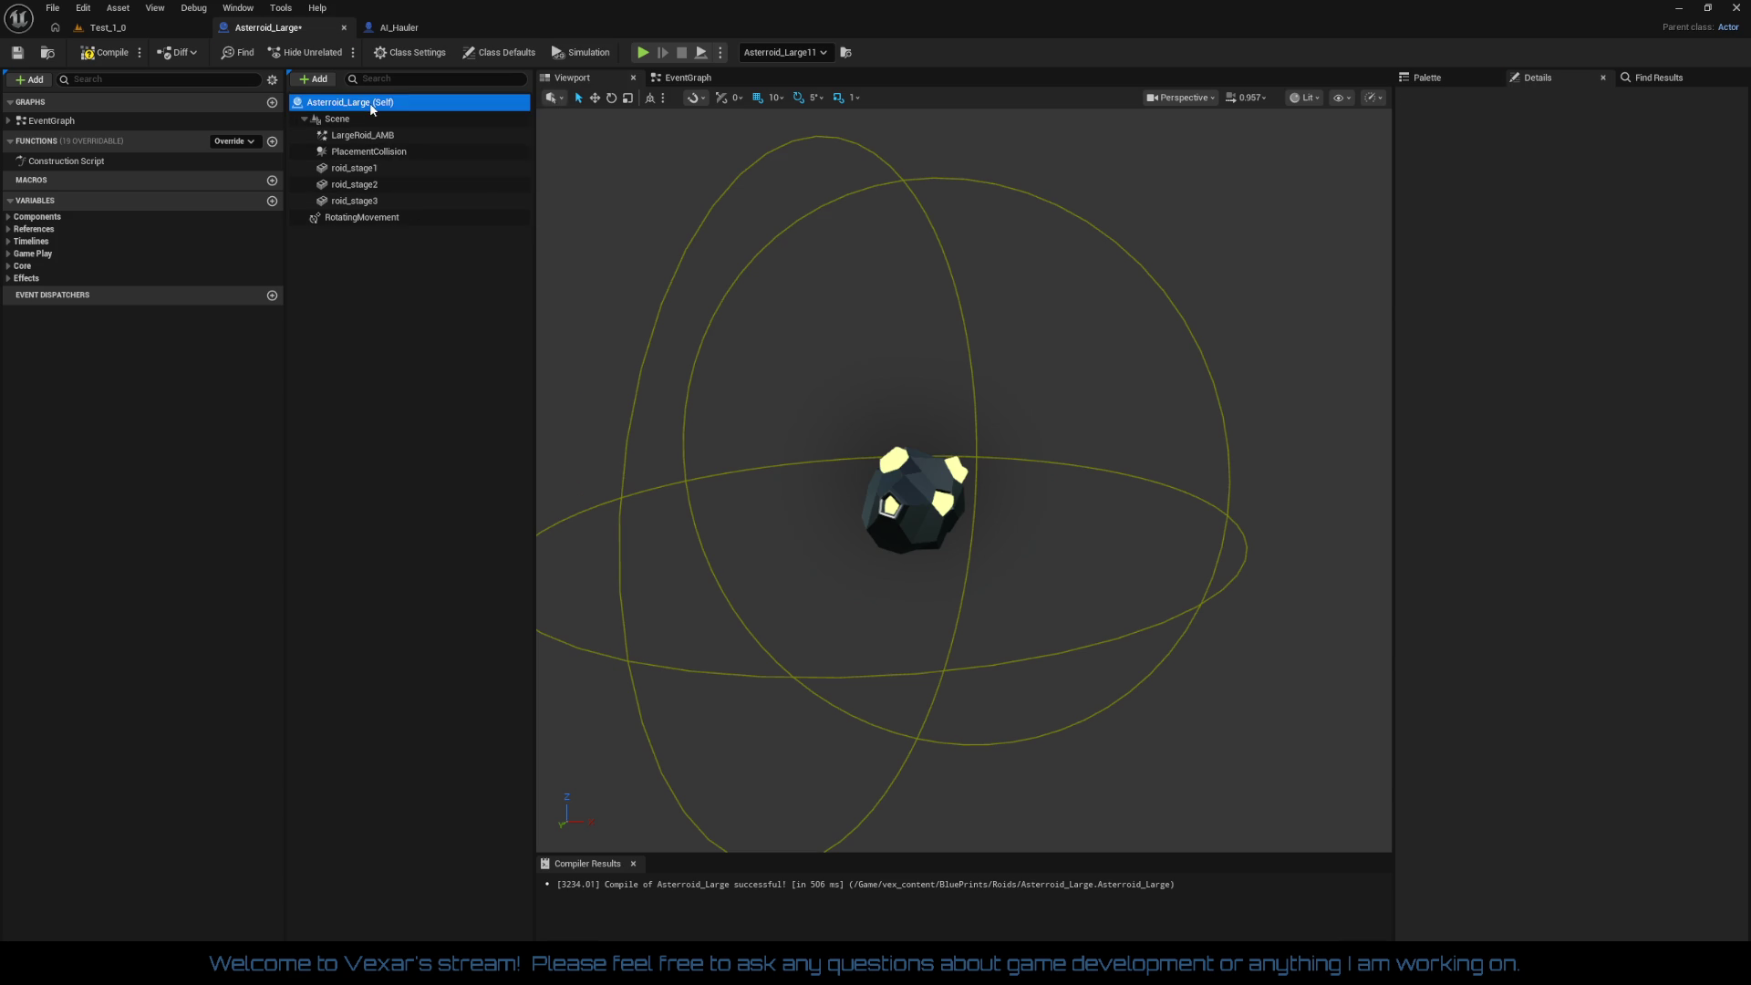
pyautogui.click(691, 78)
pyautogui.moveTo(841, 470)
pyautogui.mouseDown()
pyautogui.moveTo(834, 155)
pyautogui.moveTo(823, 337)
pyautogui.moveTo(890, 499)
pyautogui.moveTo(878, 524)
pyautogui.mouseUp()
pyautogui.moveTo(794, 310); pyautogui.dragTo(839, 430)
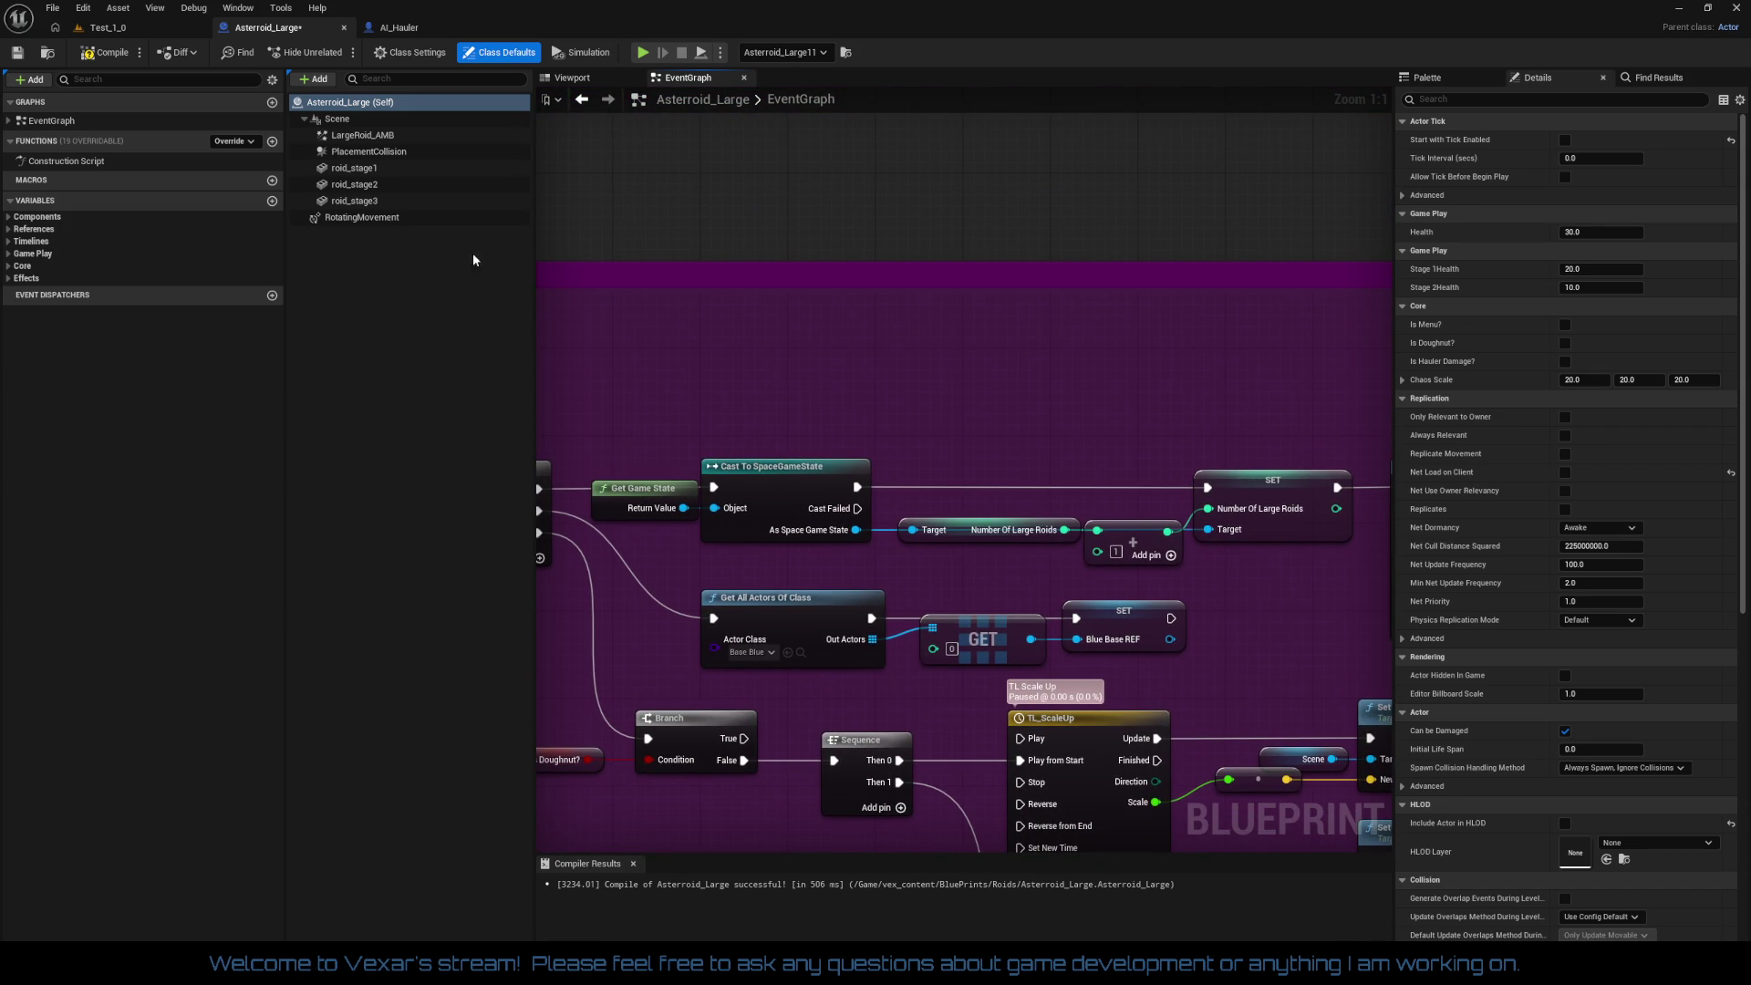
pyautogui.click(370, 202)
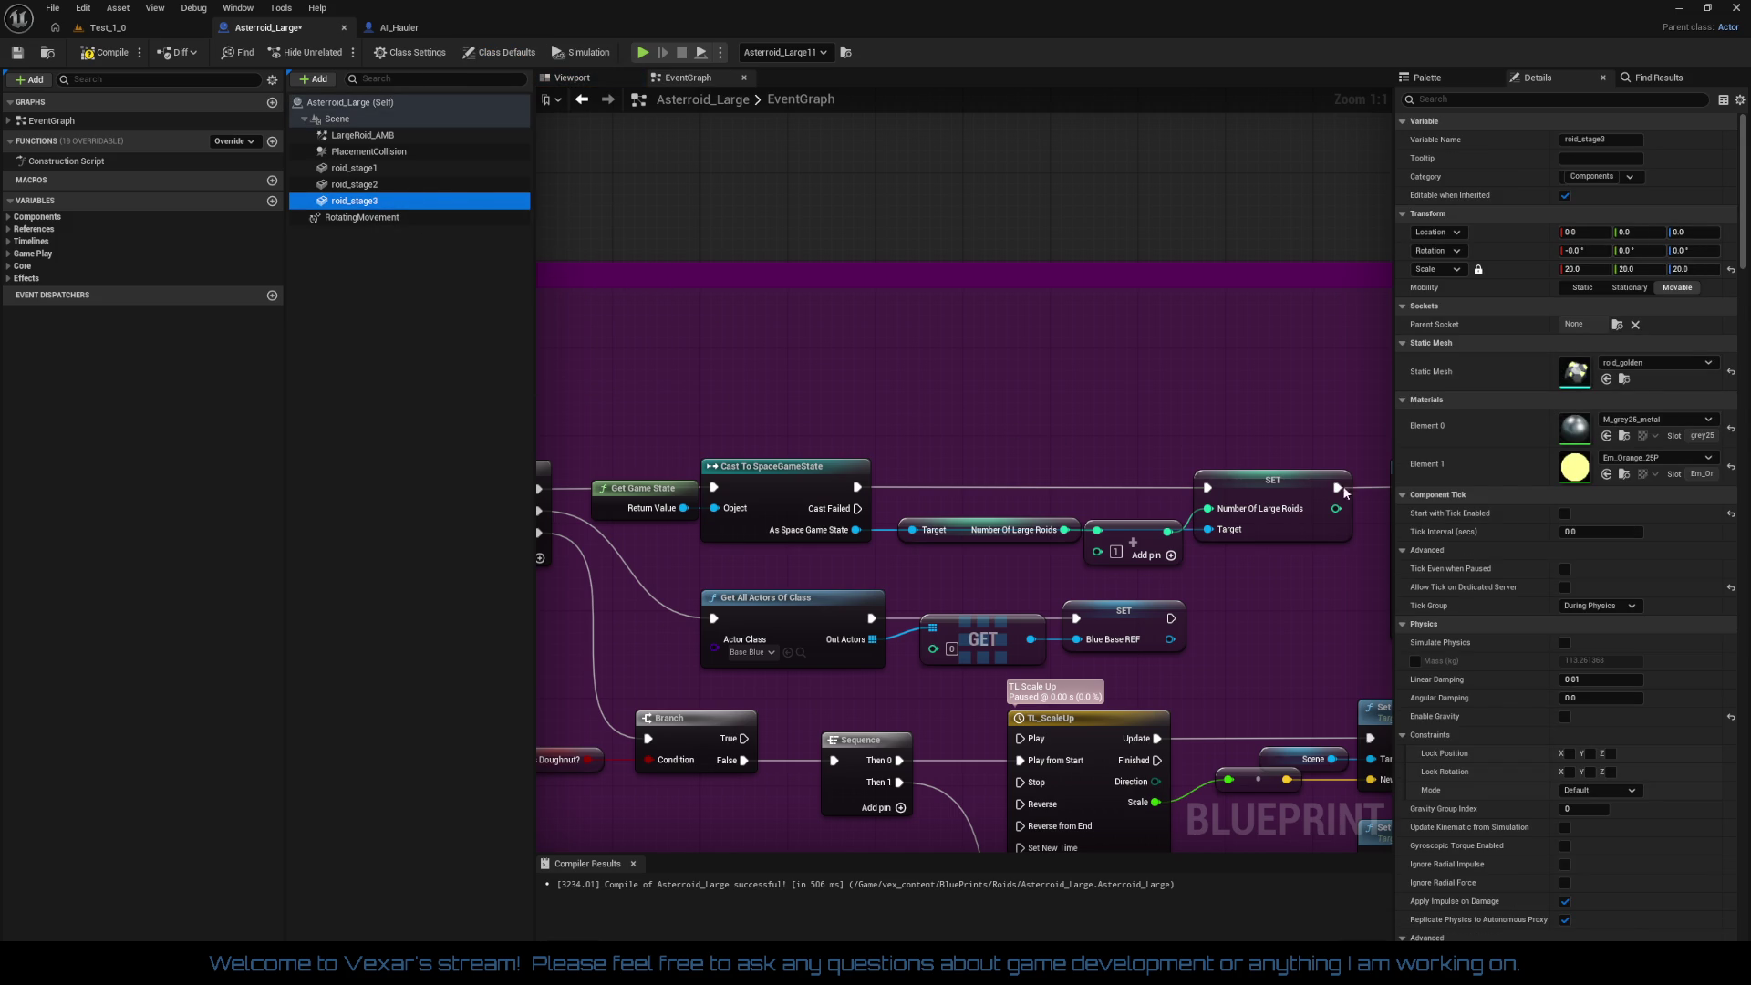
pyautogui.scroll(-4, 1539, 522)
pyautogui.scroll(-4, 1539, 523)
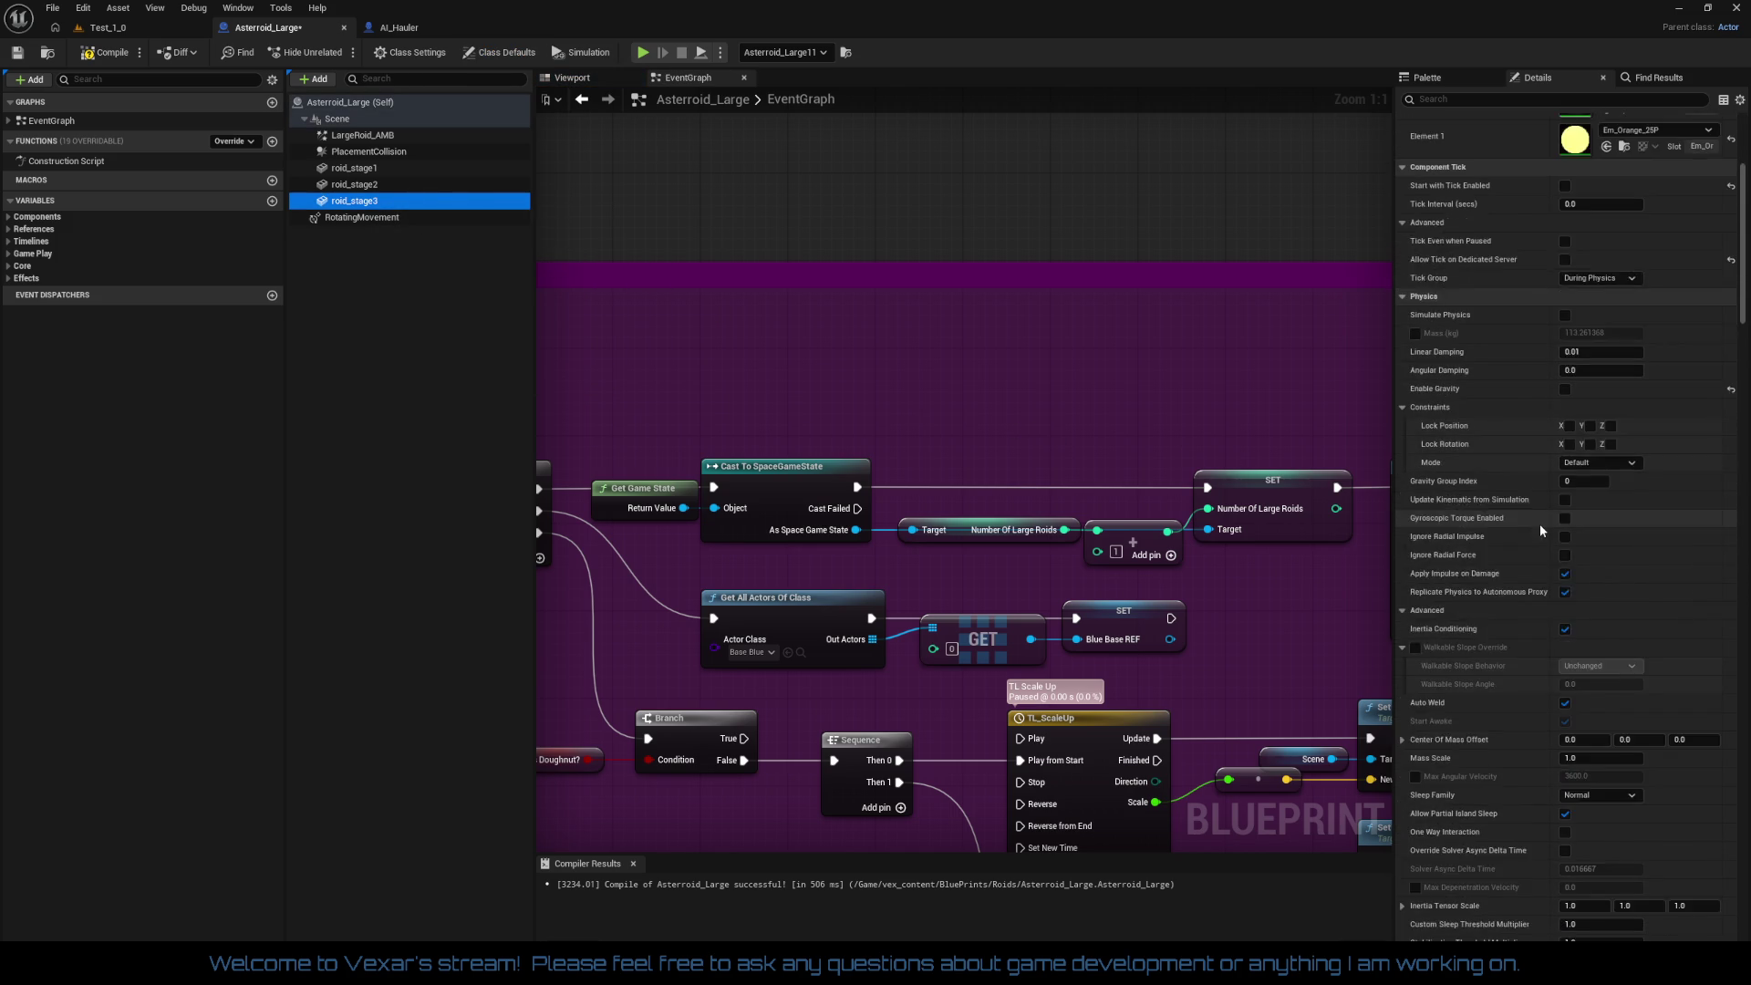
pyautogui.click(580, 79)
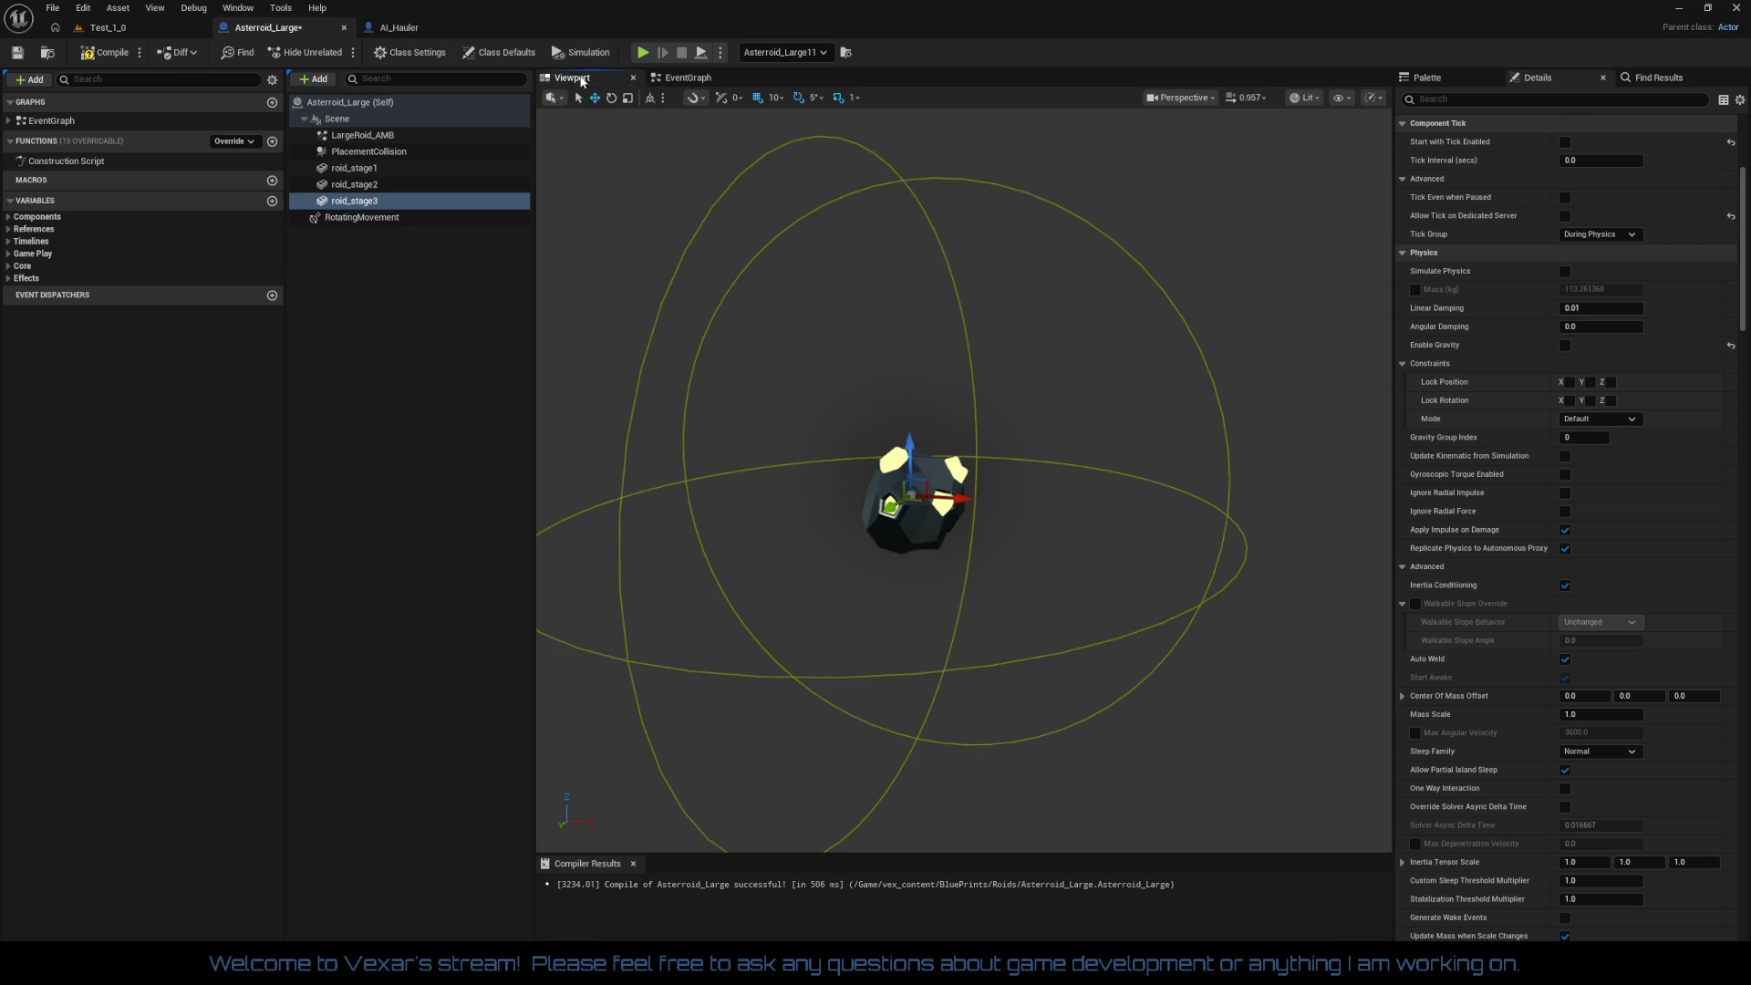
pyautogui.press('f')
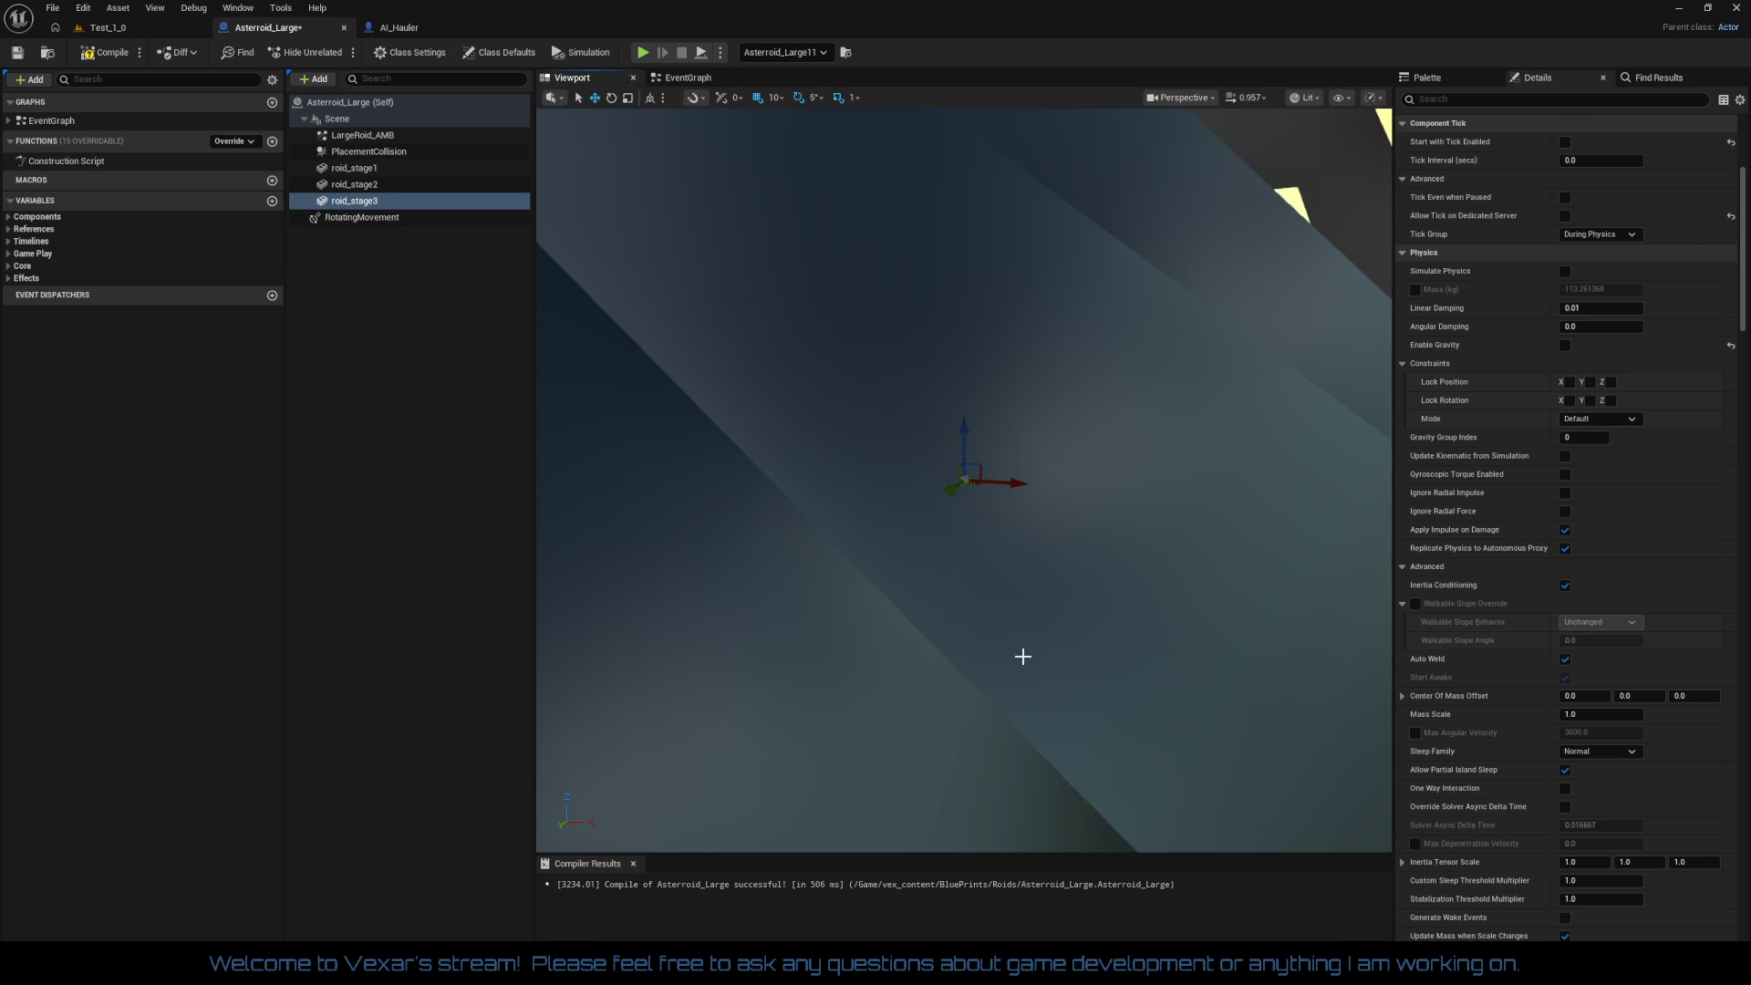
pyautogui.scroll(-3, 1020, 653)
pyautogui.moveTo(1004, 635)
pyautogui.mouseDown()
pyautogui.moveTo(1031, 636)
pyautogui.moveTo(1005, 634)
pyautogui.mouseUp()
pyautogui.click(383, 185)
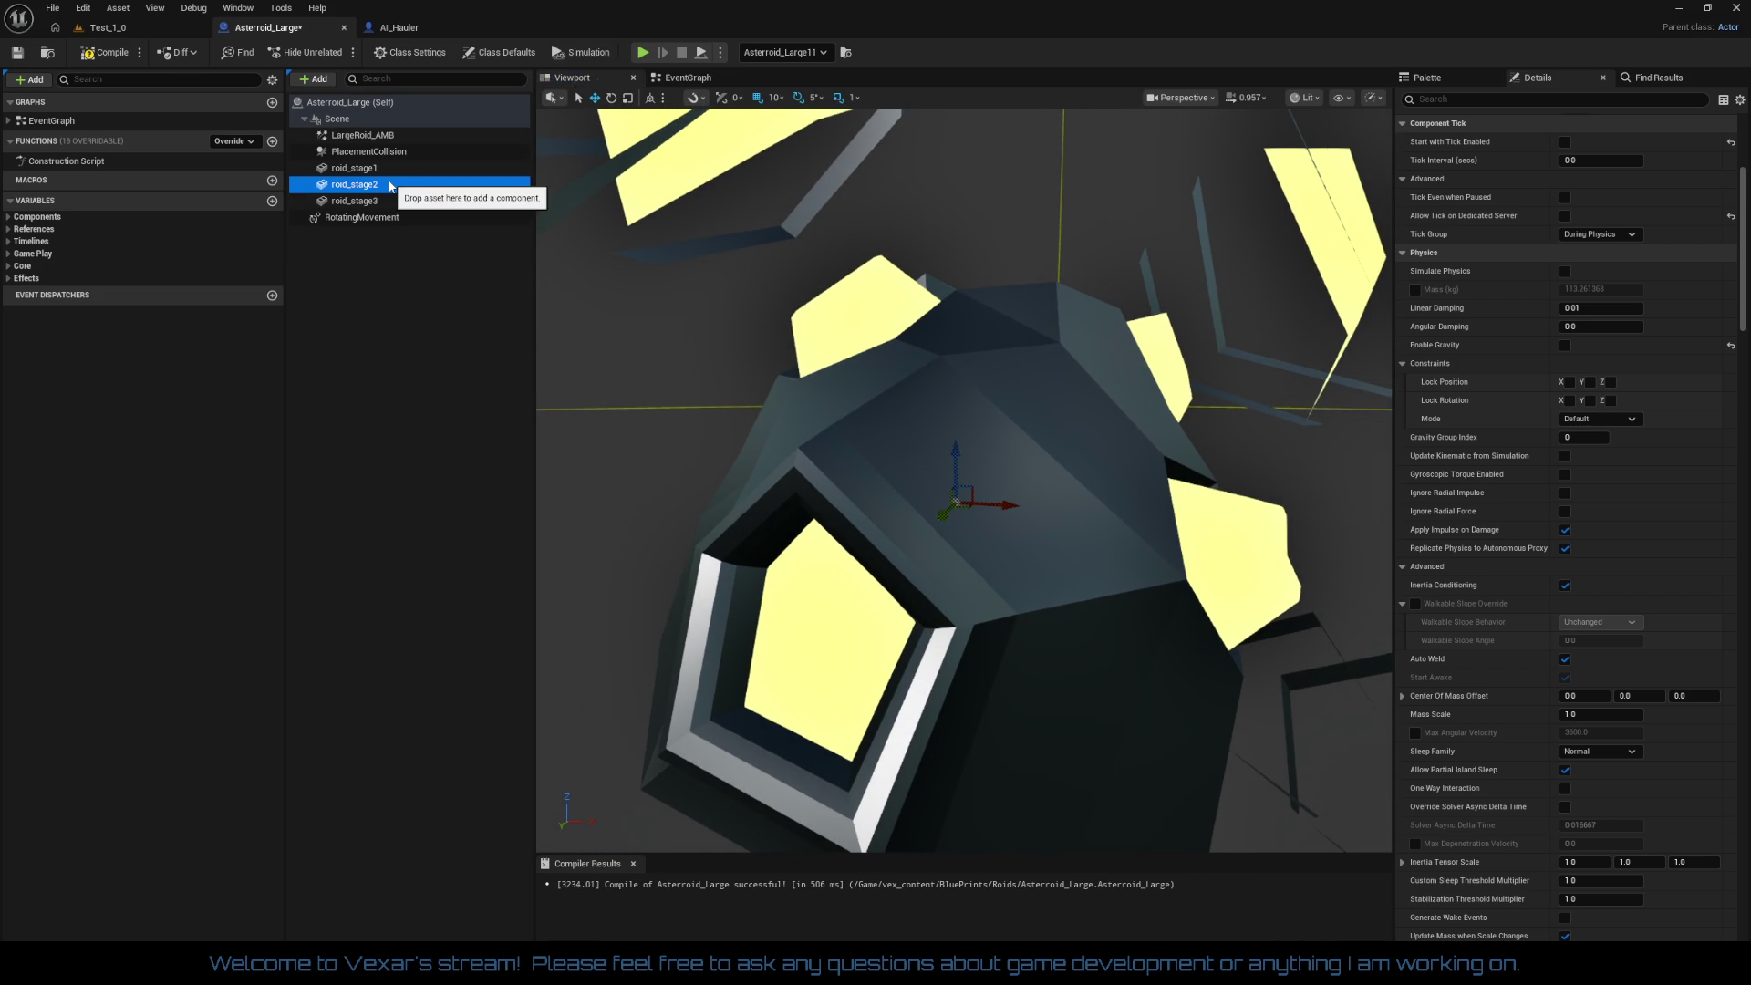
pyautogui.press('f')
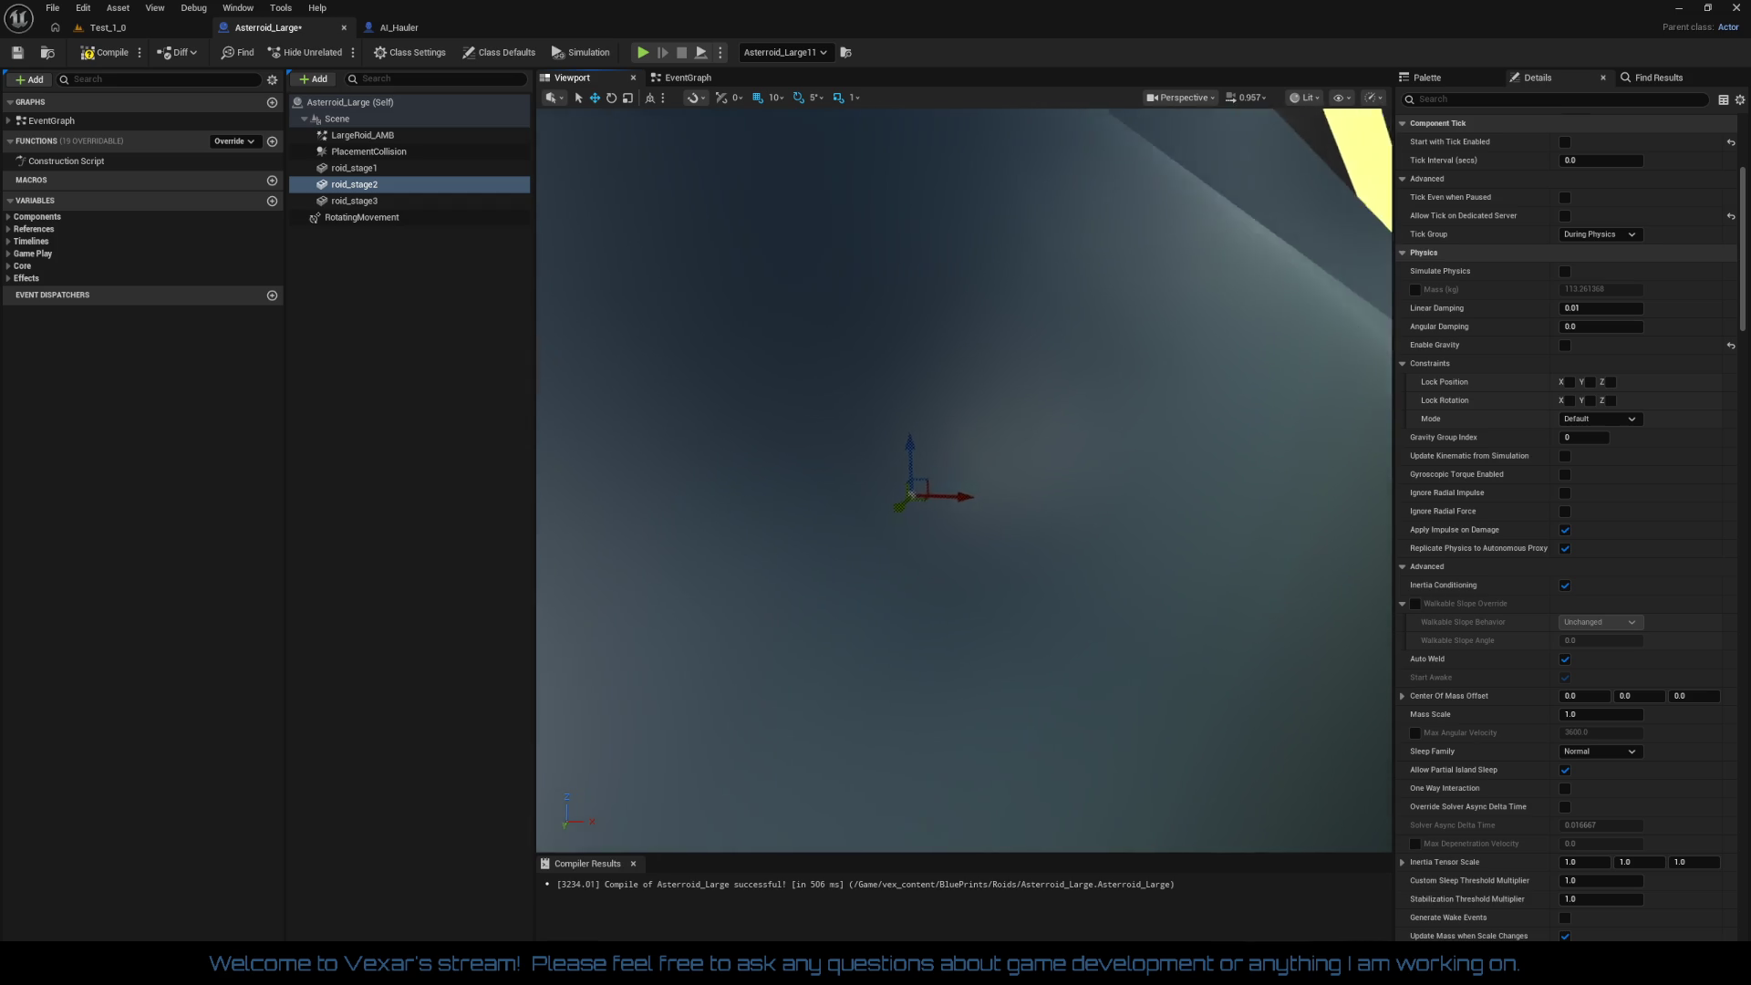
pyautogui.scroll(-4, 775, 492)
pyautogui.scroll(6, 783, 504)
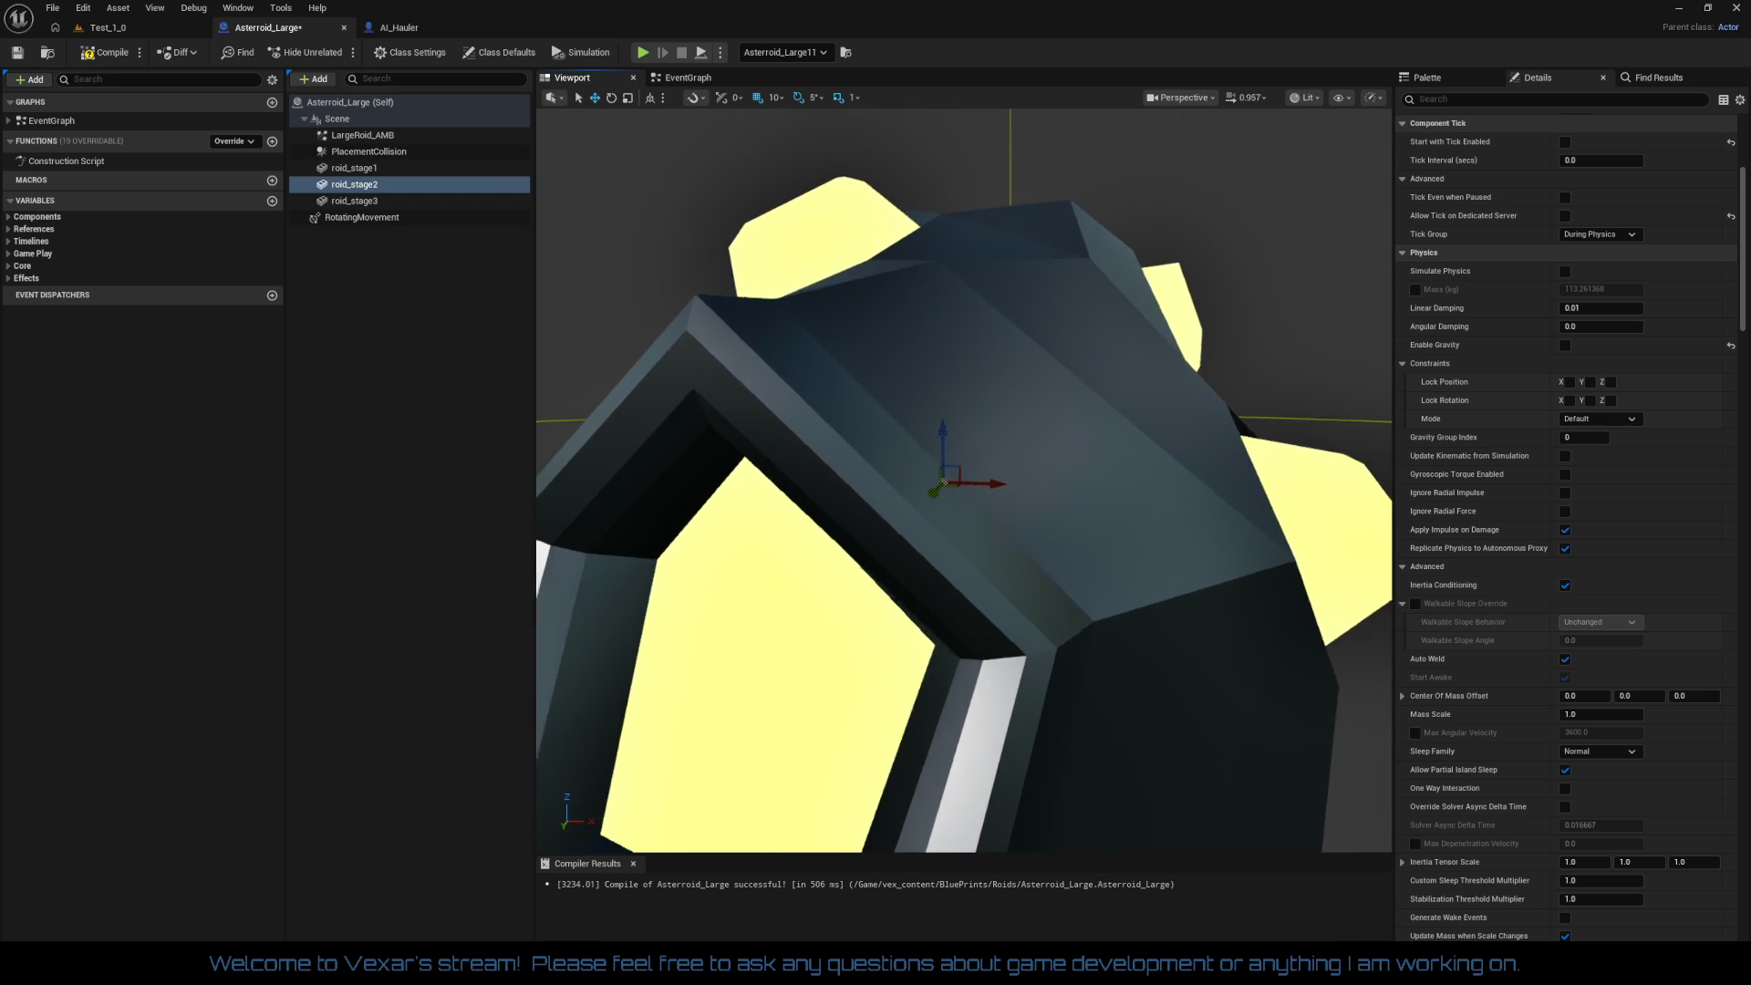
pyautogui.scroll(2, 964, 479)
pyautogui.scroll(-5, 964, 480)
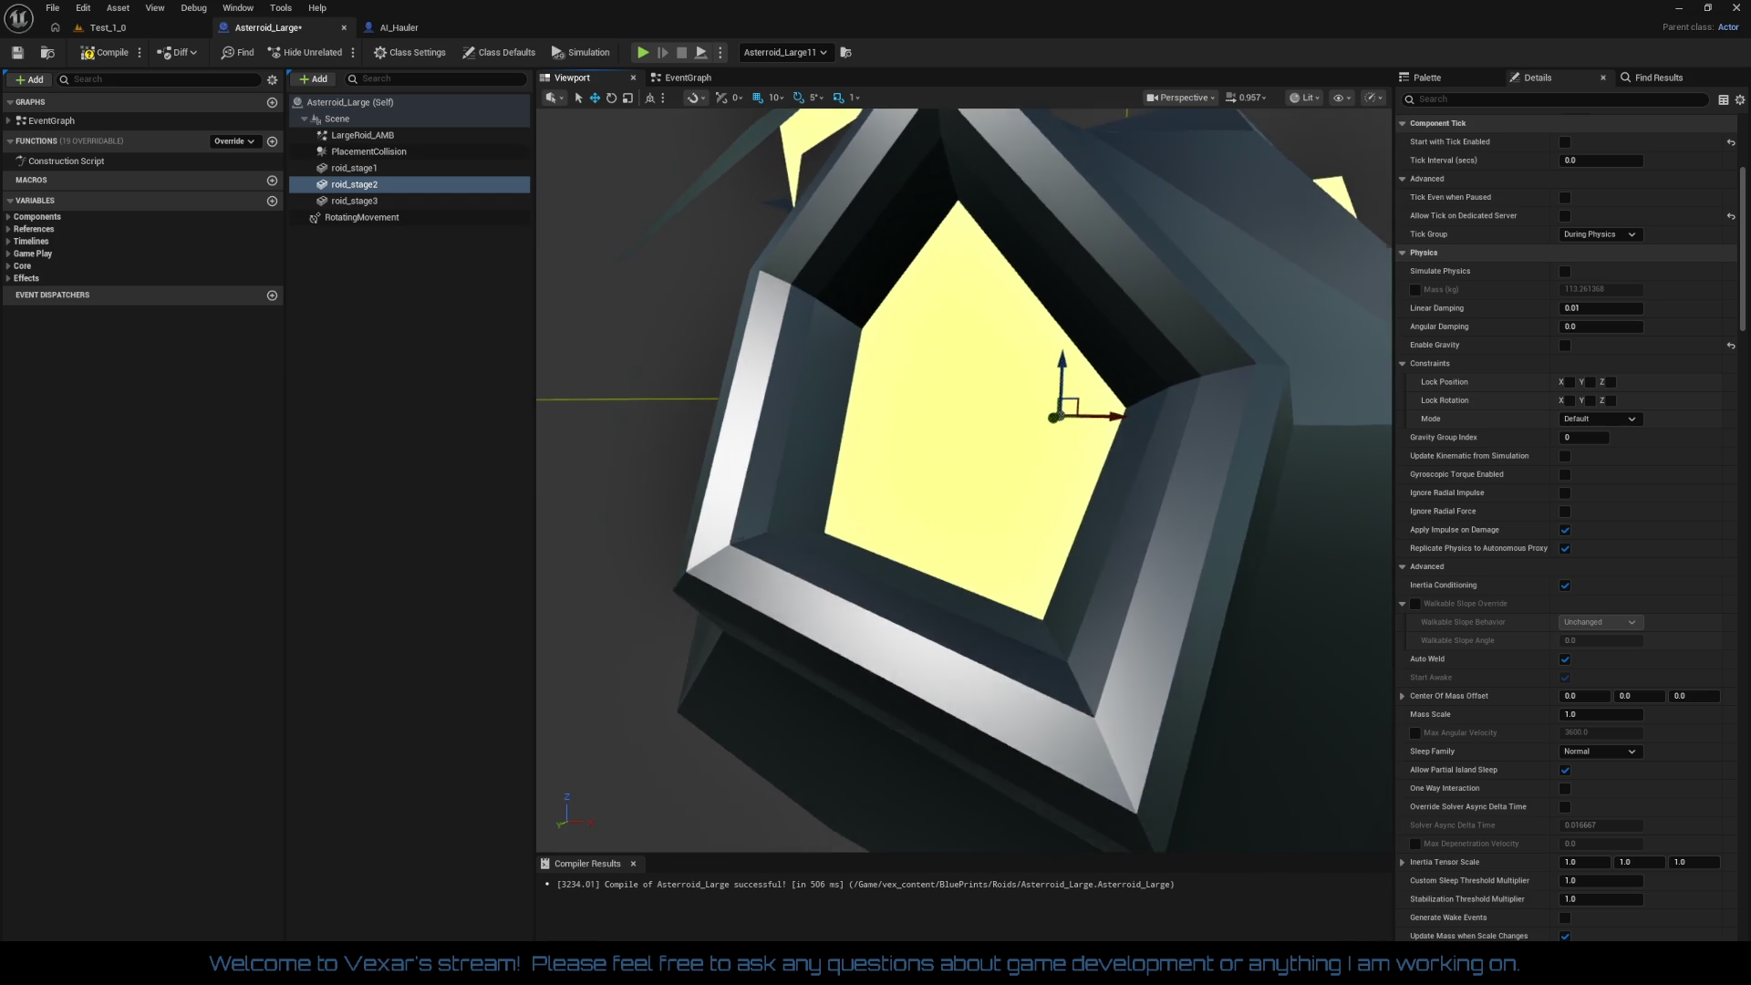
pyautogui.scroll(2, 963, 480)
pyautogui.scroll(-4, 964, 480)
pyautogui.scroll(6, 964, 480)
pyautogui.scroll(-4, 637, 489)
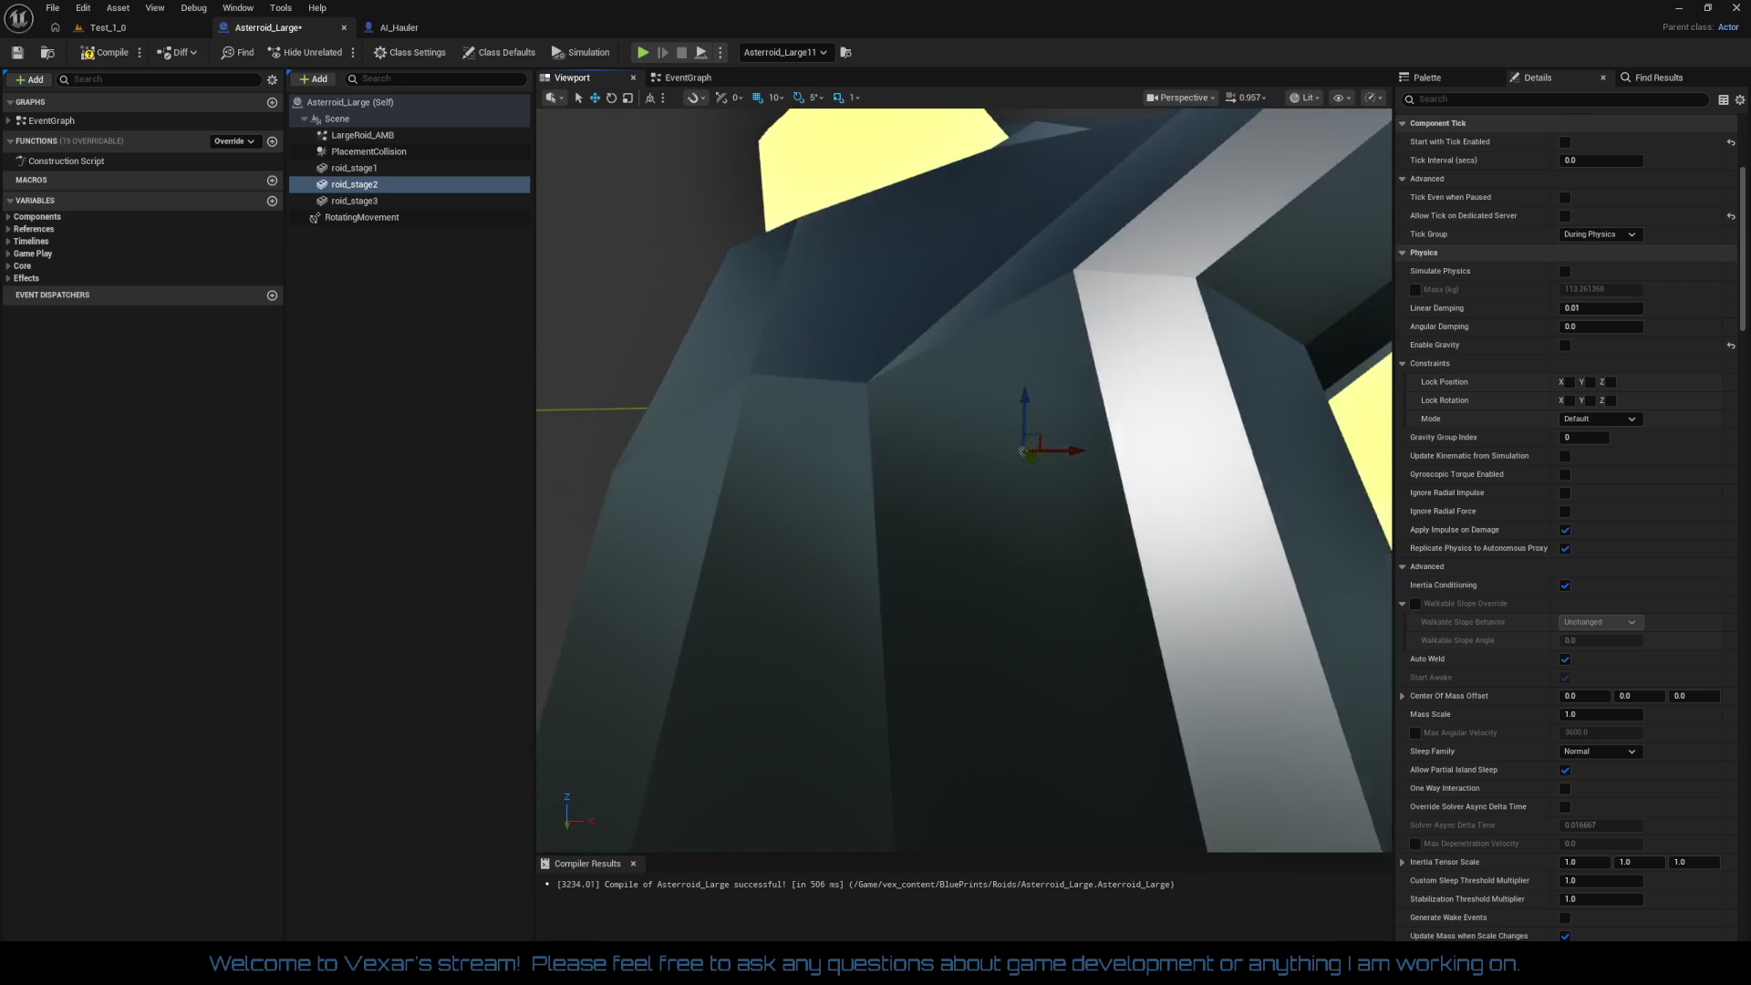
pyautogui.click(354, 168)
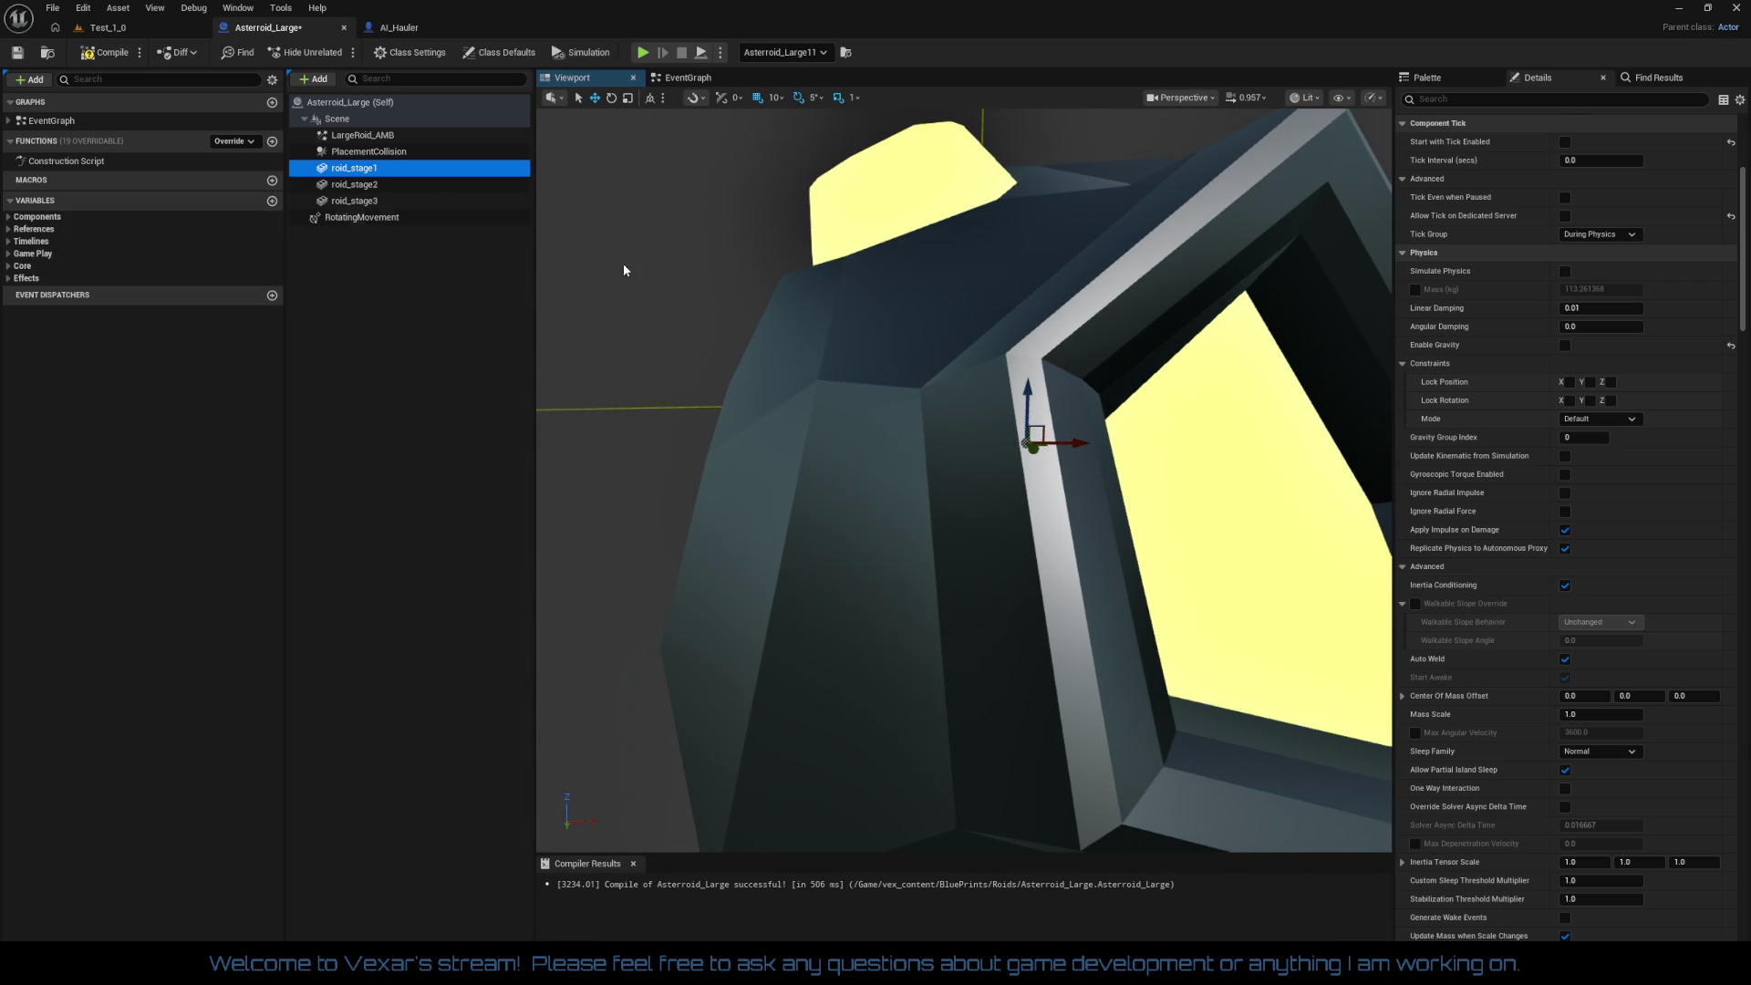
pyautogui.press('f')
pyautogui.moveTo(867, 422)
pyautogui.mouseDown()
pyautogui.moveTo(830, 401)
pyautogui.moveTo(868, 422)
pyautogui.moveTo(901, 486)
pyautogui.moveTo(919, 431)
pyautogui.mouseUp()
pyautogui.scroll(-3, 920, 444)
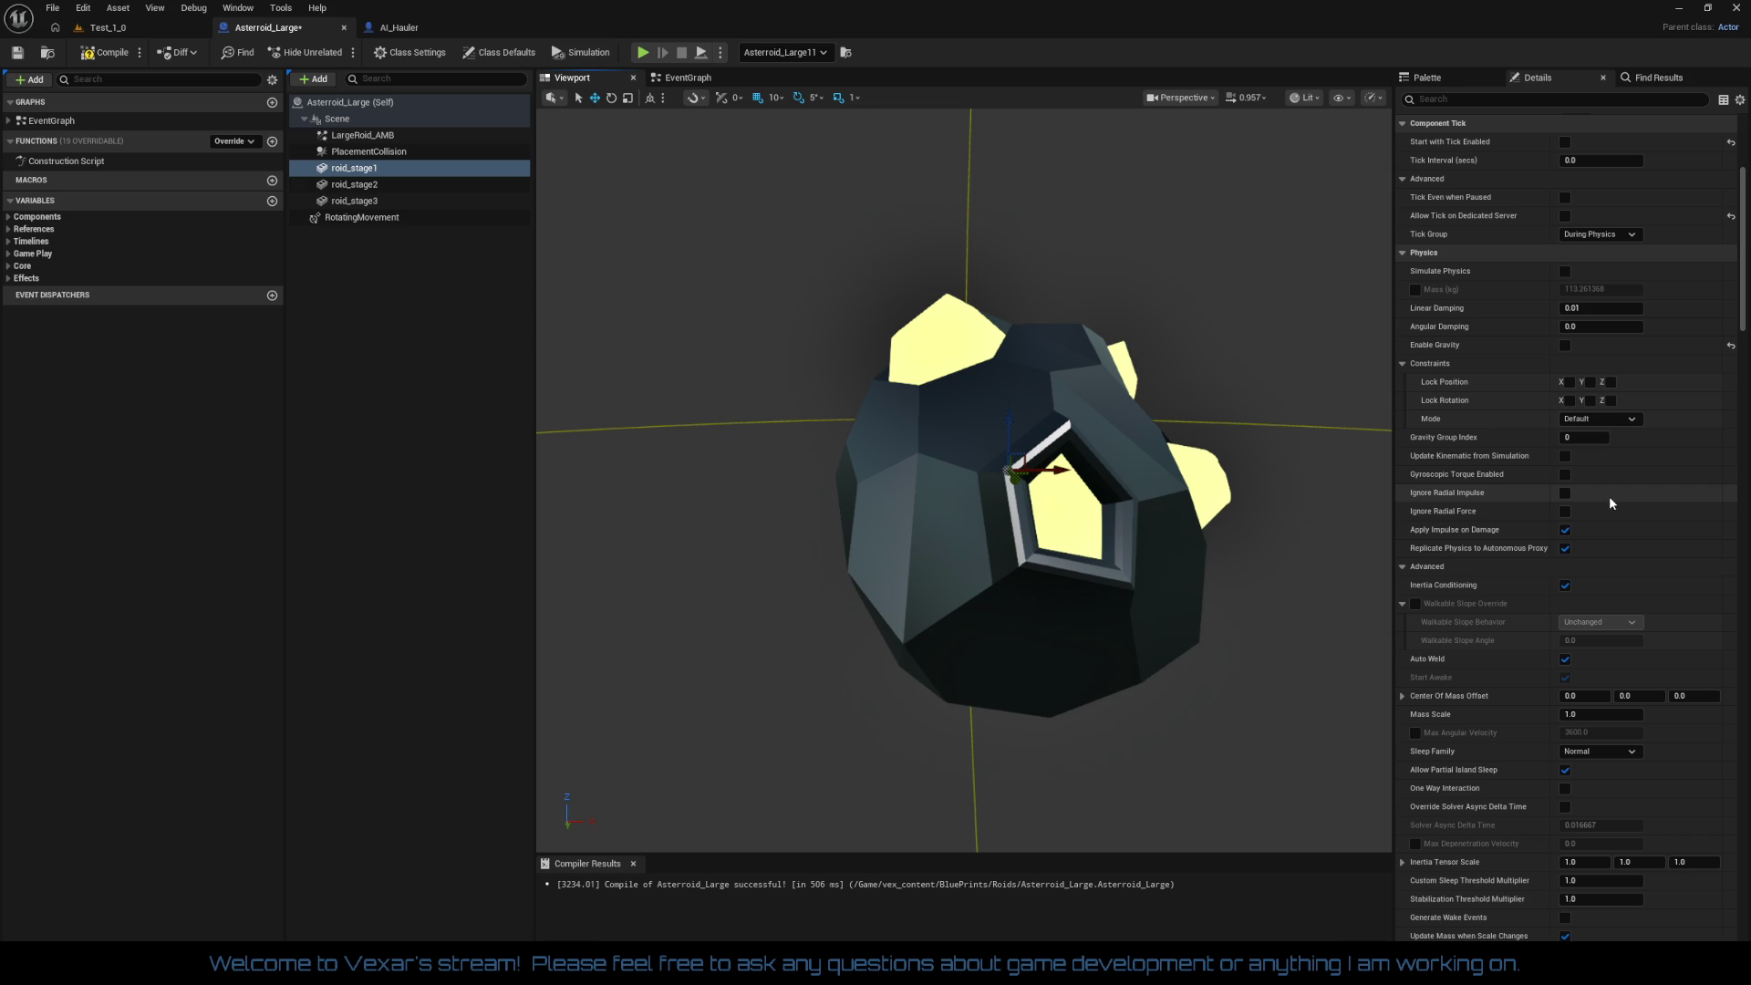
pyautogui.scroll(-5, 1605, 495)
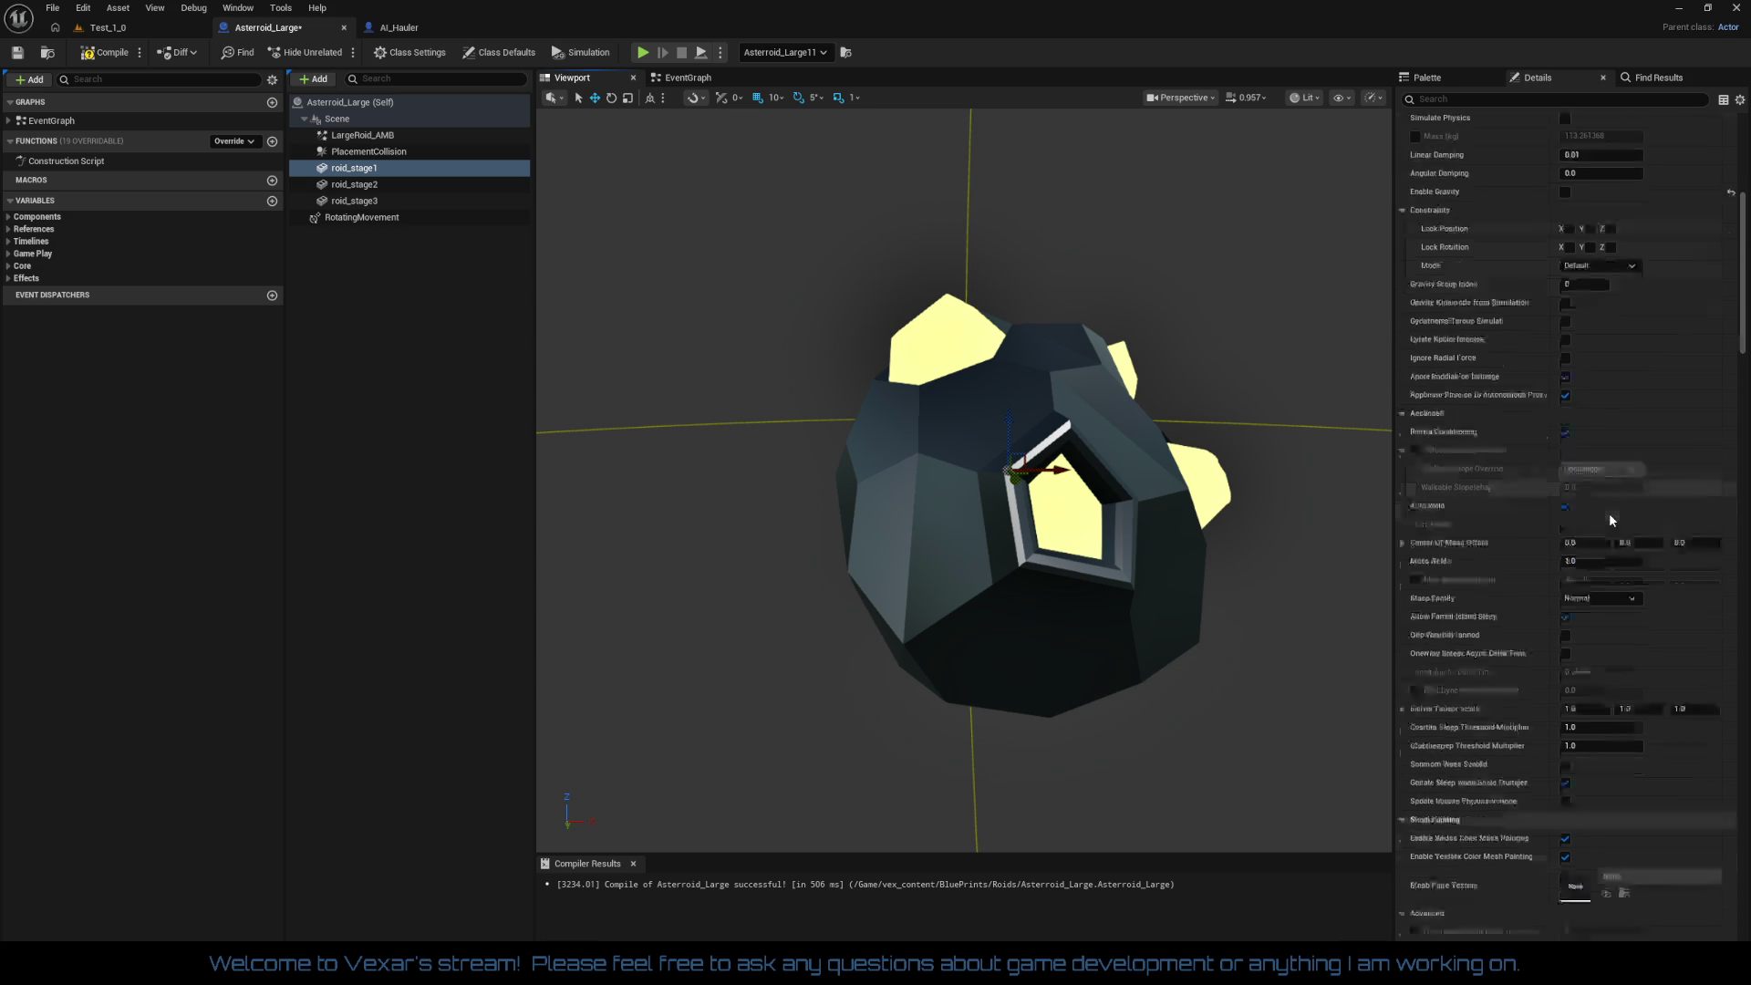
pyautogui.scroll(-3, 1610, 531)
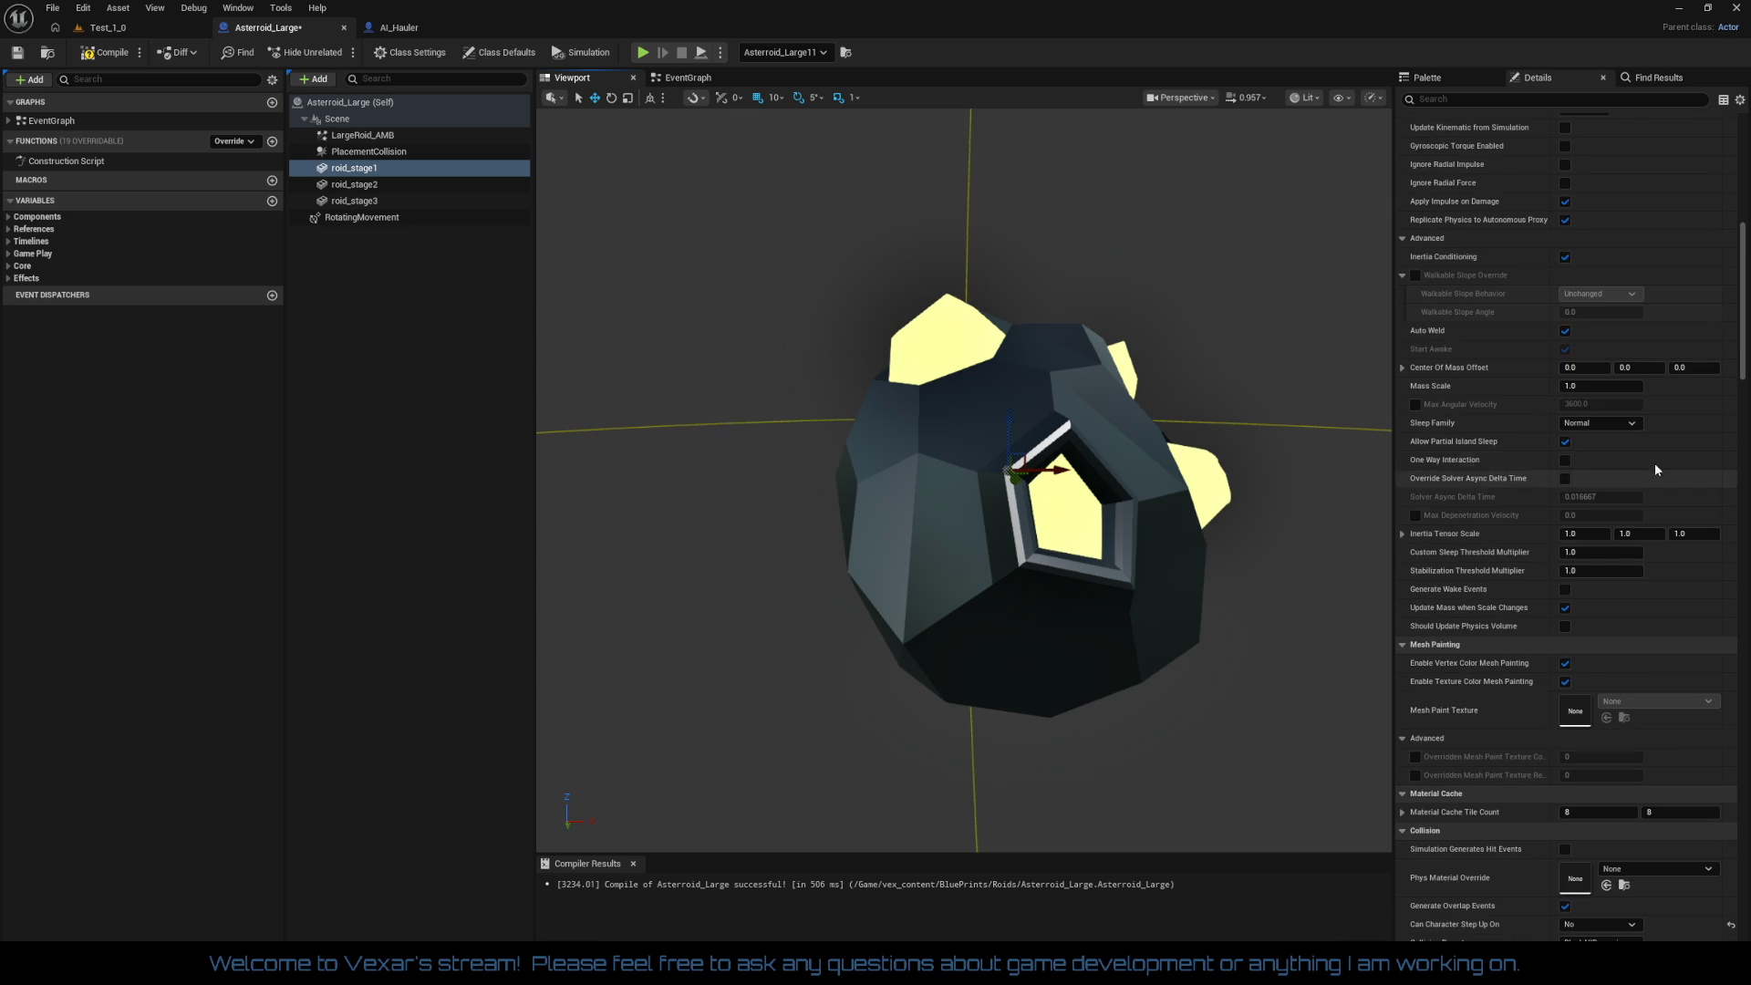
pyautogui.scroll(2, 1700, 351)
pyautogui.click(1471, 100)
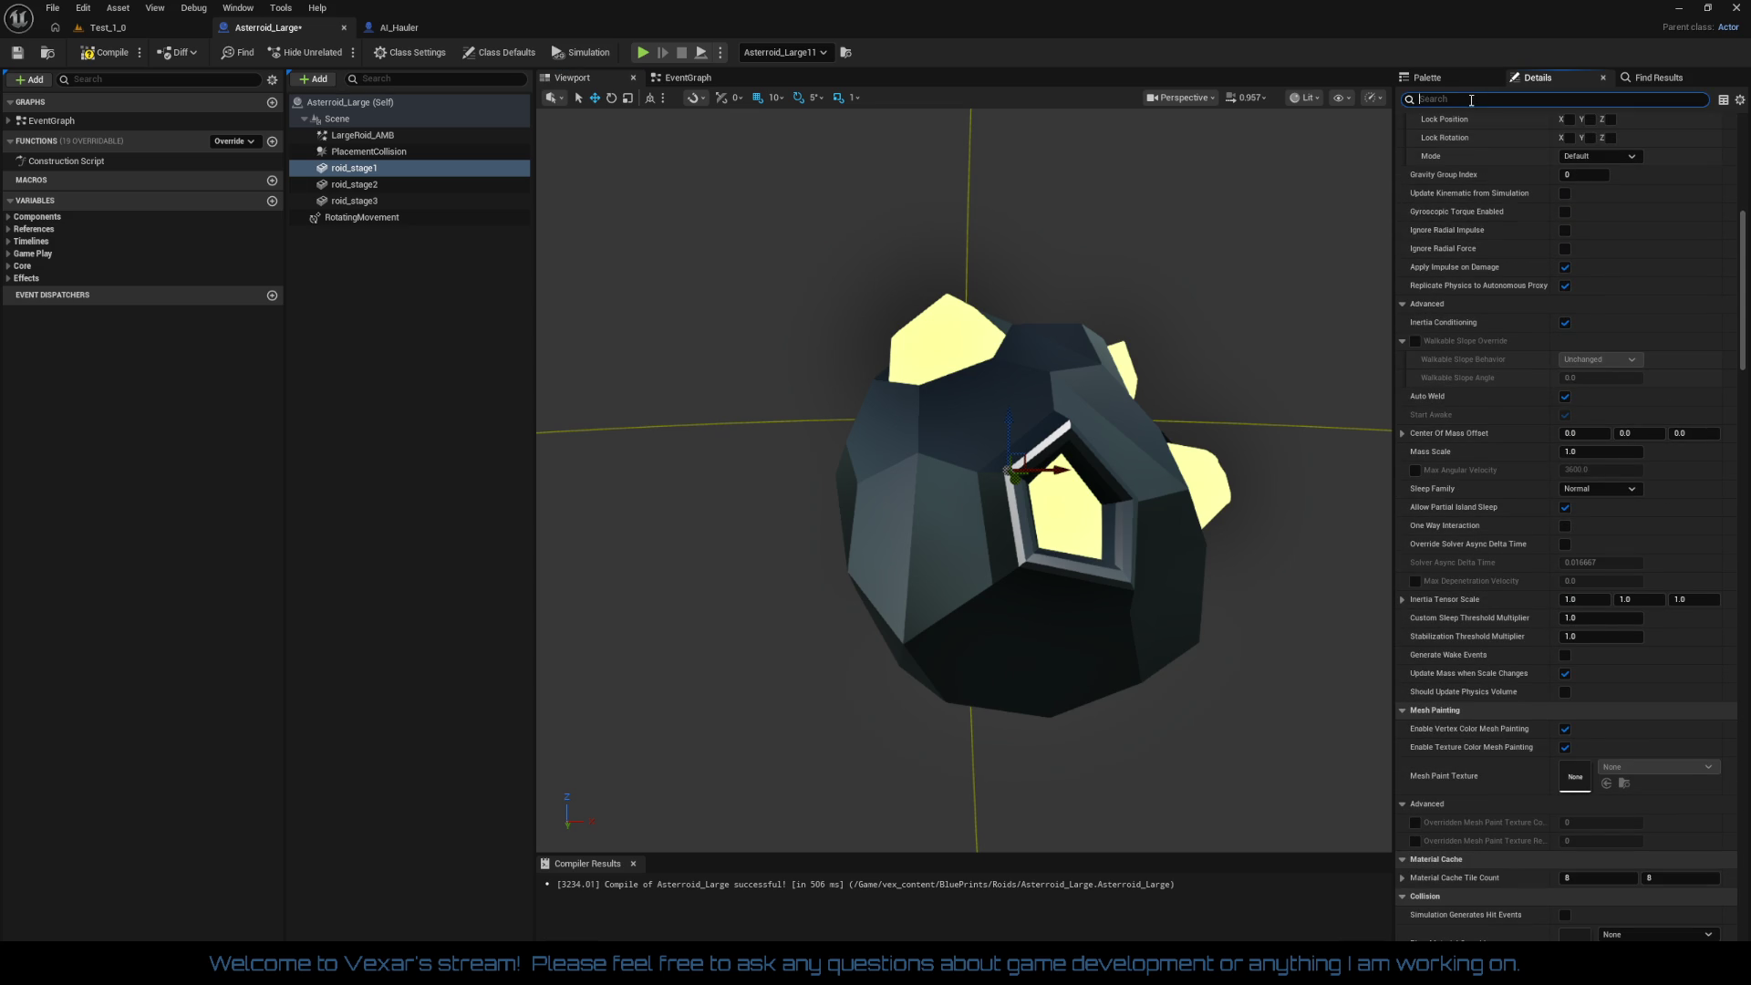
# Step: Filter Details to rendering properties and compare Draw in Main Pass across roid_stage1–3
pyautogui.write('render')
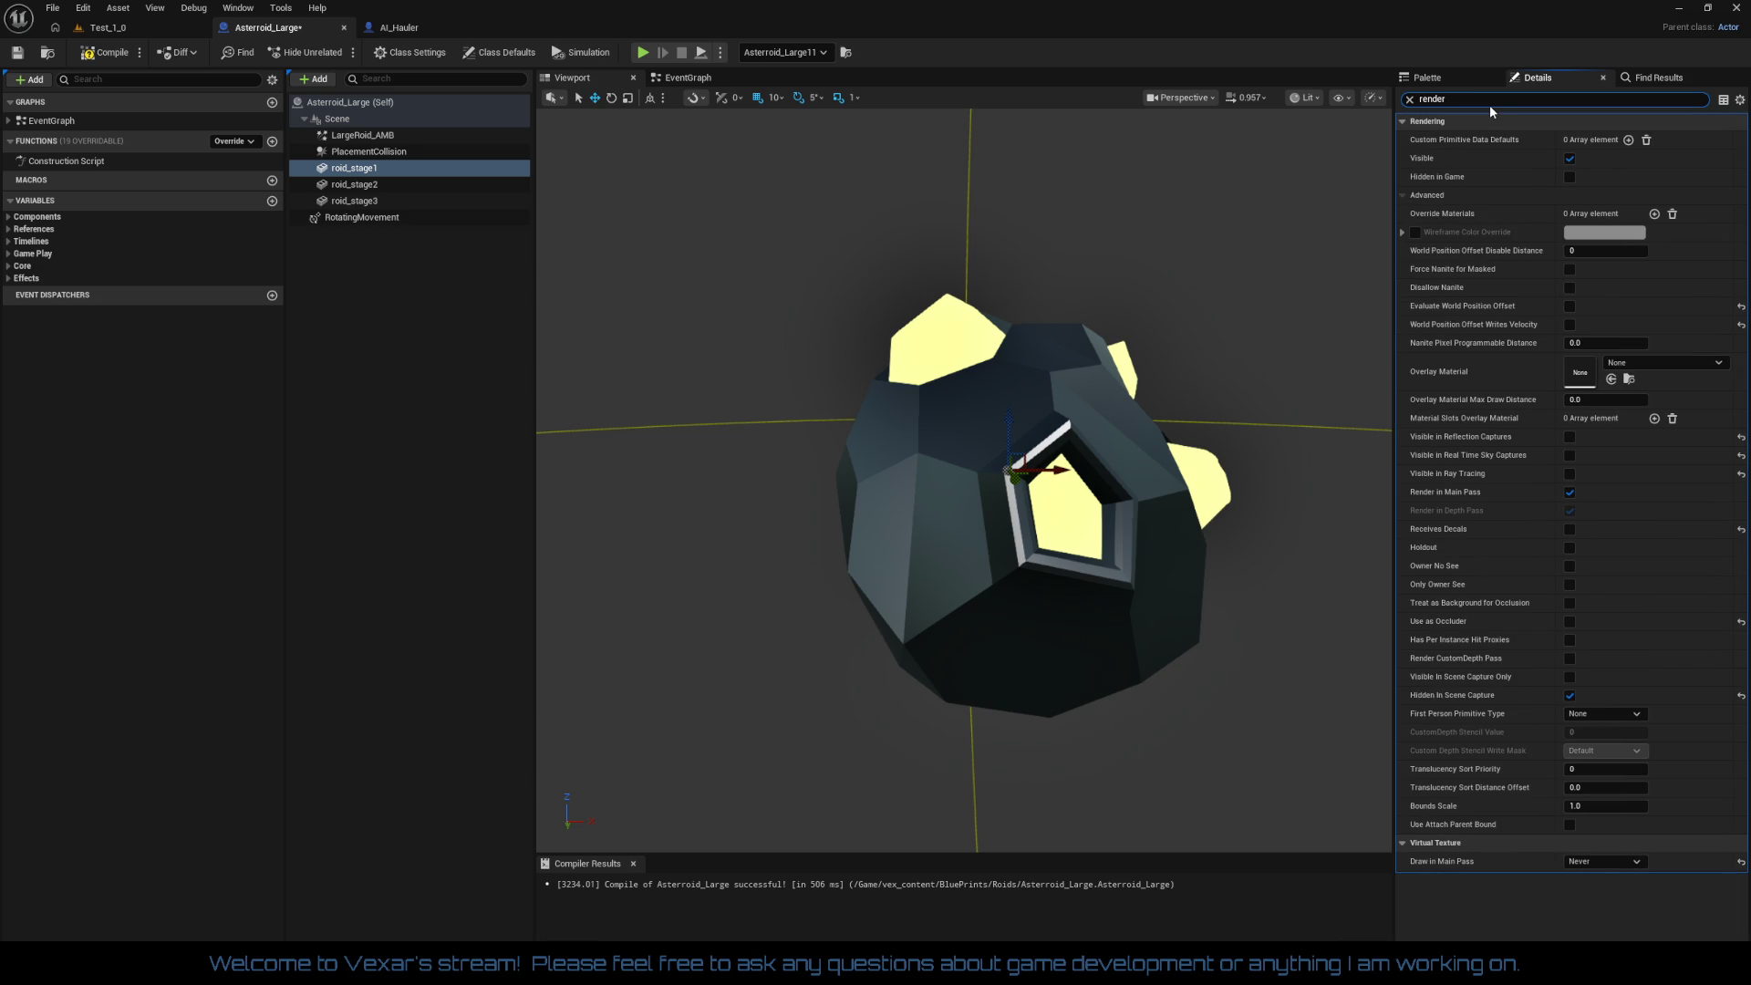
pyautogui.click(369, 184)
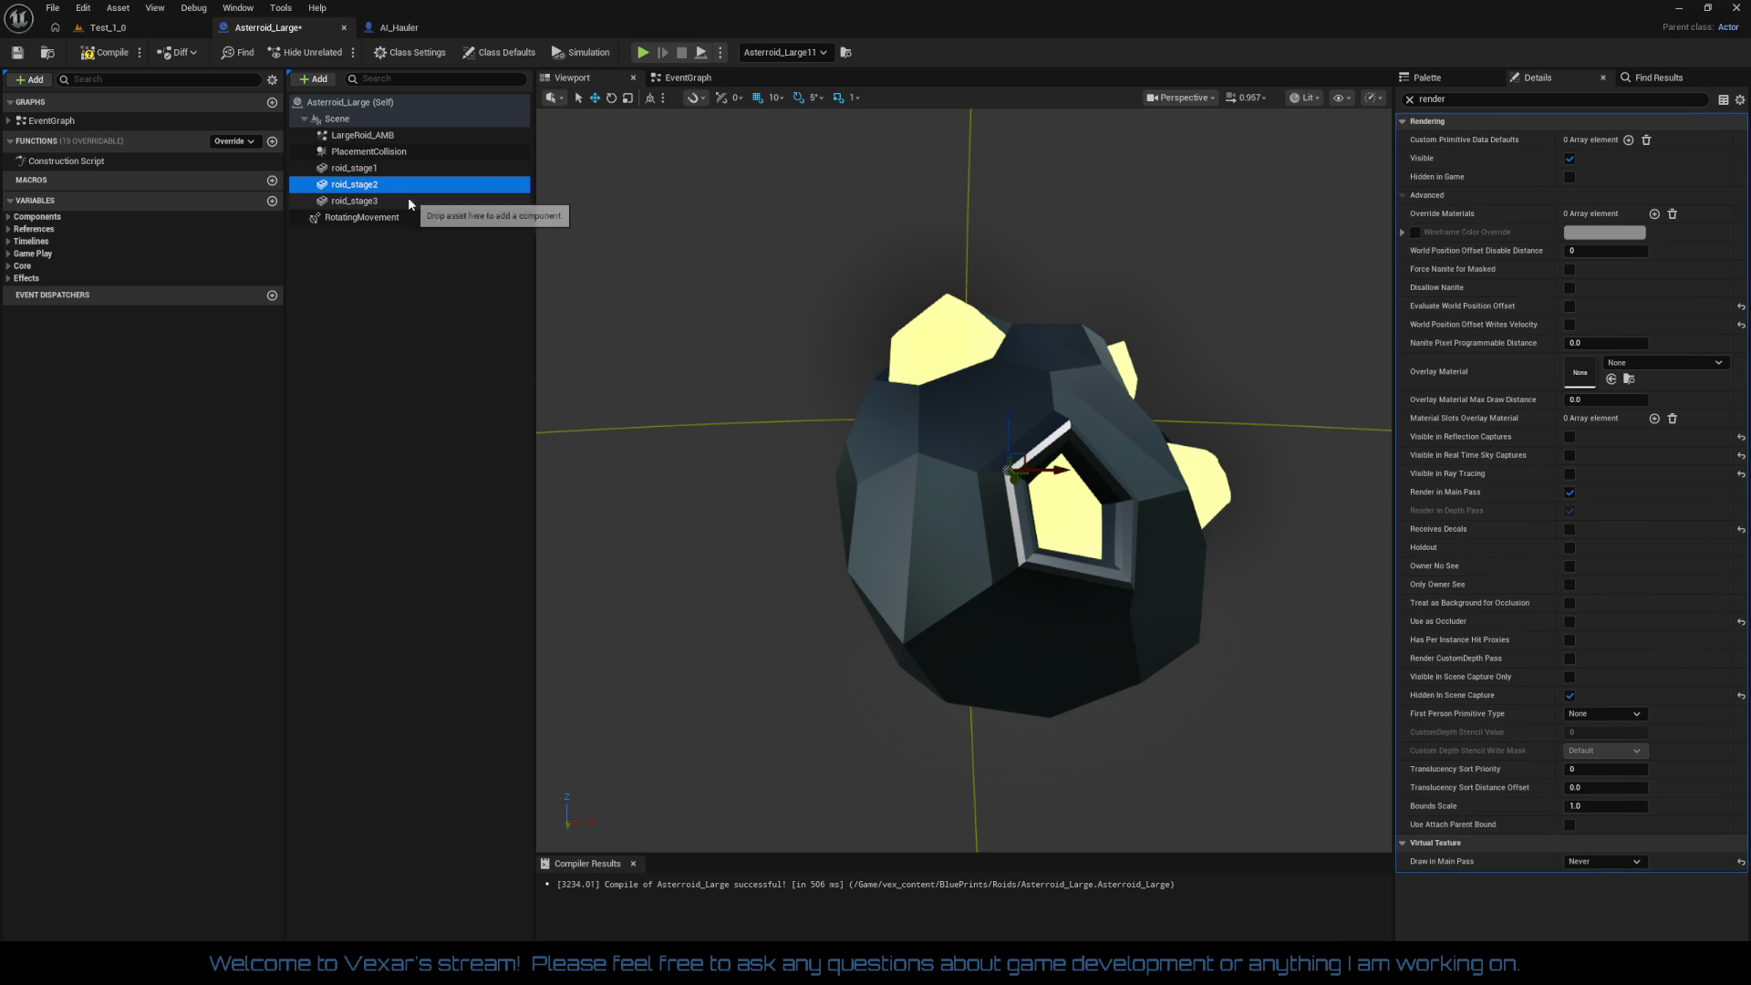
pyautogui.click(382, 200)
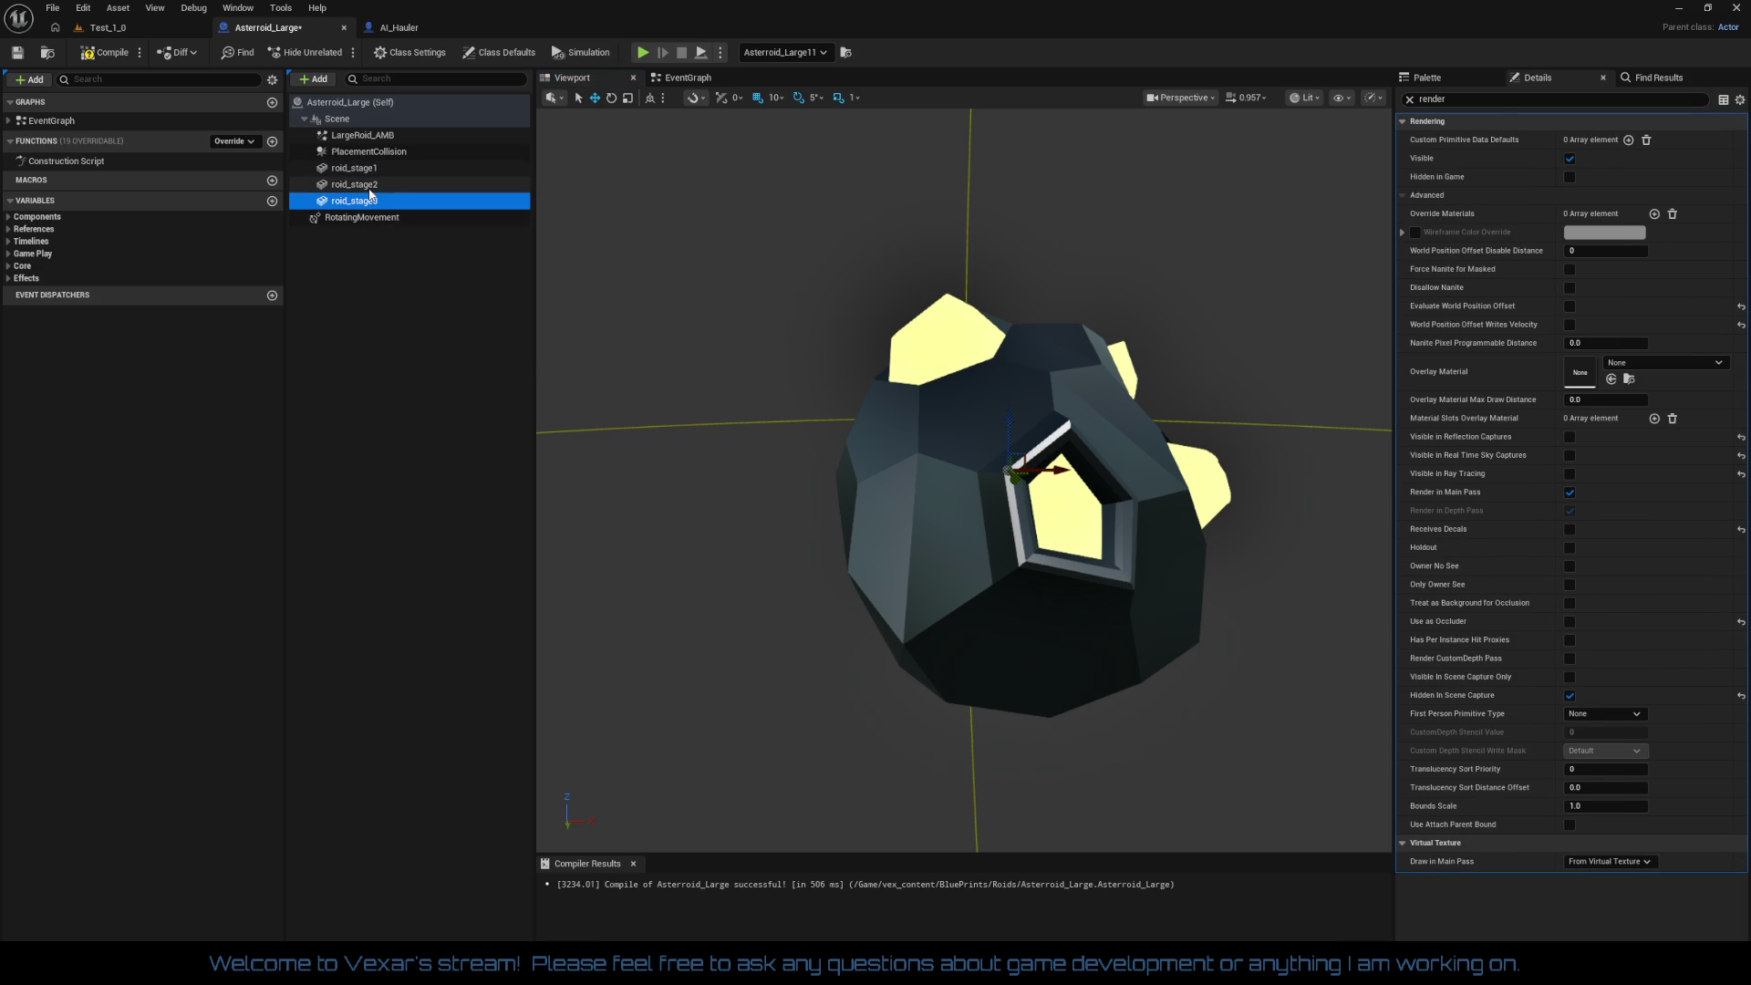
pyautogui.click(374, 185)
pyautogui.click(370, 172)
pyautogui.click(370, 184)
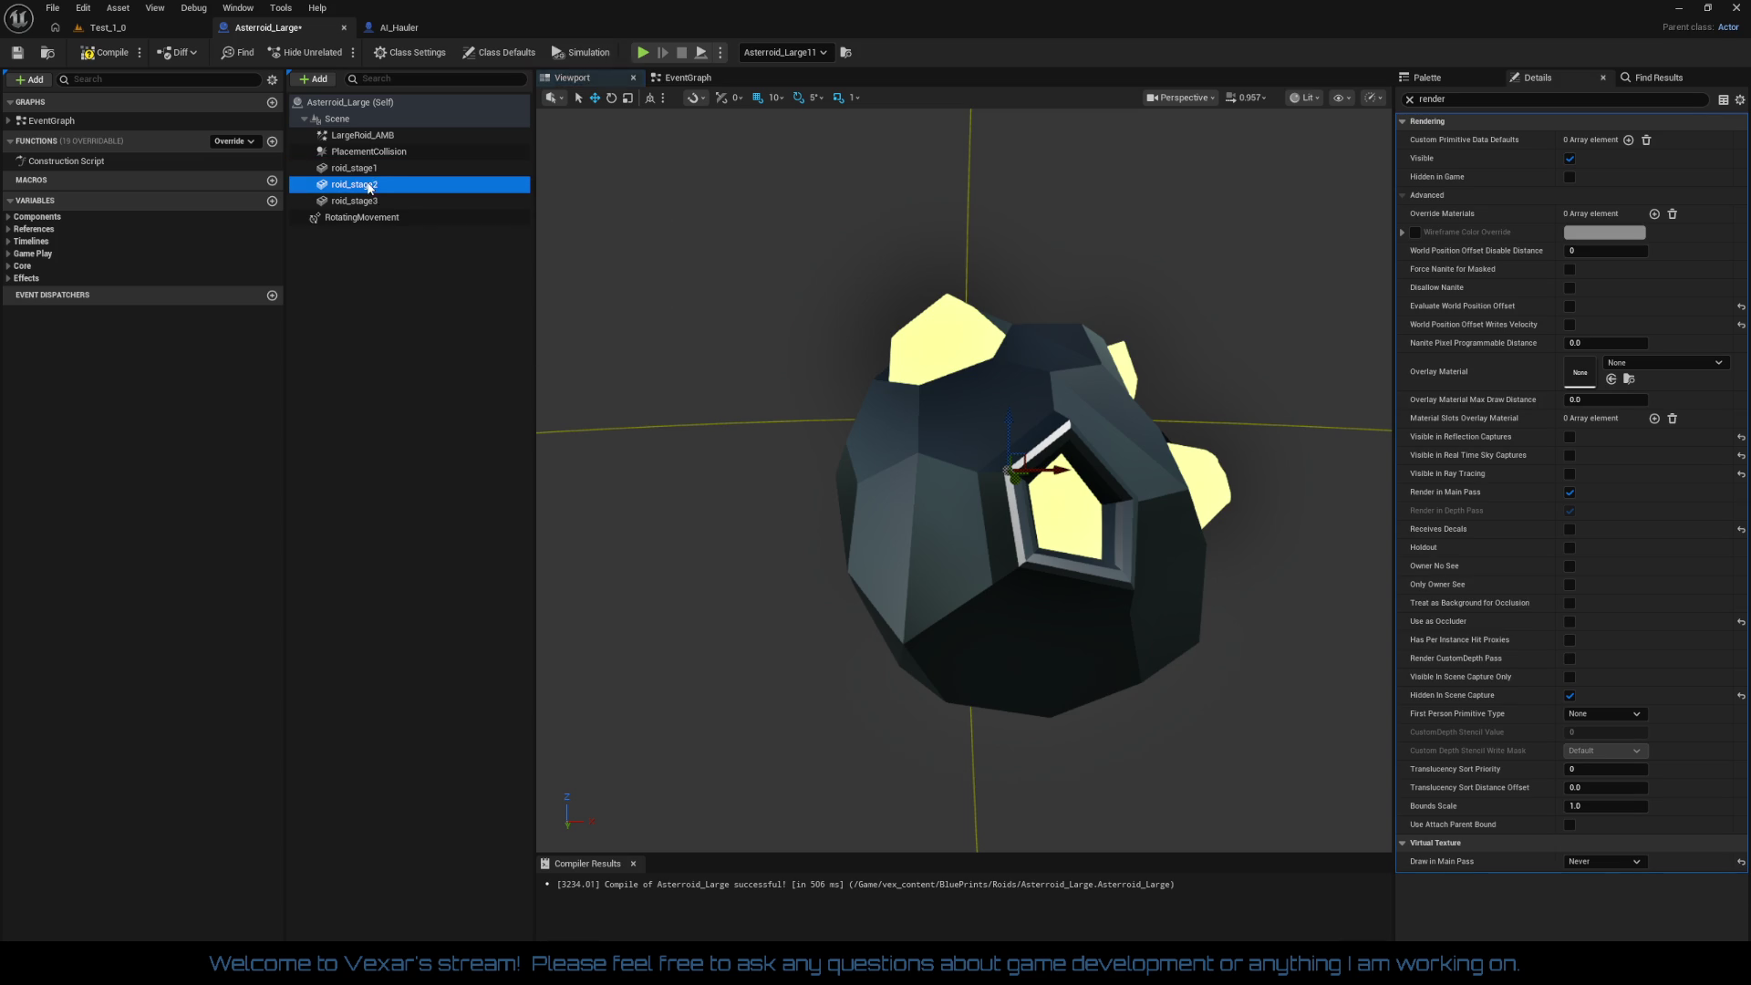
pyautogui.click(374, 202)
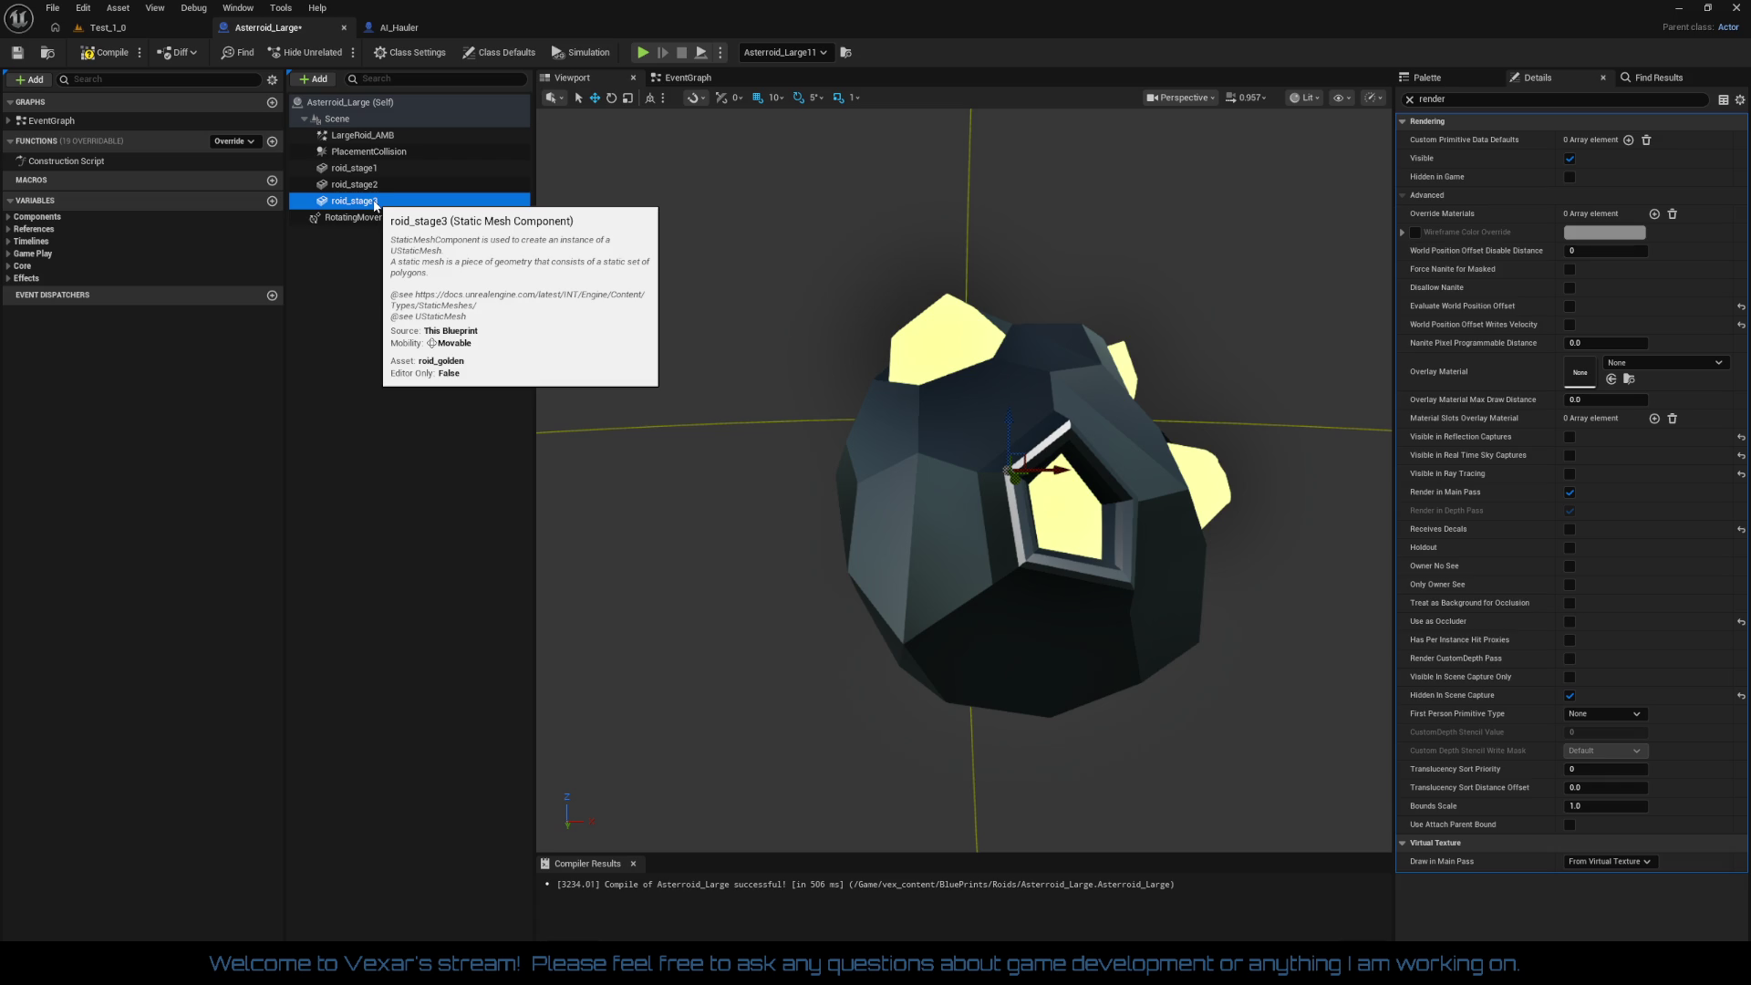
# Step: Recheck roid_stage1–3 rendering settings, then select the LargeRoid_AMB particle component
pyautogui.click(374, 187)
pyautogui.click(371, 171)
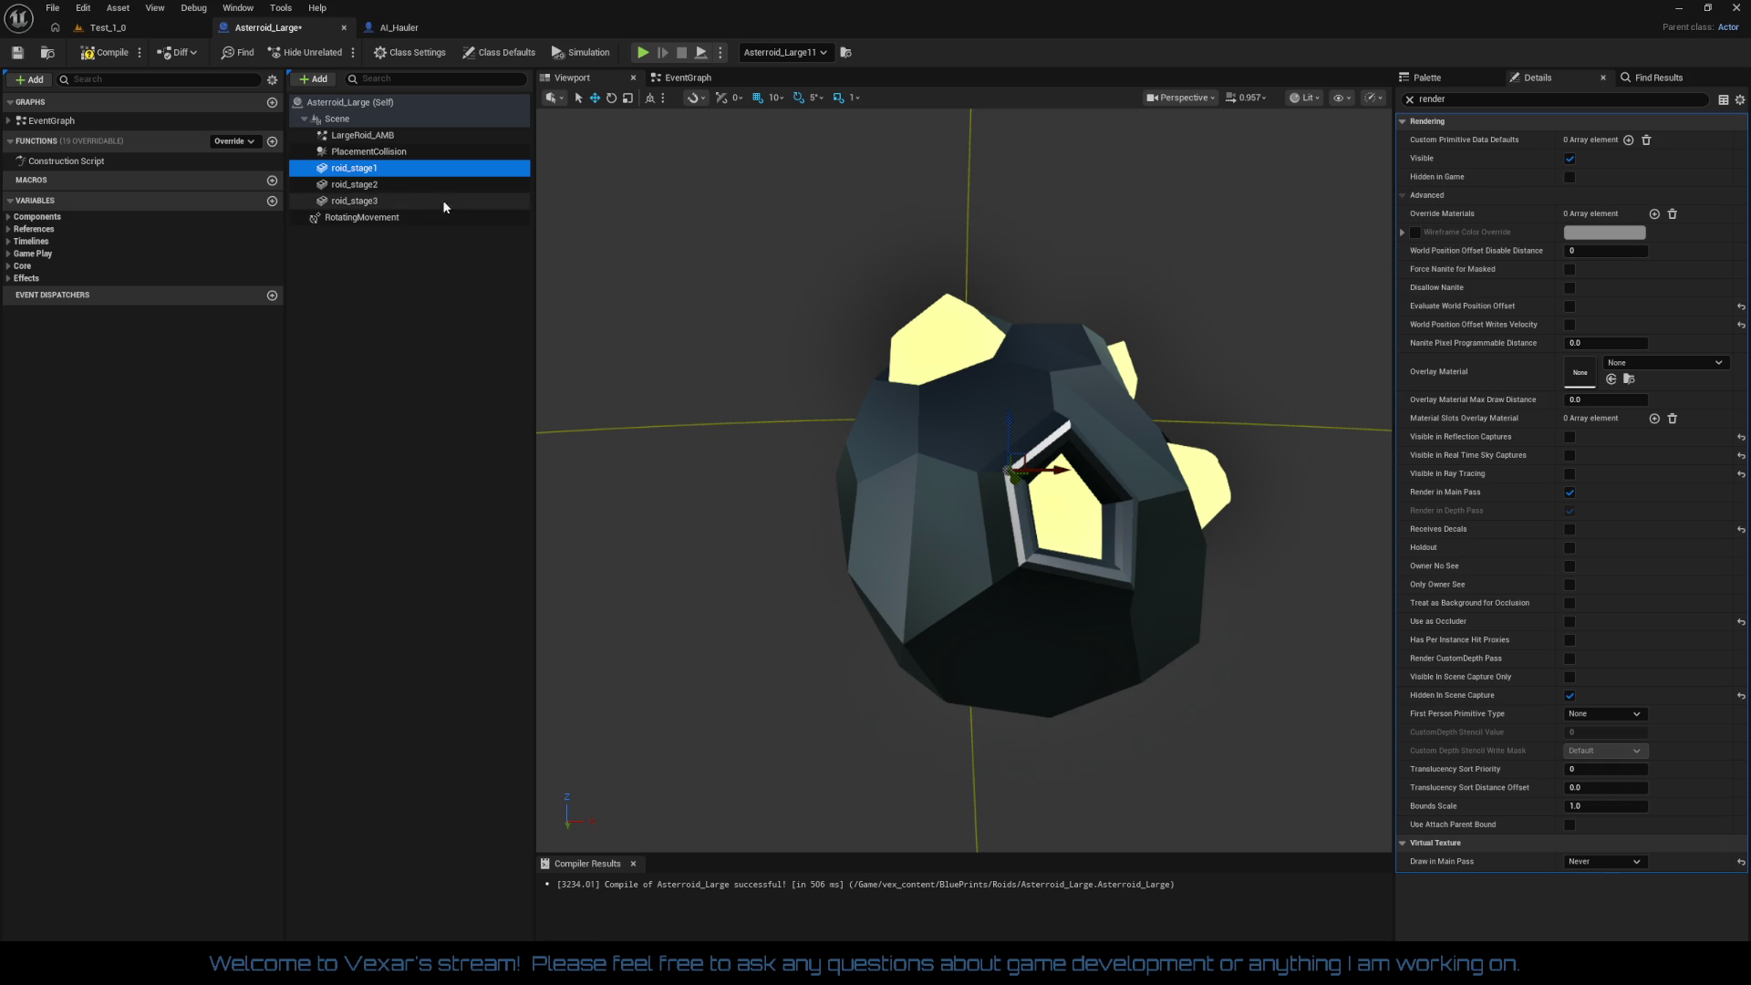
pyautogui.click(365, 185)
pyautogui.click(365, 201)
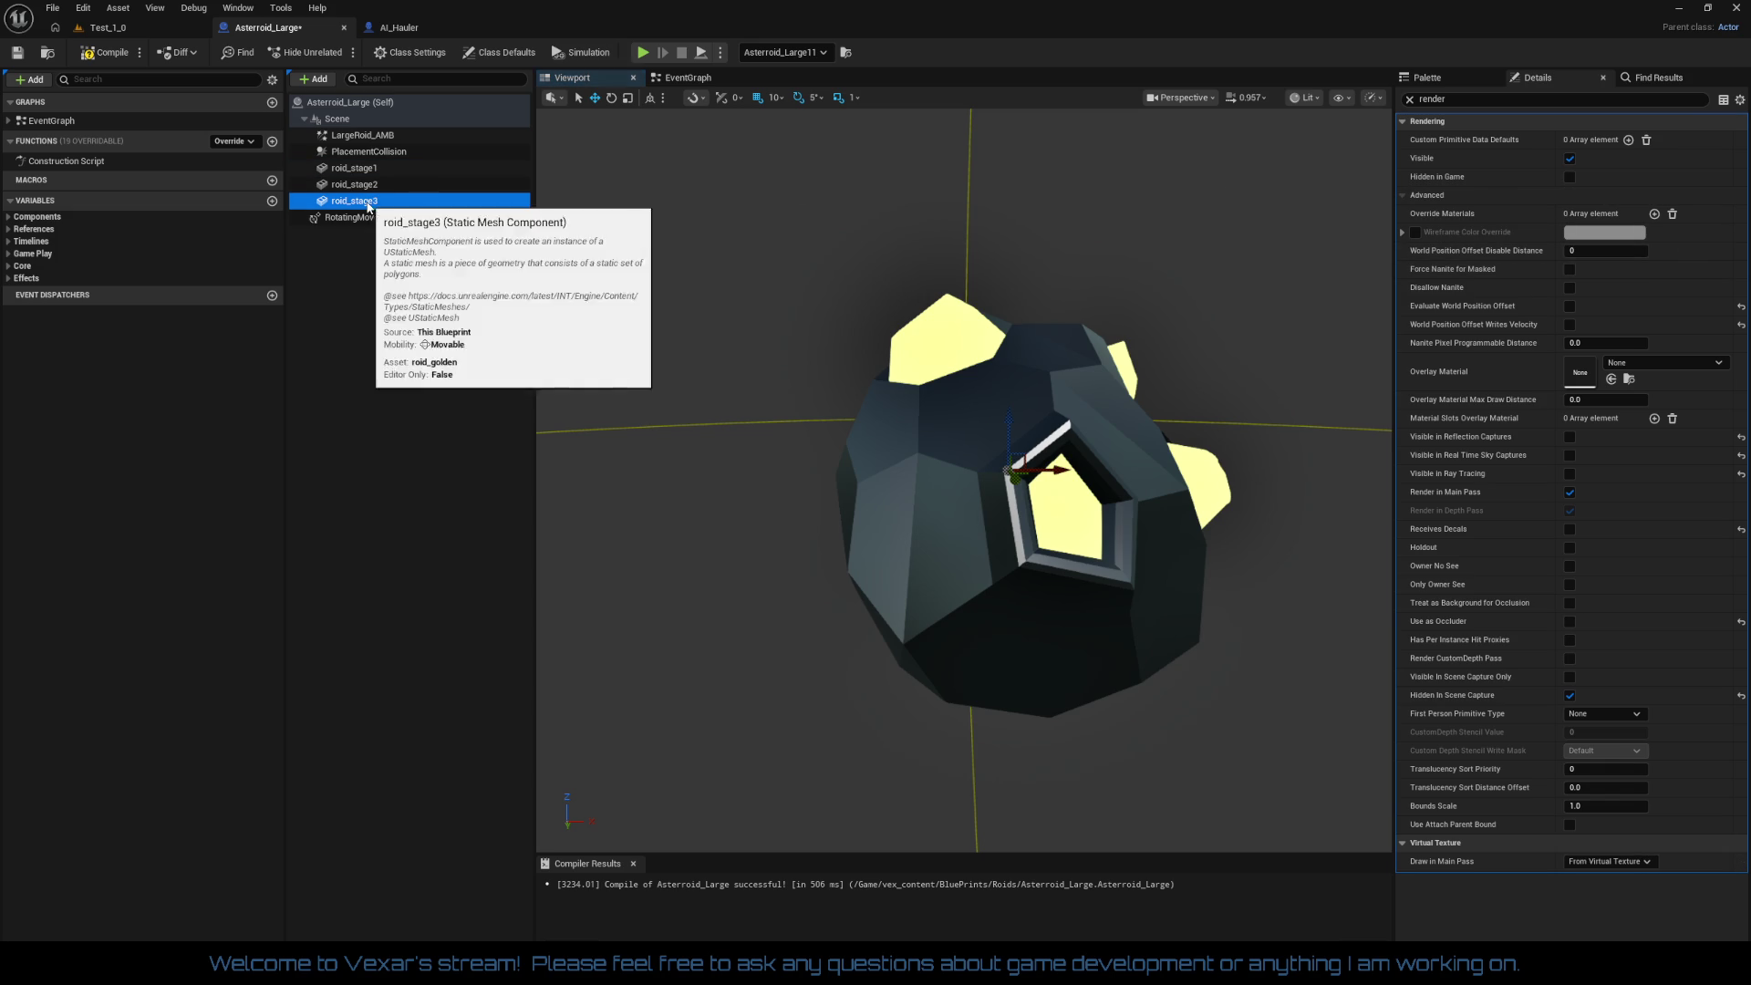
pyautogui.moveTo(785, 446); pyautogui.dragTo(846, 446)
pyautogui.click(390, 137)
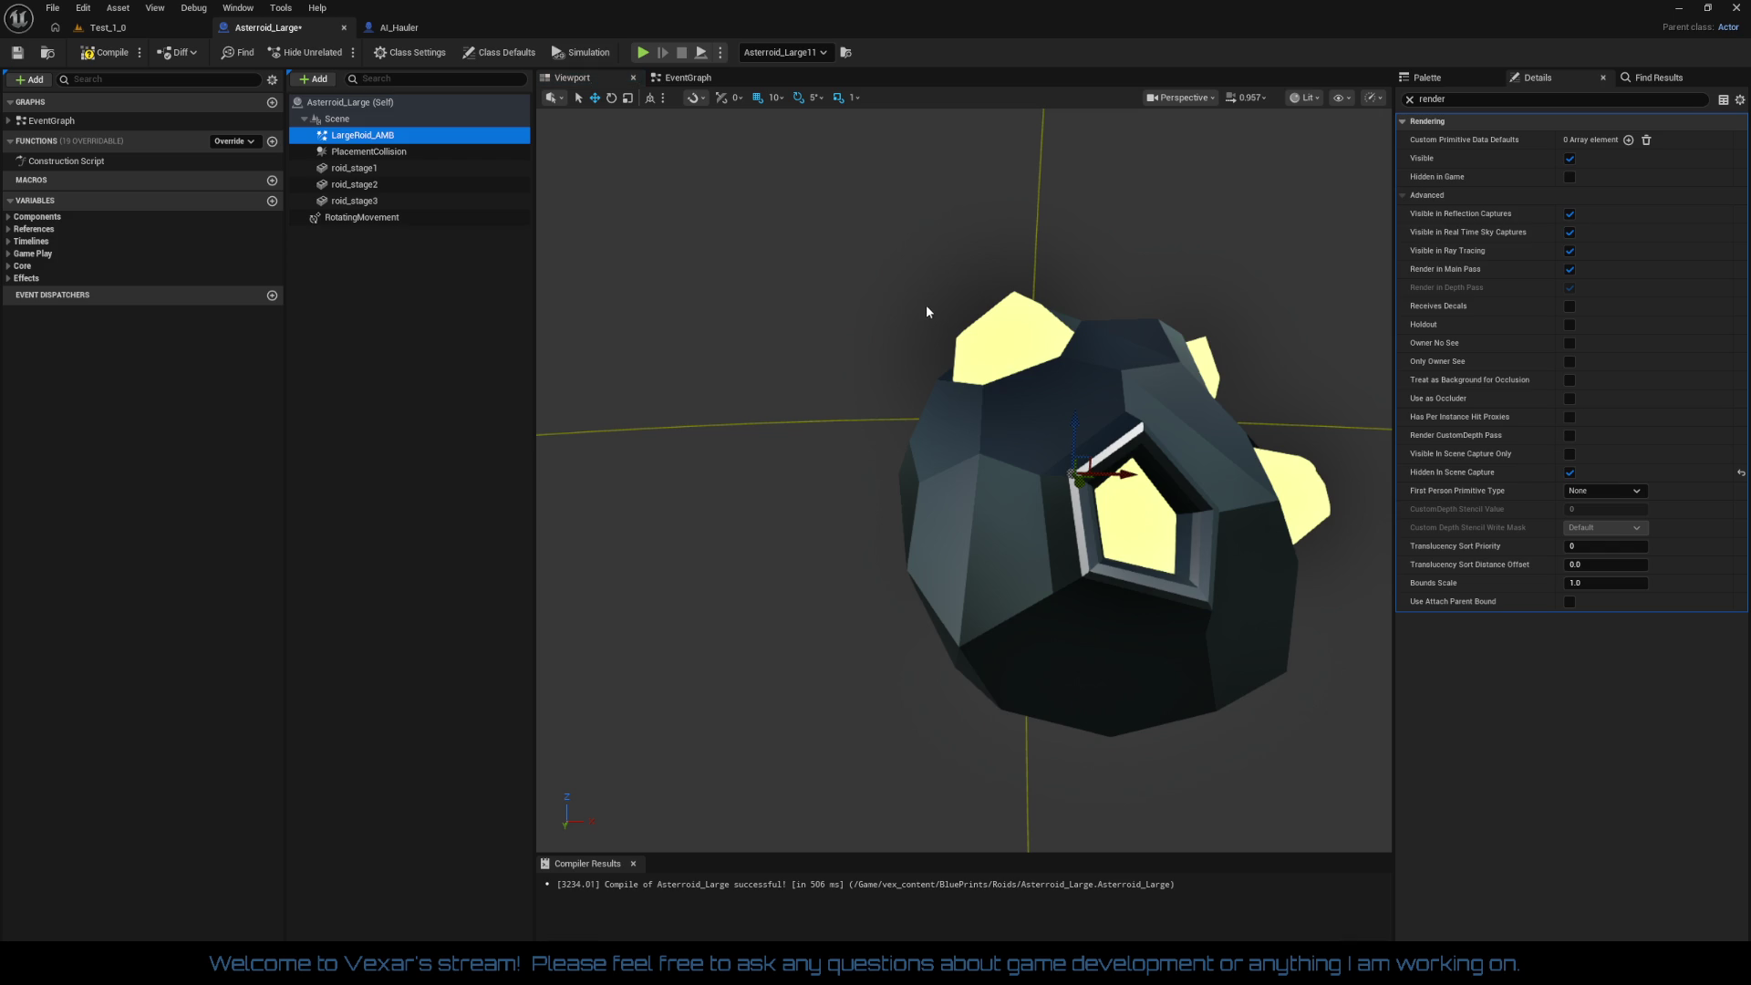
# Step: Clear the Details filter and set LargeRoid_AMB's scale to 3.0
pyautogui.click(1409, 99)
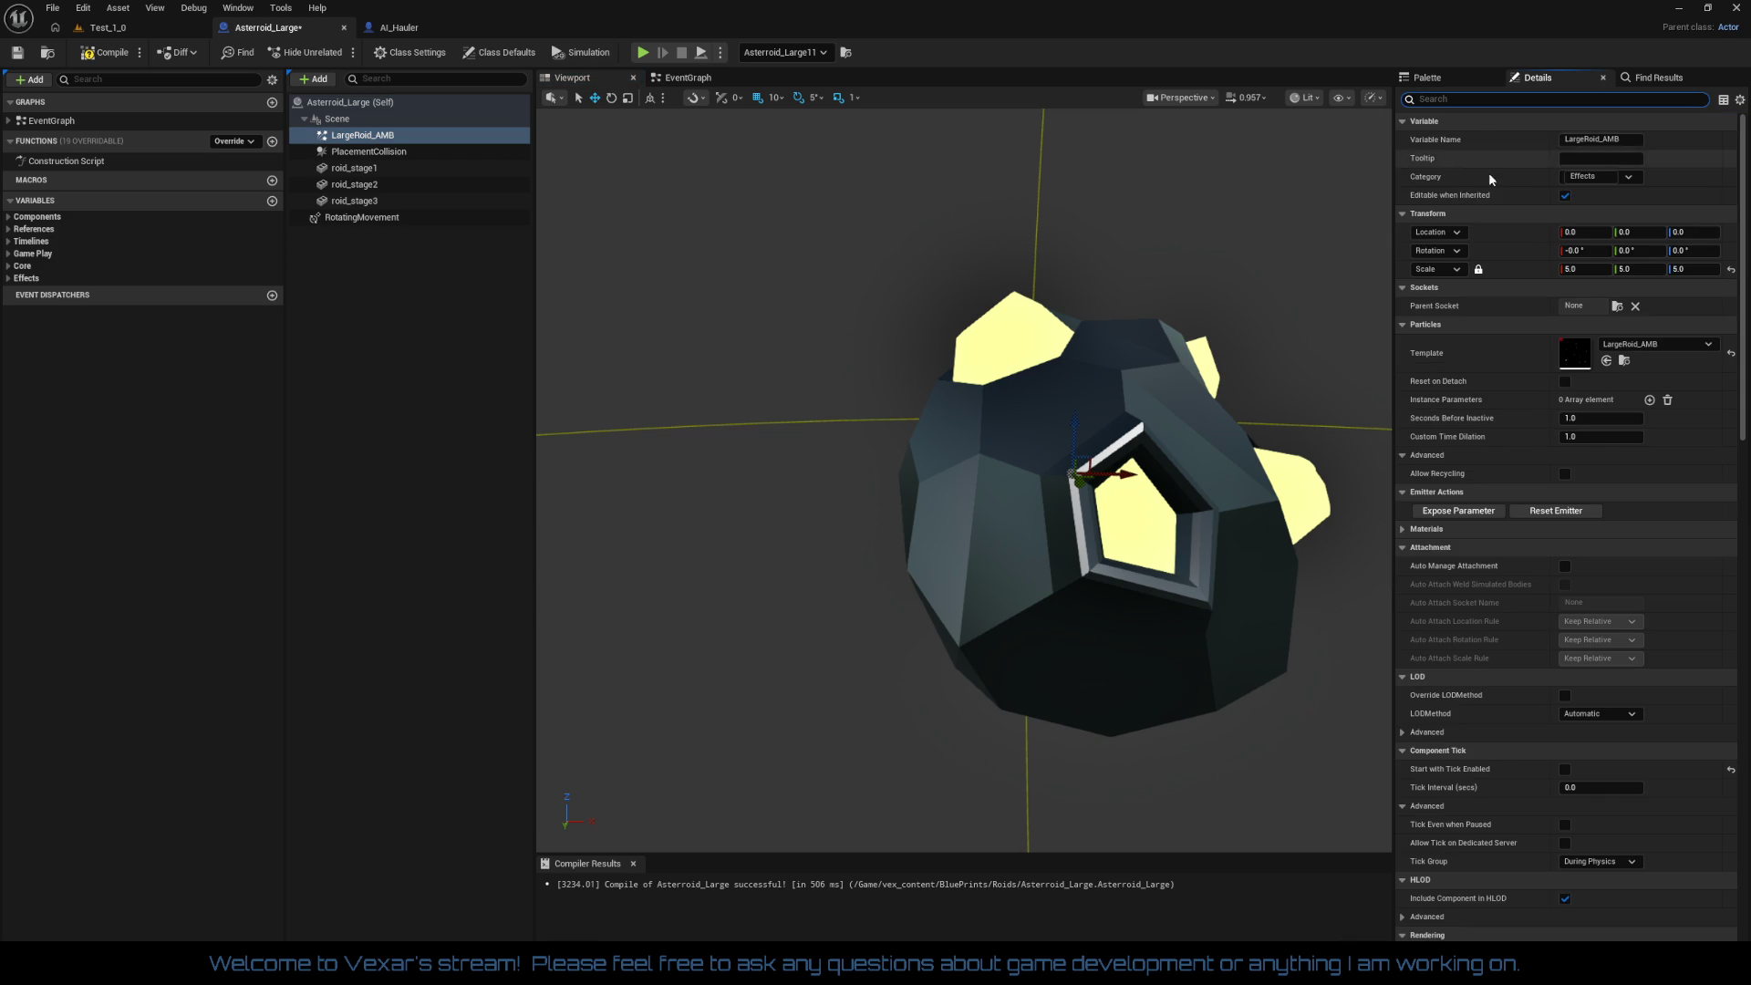
pyautogui.scroll(-10, 1266, 364)
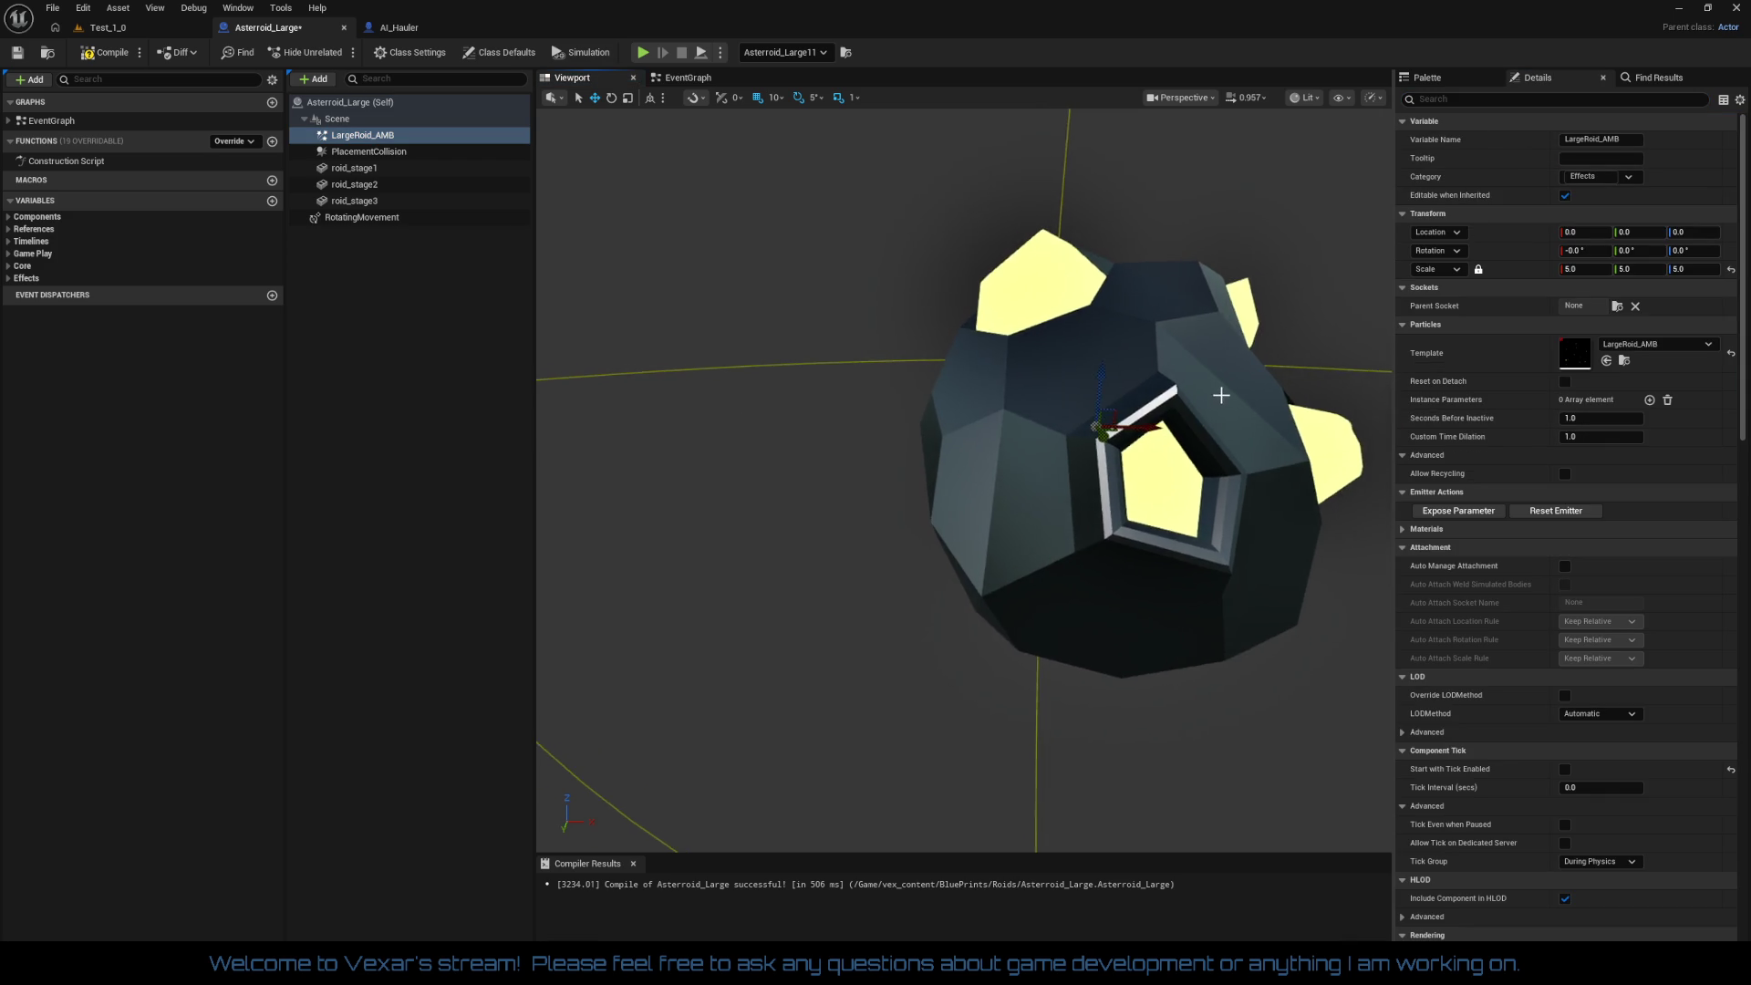
pyautogui.moveTo(1138, 498)
pyautogui.mouseDown()
pyautogui.moveTo(1067, 520)
pyautogui.moveTo(1087, 546)
pyautogui.mouseUp()
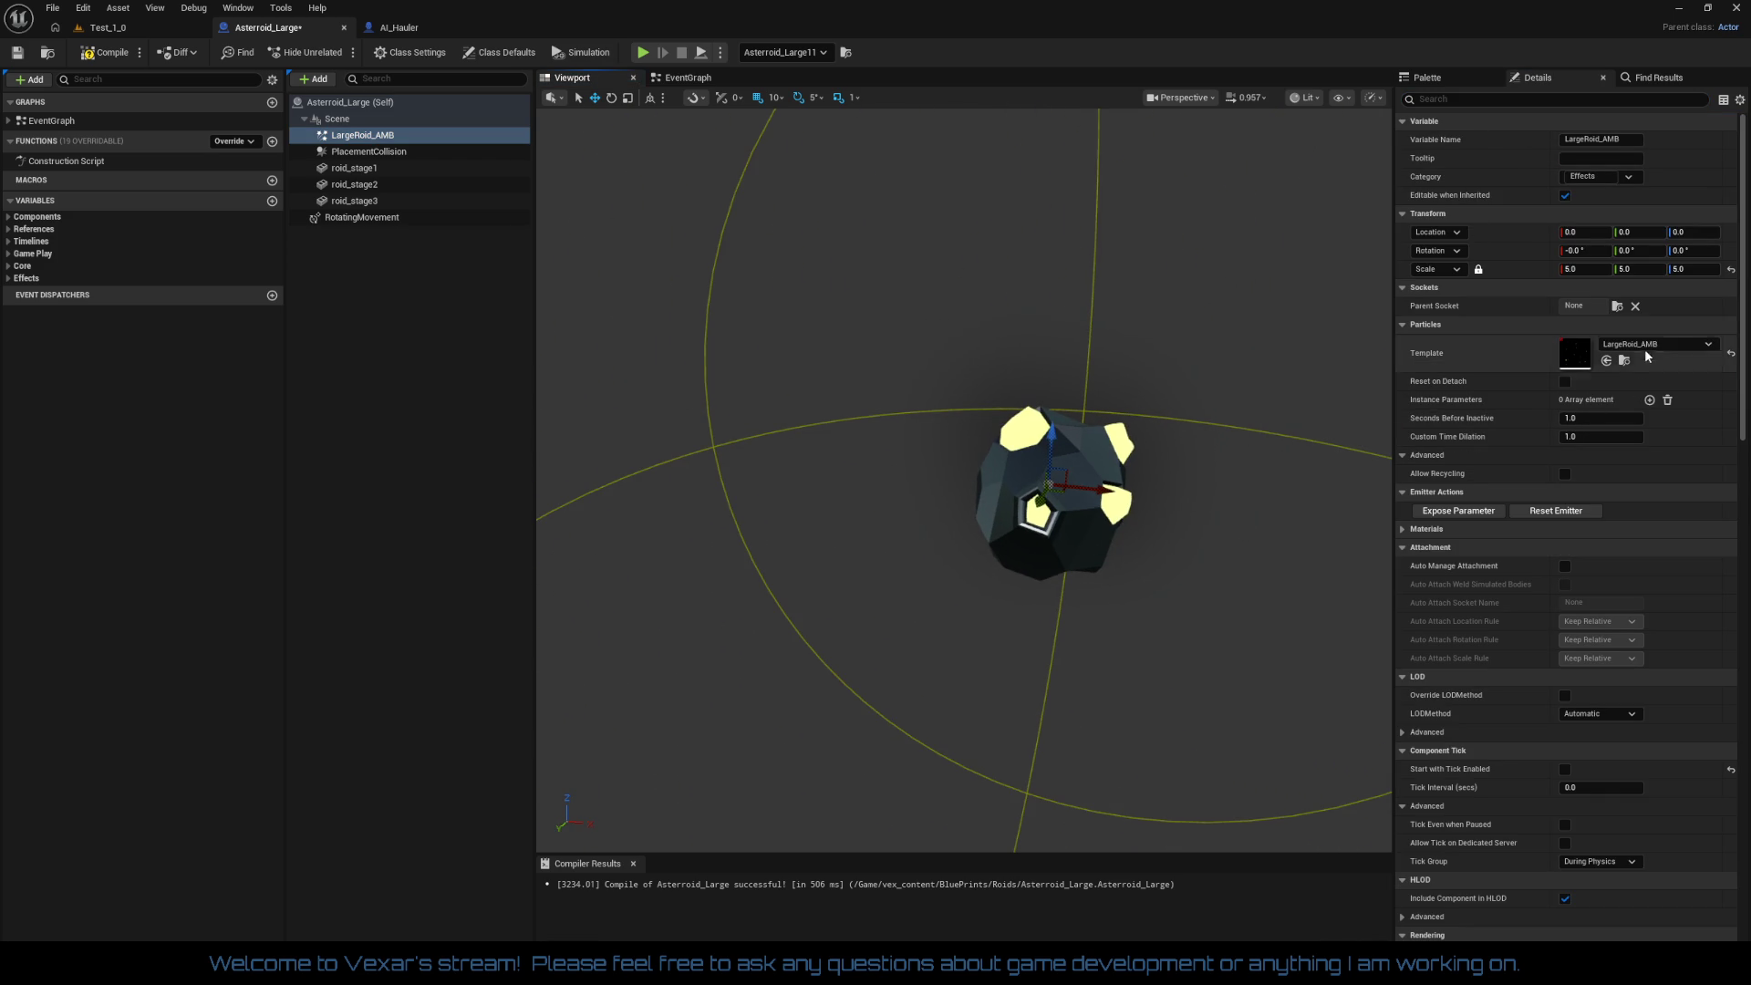
pyautogui.click(1585, 269)
pyautogui.write('3')
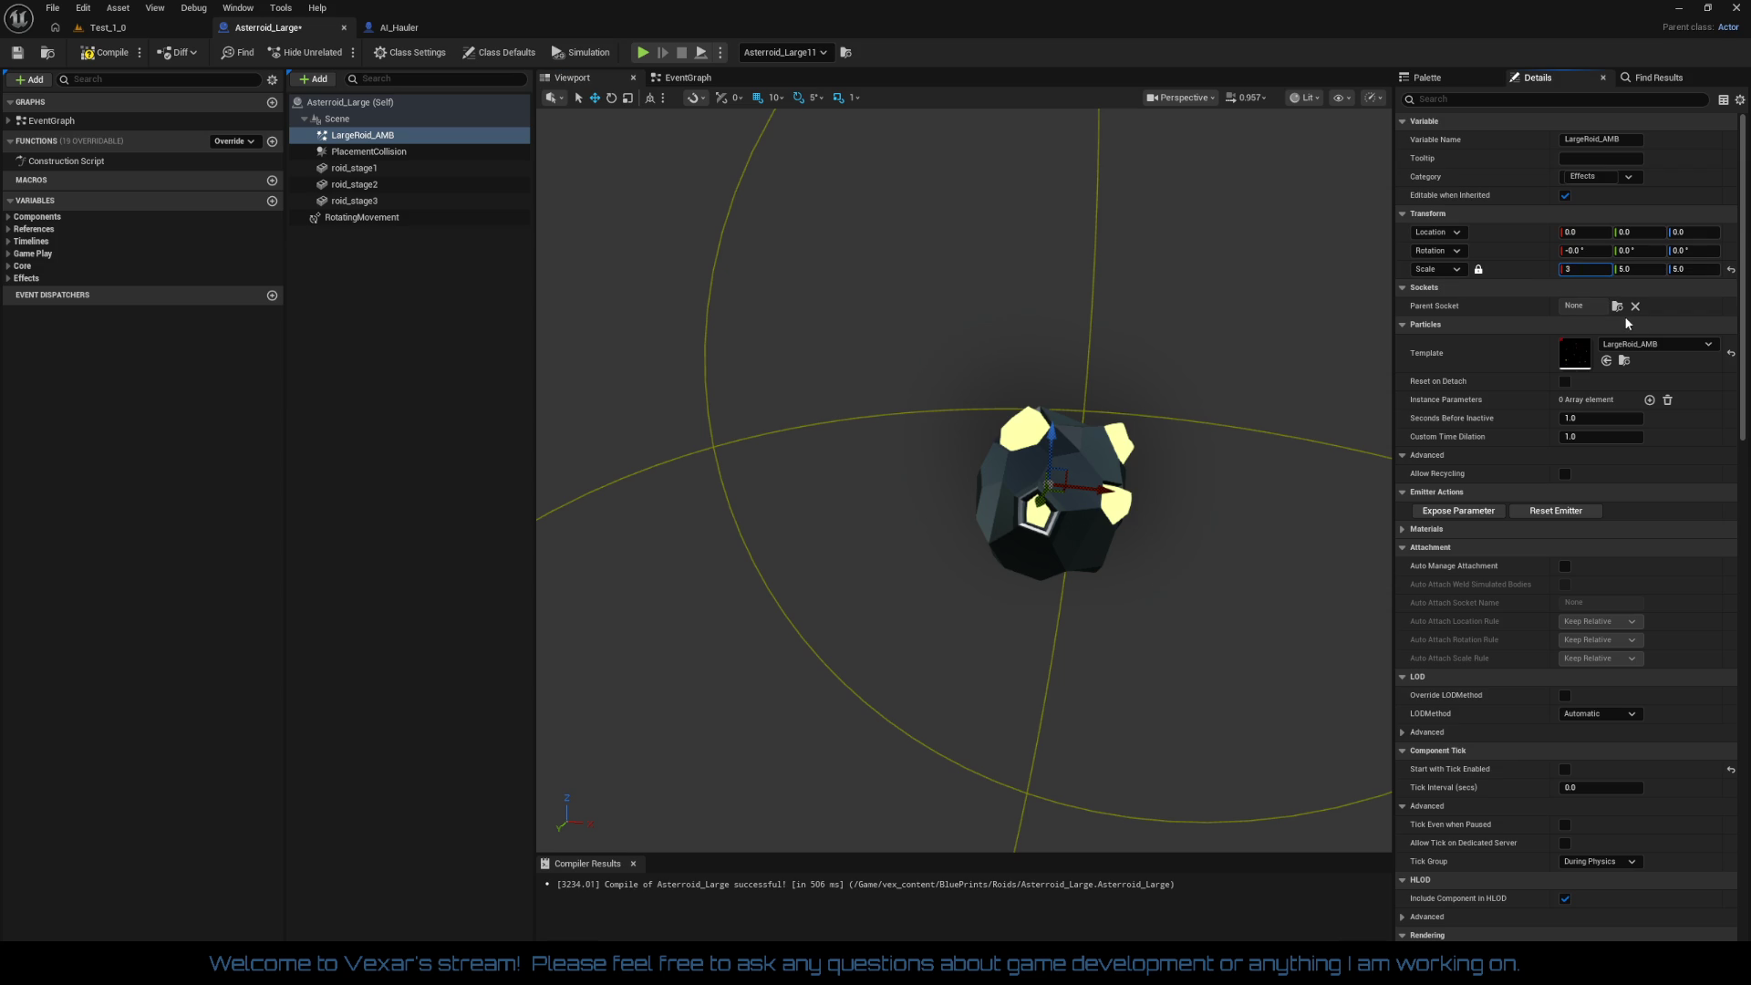
pyautogui.press('Tab')
pyautogui.press('Tab')
pyautogui.write('3')
pyautogui.moveTo(1131, 587); pyautogui.dragTo(1212, 452)
pyautogui.click(1274, 382)
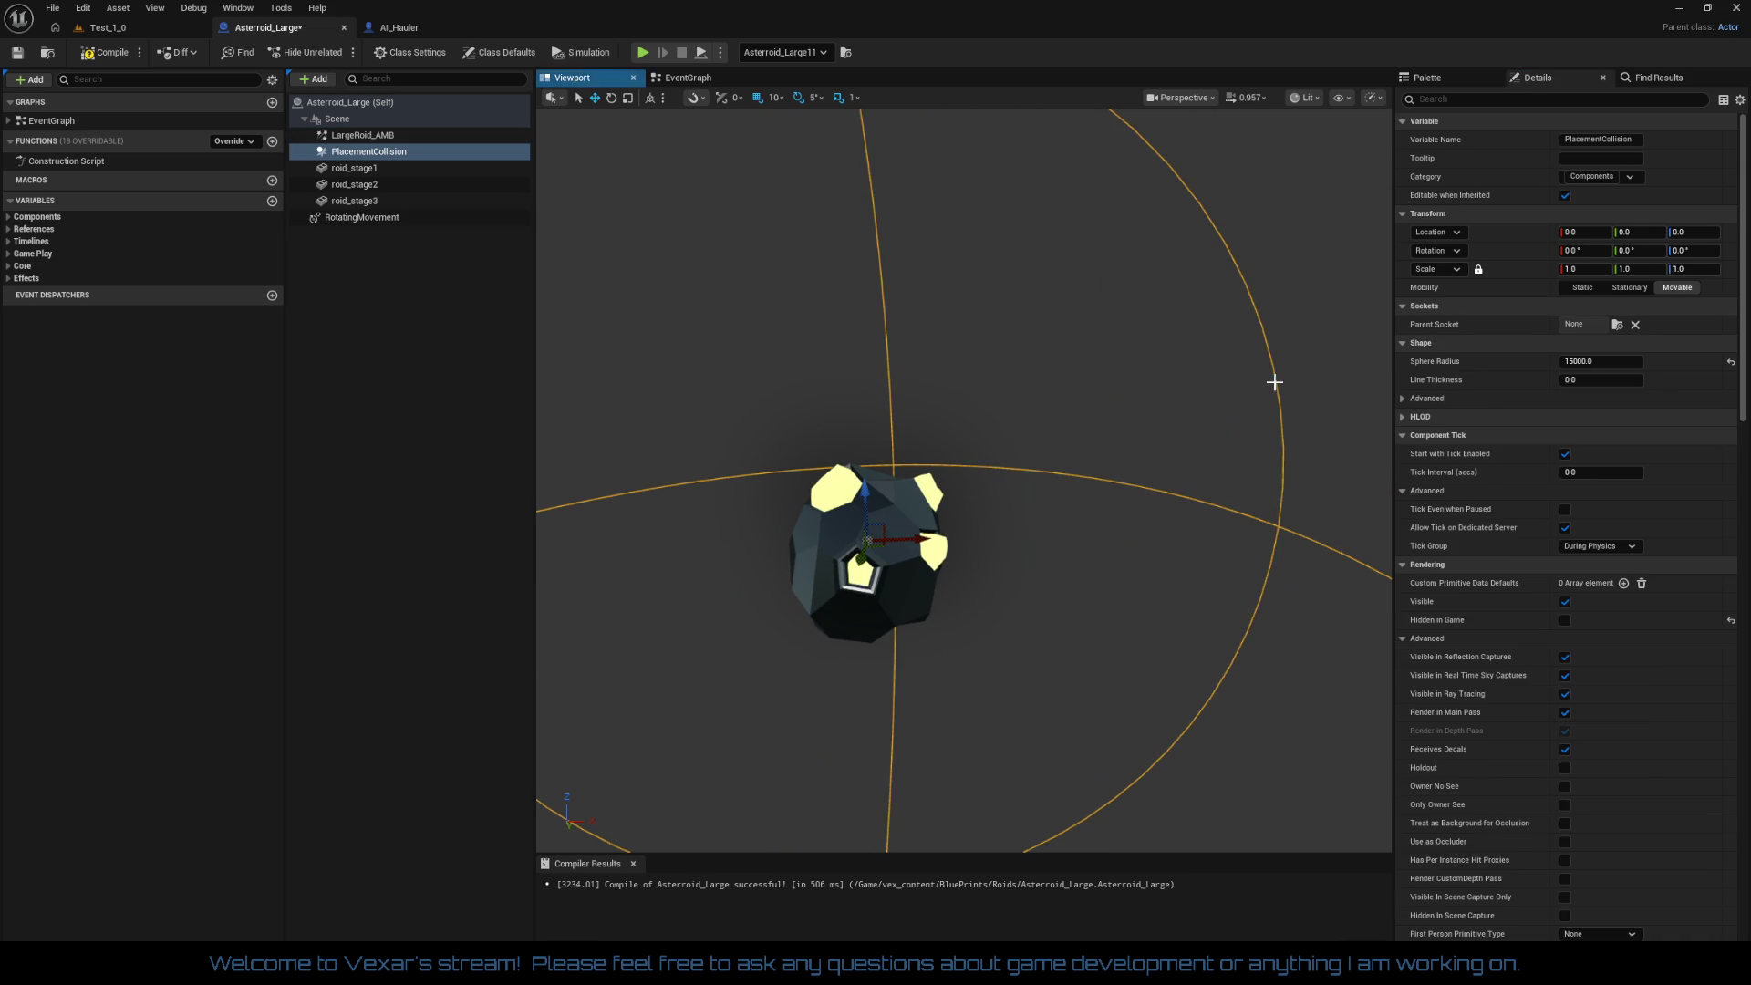
pyautogui.click(387, 136)
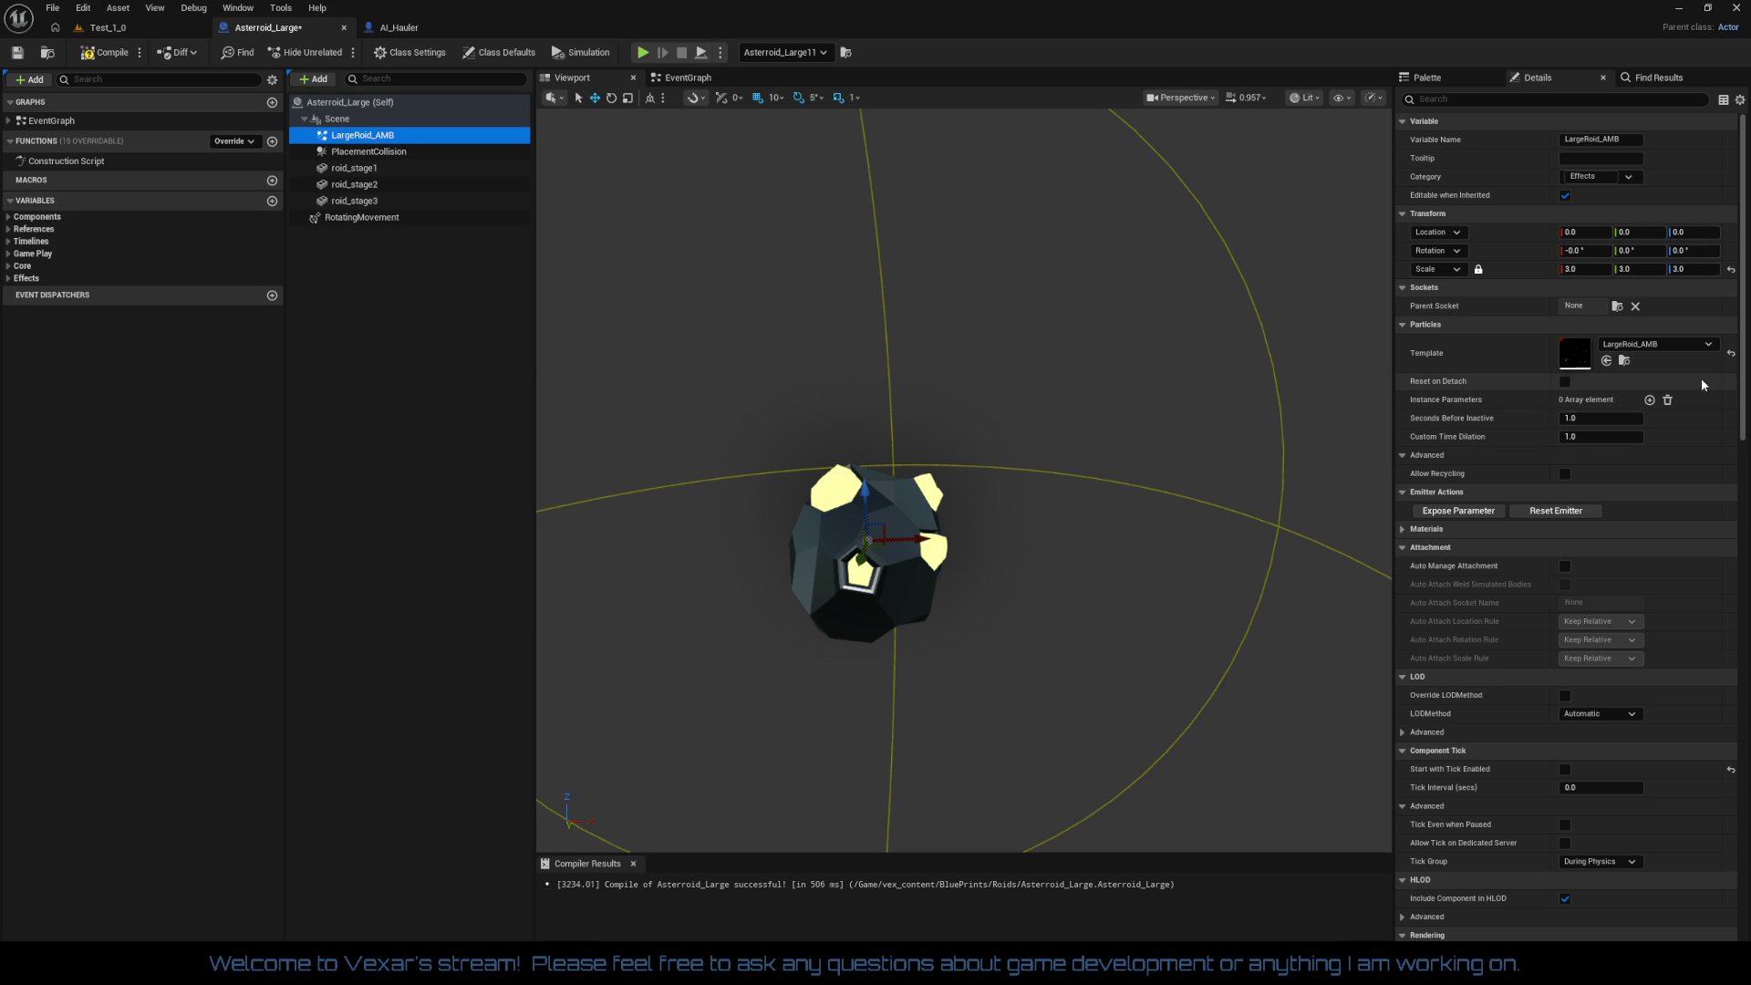
# Step: Raise the viewport camera movement speed to 32
pyautogui.moveTo(1744, 408); pyautogui.dragTo(1748, 923)
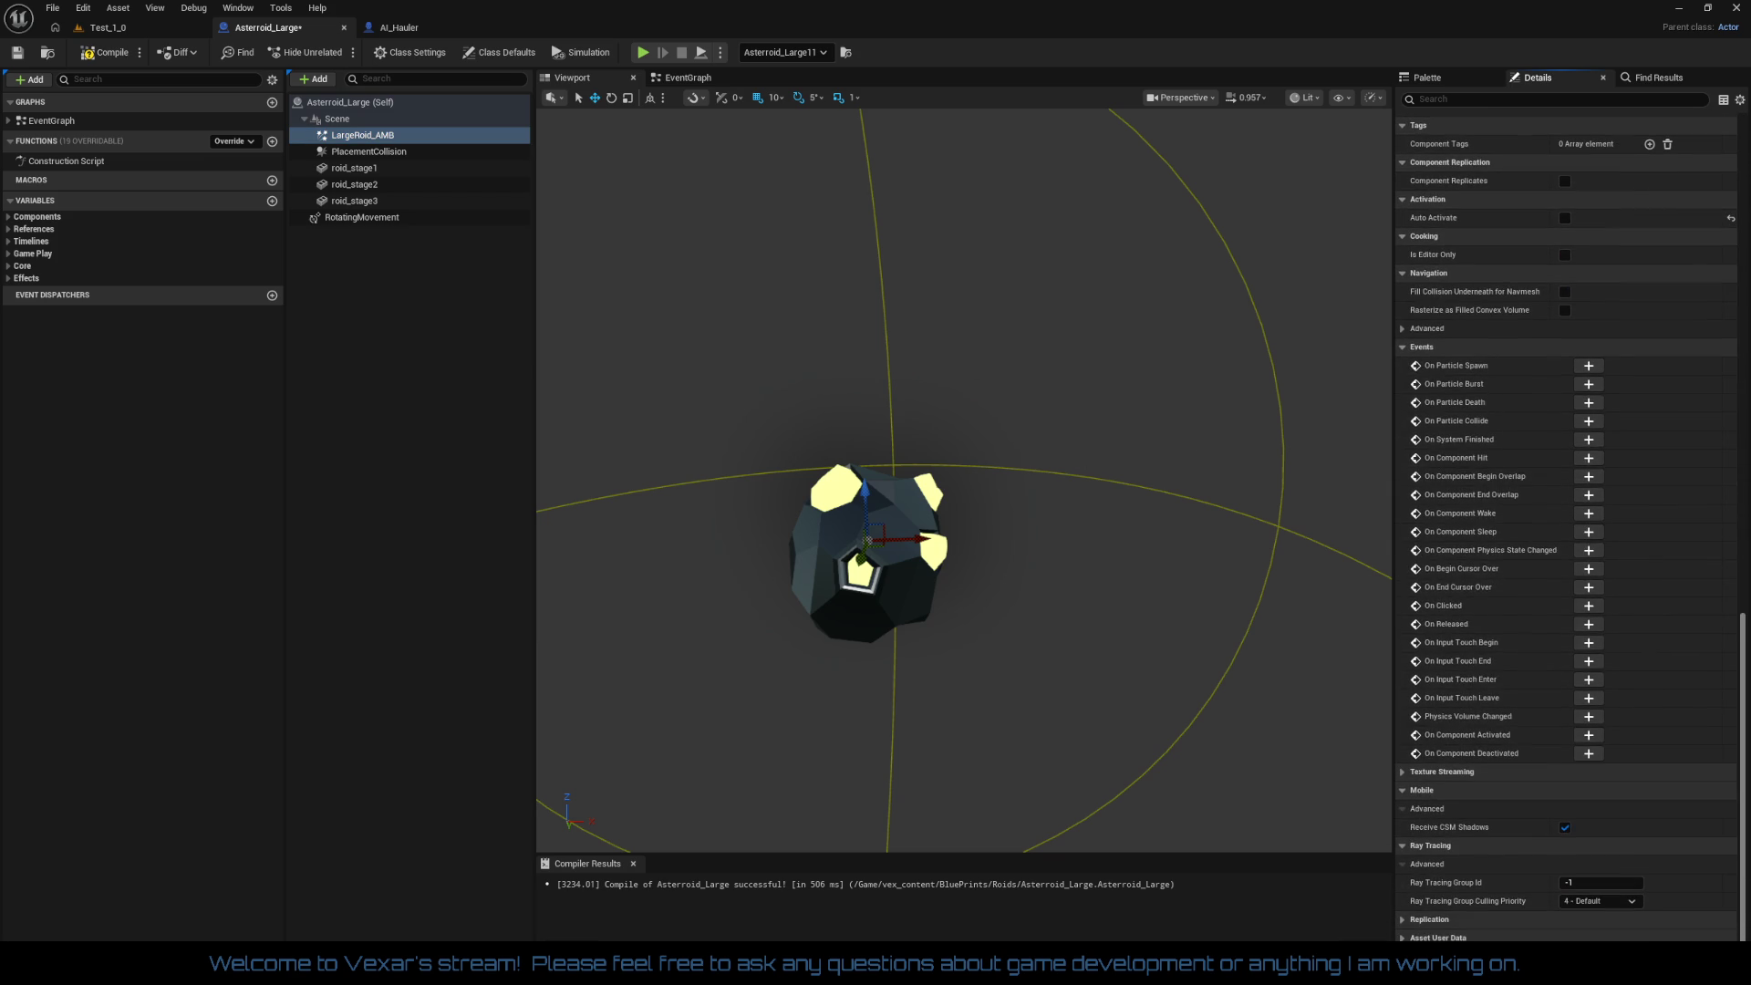
pyautogui.scroll(10, 1712, 750)
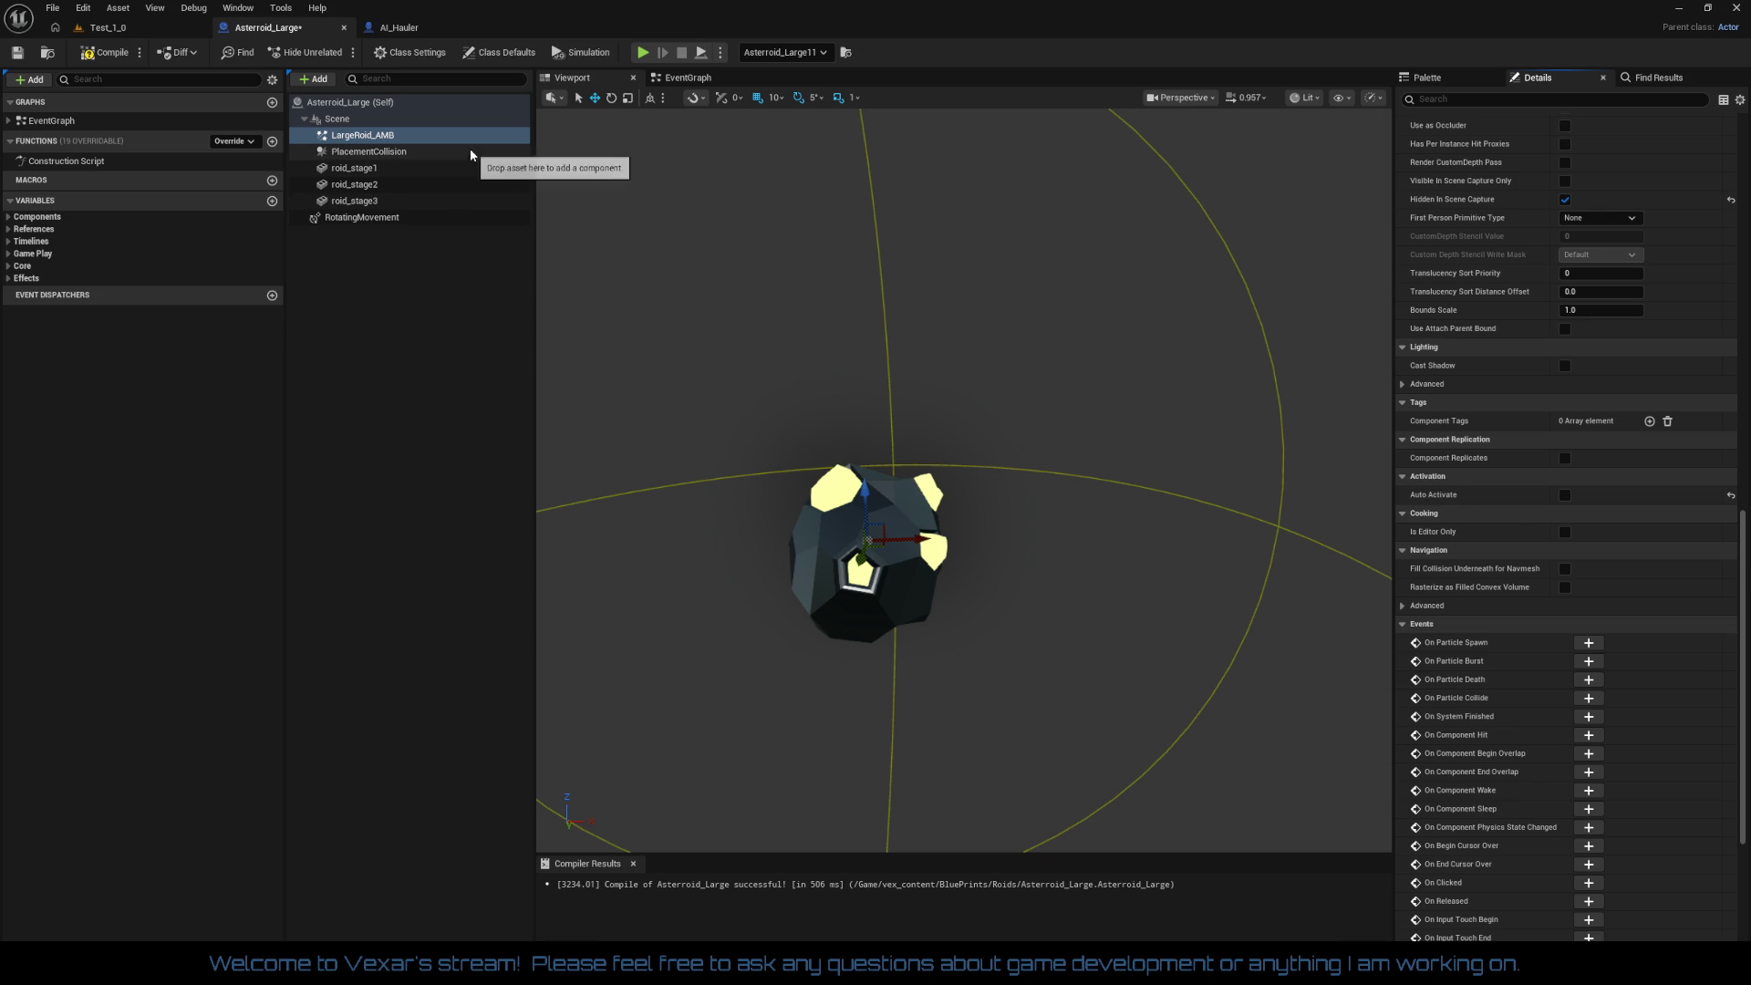
pyautogui.moveTo(1743, 558); pyautogui.dragTo(1742, 105)
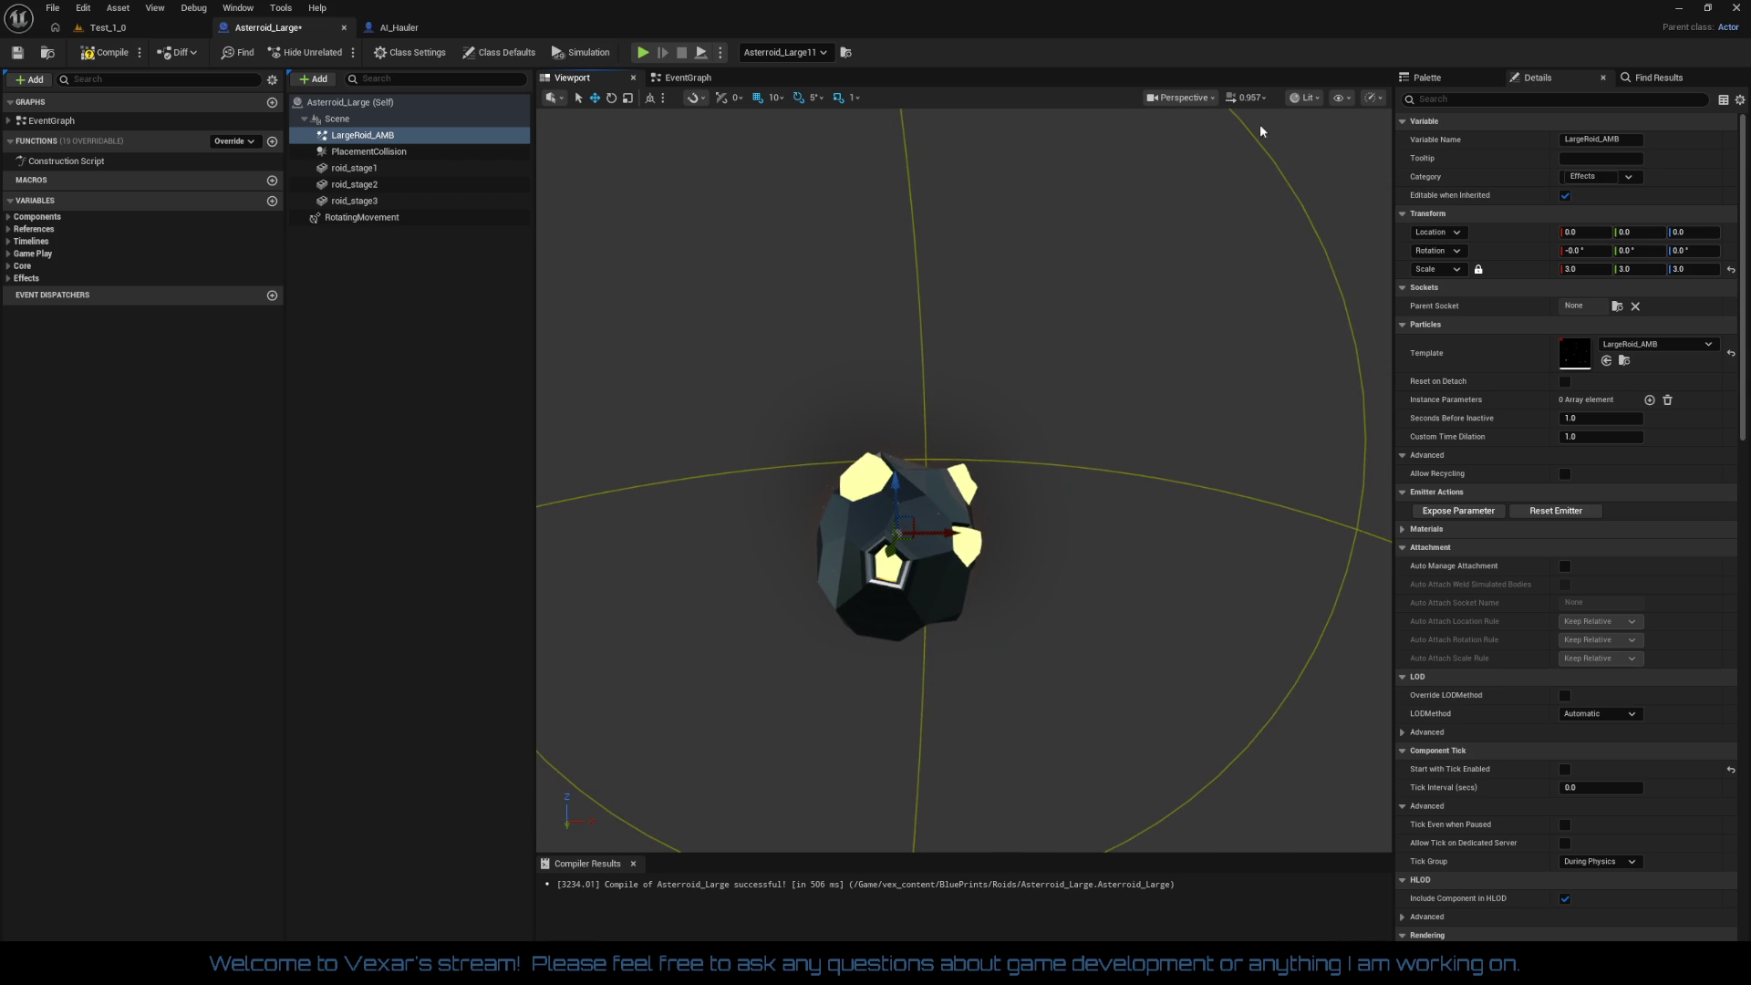
pyautogui.click(1245, 97)
pyautogui.moveTo(1177, 136)
pyautogui.mouseDown()
pyautogui.moveTo(1130, 465)
pyautogui.moveTo(1076, 456)
pyautogui.moveTo(1106, 527)
pyautogui.moveTo(1216, 499)
pyautogui.mouseUp()
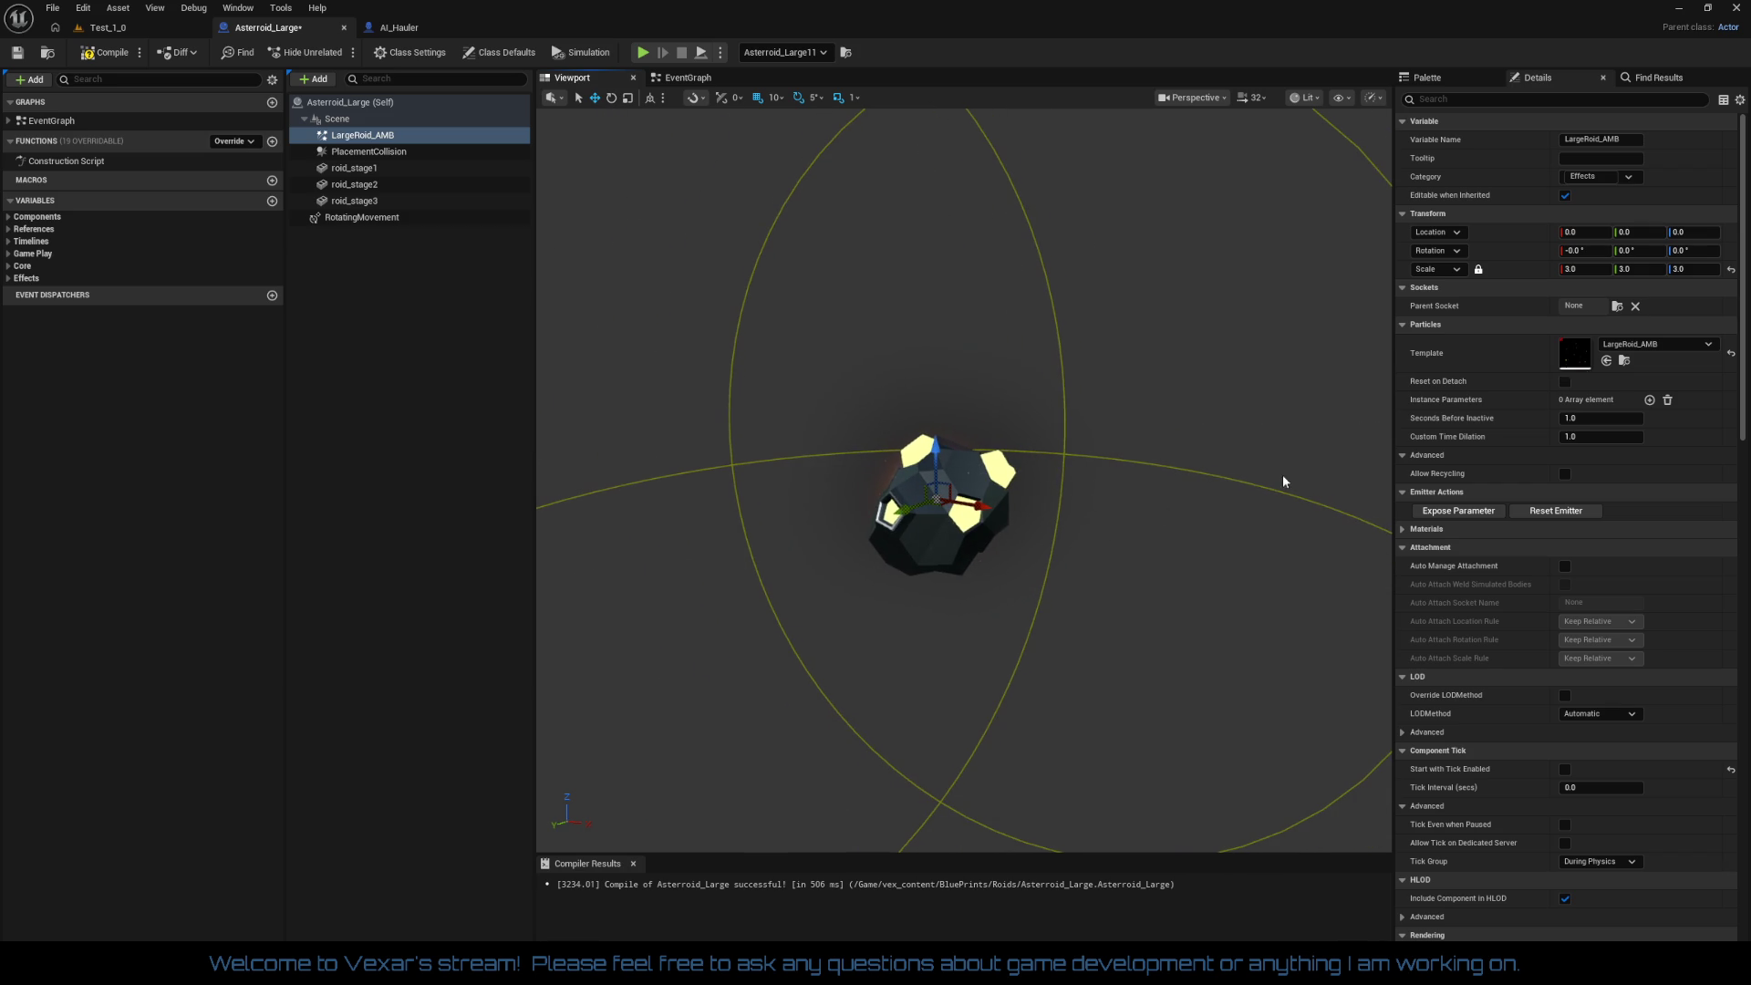
# Step: Set LargeRoid_AMB's scale to 1.0 on X, Y and Z
pyautogui.click(1585, 269)
pyautogui.press('Tab')
pyautogui.write('1')
pyautogui.press('Return')
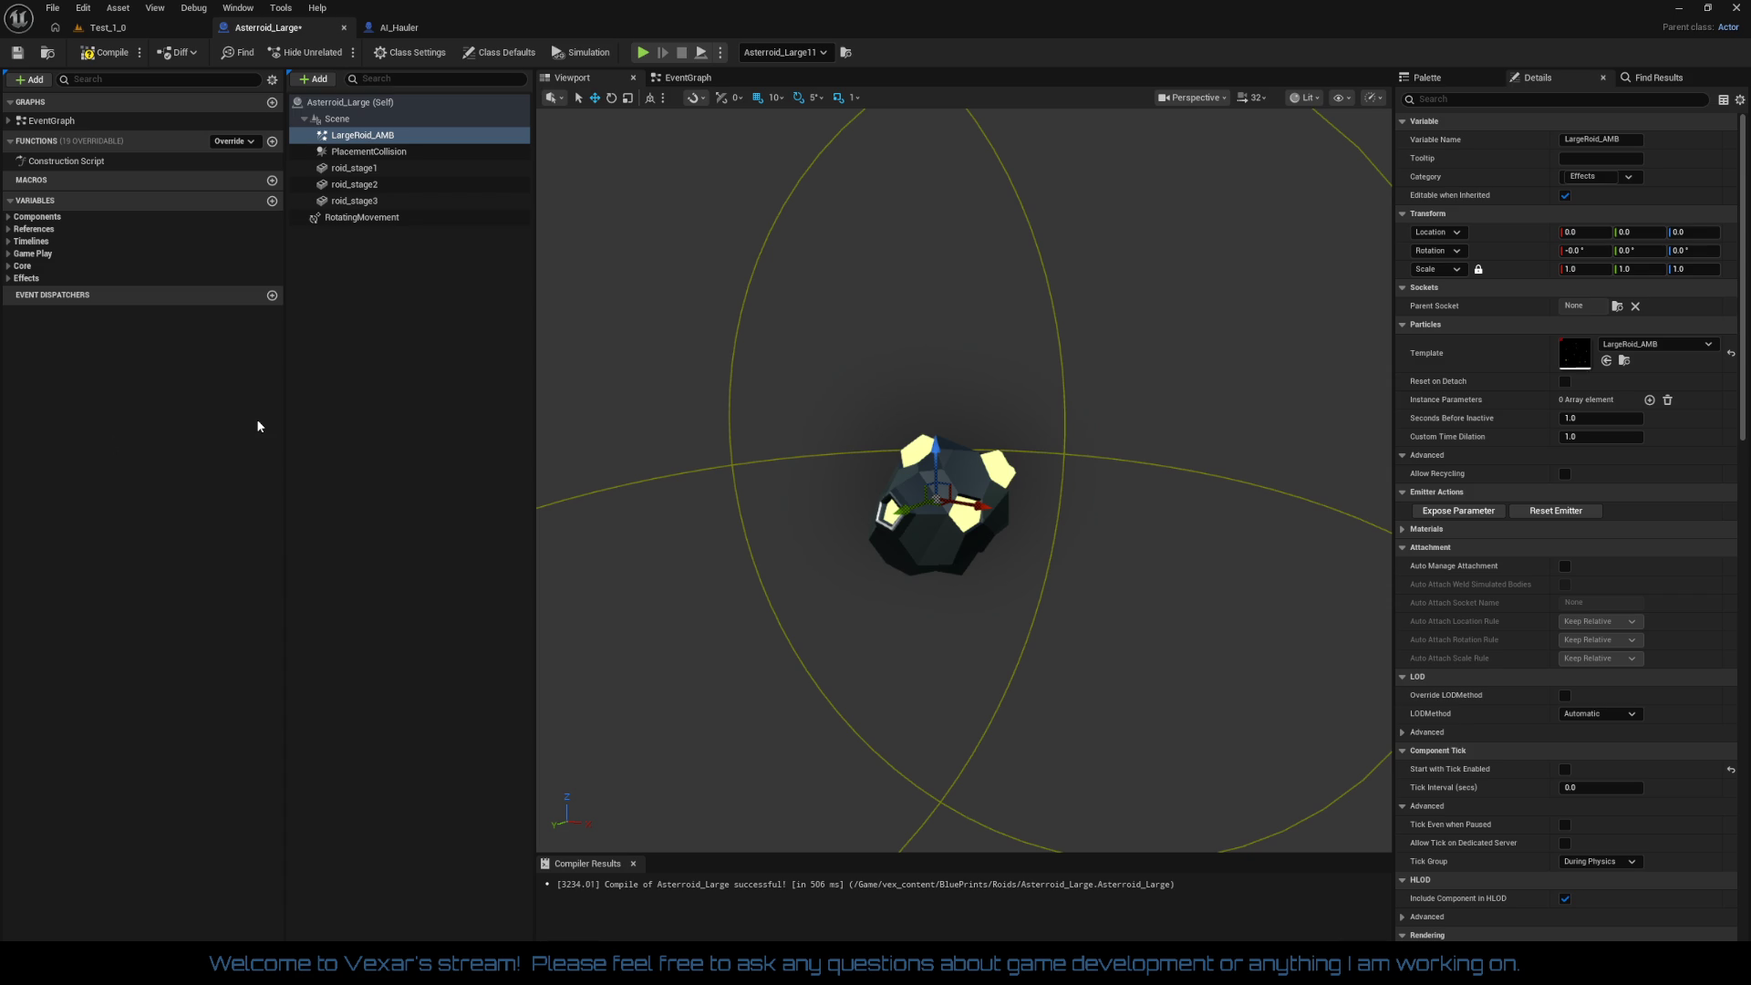
# Step: Select roid_stage1 and enter 6 for its Y and Z scale
pyautogui.click(365, 169)
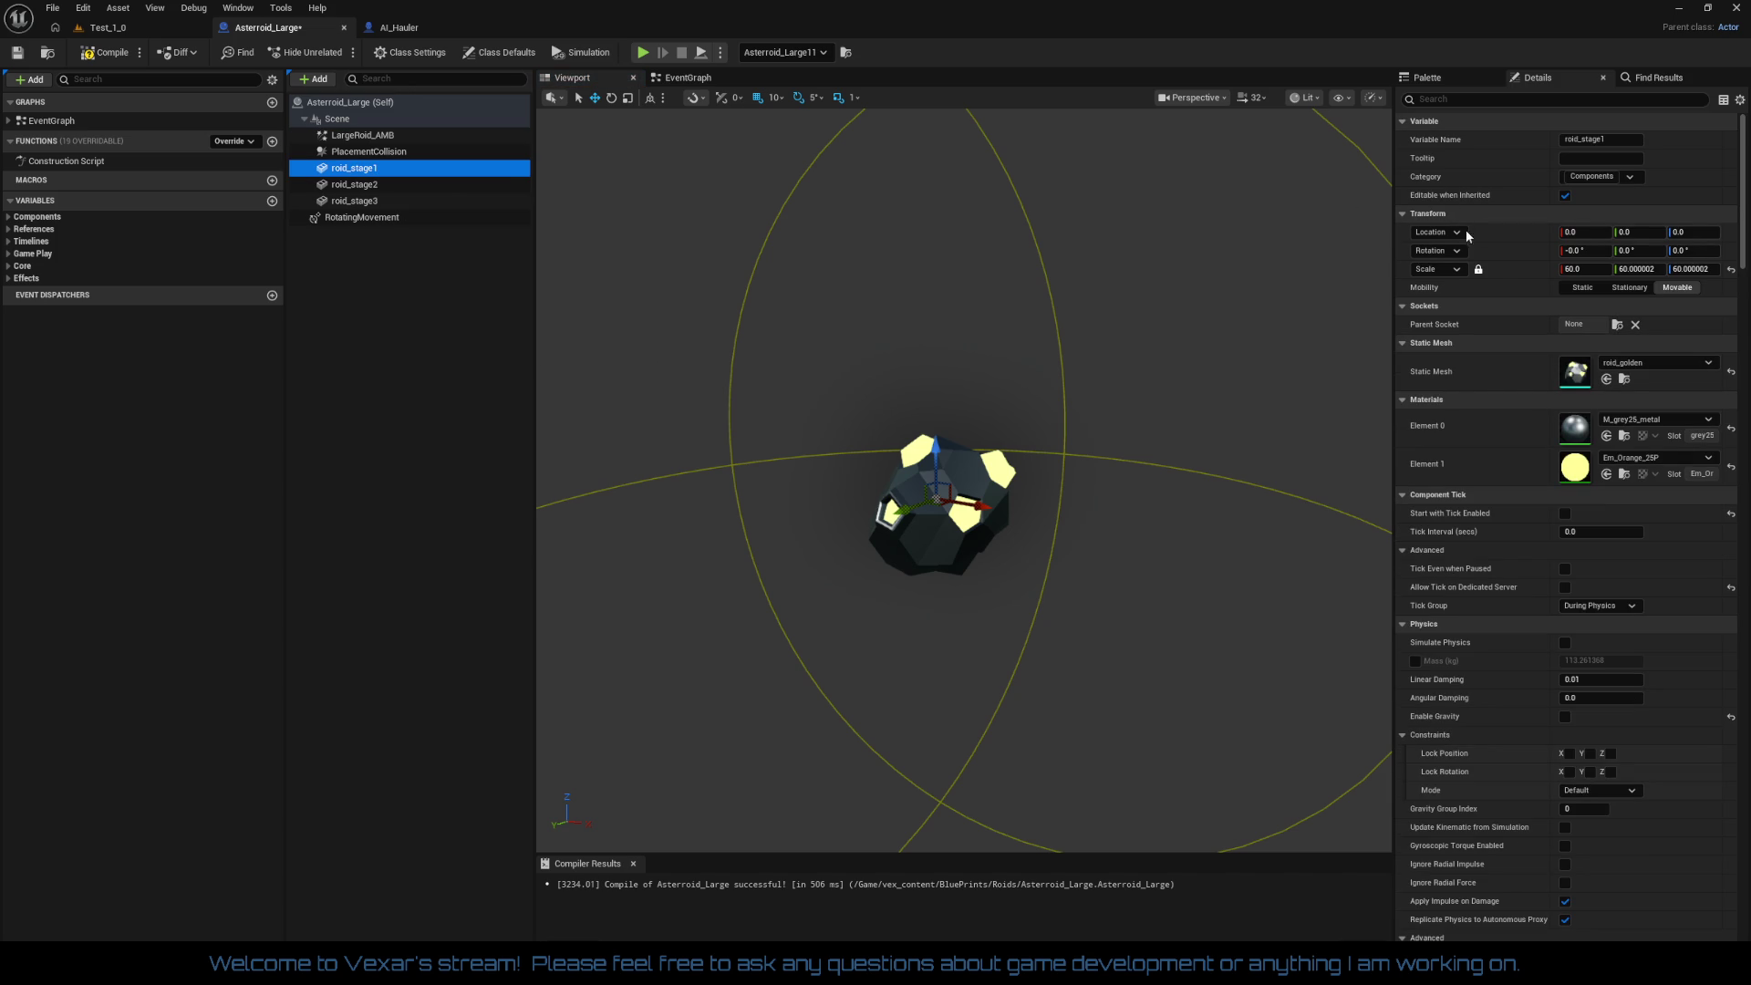
pyautogui.click(1637, 269)
pyautogui.write('60')
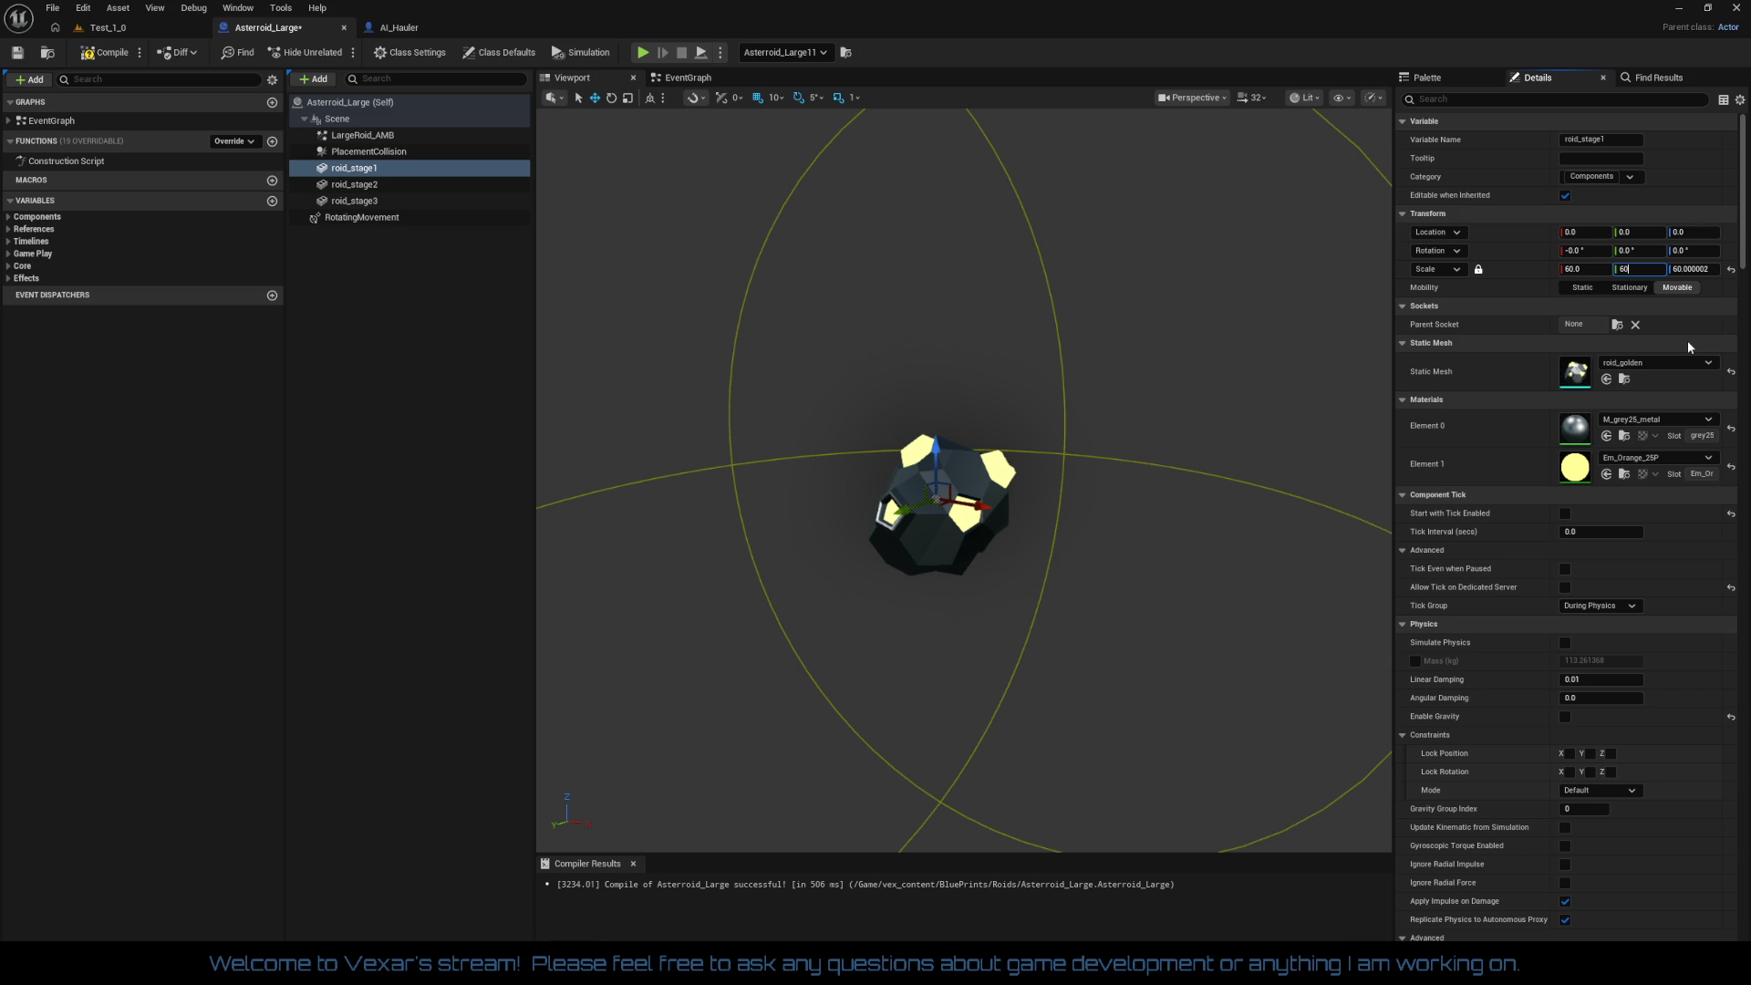
pyautogui.press('Tab')
pyautogui.write('6')
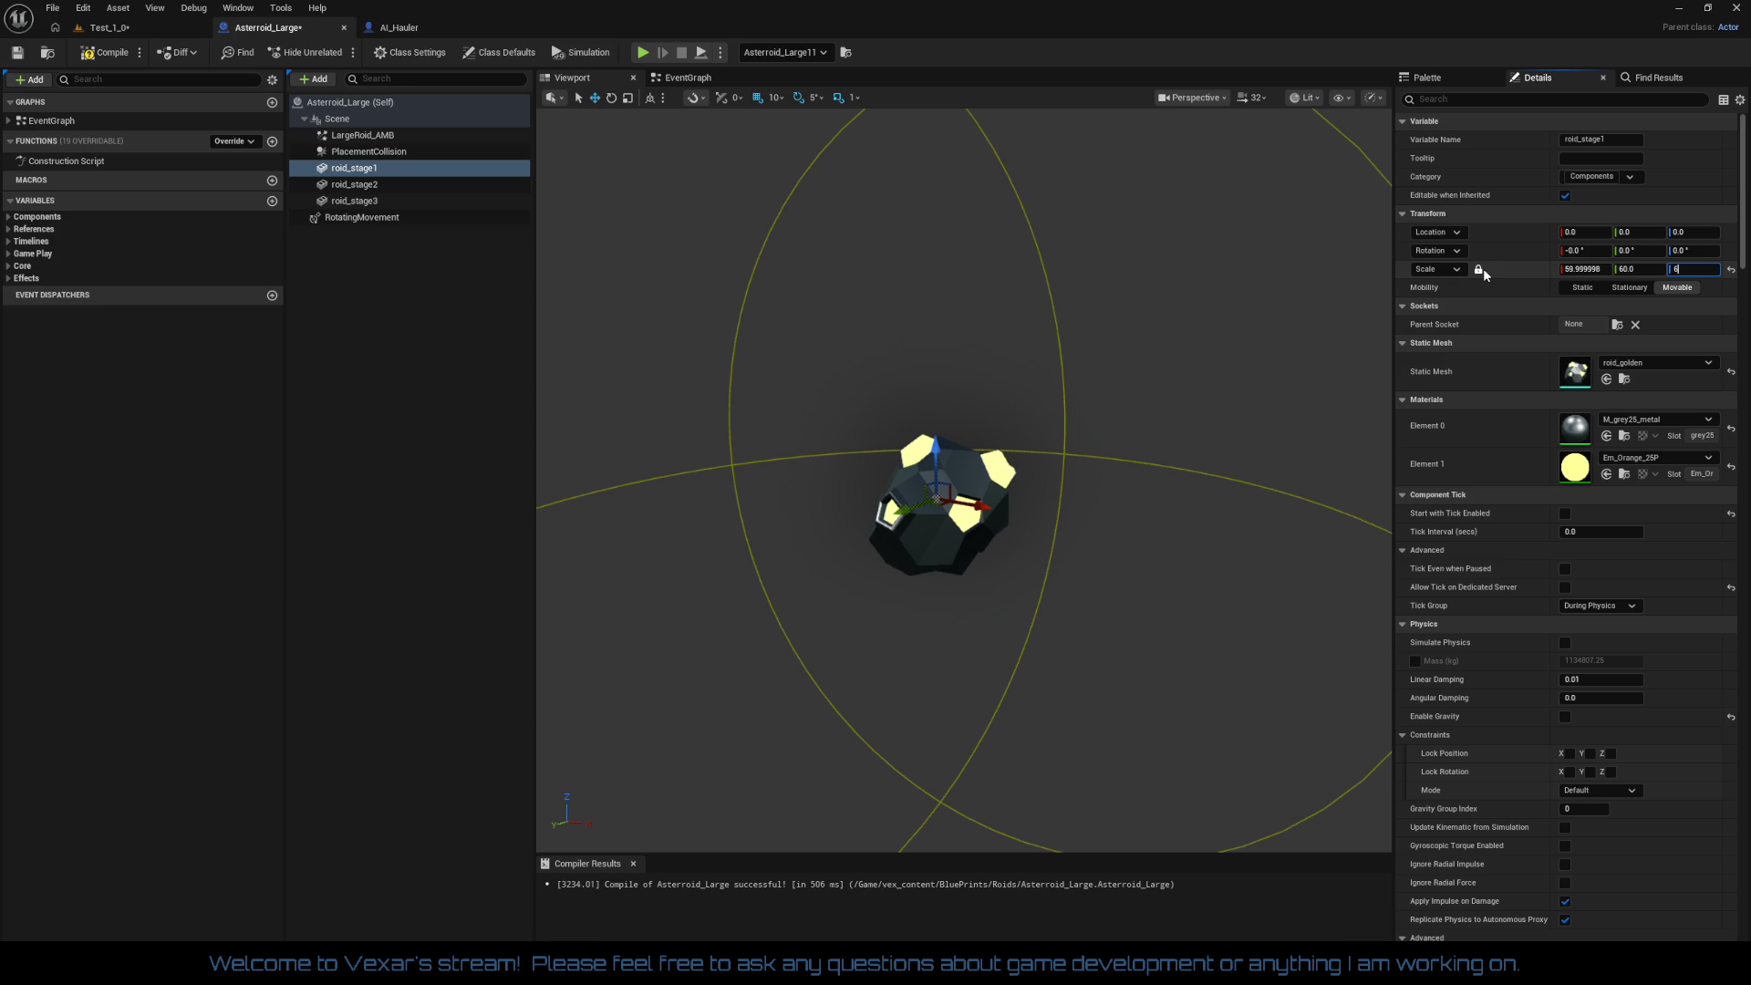
pyautogui.press('Return')
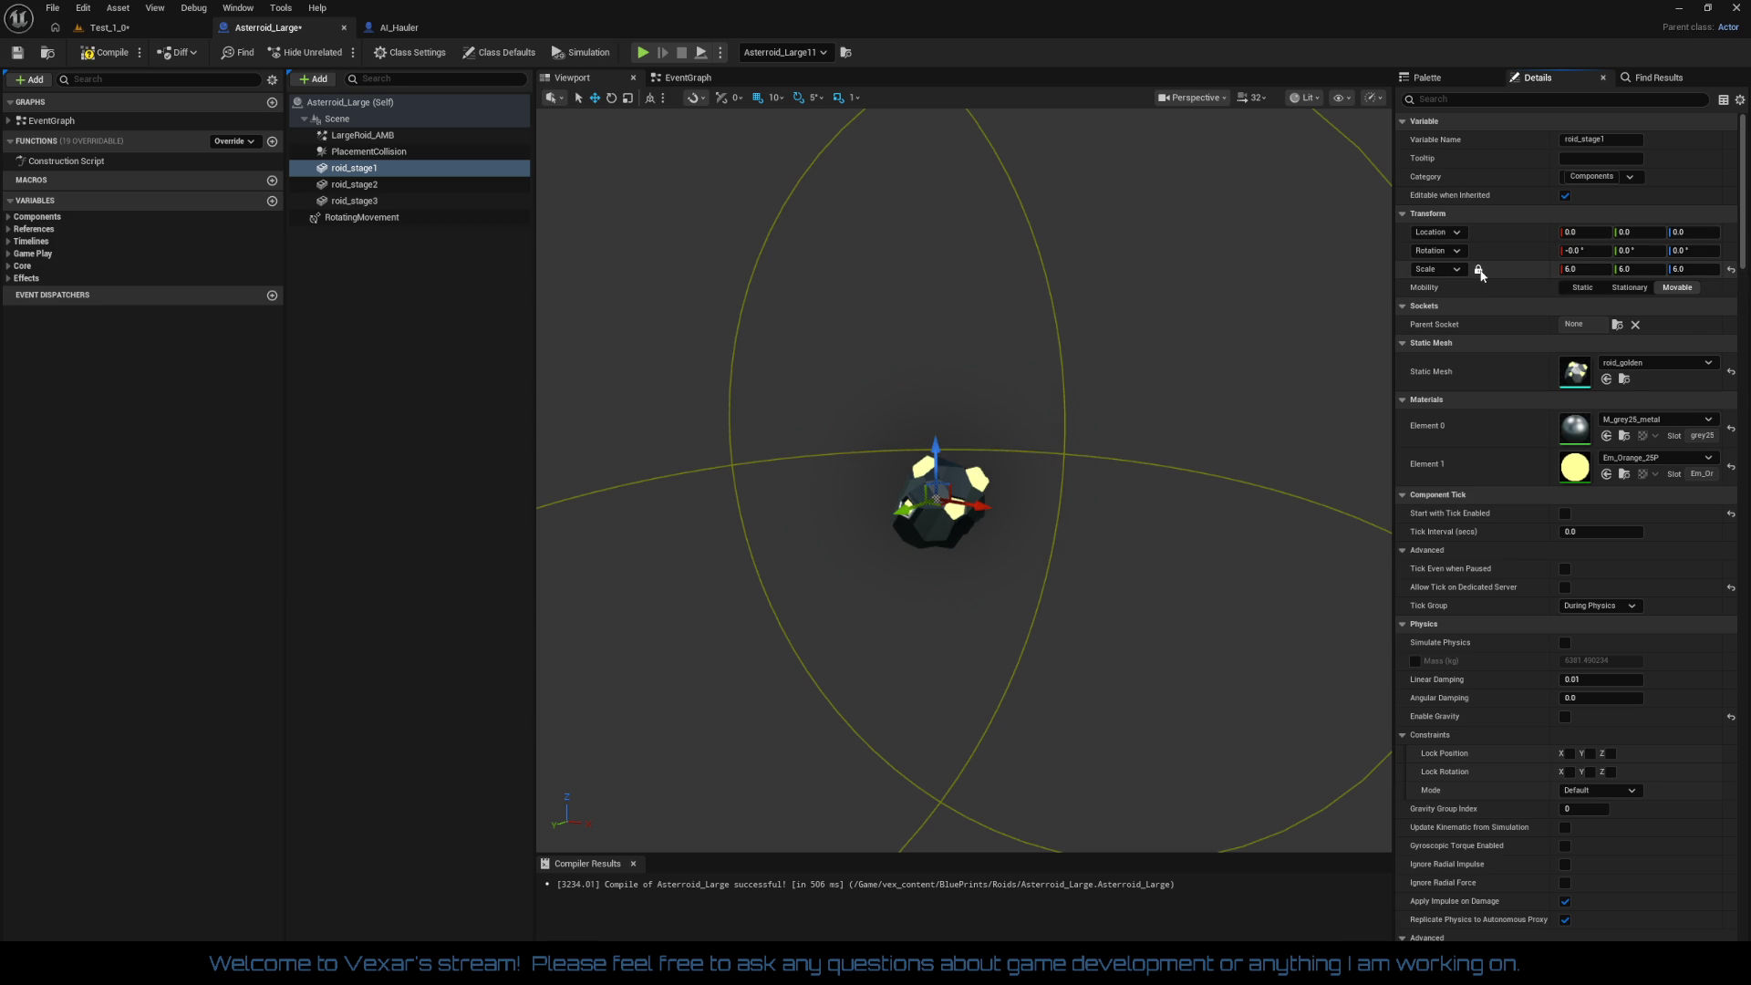
# Step: Unlock the scale ratio, set roid_stage1's X, Y and Z scale to 60, and compile
pyautogui.click(1480, 270)
pyautogui.click(1585, 269)
pyautogui.press('Tab')
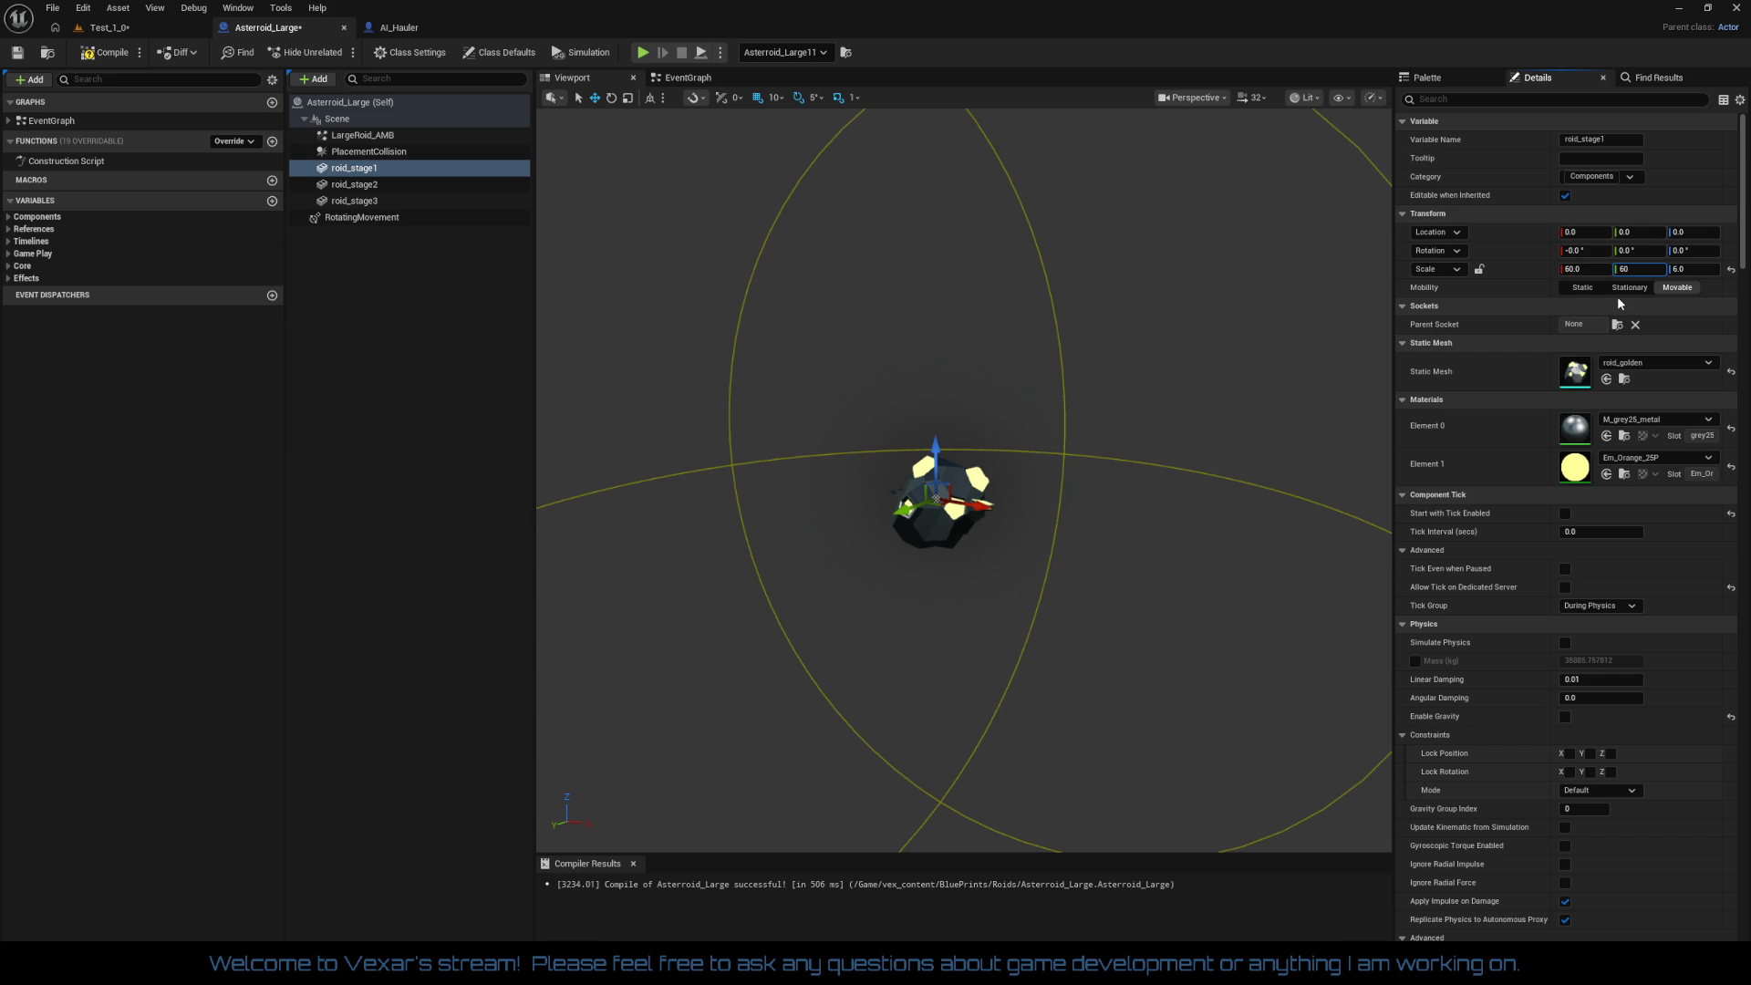
pyautogui.press('Tab')
pyautogui.write('60')
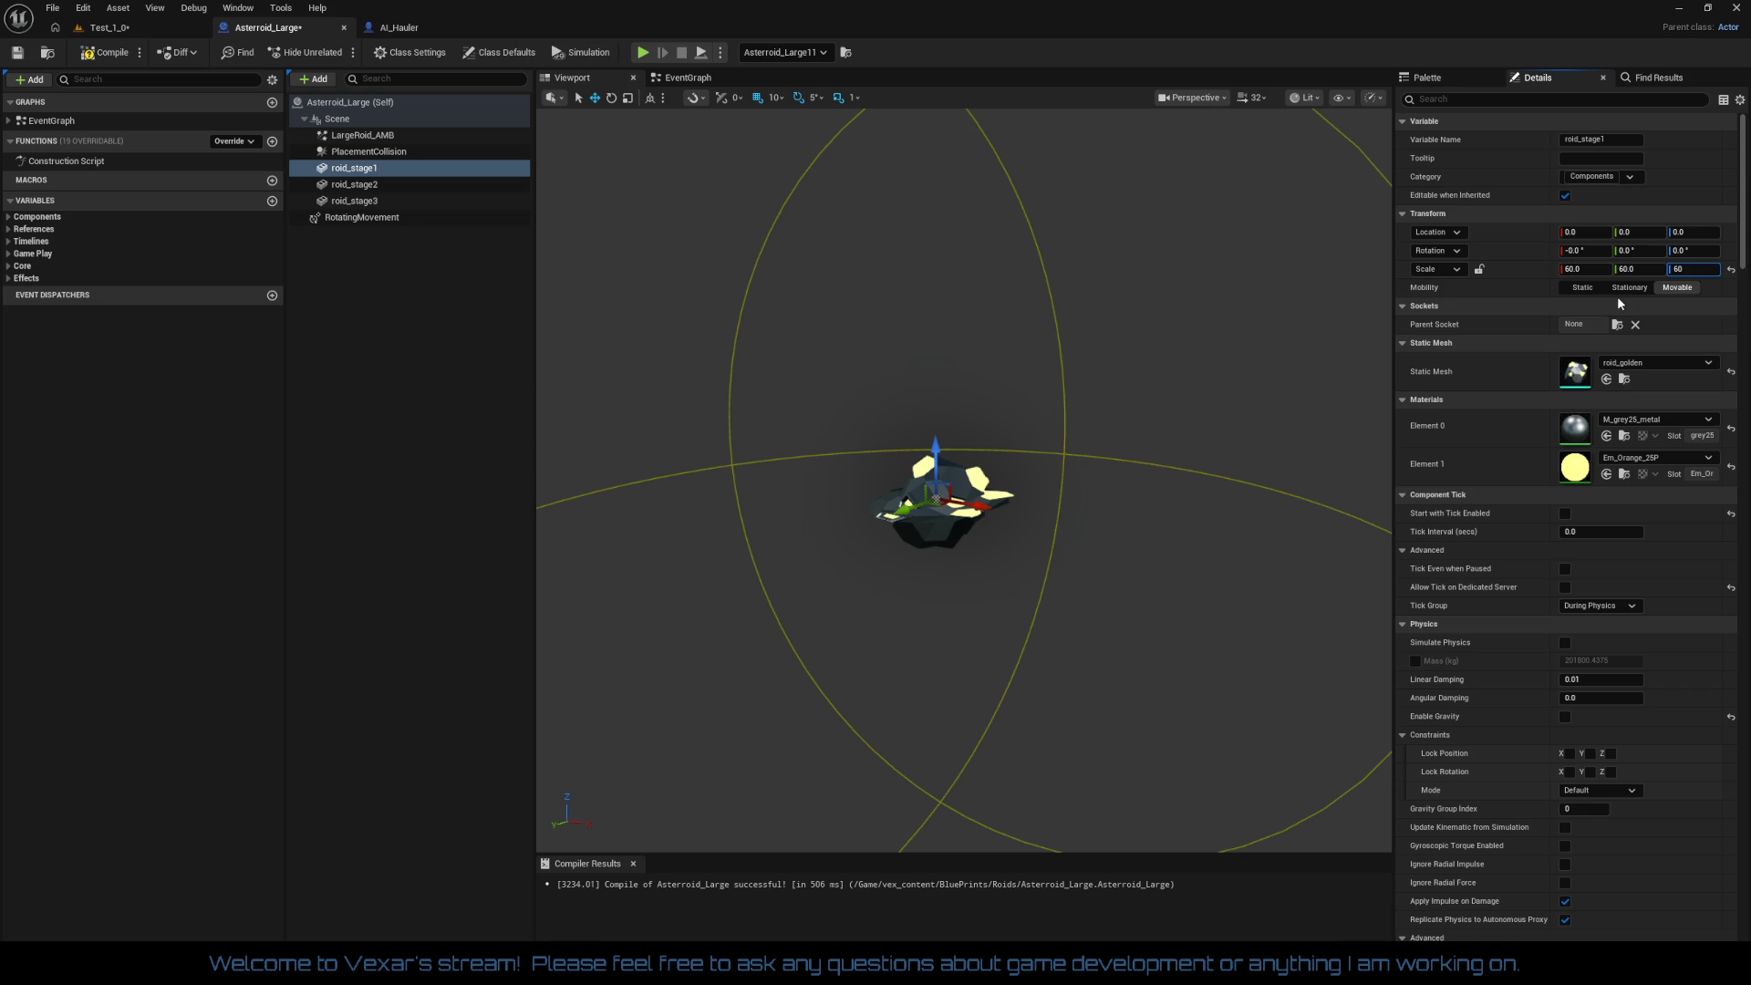
pyautogui.press('Return')
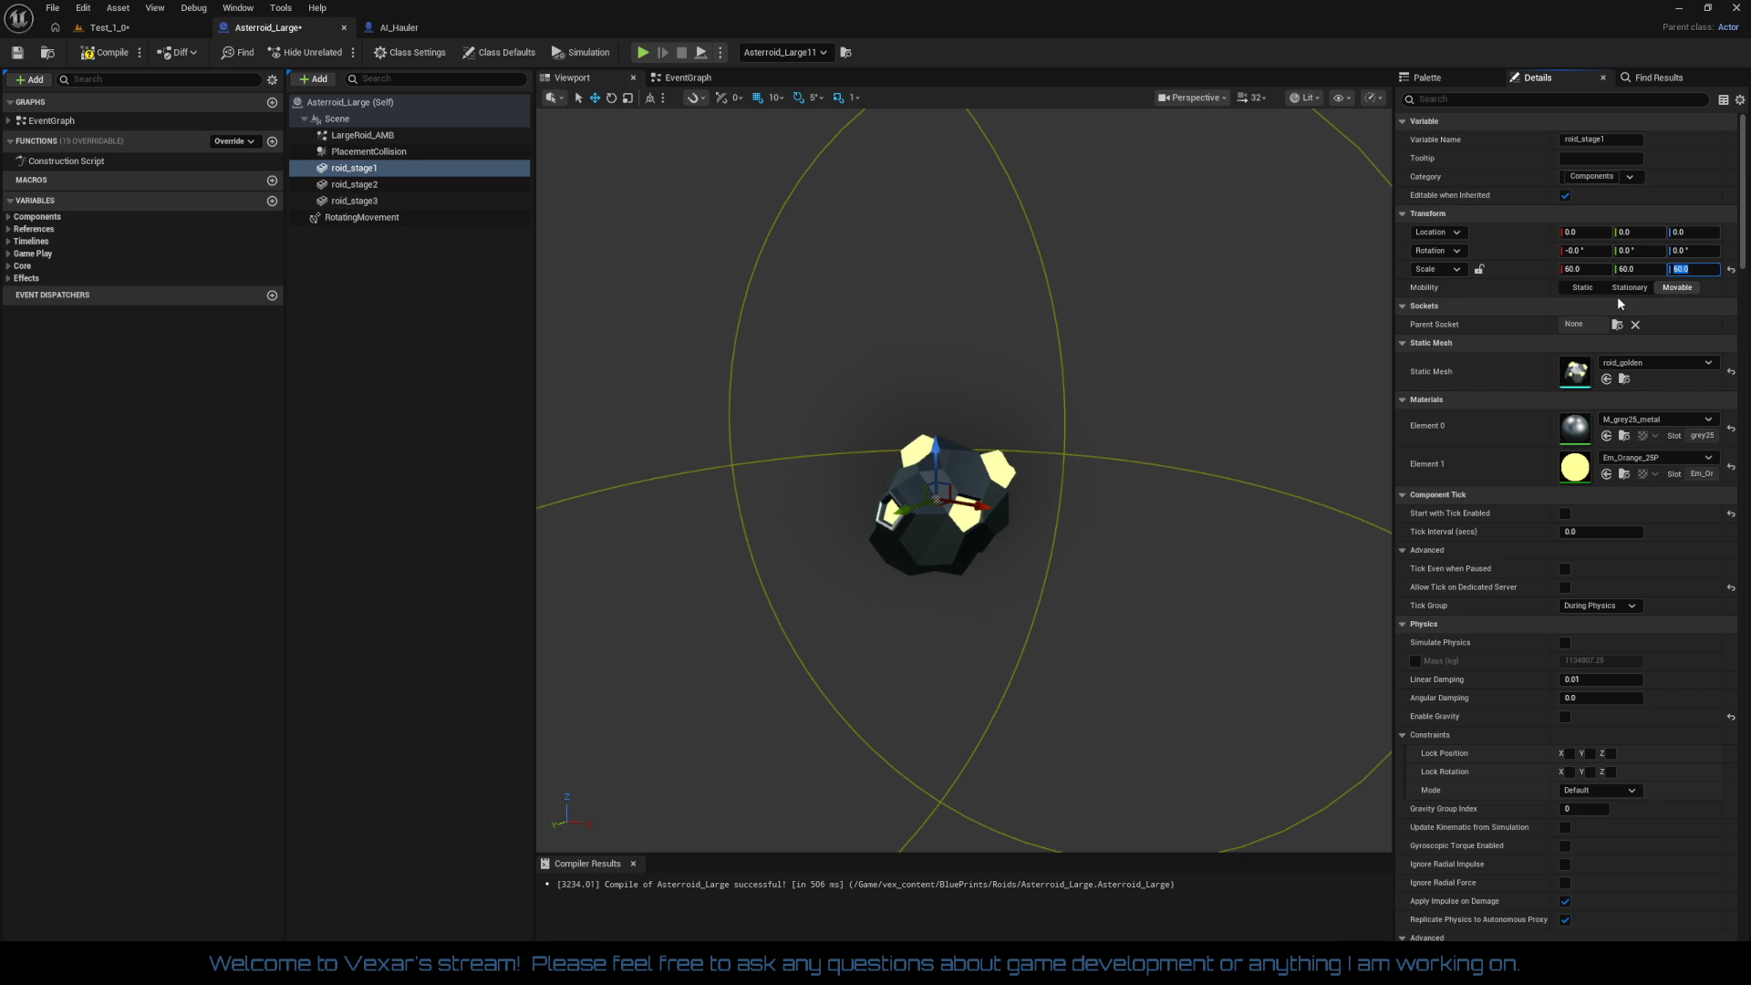
pyautogui.click(134, 45)
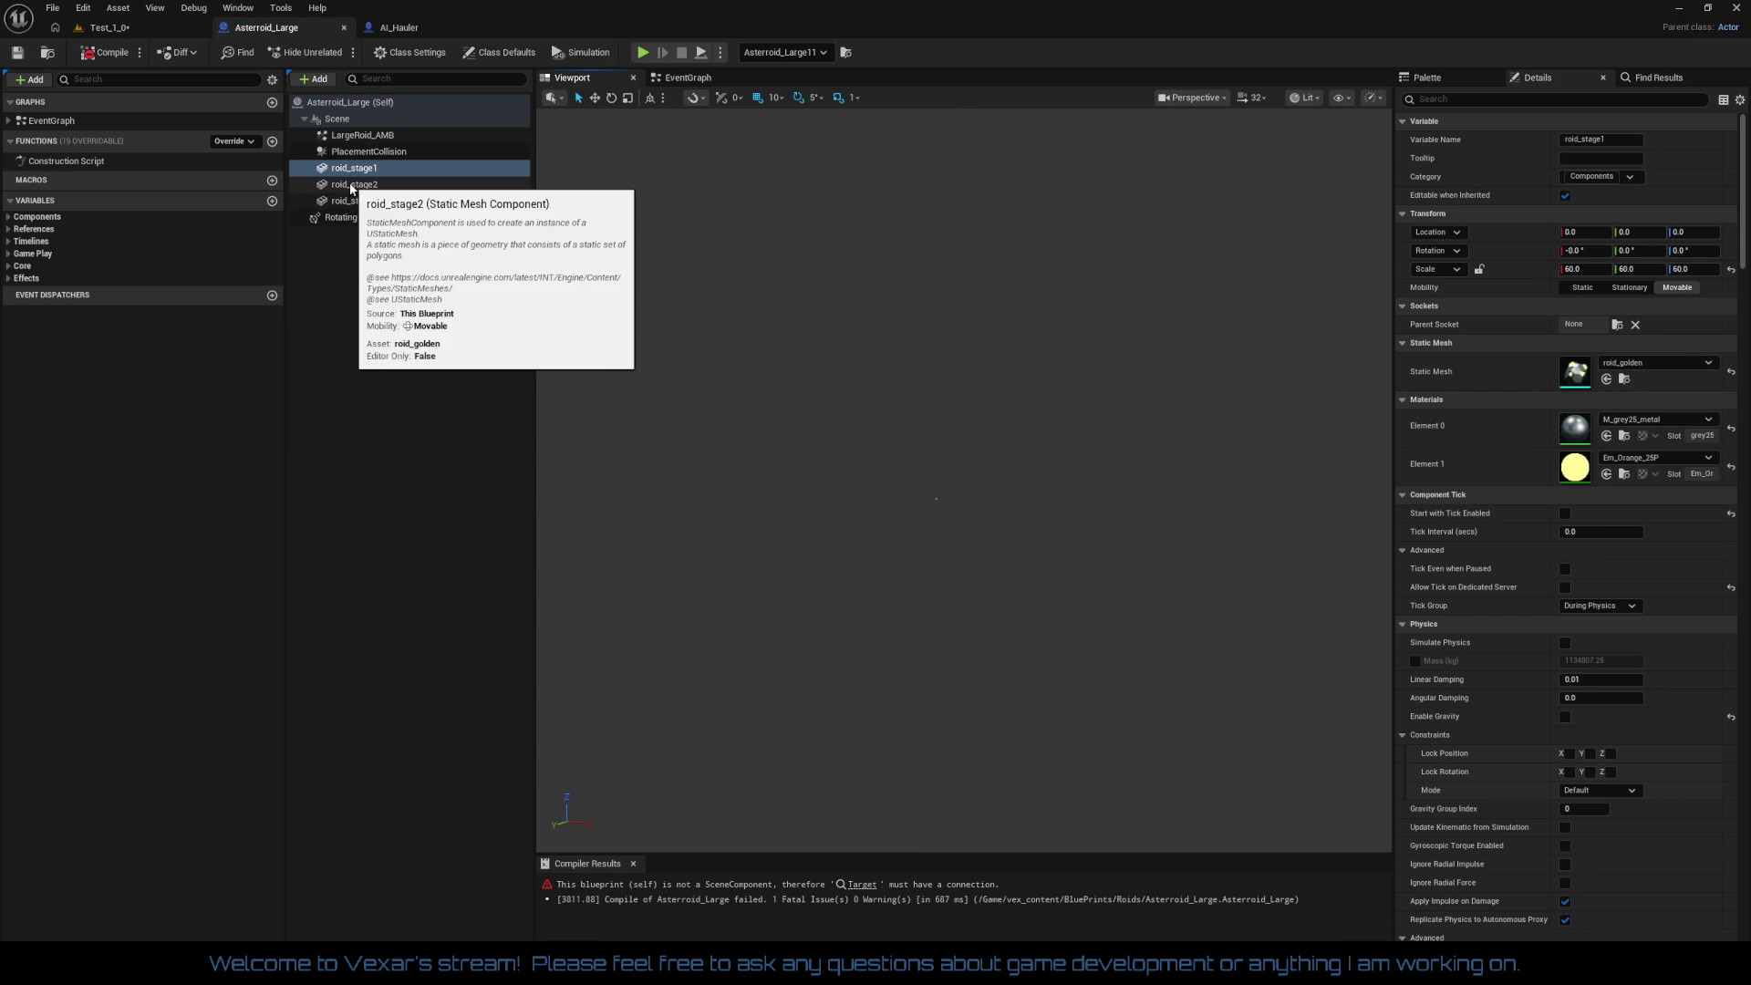
# Step: Delete the Movement comment and all its nodes from the EventGraph
pyautogui.click(690, 79)
pyautogui.scroll(-3, 1077, 518)
pyautogui.moveTo(1091, 733); pyautogui.dragTo(1085, 533)
pyautogui.scroll(3, 962, 574)
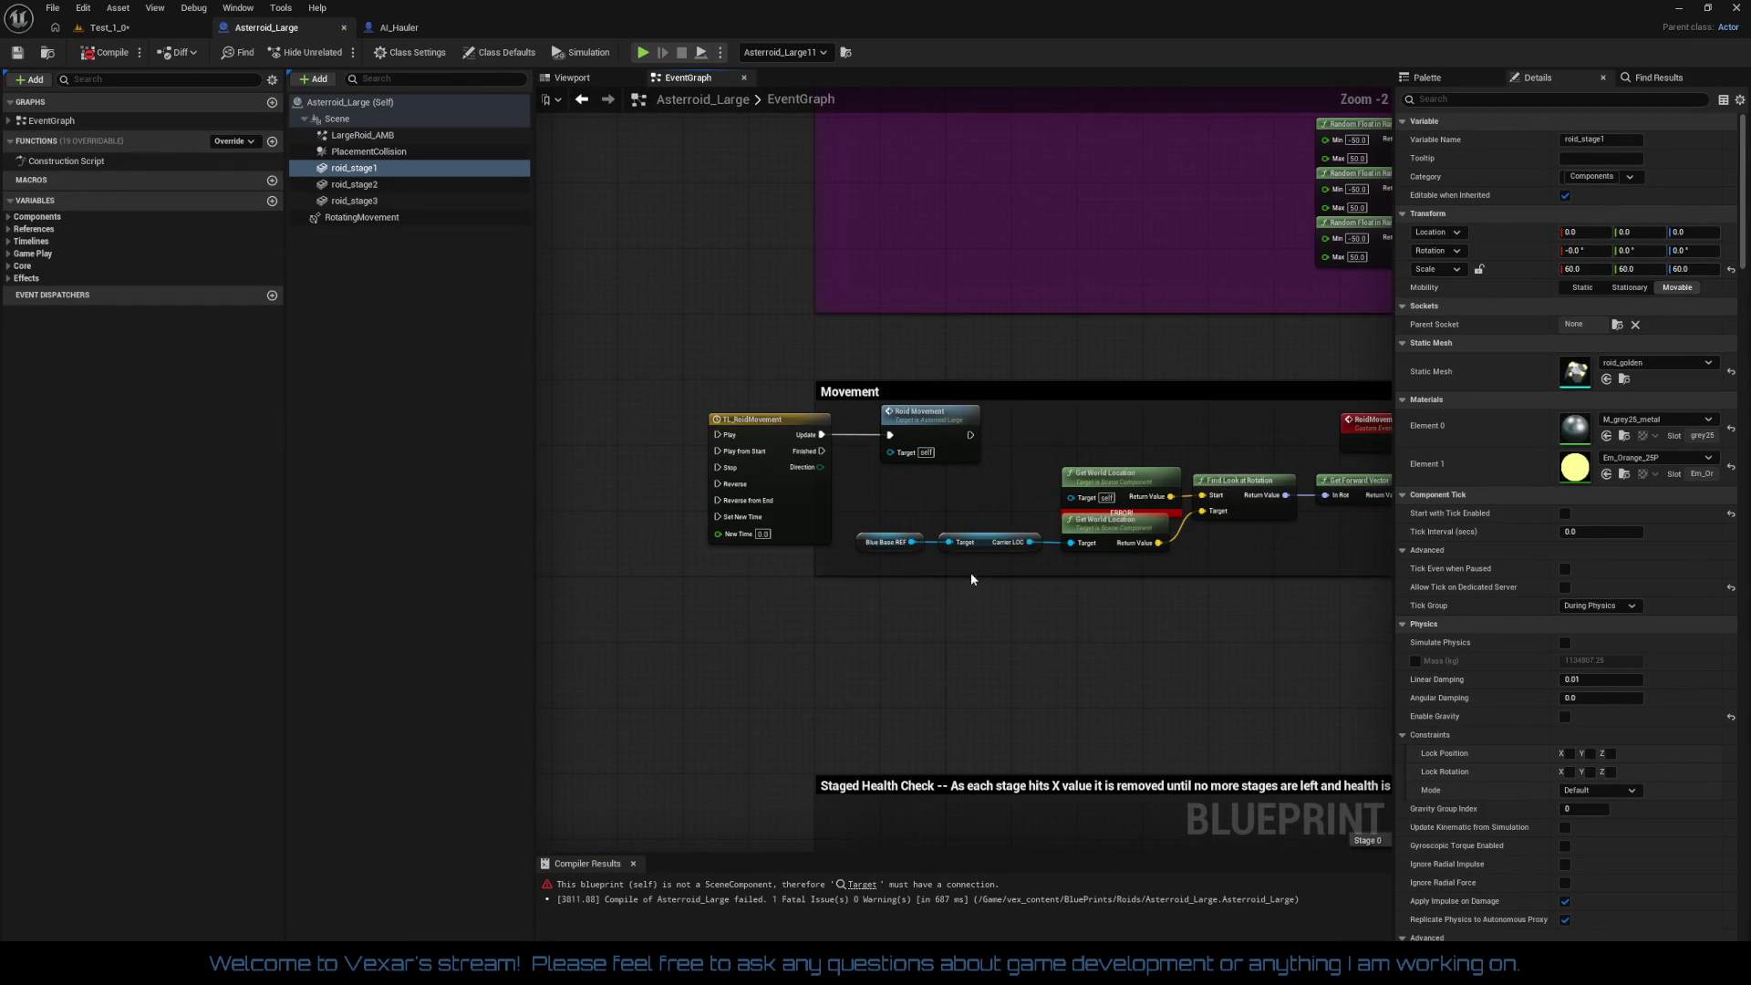
pyautogui.moveTo(618, 382)
pyautogui.mouseDown()
pyautogui.moveTo(1224, 615)
pyautogui.moveTo(1369, 627)
pyautogui.moveTo(814, 609)
pyautogui.mouseUp()
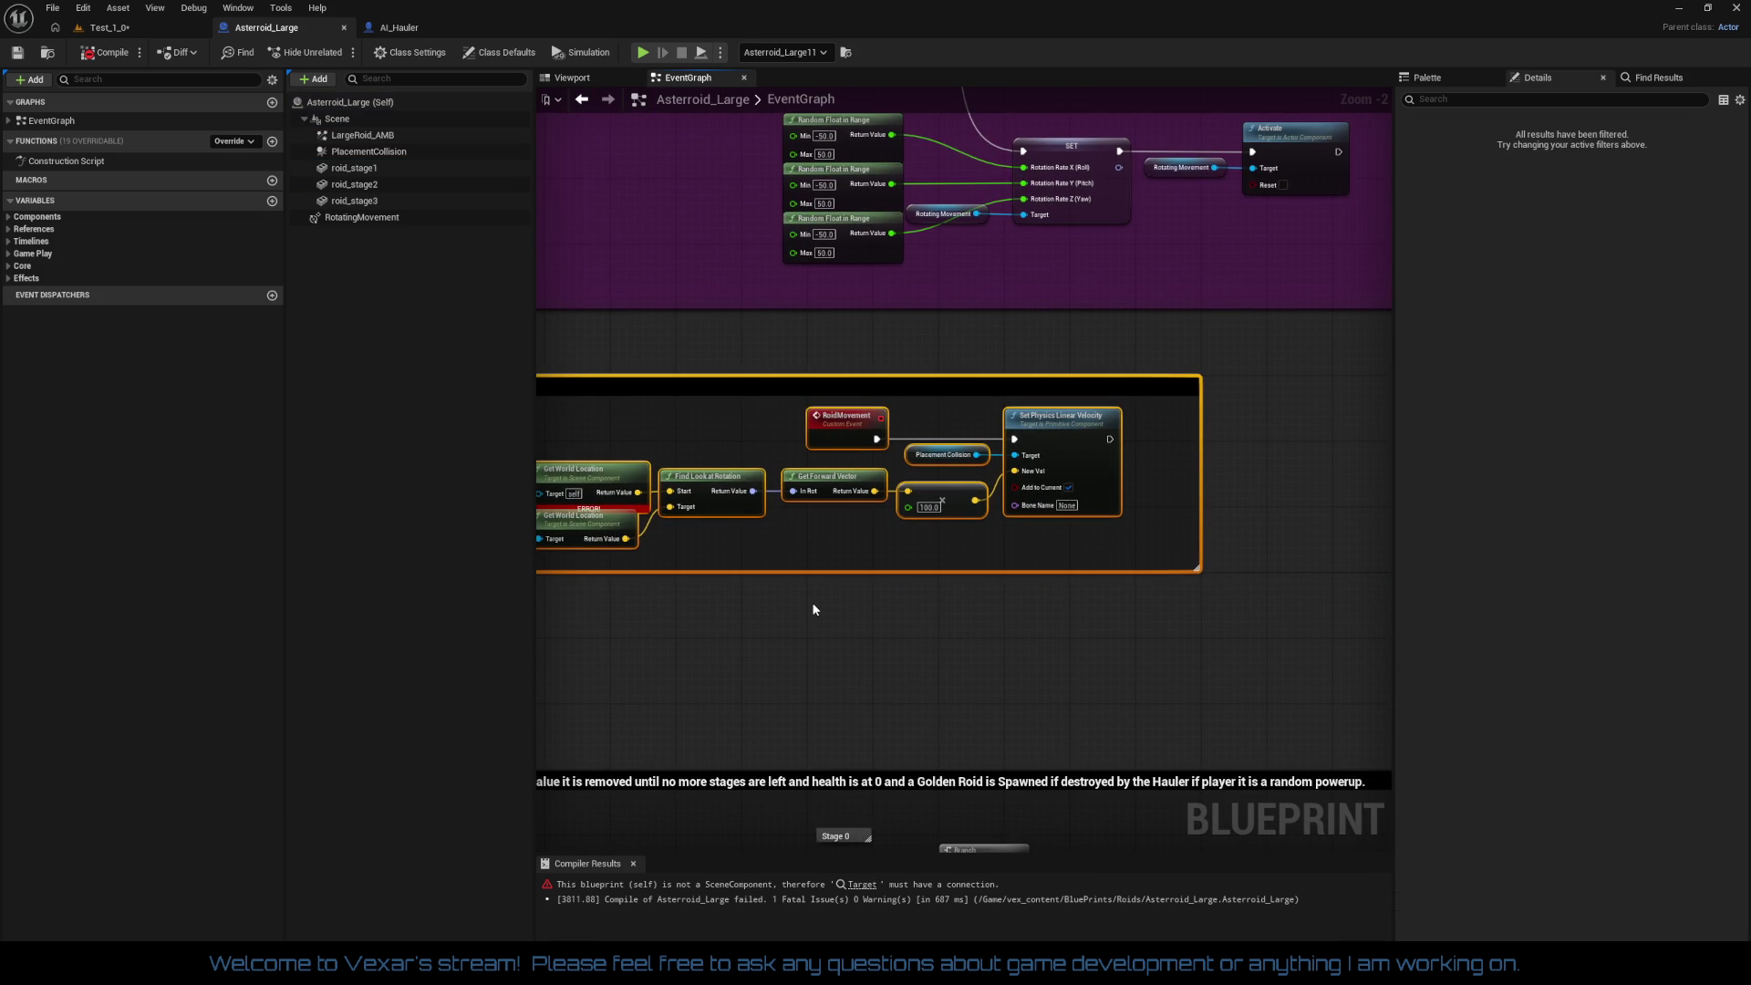
pyautogui.press('Delete')
# Step: Recompile Asteroid_Large successfully and return to the asteroid Viewport
pyautogui.scroll(-3, 1042, 647)
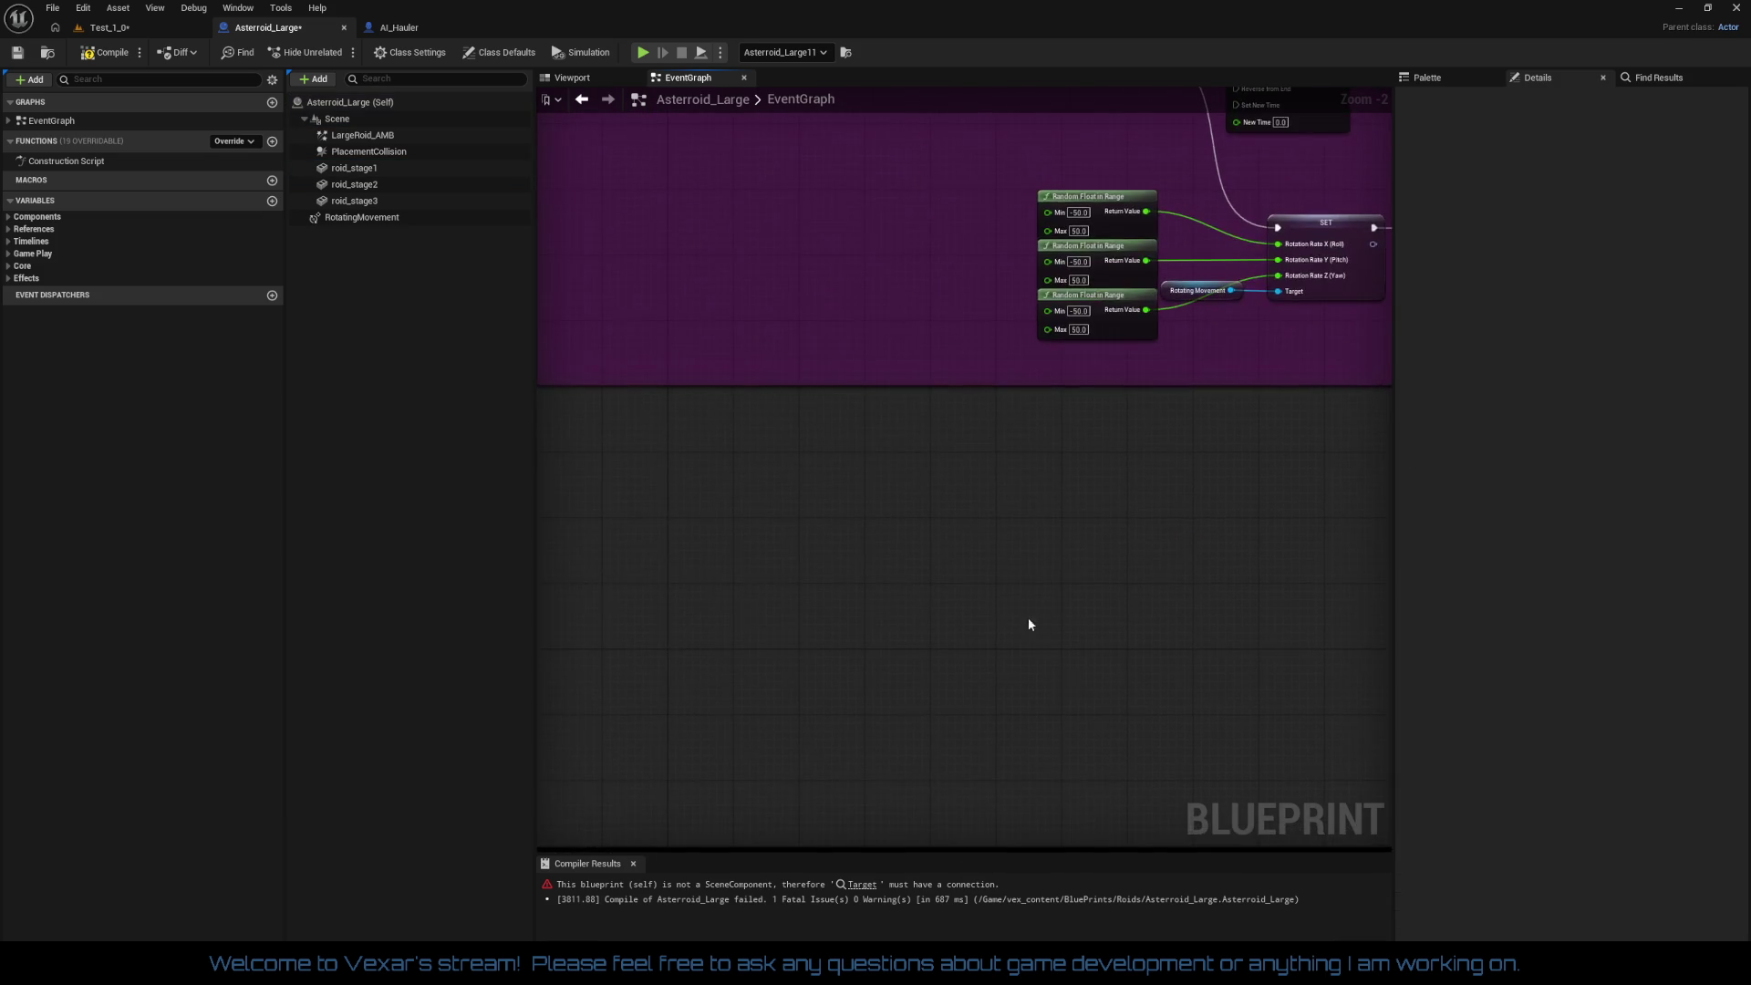
pyautogui.click(105, 52)
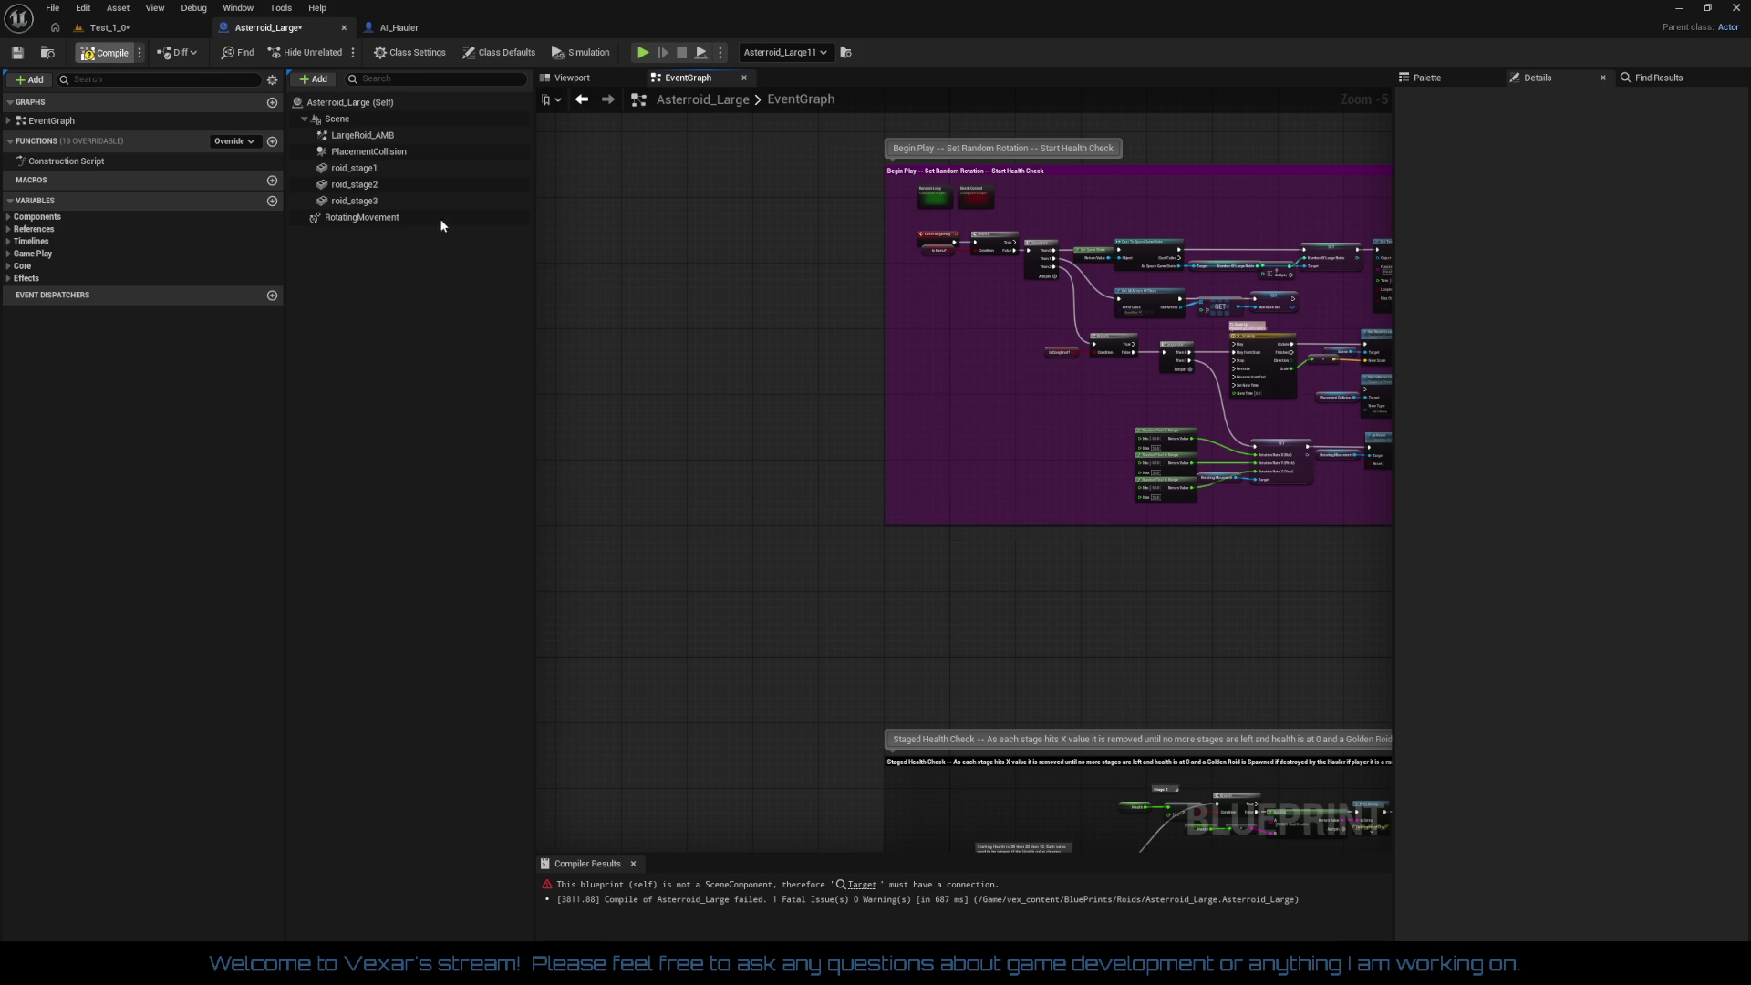
pyautogui.moveTo(866, 483); pyautogui.dragTo(792, 581)
pyautogui.scroll(2, 786, 547)
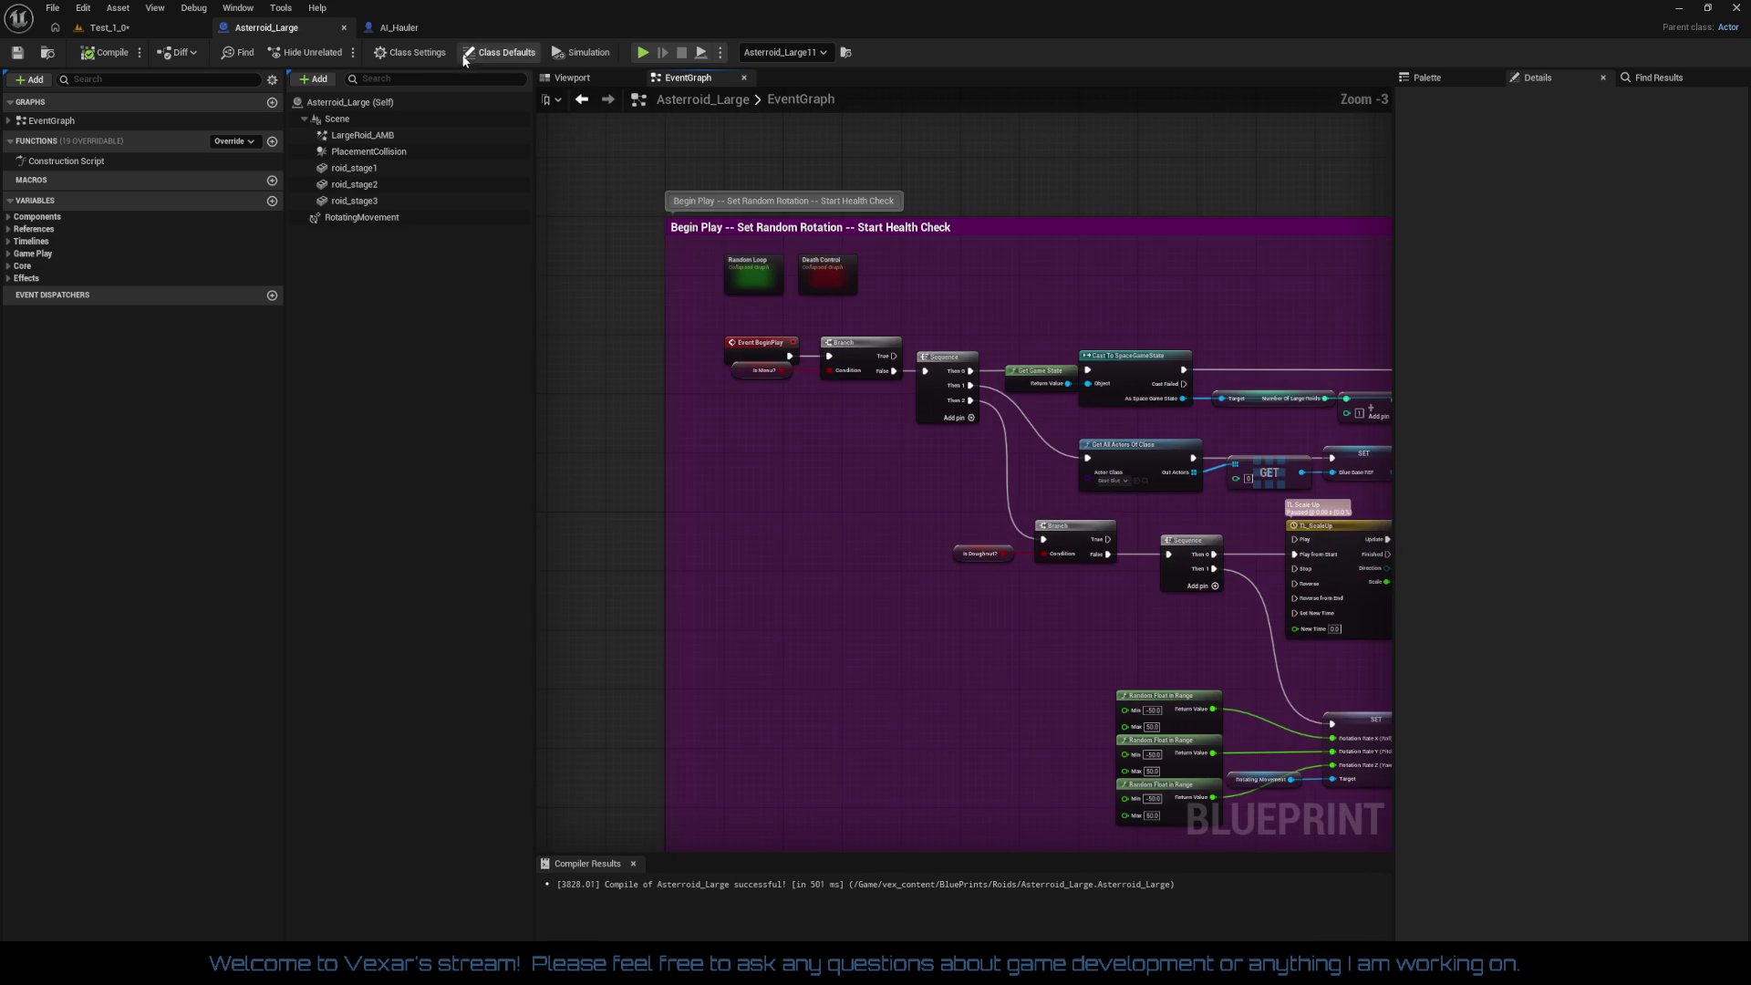
pyautogui.click(593, 79)
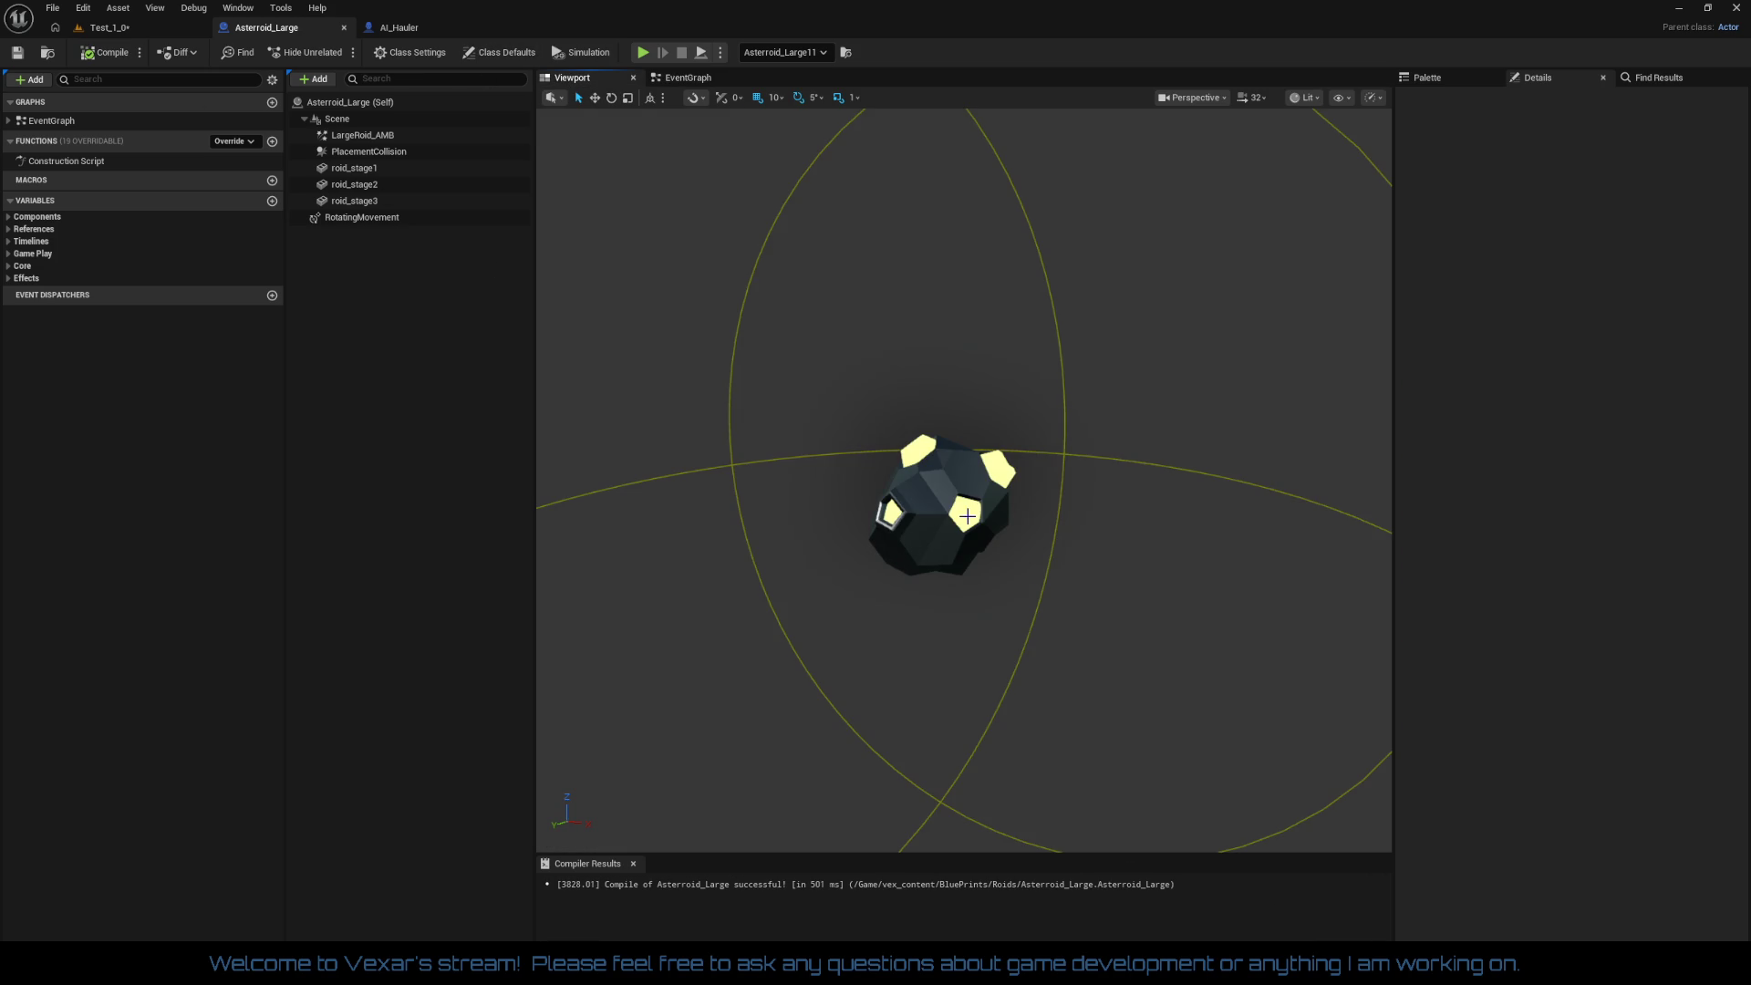
# Step: Select roid_stage2 and collapse its Component Tick, Physics, Material Cache, Collision, Lighting and HLOD sections
pyautogui.click(966, 484)
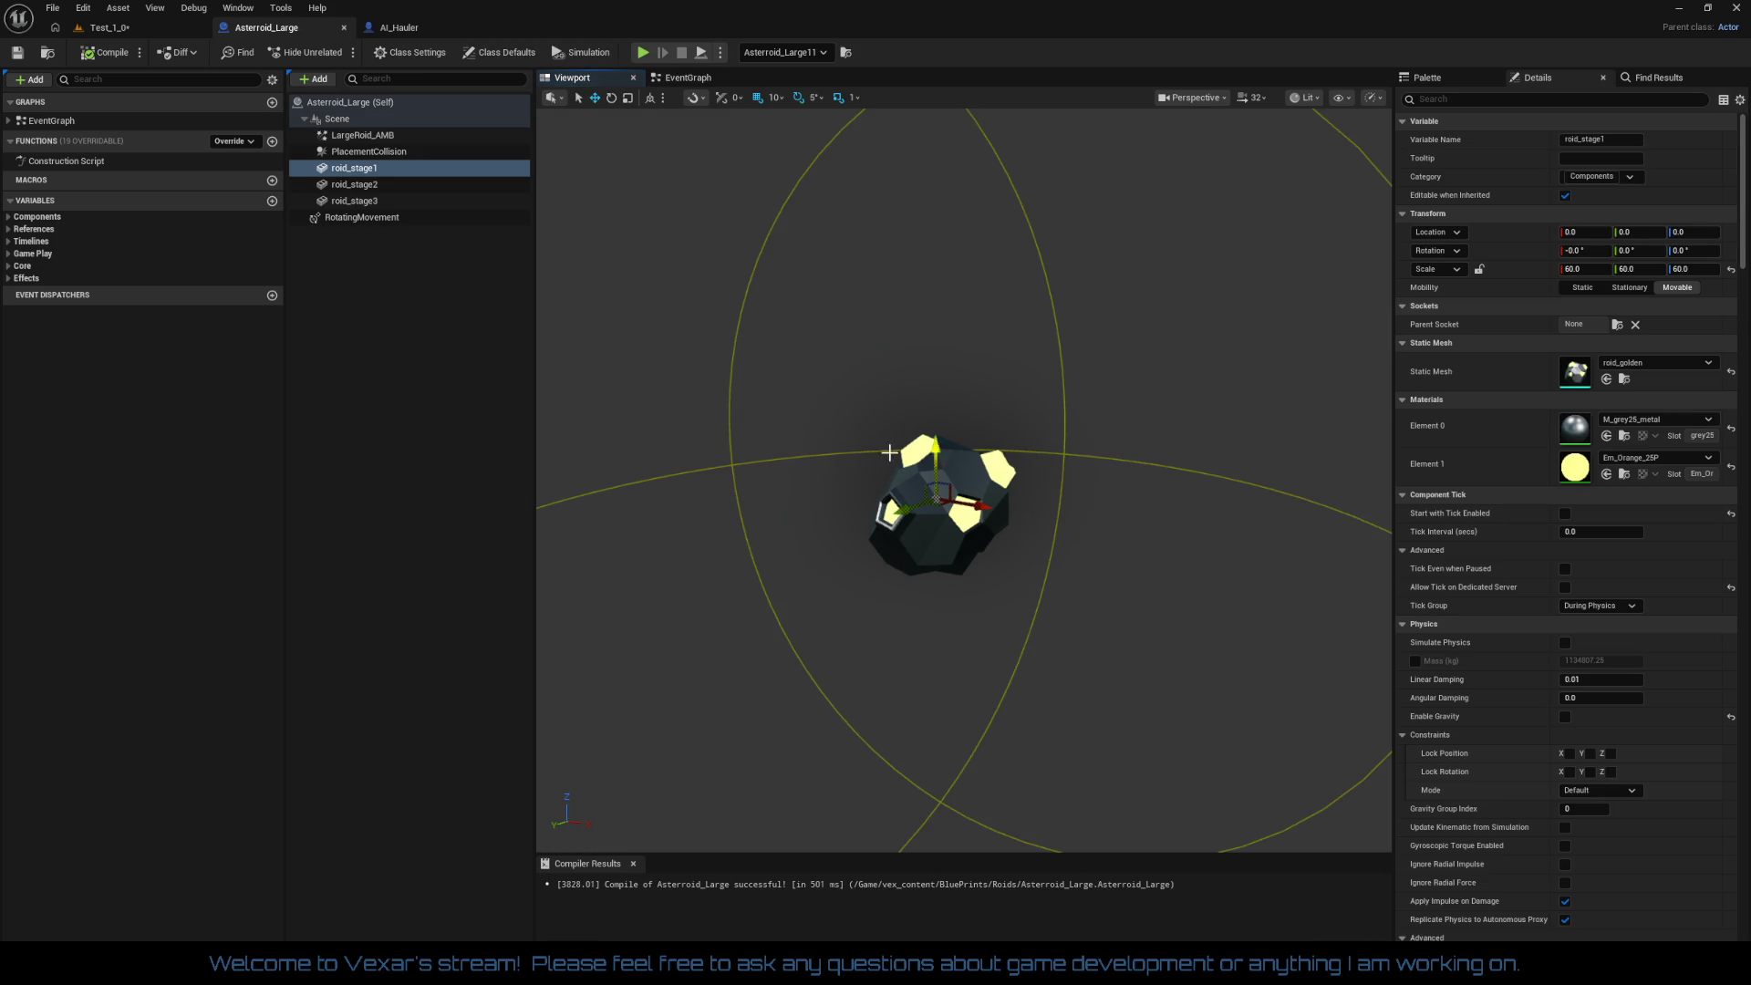
pyautogui.click(378, 185)
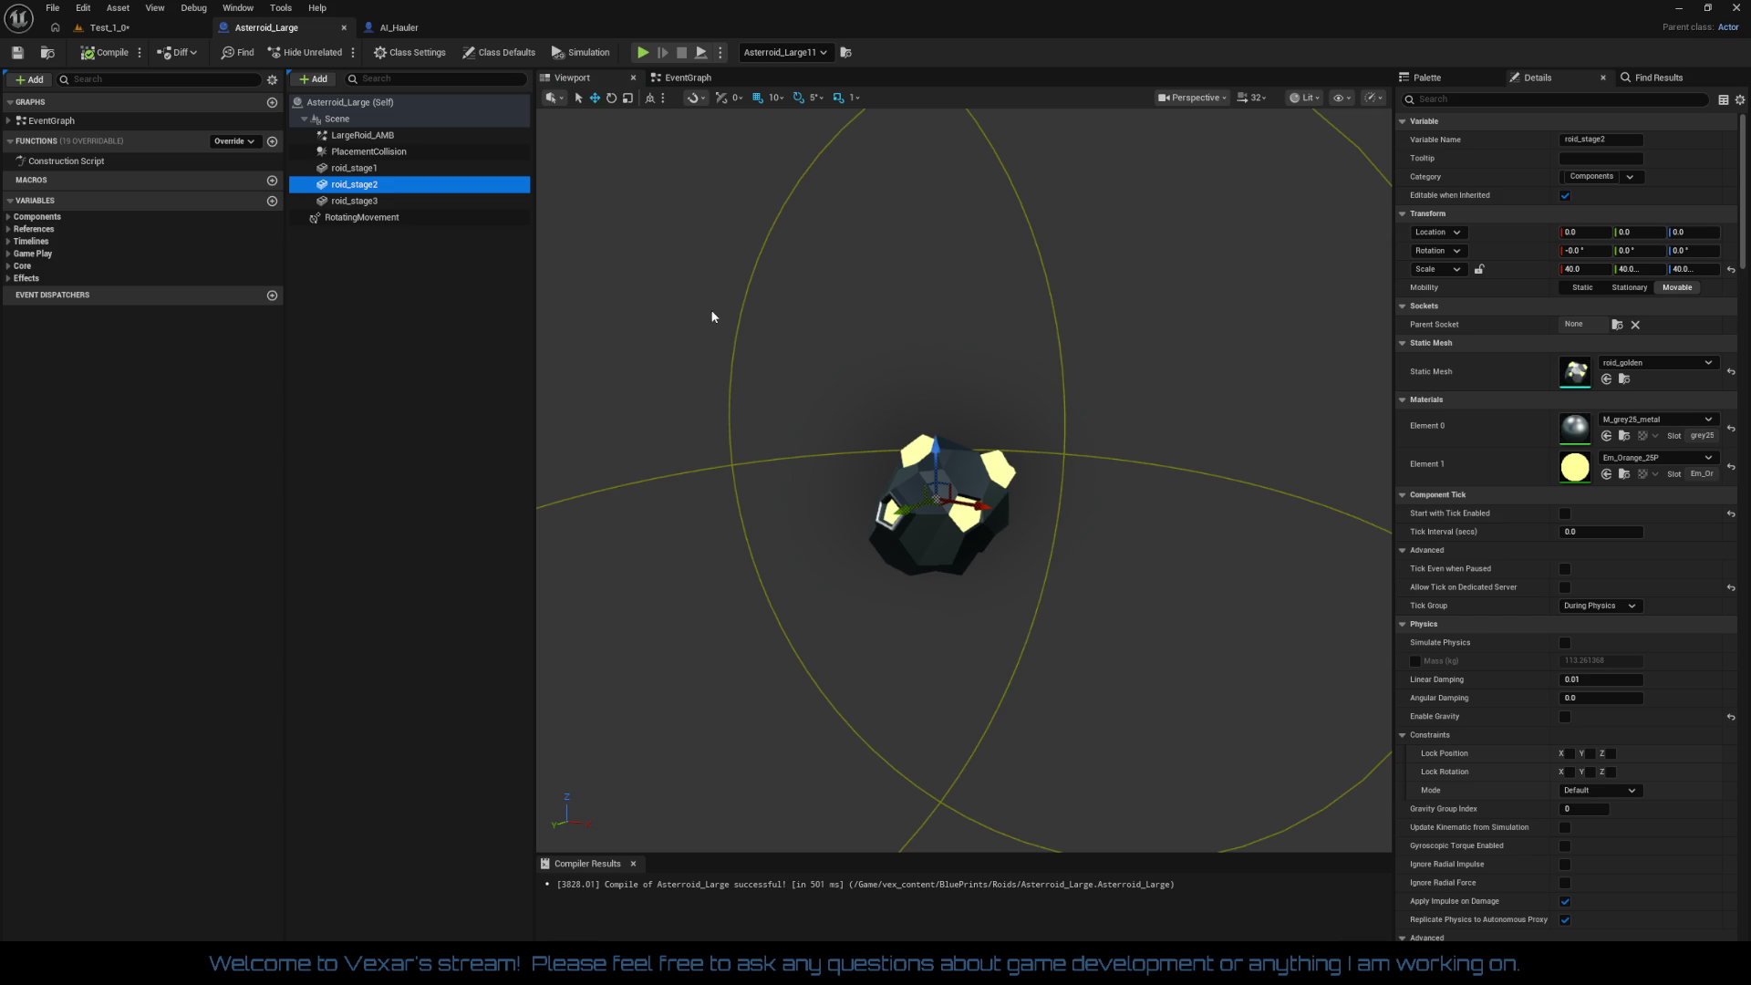
pyautogui.click(392, 202)
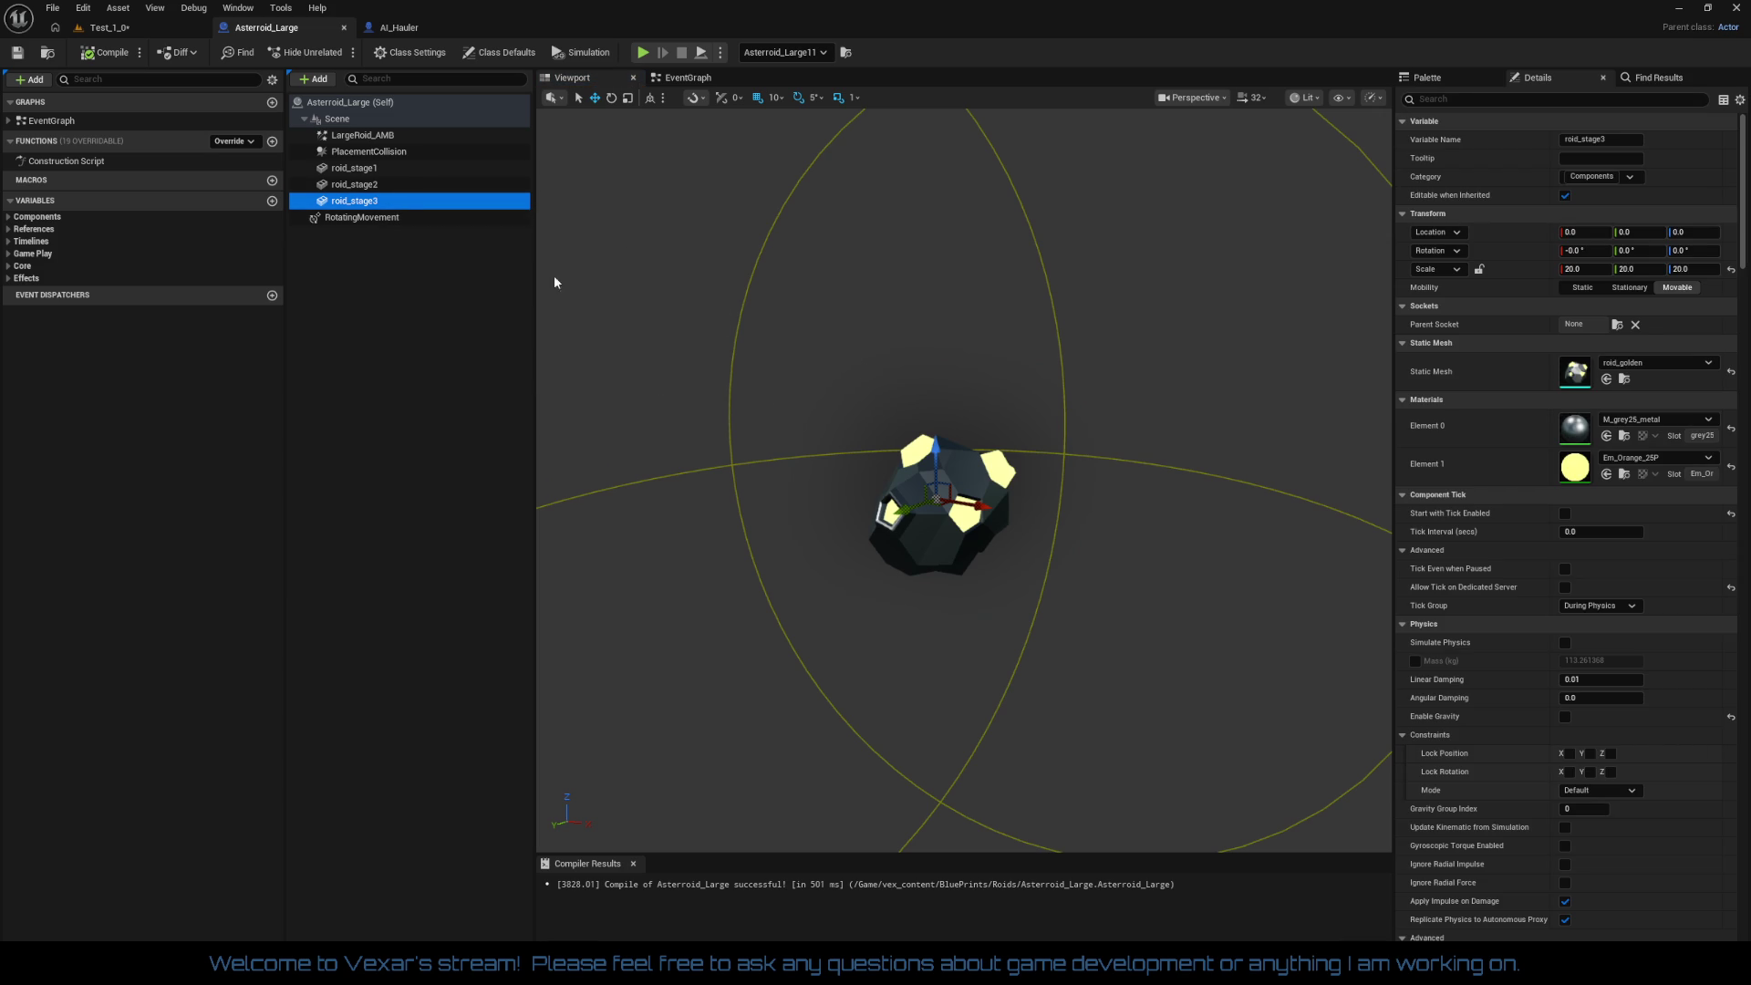
pyautogui.click(360, 170)
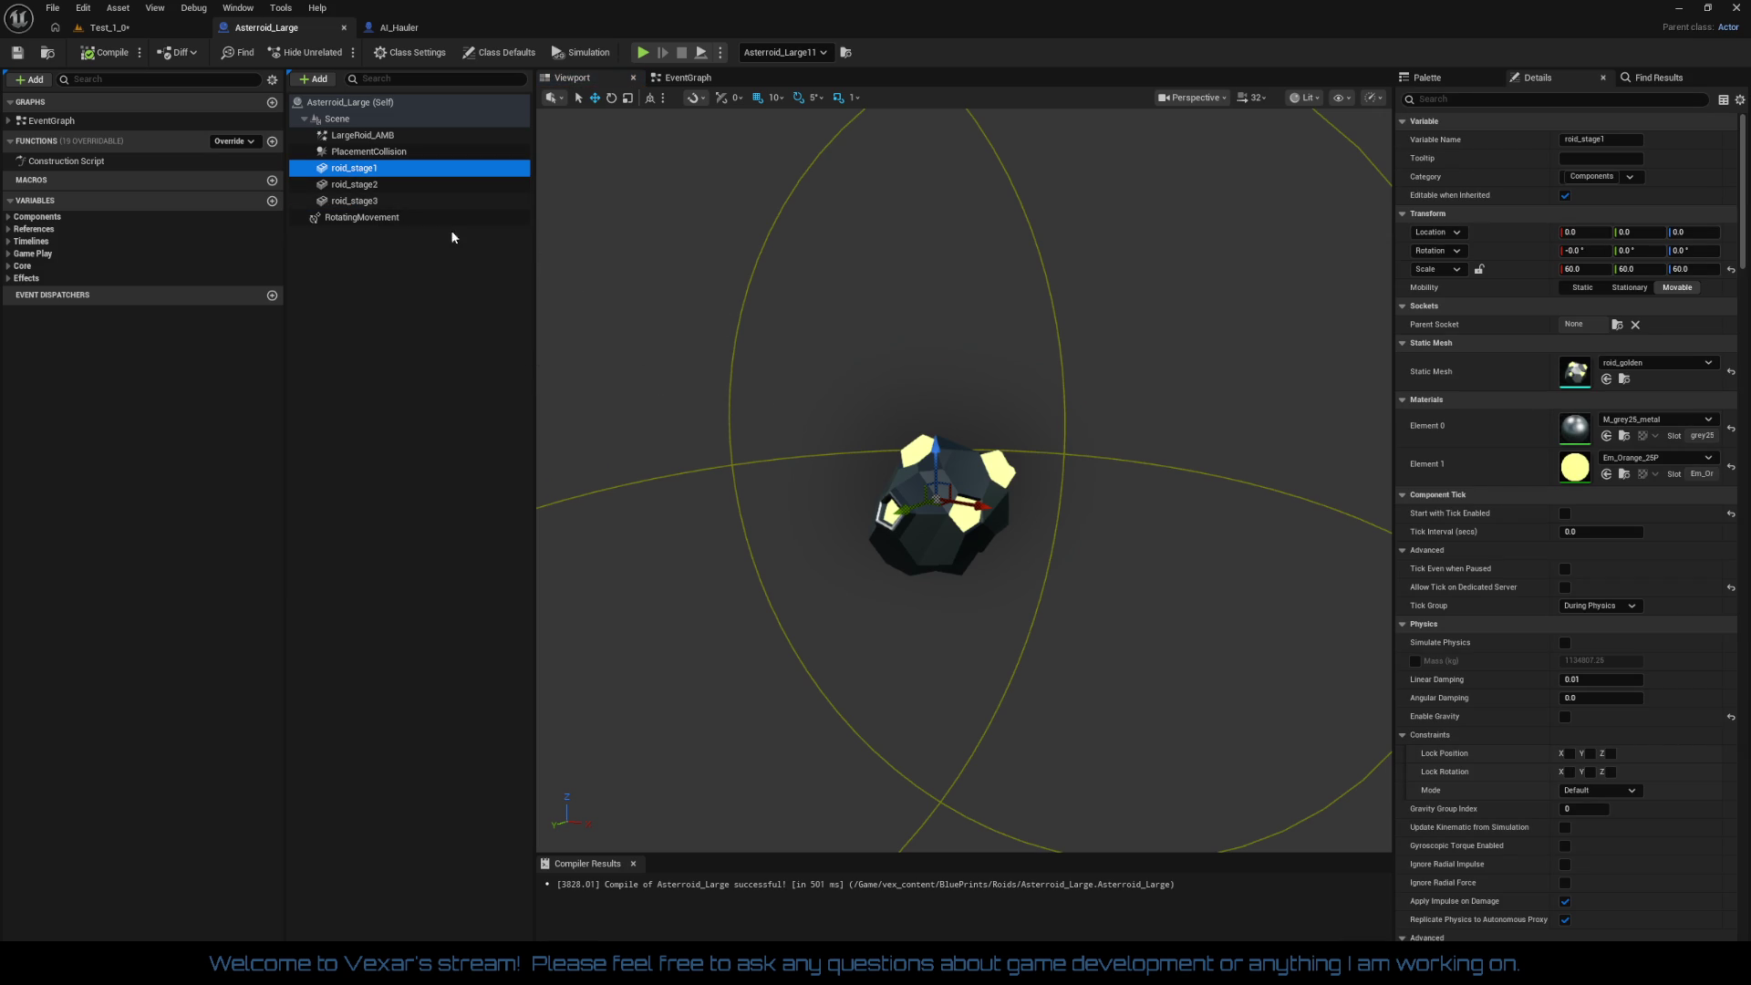
pyautogui.click(383, 186)
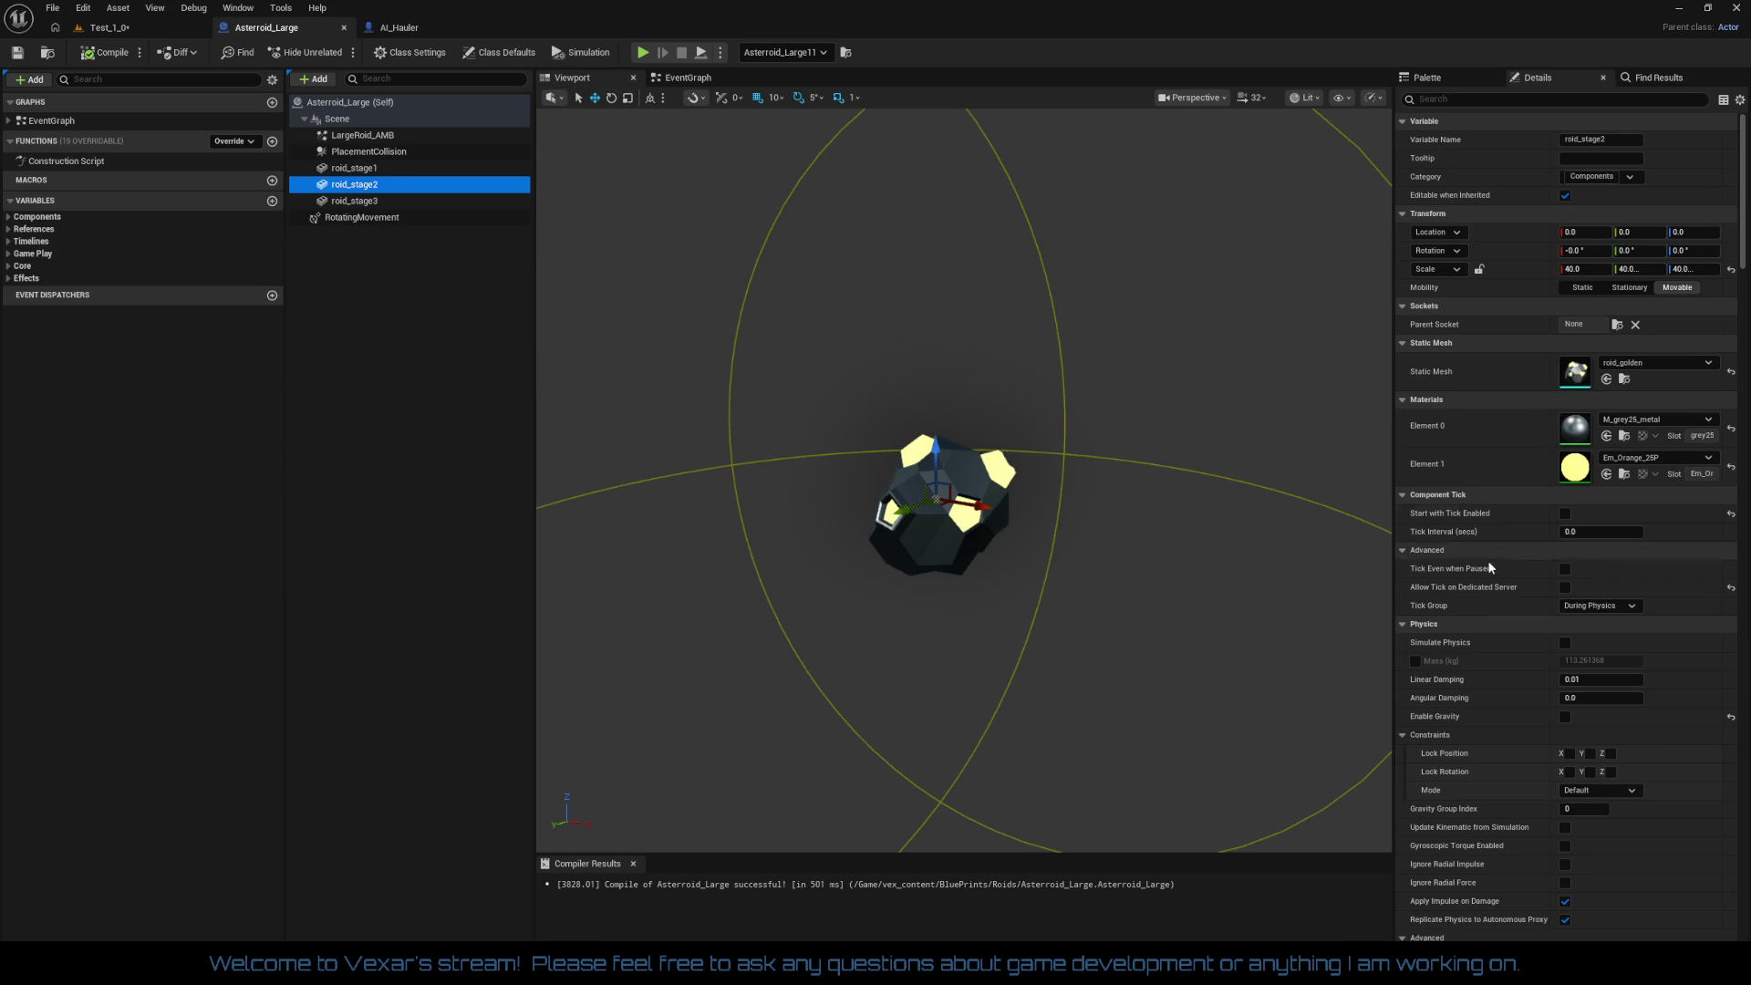
pyautogui.click(1445, 495)
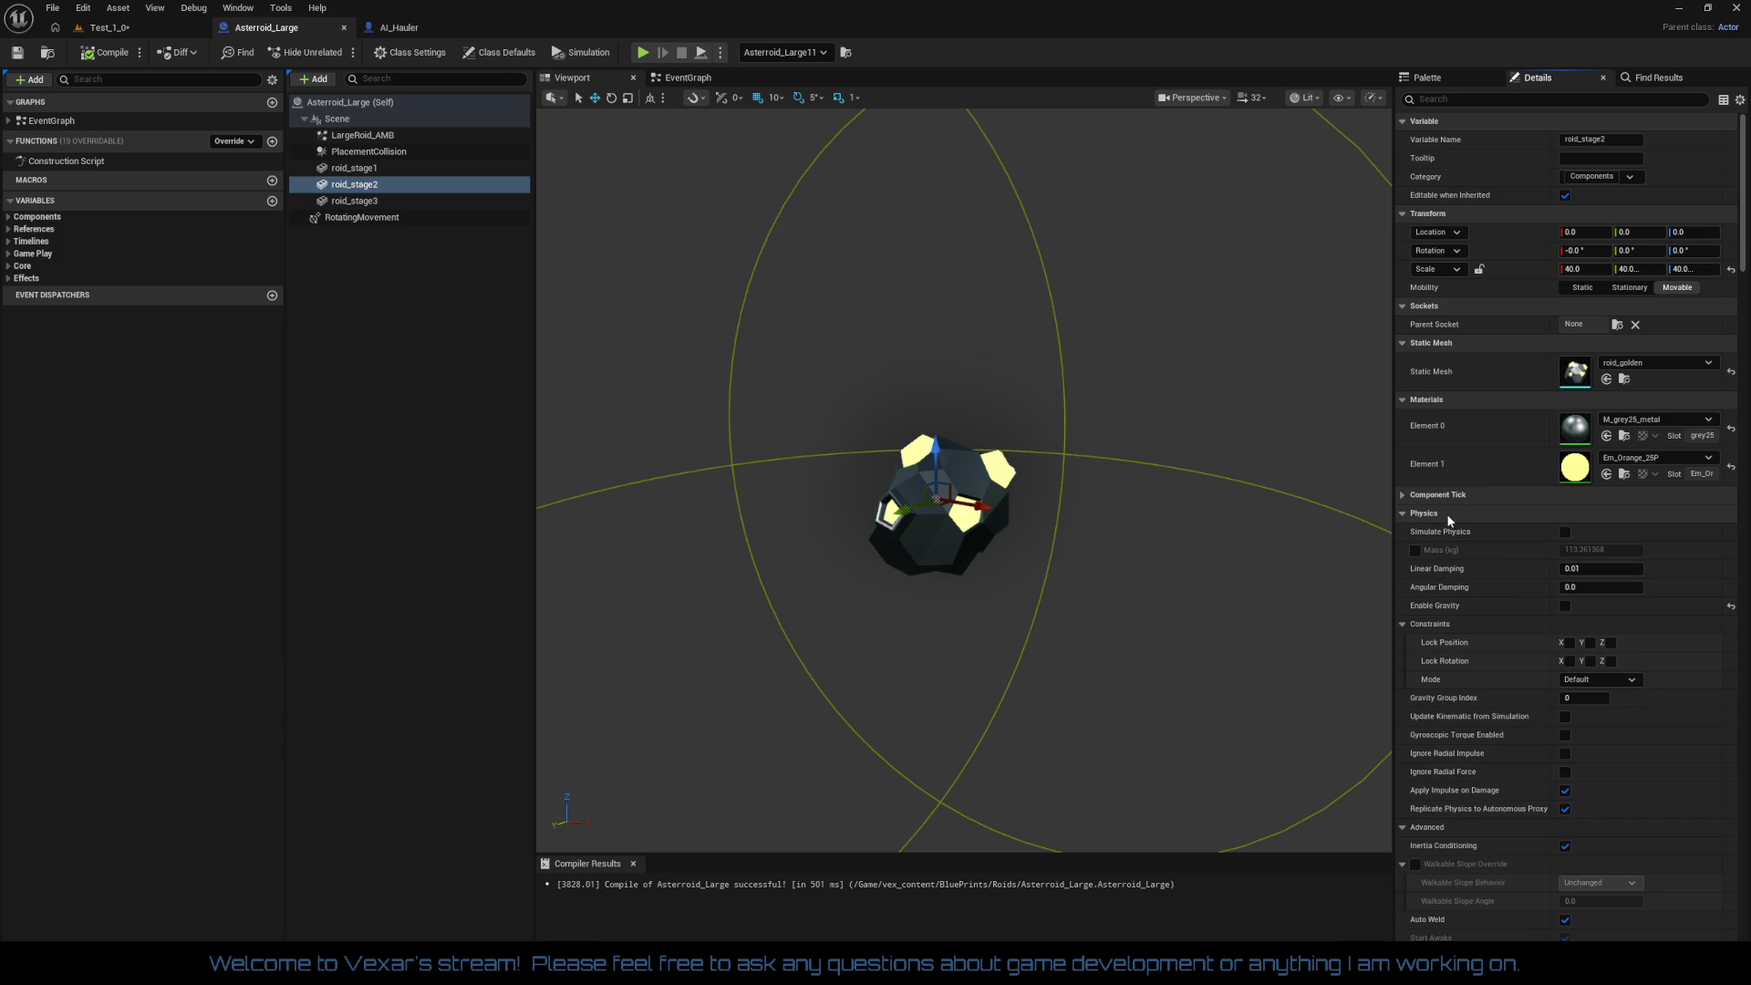
pyautogui.click(1450, 517)
pyautogui.click(1448, 553)
pyautogui.click(1449, 568)
pyautogui.click(1452, 587)
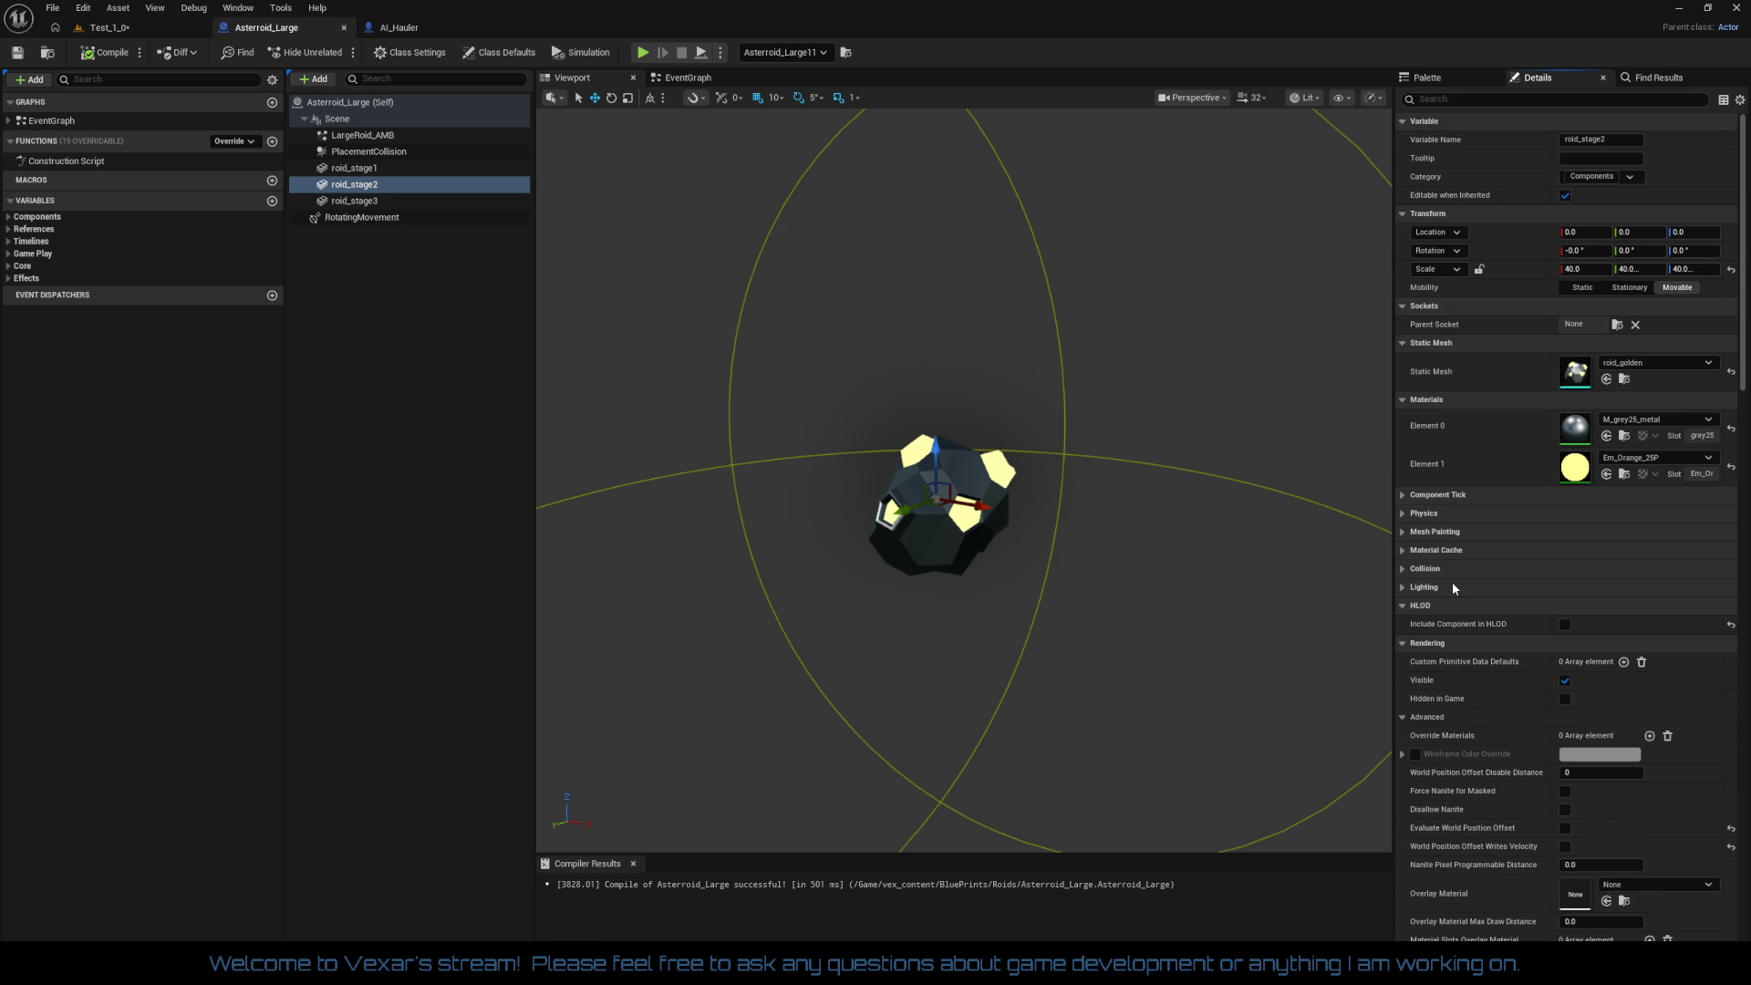
pyautogui.click(1454, 604)
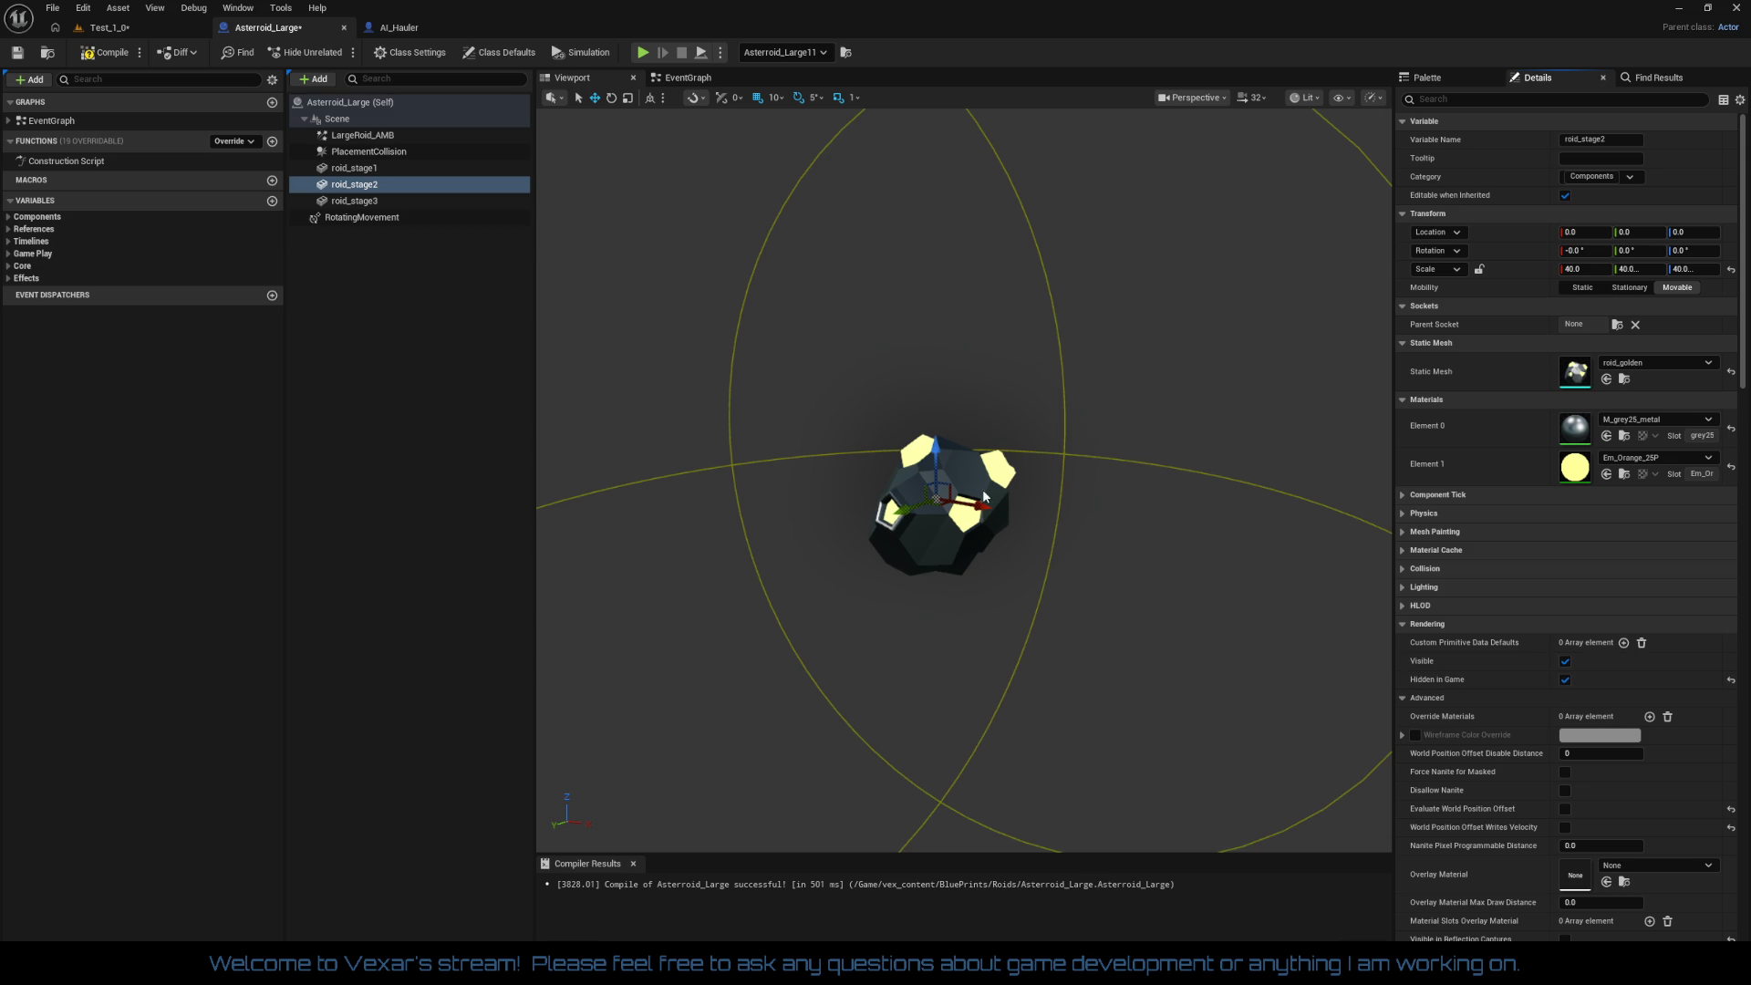
# Step: Tick Hidden in Game on roid_stage3 and recompile the Asteroid_Large blueprint
pyautogui.click(365, 201)
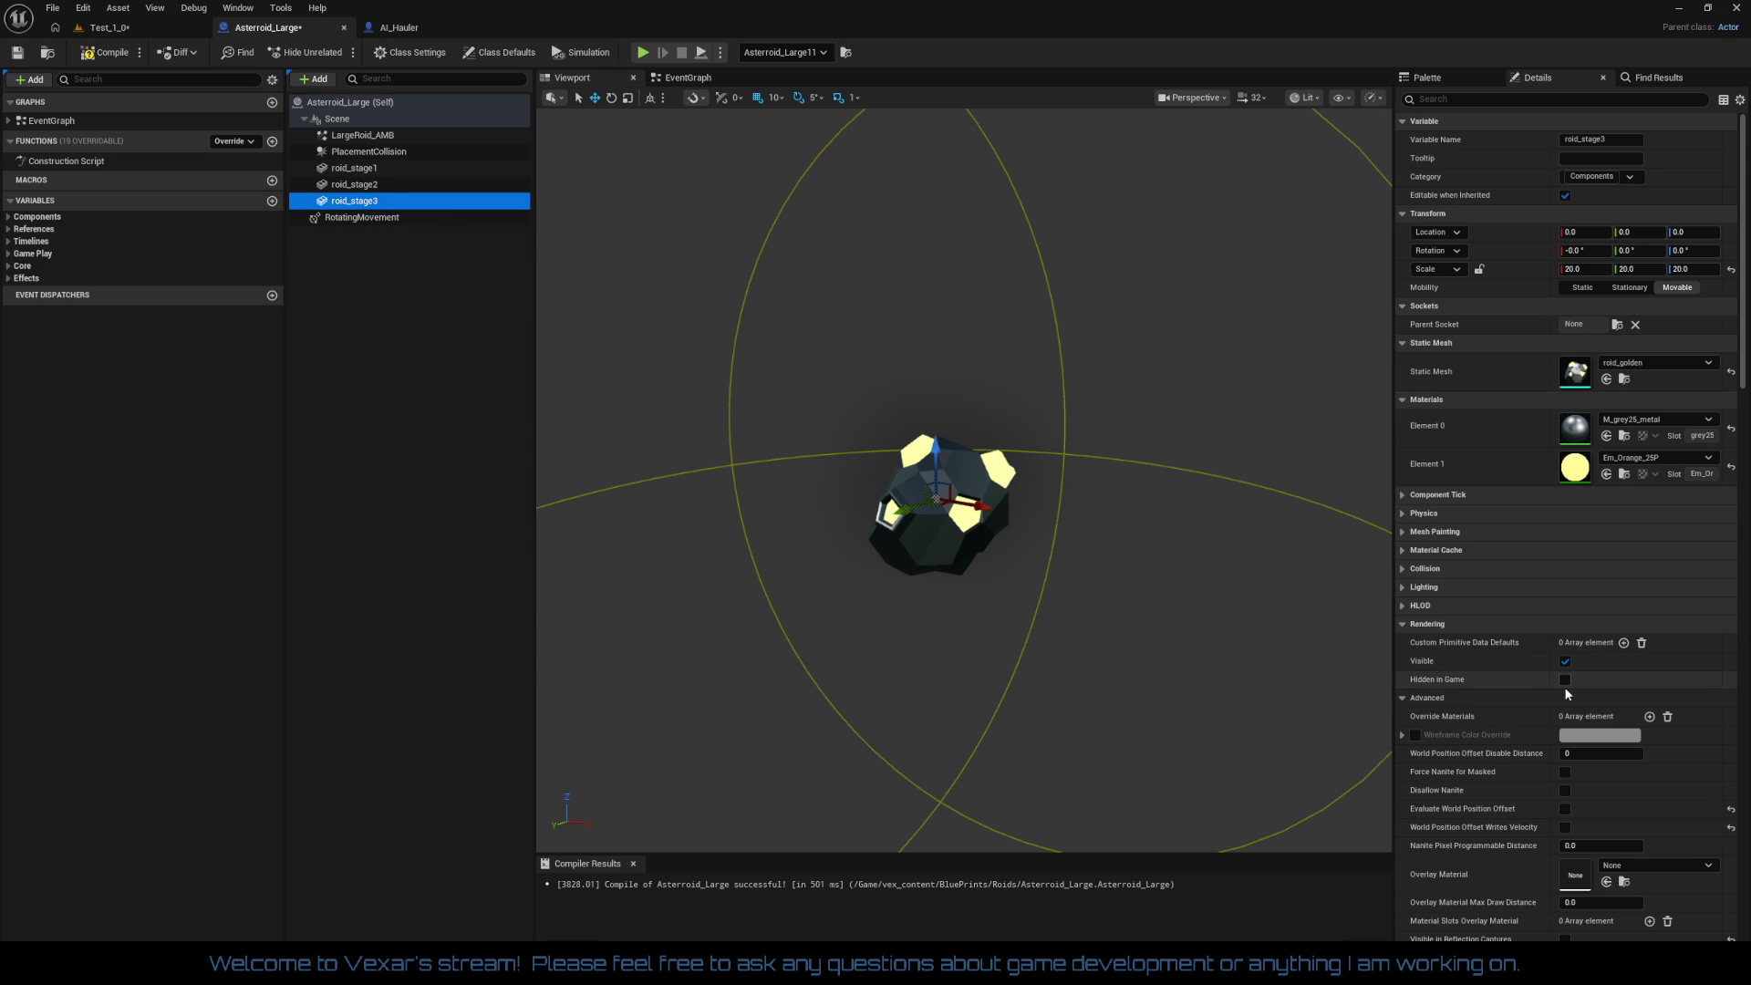
pyautogui.click(1567, 680)
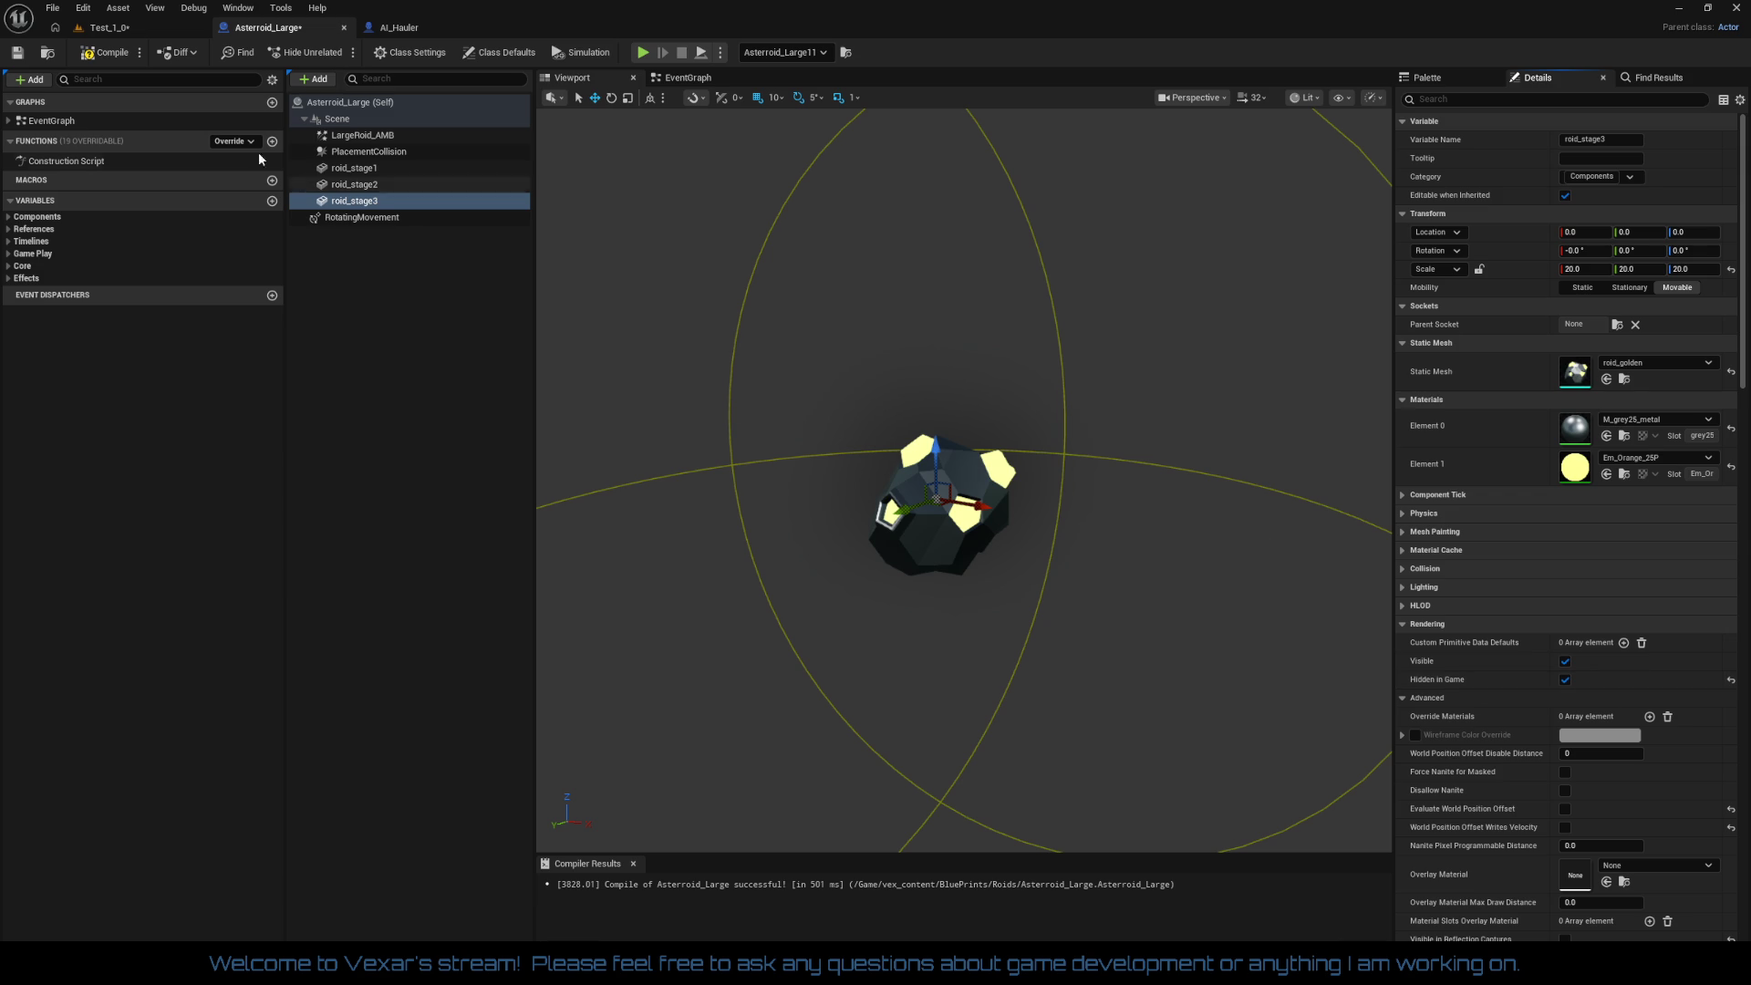
pyautogui.click(113, 54)
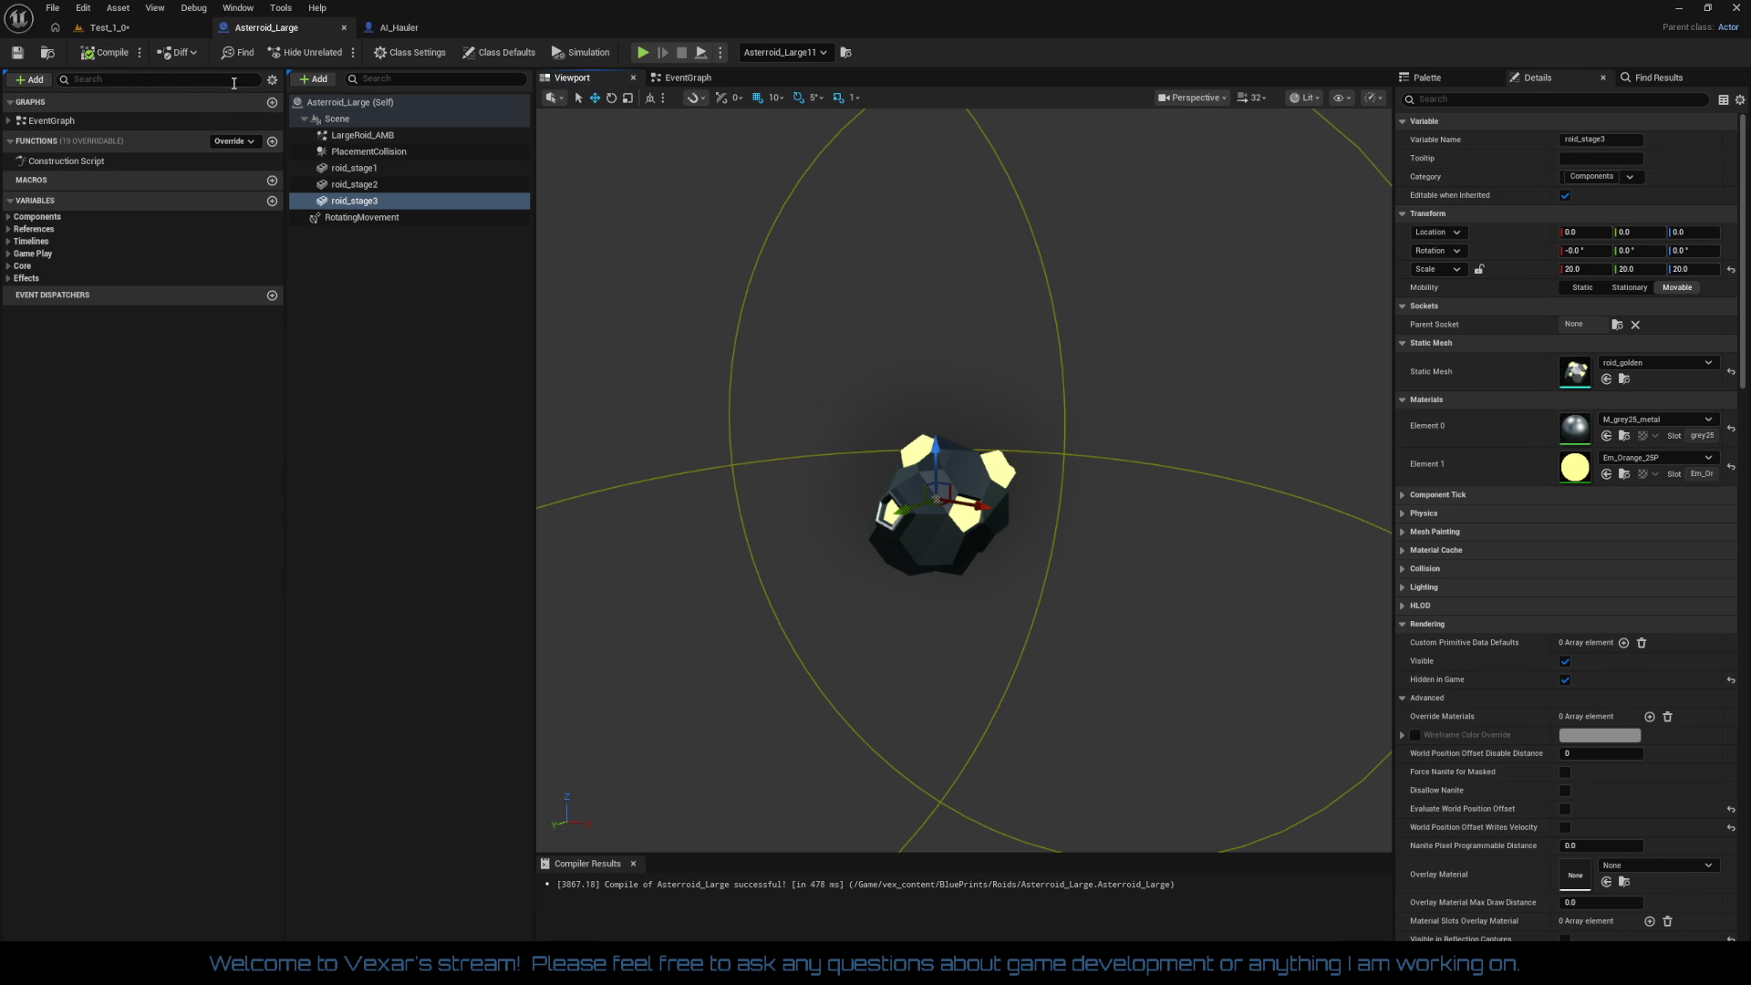
pyautogui.click(155, 29)
# Step: Save the level, load Test_1_1 from the TestLevels folder, and fly toward the station
pyautogui.click(17, 53)
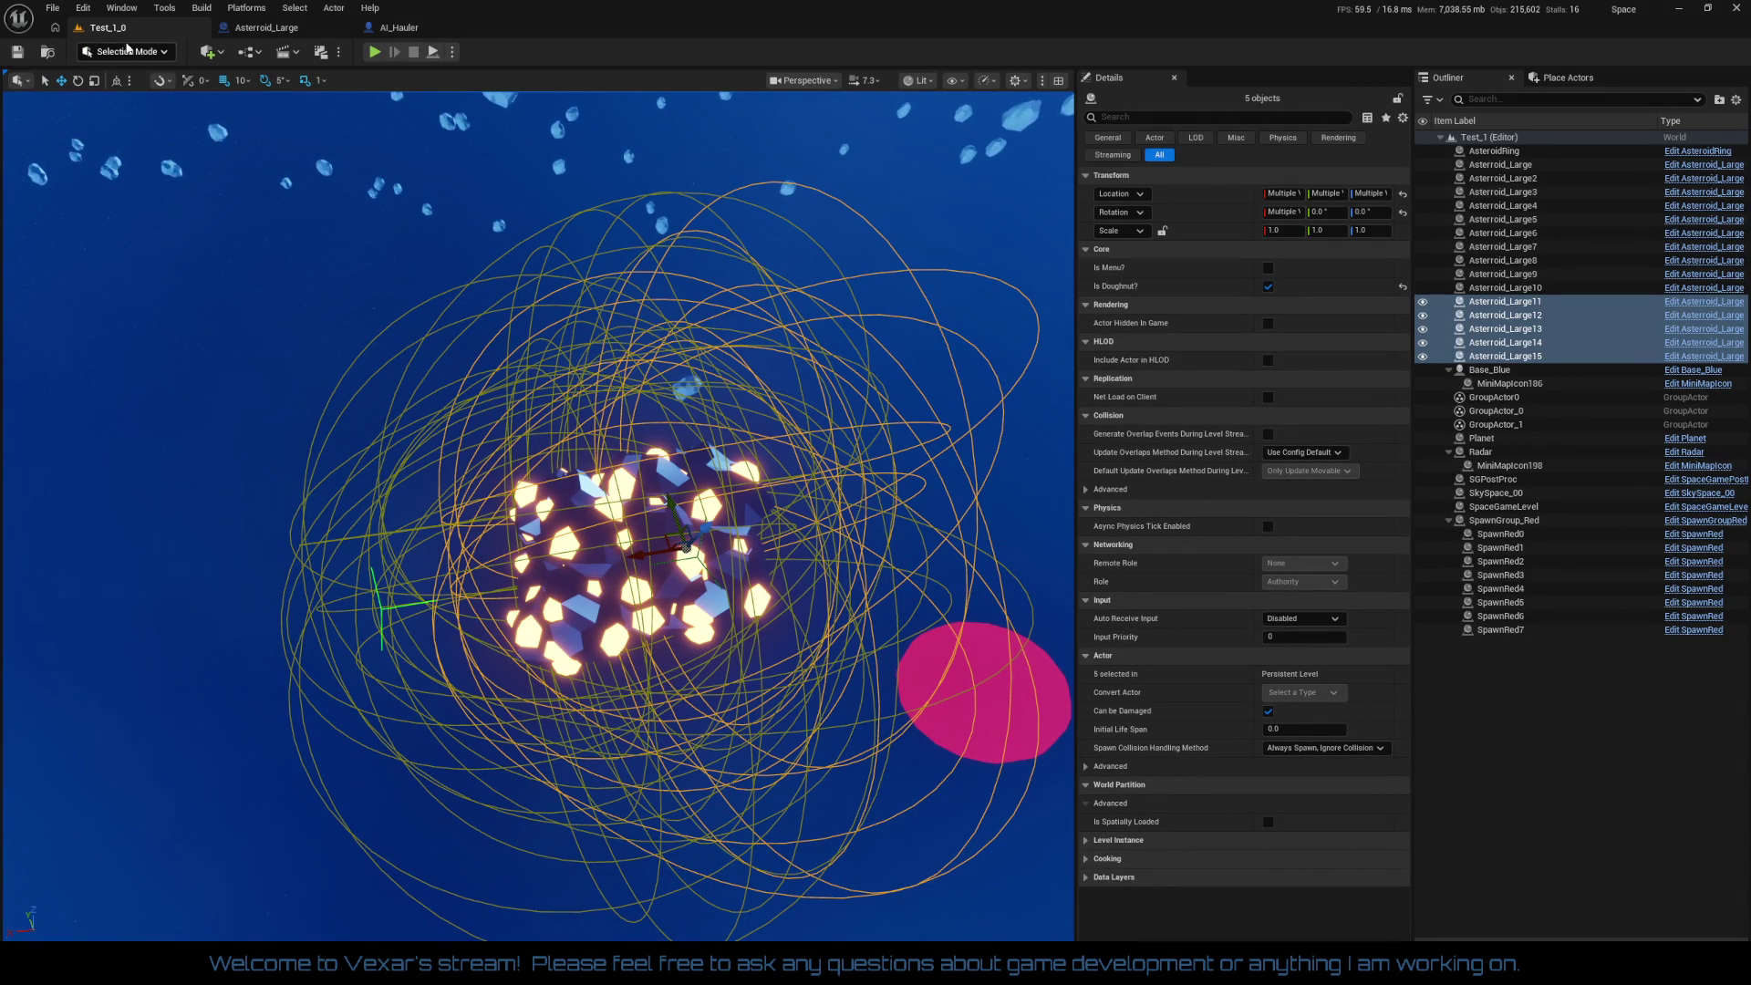
pyautogui.click(53, 8)
pyautogui.click(95, 75)
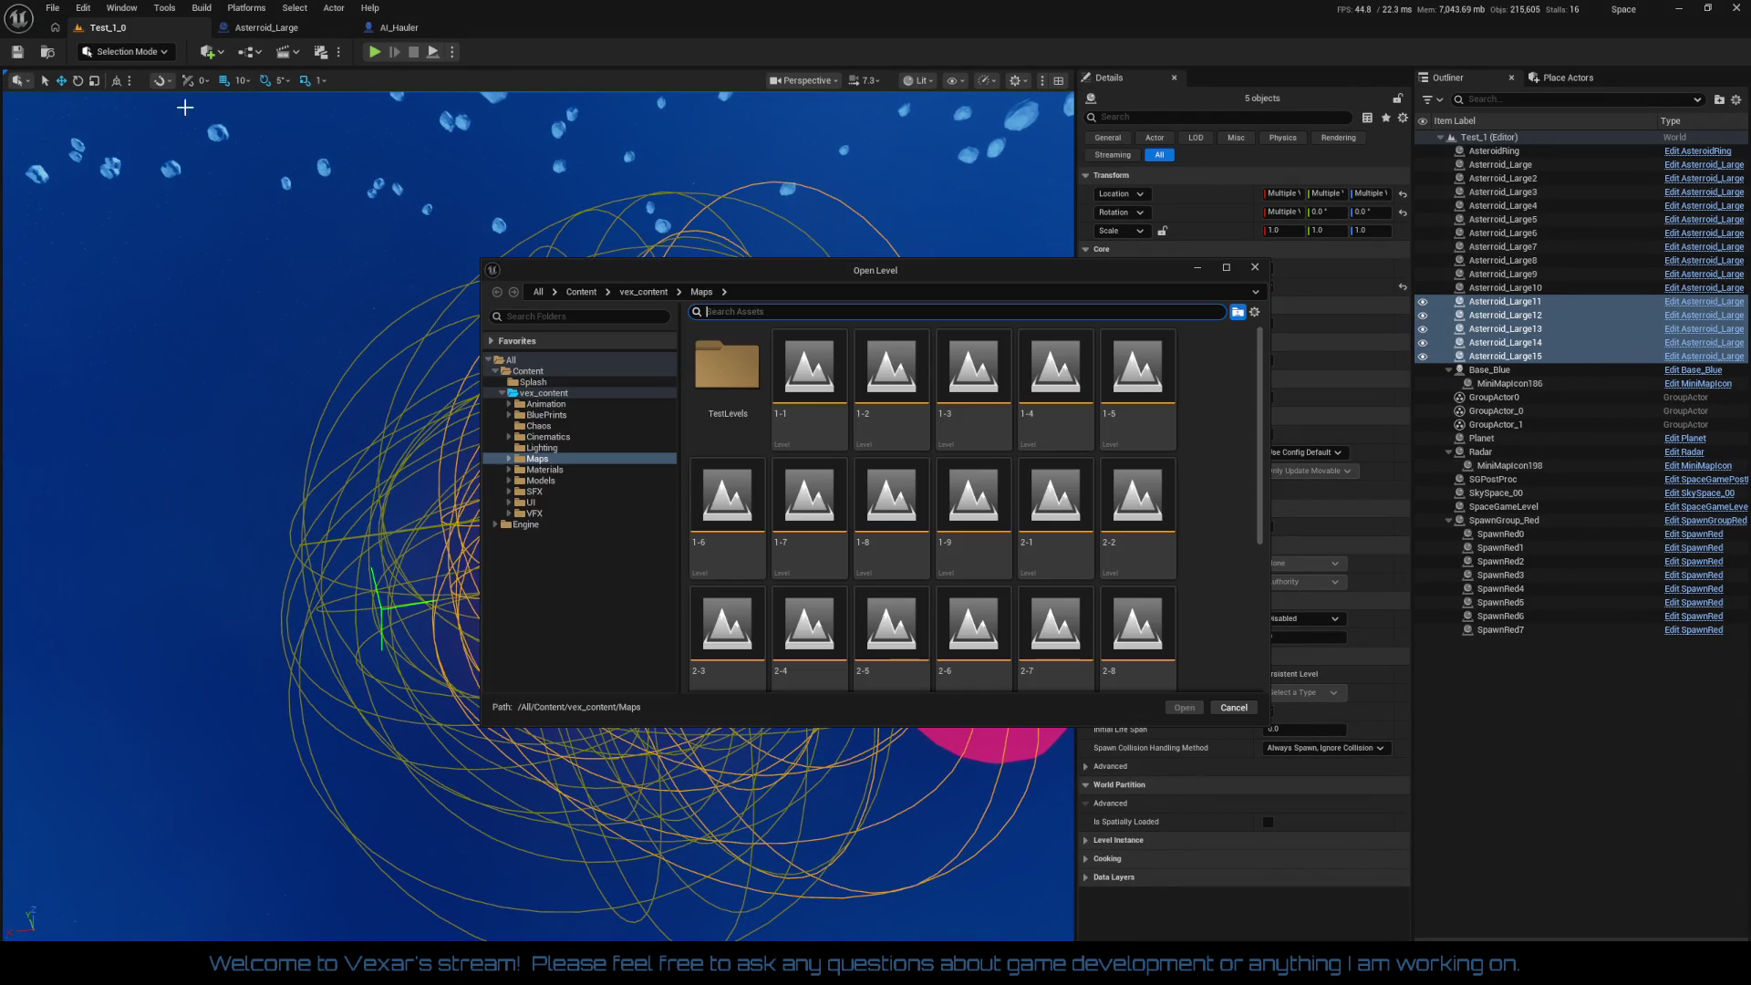
pyautogui.doubleClick(756, 373)
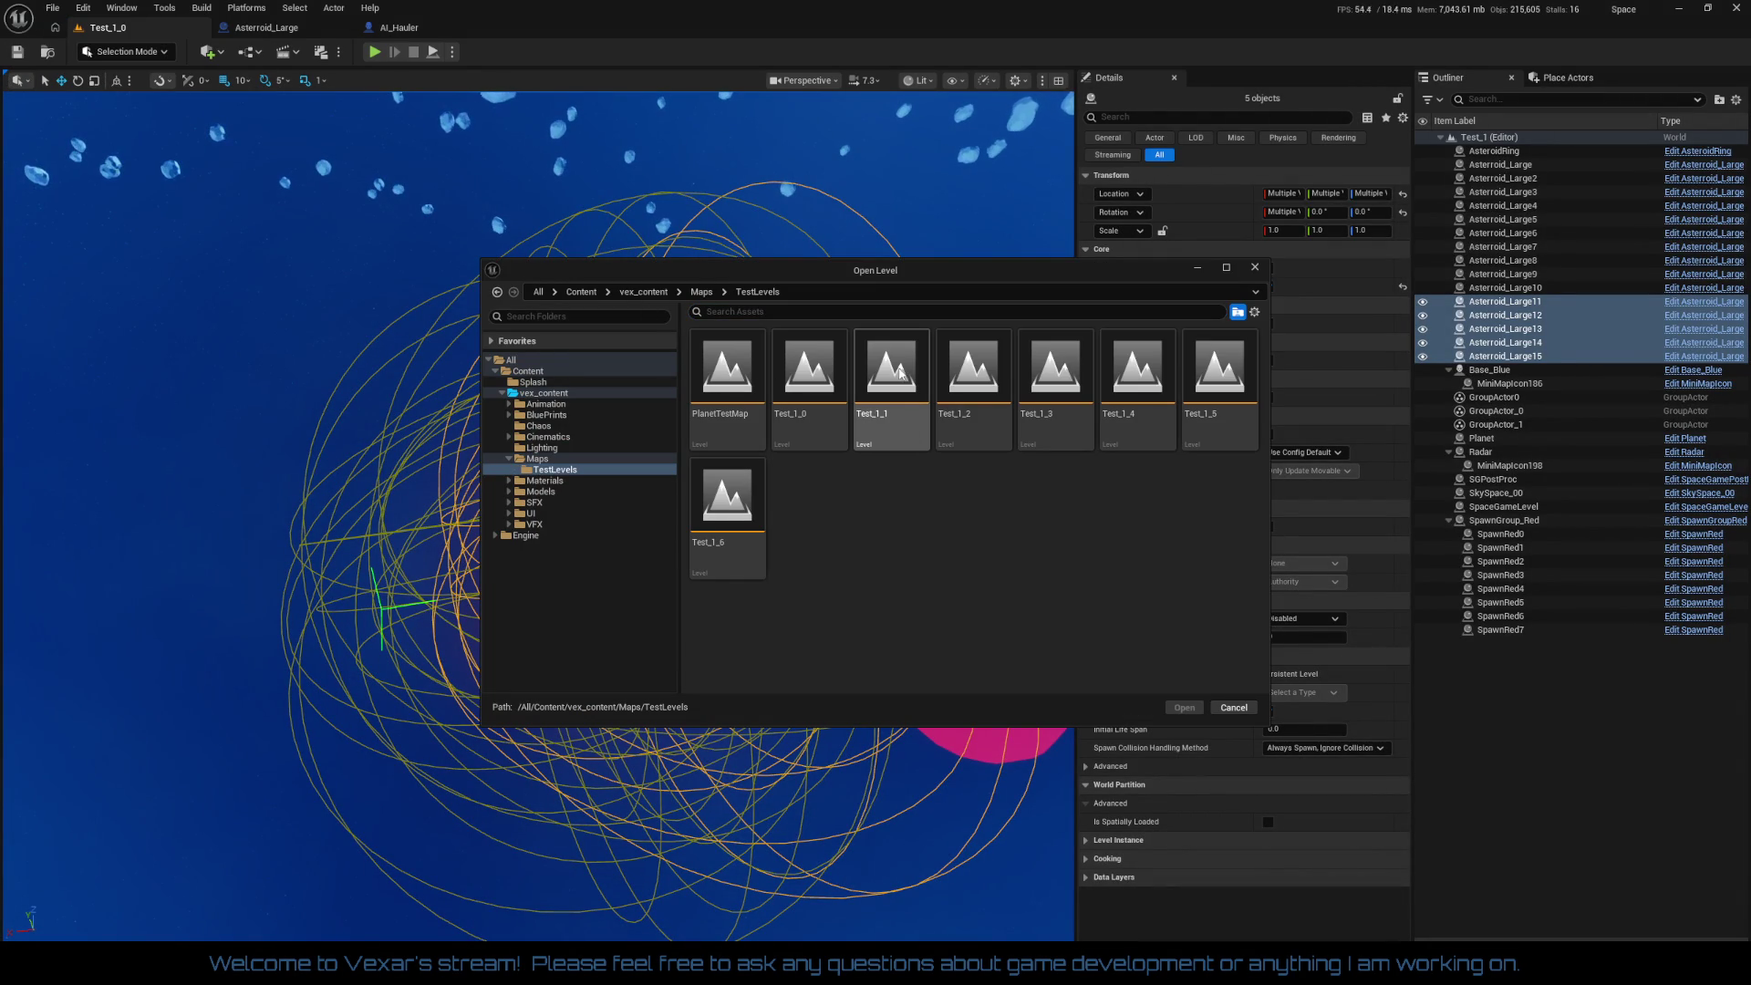
pyautogui.doubleClick(871, 385)
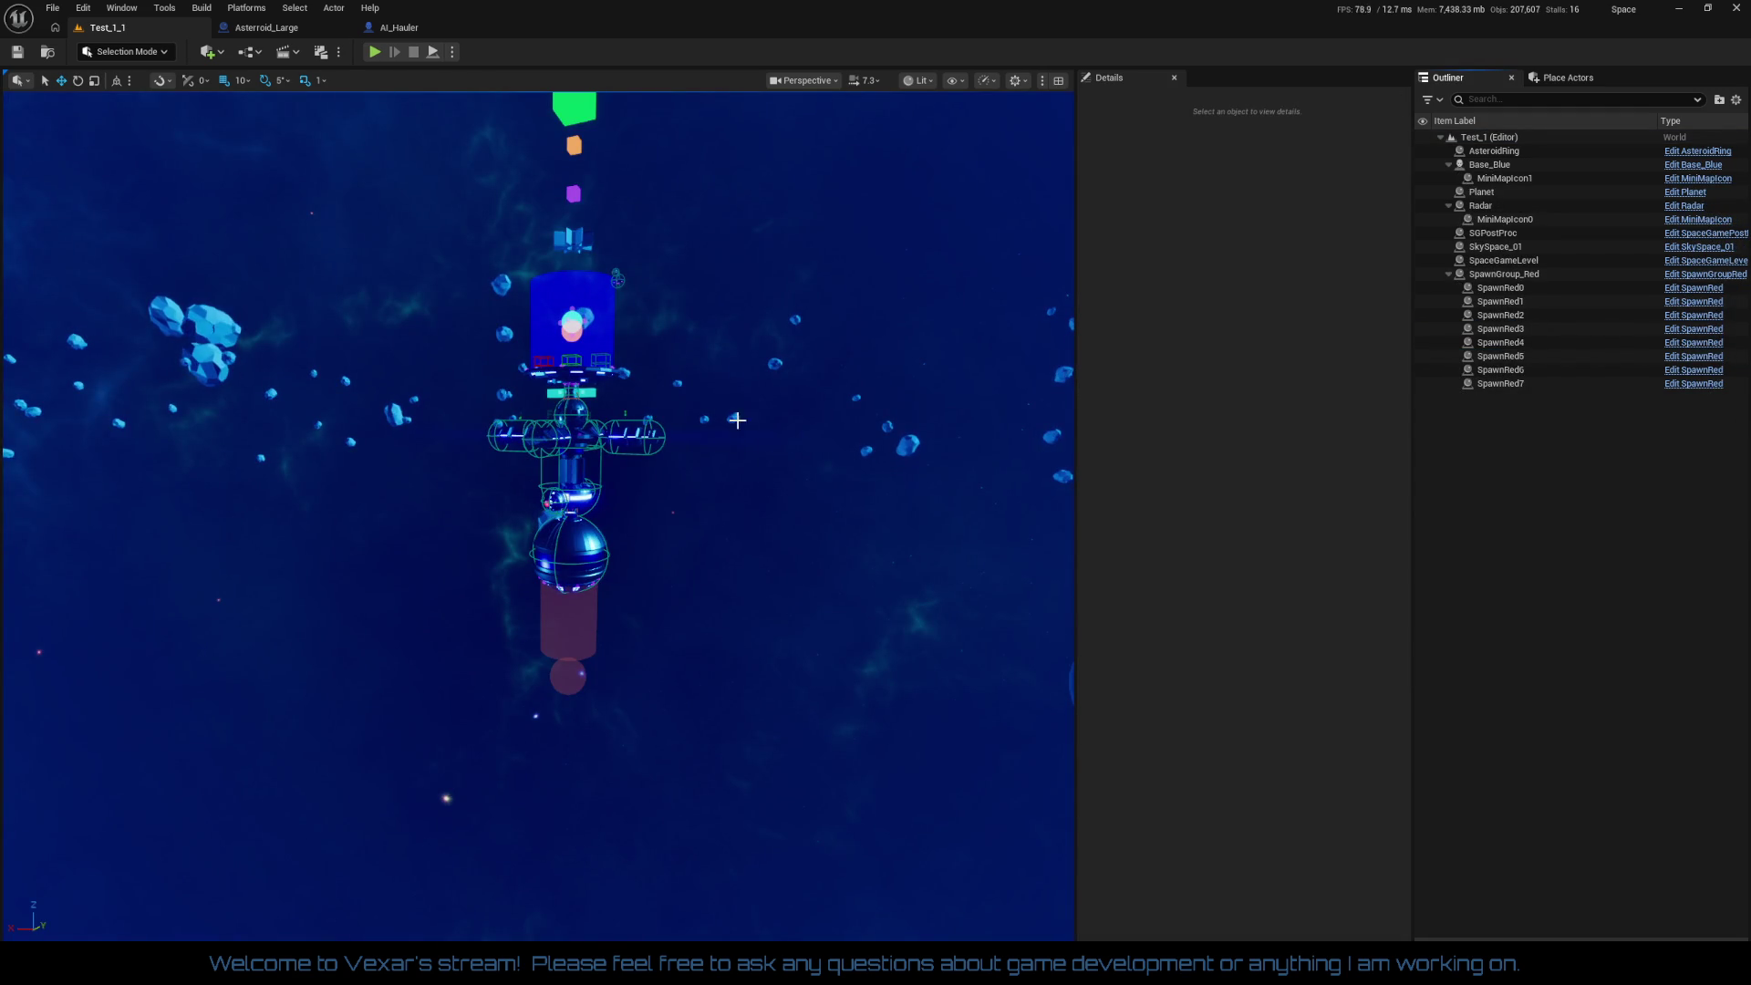
pyautogui.moveTo(735, 414)
pyautogui.mouseDown()
pyautogui.moveTo(702, 374)
pyautogui.moveTo(754, 551)
pyautogui.mouseUp()
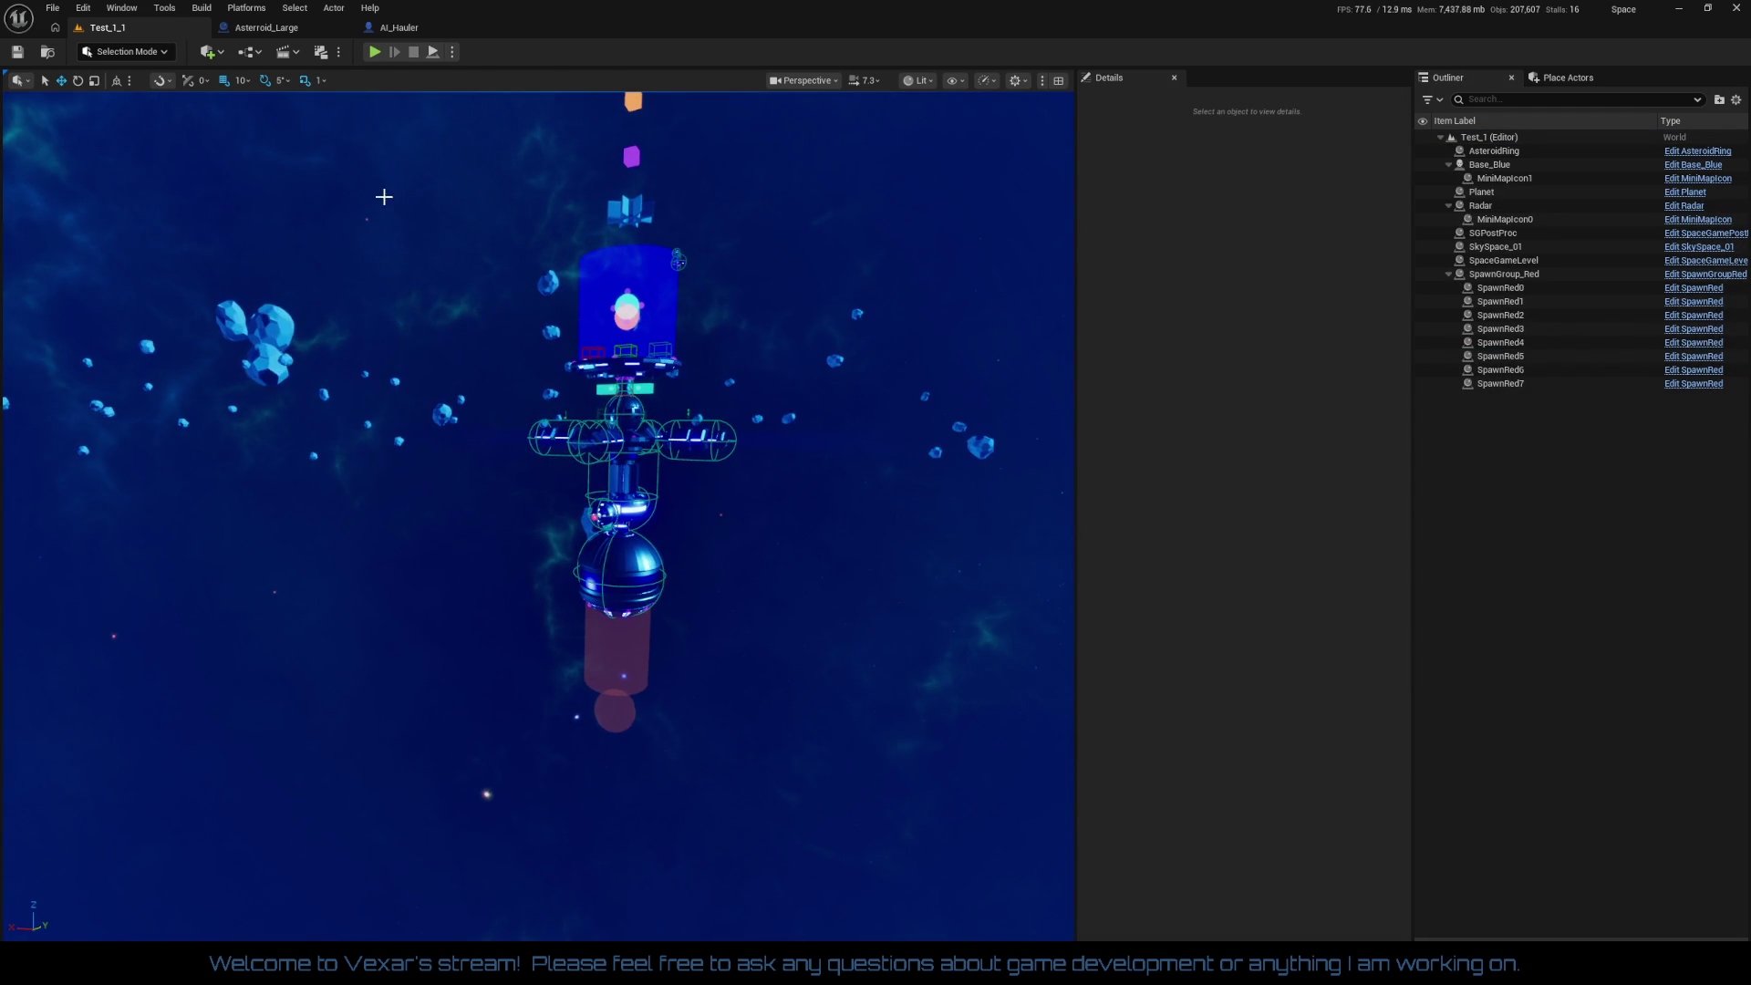
pyautogui.click(266, 27)
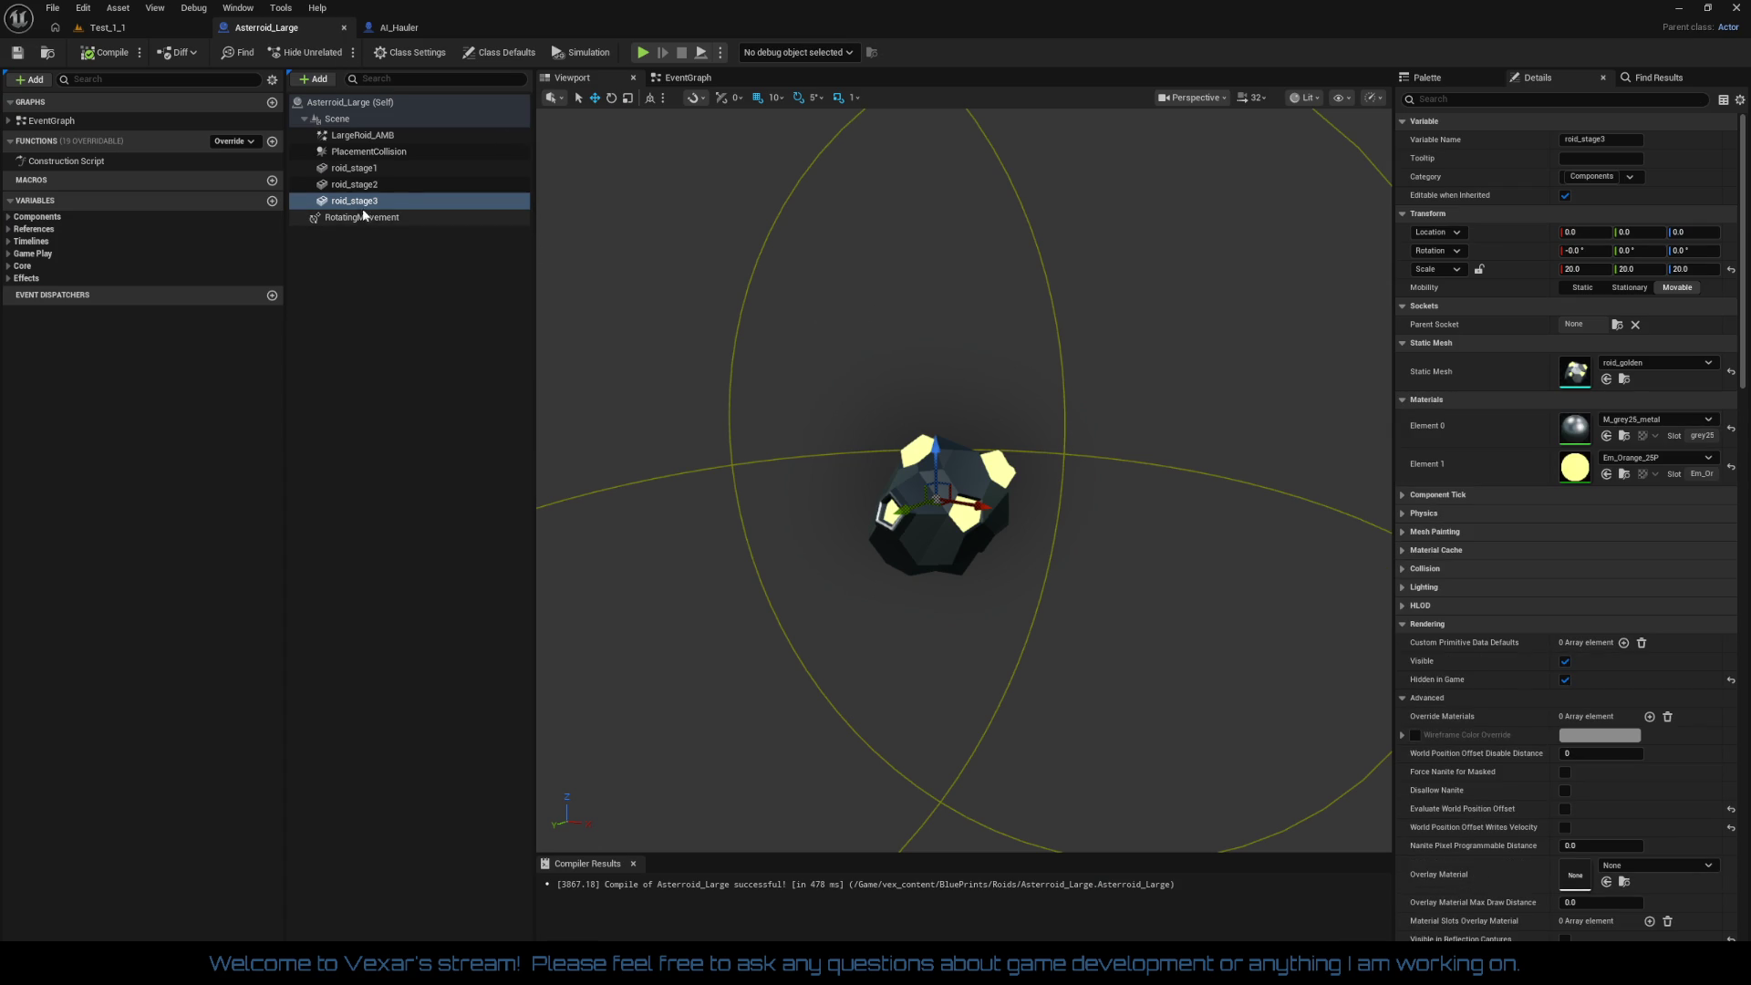
# Step: Compare the scales of roid_stage1, roid_stage2 and roid_stage3 in the Components panel
pyautogui.click(360, 169)
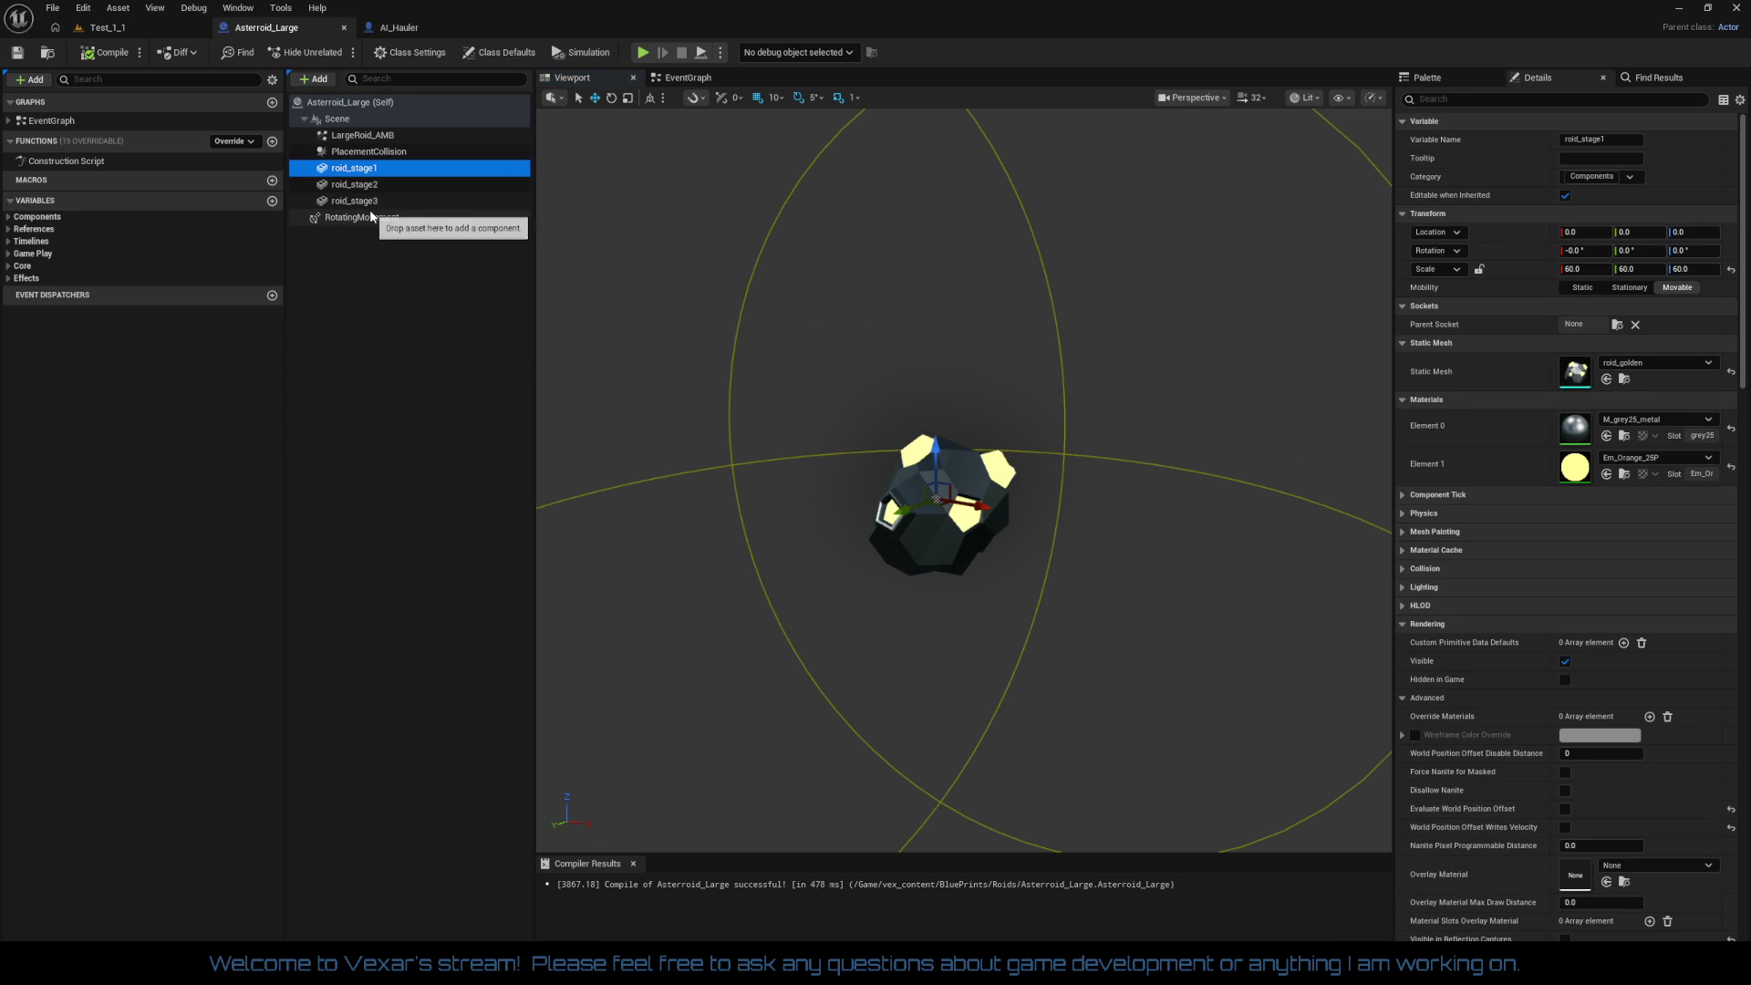
pyautogui.click(364, 184)
pyautogui.click(375, 201)
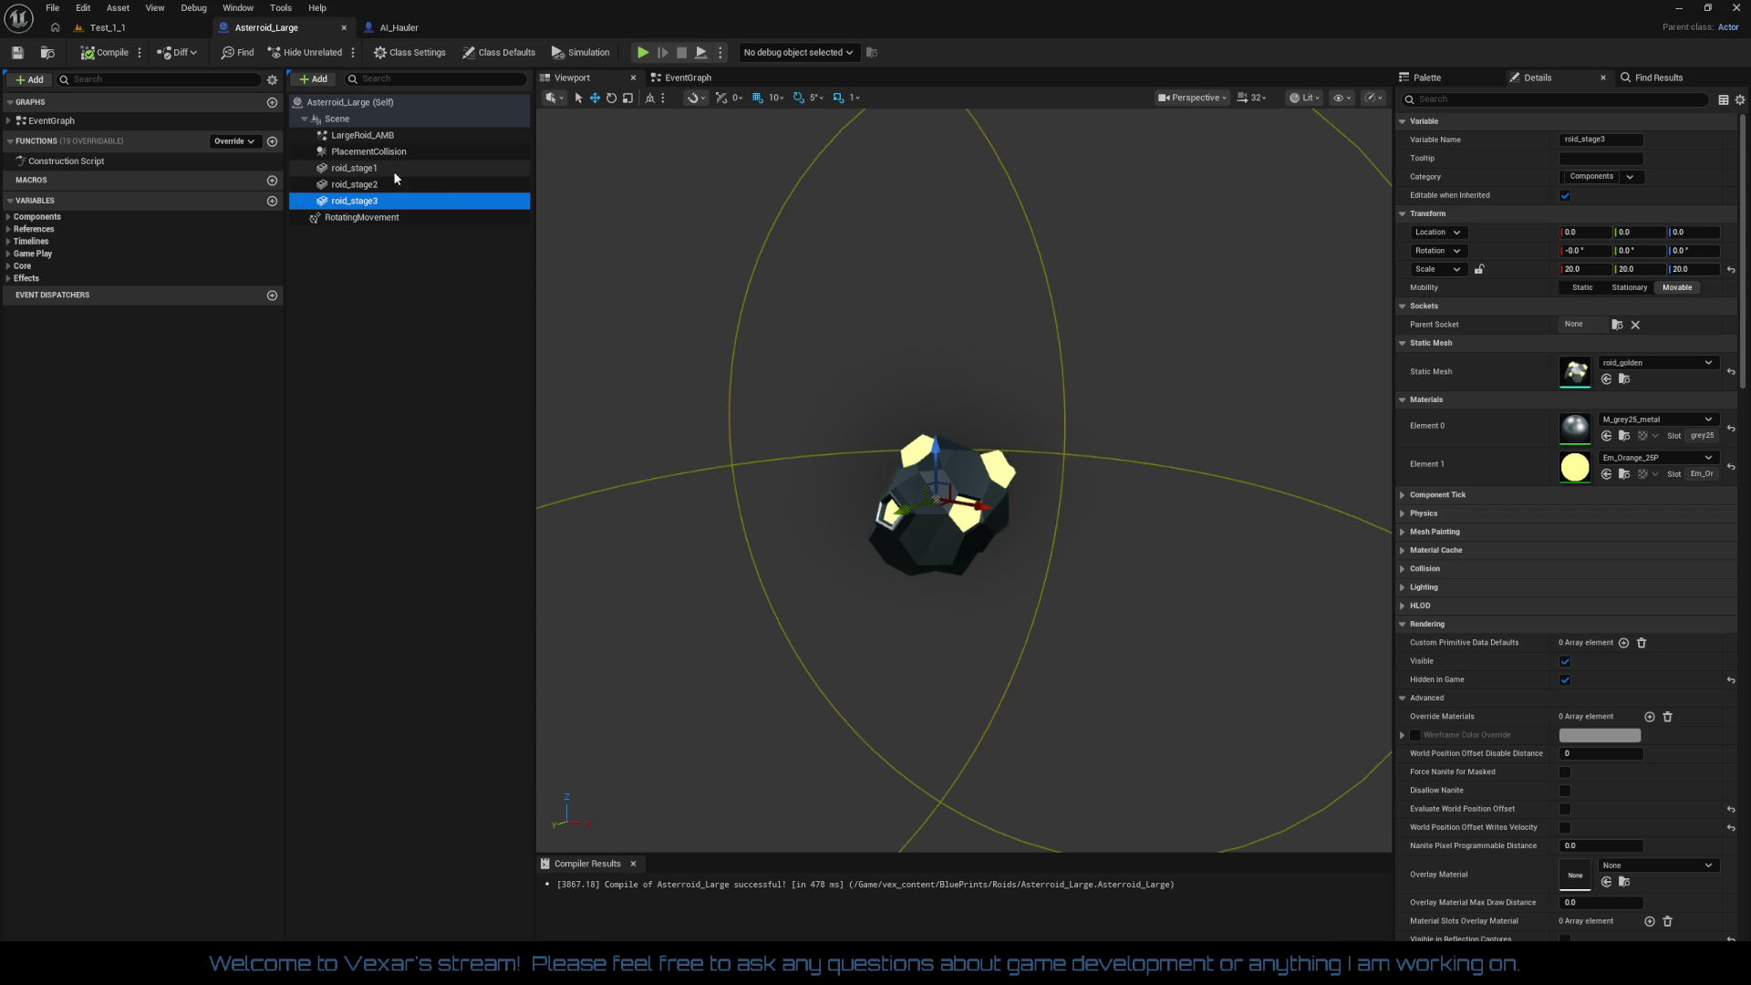
pyautogui.click(381, 170)
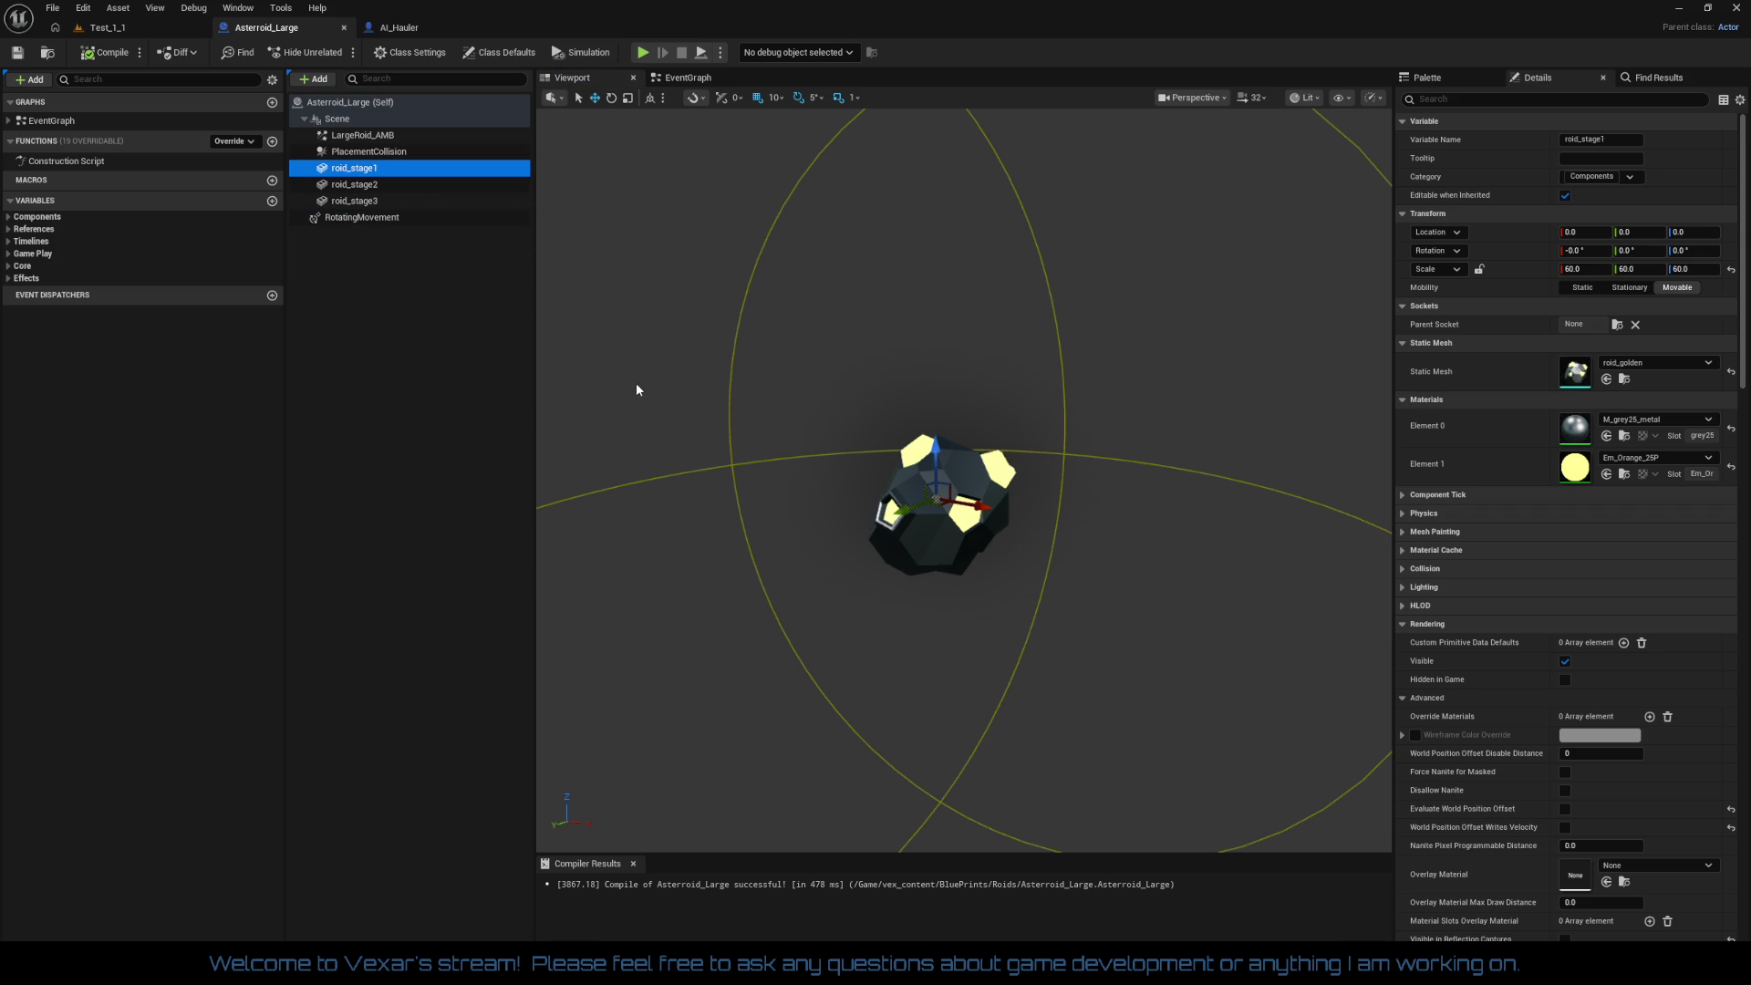
# Step: Pan the event graph across the stage branches, SpawnActor transforms and Spawn Emitter logic
pyautogui.click(686, 79)
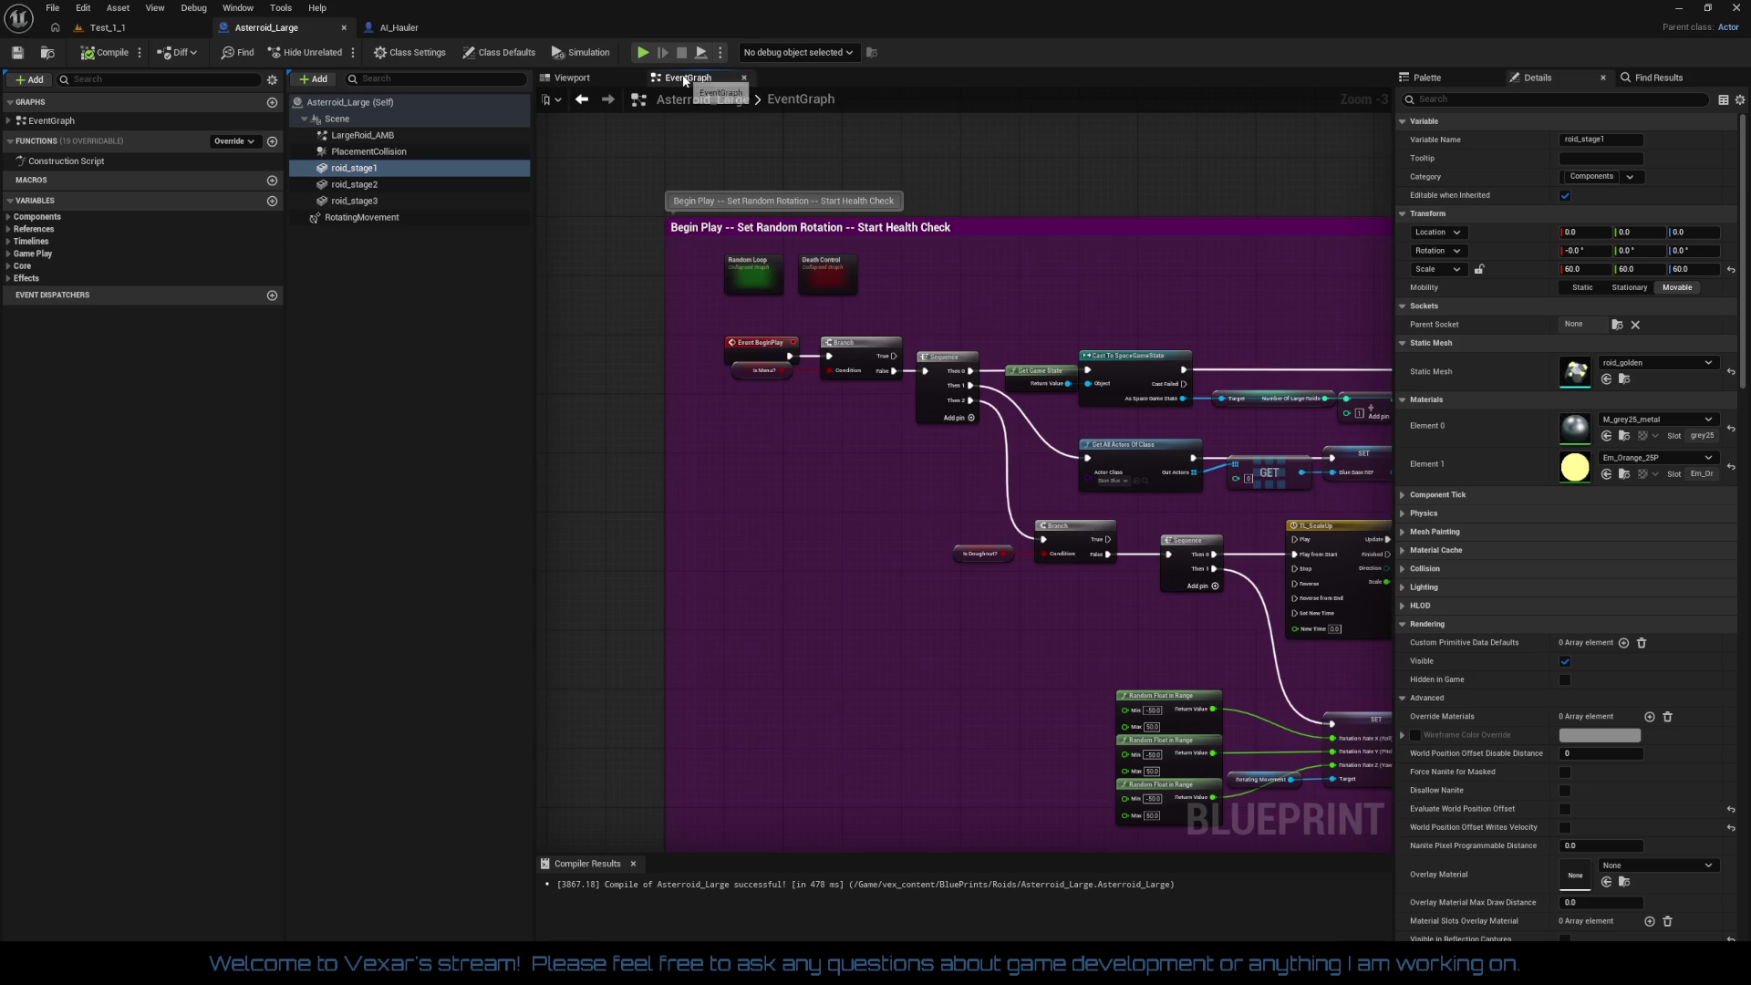
pyautogui.moveTo(899, 559)
pyautogui.mouseDown()
pyautogui.moveTo(665, 578)
pyautogui.moveTo(689, 616)
pyautogui.moveTo(653, 108)
pyautogui.mouseUp()
pyautogui.moveTo(1014, 778); pyautogui.dragTo(1013, 570)
pyautogui.scroll(1, 1028, 605)
pyautogui.moveTo(1031, 666)
pyautogui.mouseDown()
pyautogui.moveTo(1048, 626)
pyautogui.moveTo(228, 634)
pyautogui.mouseUp()
pyautogui.moveTo(1003, 630)
pyautogui.mouseDown()
pyautogui.moveTo(510, 632)
pyautogui.moveTo(1313, 629)
pyautogui.mouseUp()
pyautogui.moveTo(691, 643); pyautogui.dragTo(1375, 654)
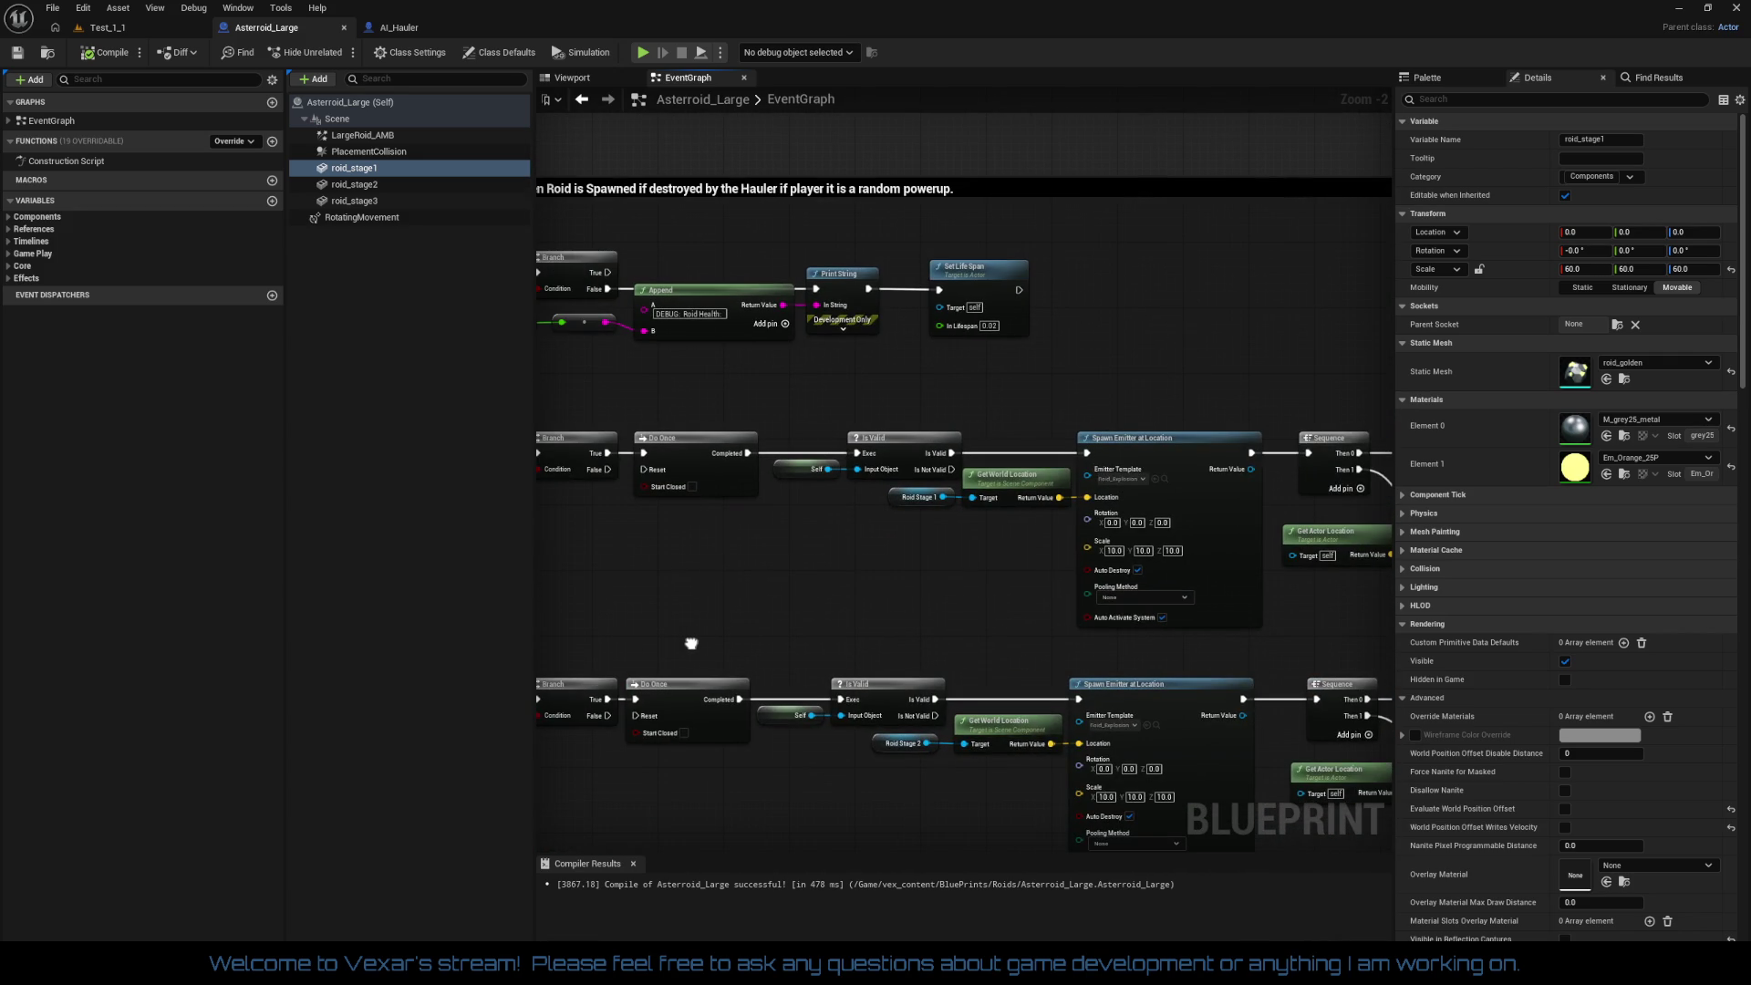
pyautogui.moveTo(691, 643); pyautogui.dragTo(917, 652)
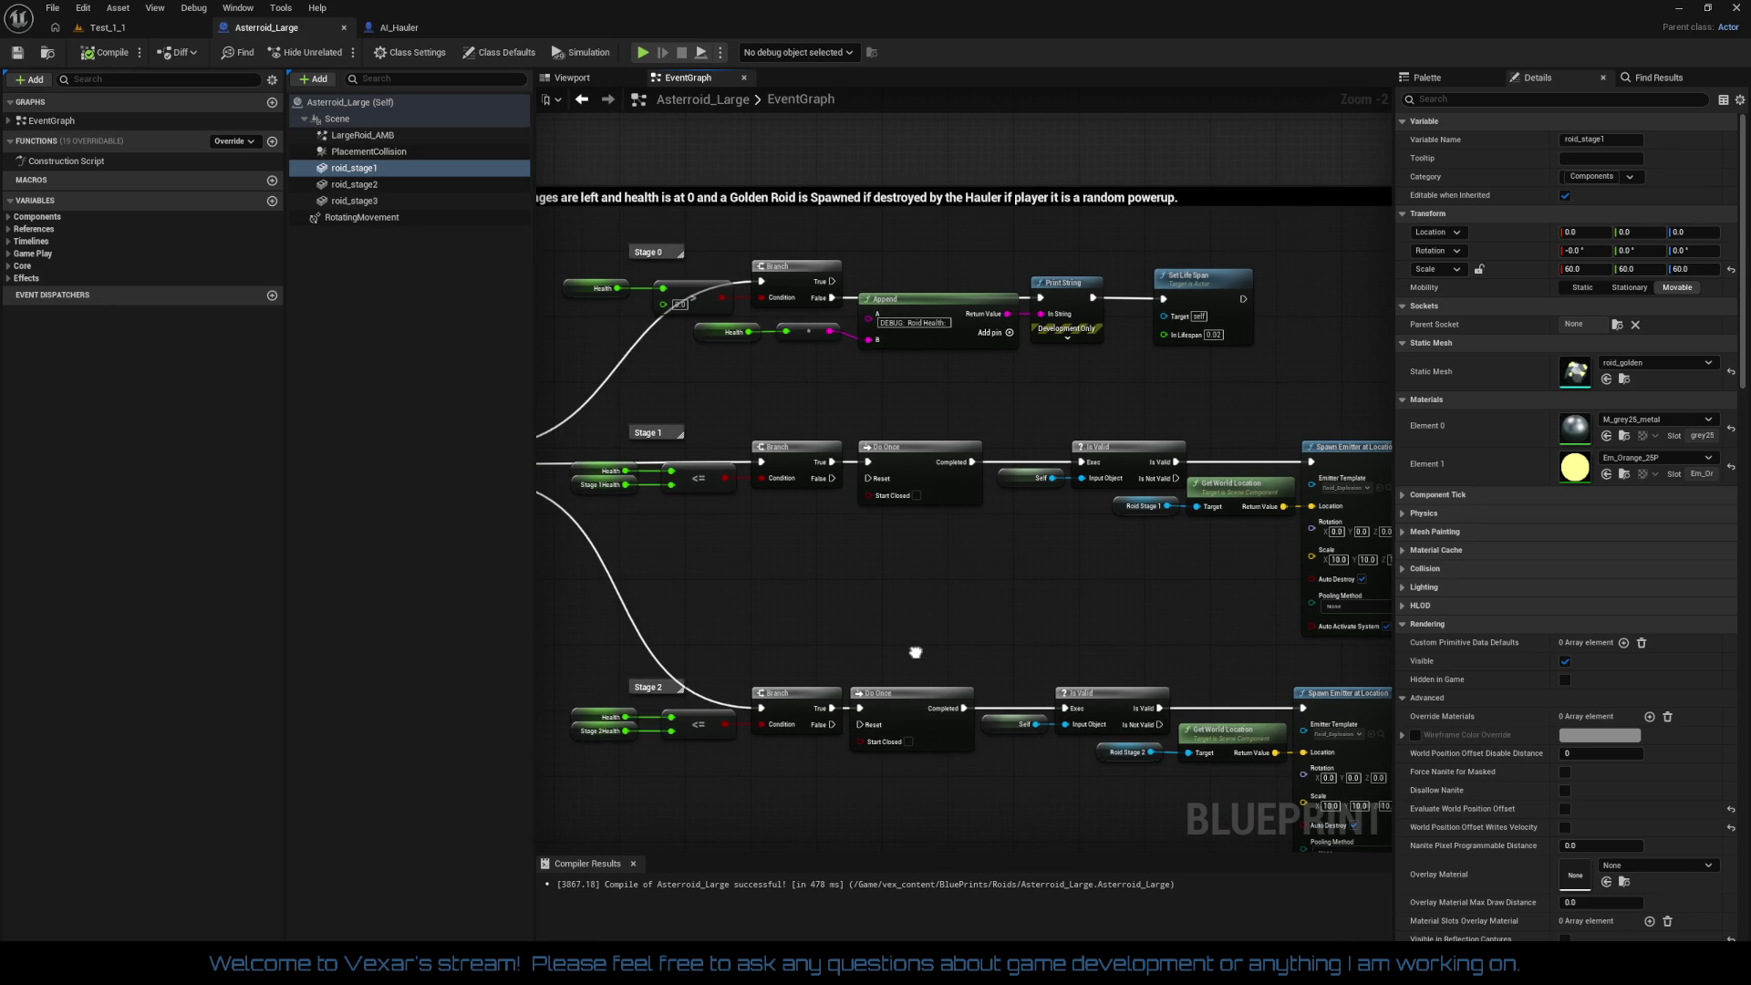
# Step: Pan on to the geometry collection, Is Valid and Destroy Component nodes
pyautogui.moveTo(912, 652); pyautogui.dragTo(101, 648)
pyautogui.moveTo(1227, 678); pyautogui.dragTo(831, 693)
pyautogui.moveTo(1198, 637); pyautogui.dragTo(719, 654)
pyautogui.moveTo(1149, 657); pyautogui.dragTo(541, 666)
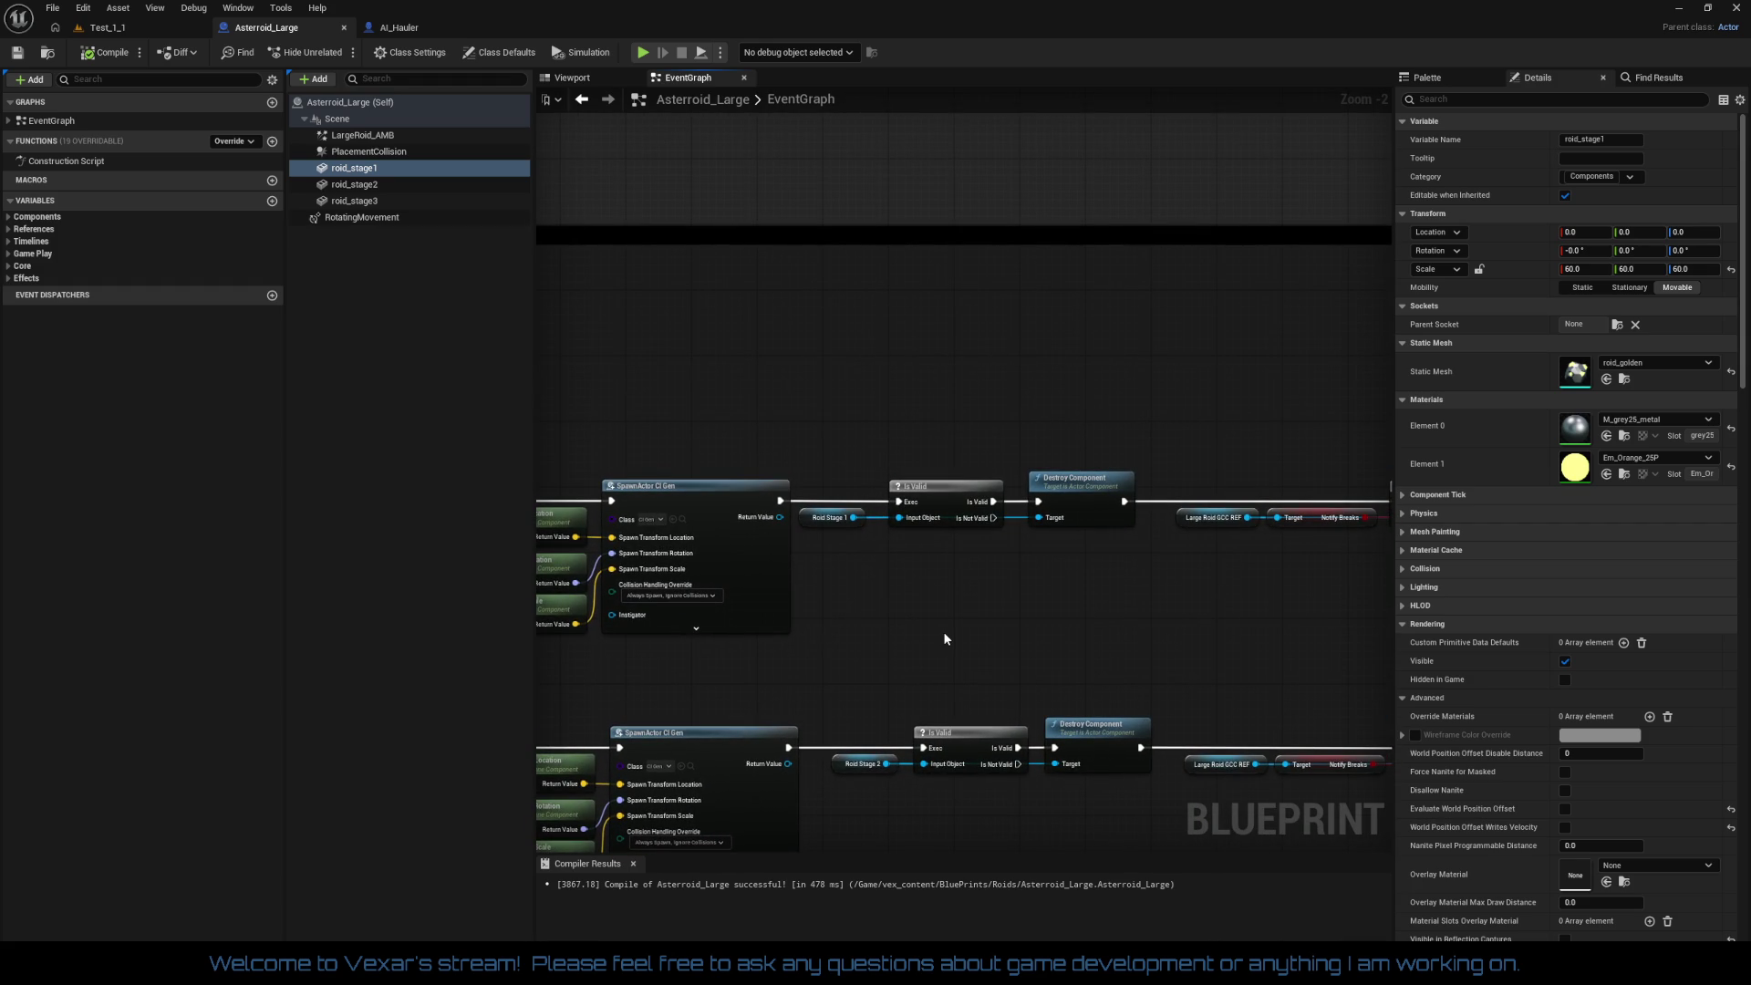
pyautogui.scroll(2, 949, 631)
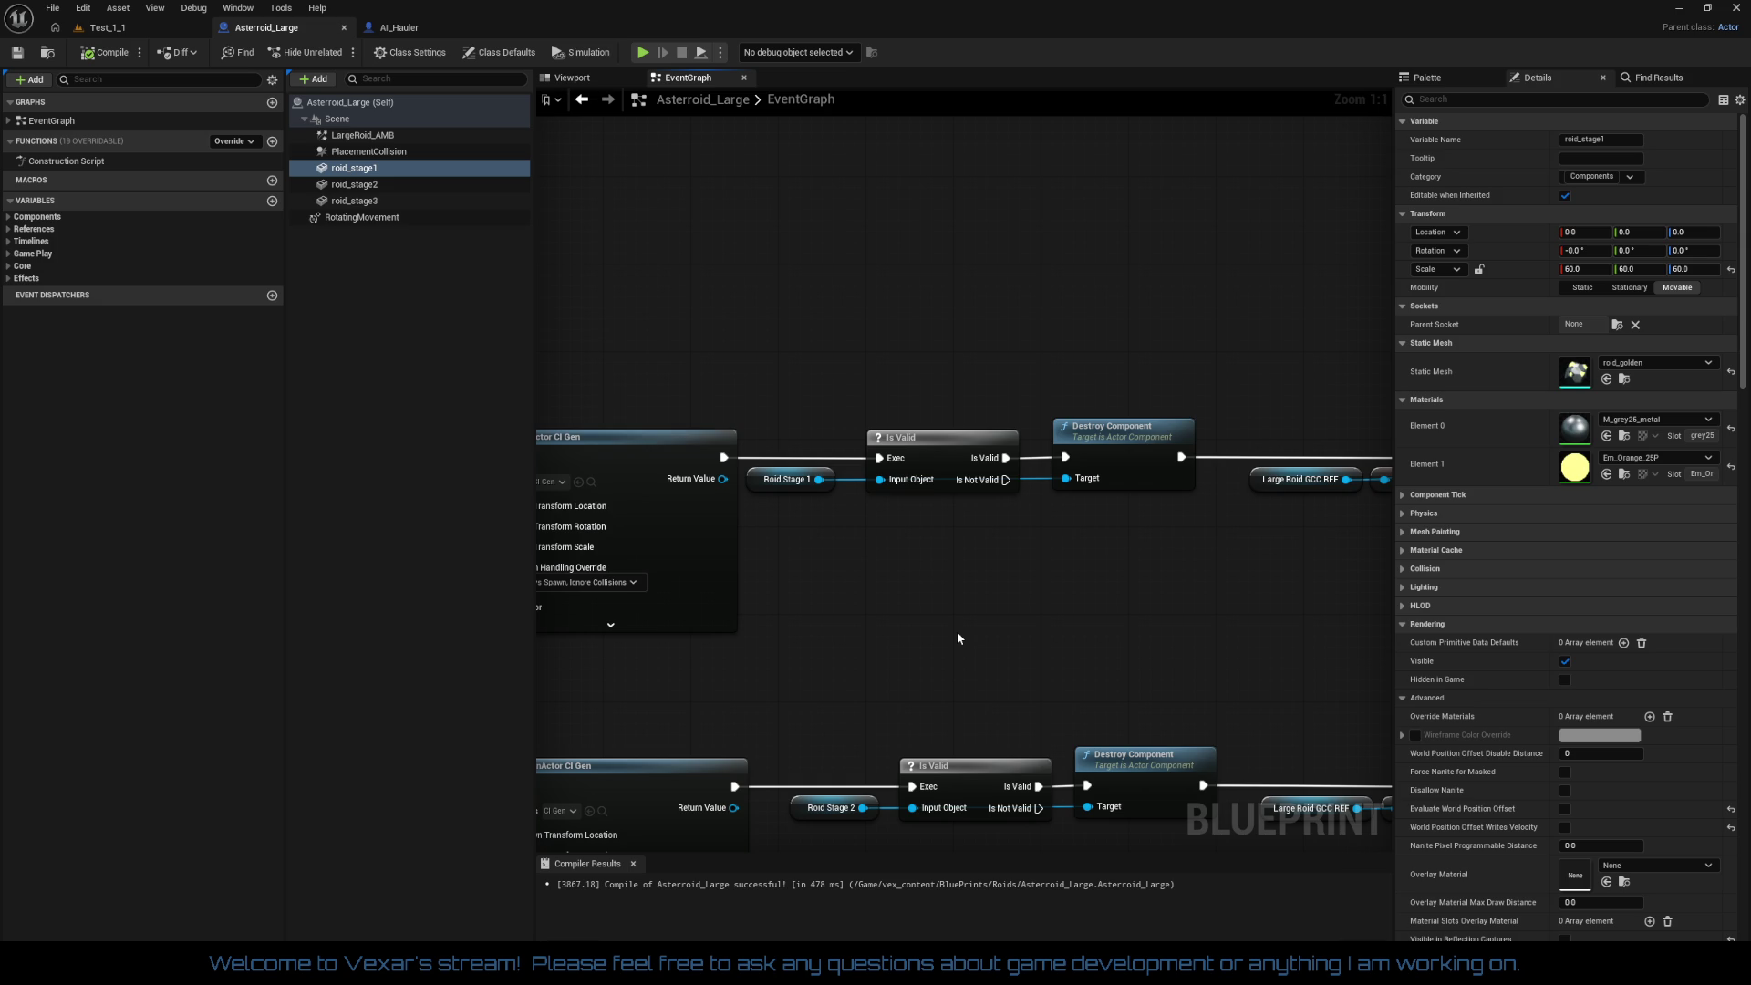
pyautogui.moveTo(1024, 653)
pyautogui.mouseDown()
pyautogui.moveTo(726, 684)
pyautogui.moveTo(997, 665)
pyautogui.moveTo(1418, 551)
pyautogui.moveTo(1025, 625)
pyautogui.mouseUp()
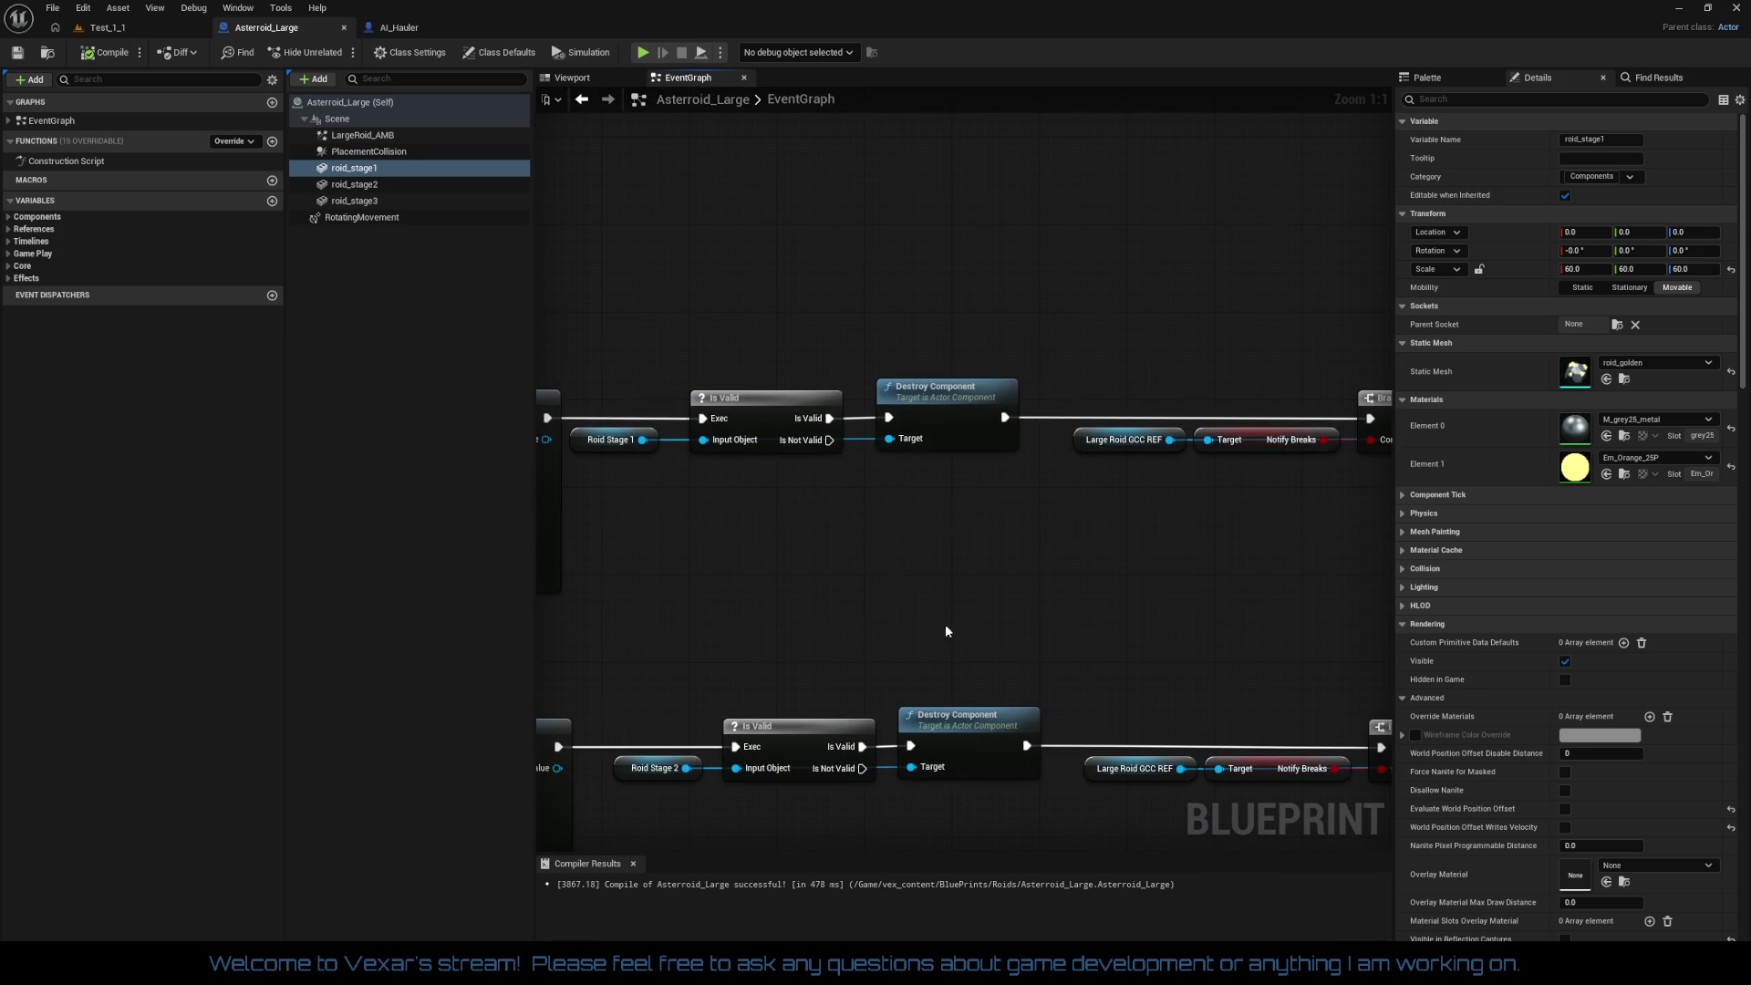
# Step: Add Set Hidden in Game for Roid Stage 2, New Hidden checked, after stage 1's Destroy Component
pyautogui.moveTo(373, 189)
pyautogui.mouseDown()
pyautogui.moveTo(891, 574)
pyautogui.moveTo(1031, 554)
pyautogui.mouseUp()
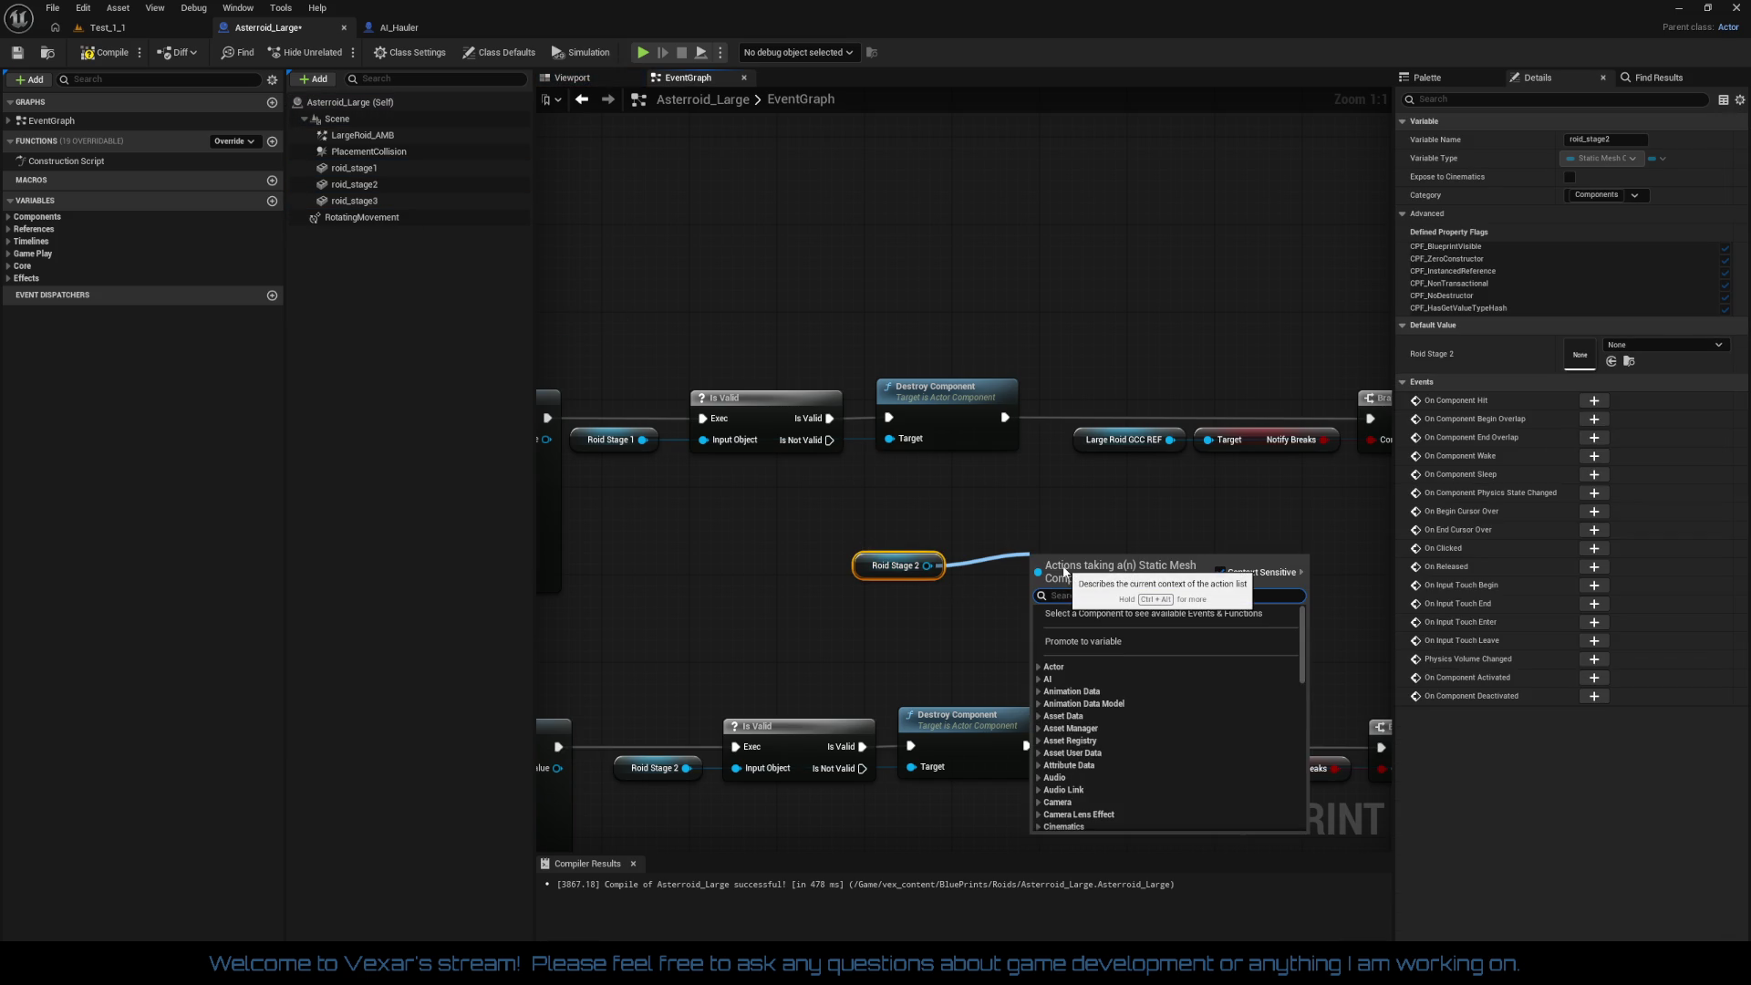
pyautogui.write('hidde')
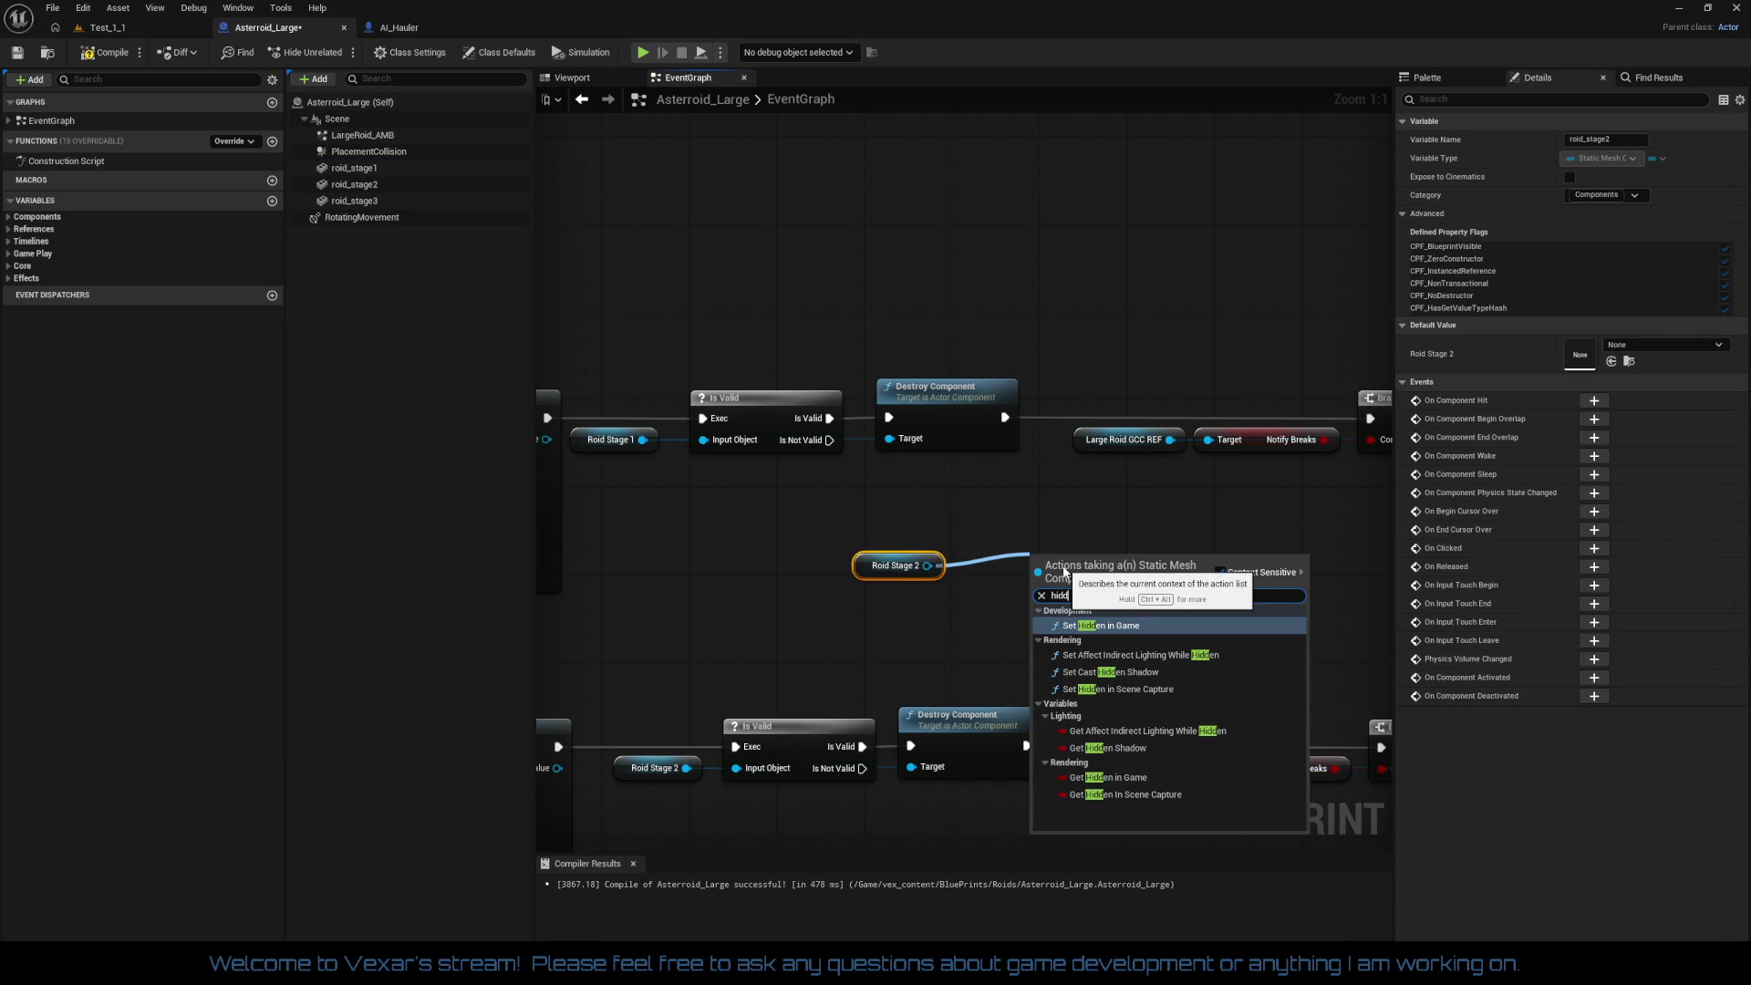
pyautogui.press('Return')
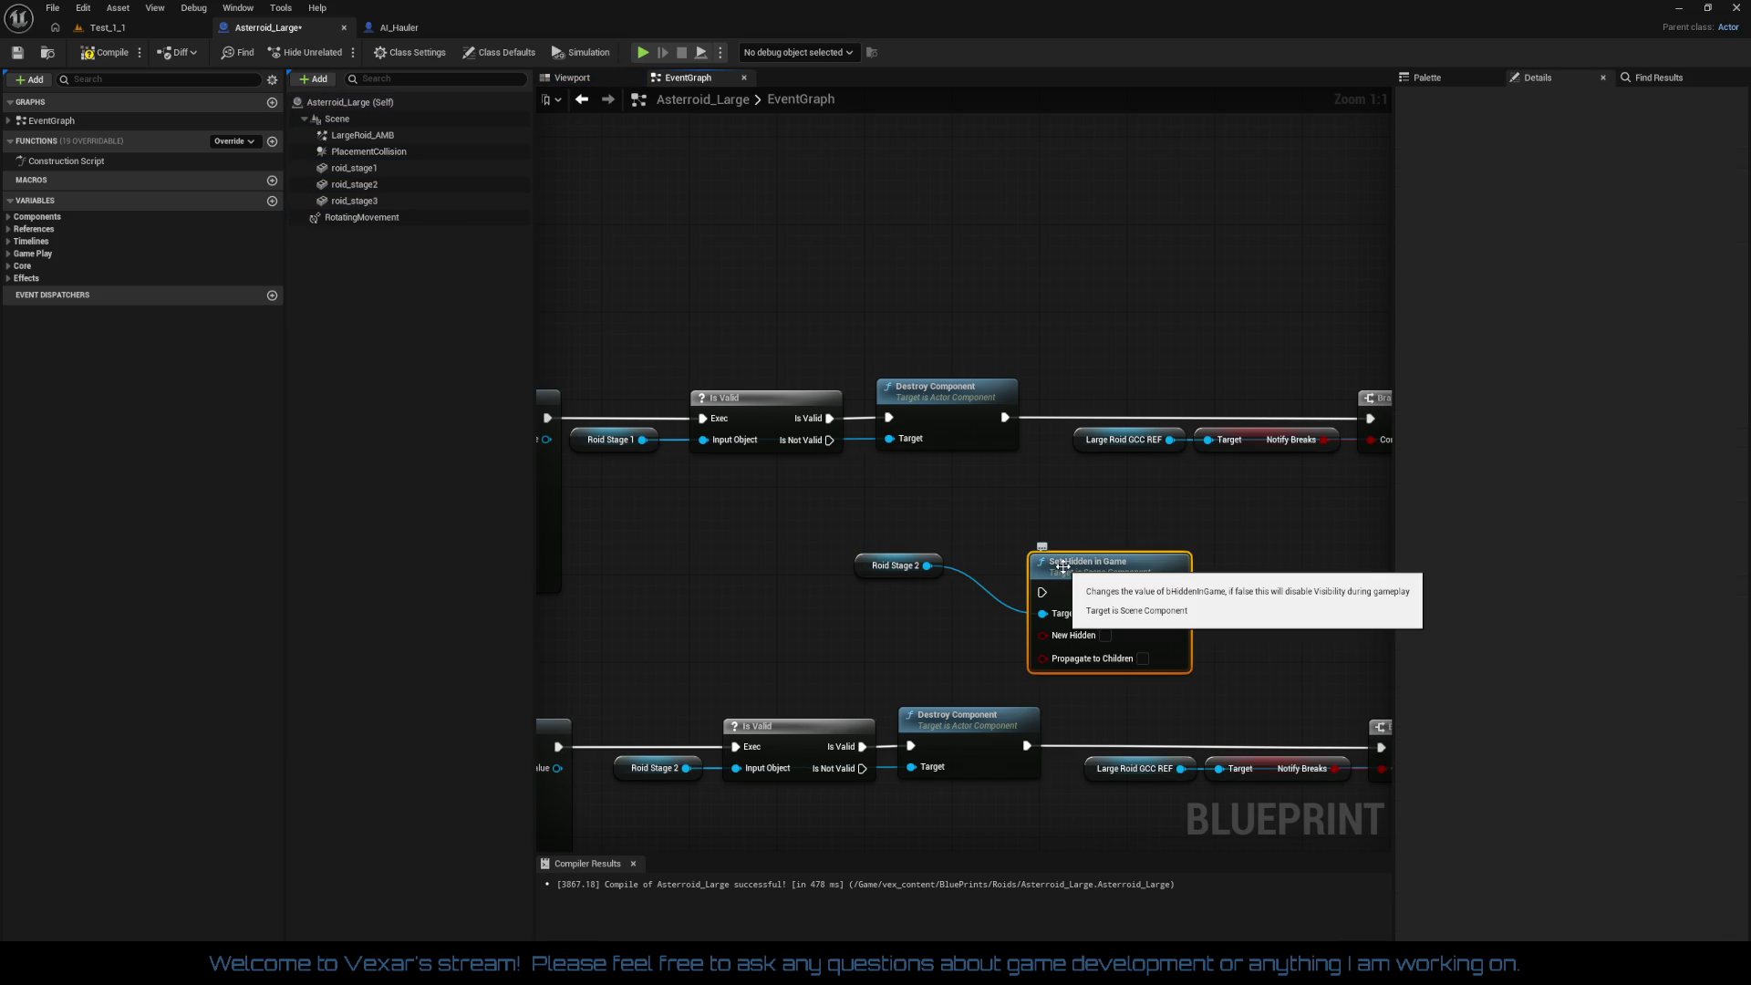
pyautogui.moveTo(1063, 568)
pyautogui.mouseDown()
pyautogui.moveTo(986, 524)
pyautogui.moveTo(1027, 529)
pyautogui.mouseUp()
pyautogui.moveTo(831, 538)
pyautogui.mouseDown()
pyautogui.moveTo(958, 603)
pyautogui.moveTo(1040, 613)
pyautogui.mouseUp()
pyautogui.moveTo(982, 549)
pyautogui.mouseDown()
pyautogui.moveTo(1057, 439)
pyautogui.moveTo(1006, 419)
pyautogui.mouseUp()
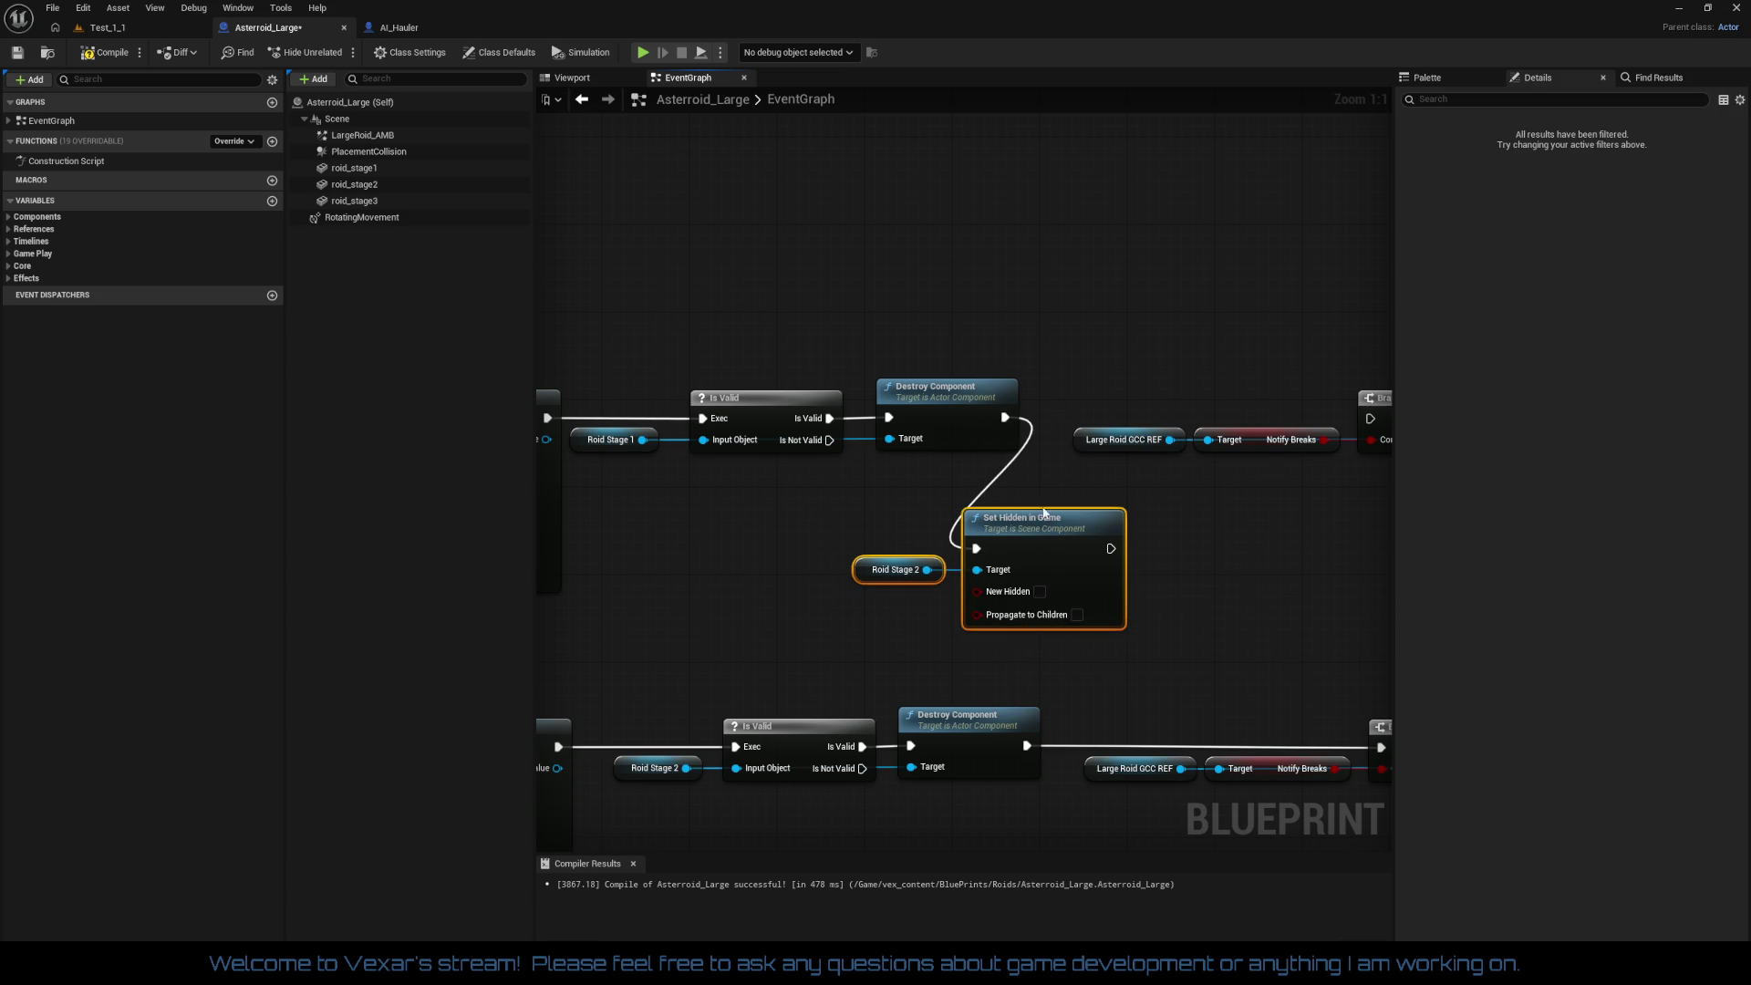
pyautogui.click(1040, 591)
# Step: Move the Roid Stage 2 Set Hidden in Game nodes upward into place
pyautogui.moveTo(1164, 586)
pyautogui.mouseDown()
pyautogui.moveTo(850, 593)
pyautogui.moveTo(1080, 439)
pyautogui.mouseUp()
pyautogui.moveTo(889, 556); pyautogui.dragTo(1064, 583)
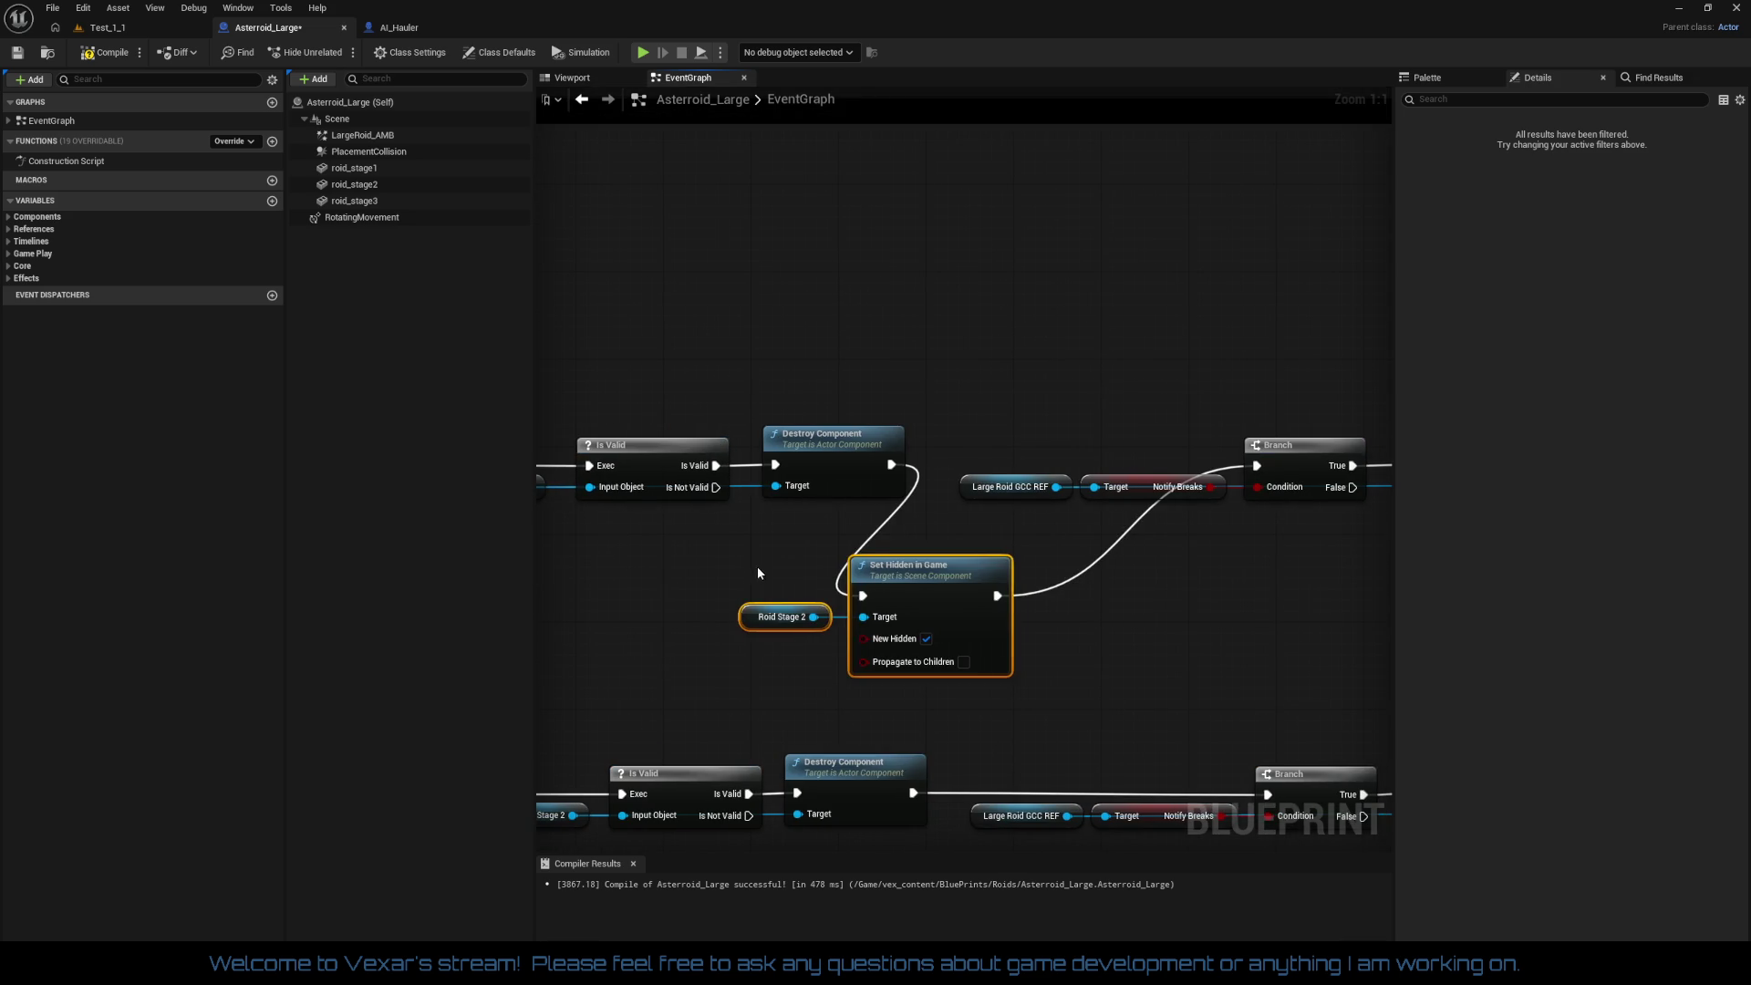
pyautogui.moveTo(942, 582)
pyautogui.mouseDown()
pyautogui.moveTo(1053, 287)
pyautogui.moveTo(1084, 330)
pyautogui.mouseUp()
pyautogui.moveTo(972, 524)
pyautogui.mouseDown()
pyautogui.moveTo(958, 441)
pyautogui.moveTo(1329, 344)
pyautogui.moveTo(1282, 434)
pyautogui.moveTo(965, 394)
pyautogui.moveTo(913, 513)
pyautogui.mouseUp()
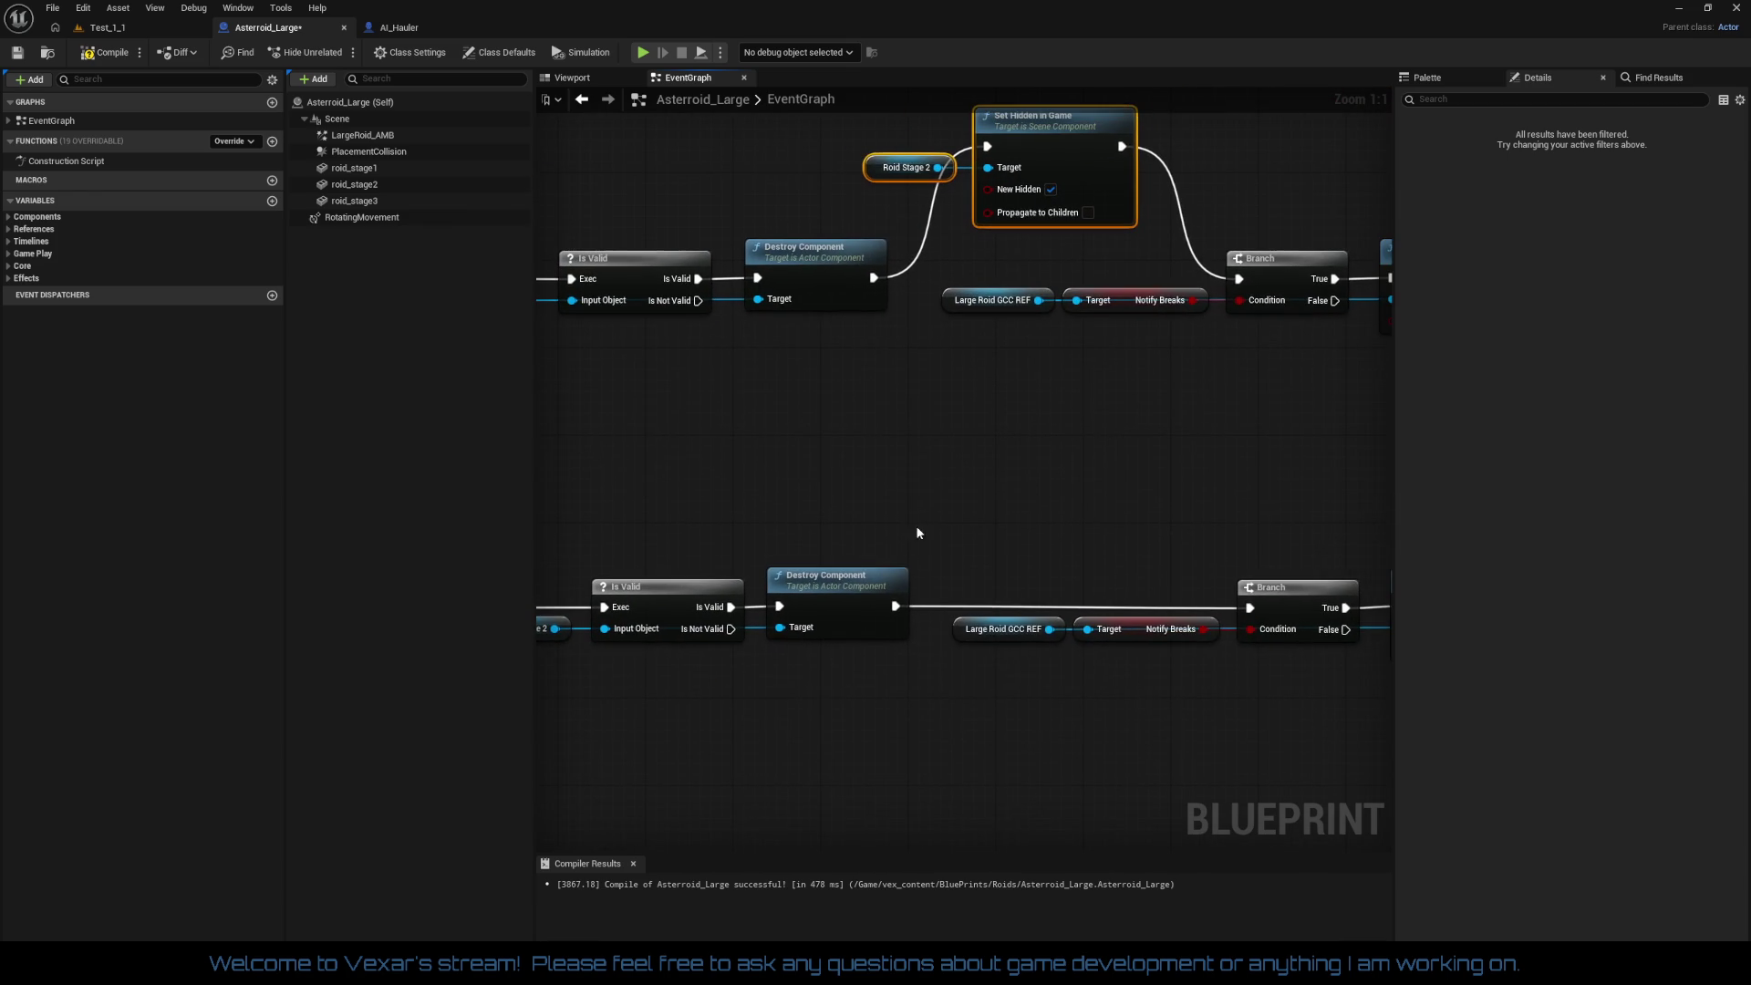
pyautogui.moveTo(899, 597); pyautogui.dragTo(910, 570)
# Step: Paste a copy of Set Hidden in Game after stage 2's Destroy Component, before Branch
pyautogui.moveTo(1103, 222); pyautogui.dragTo(1005, 375)
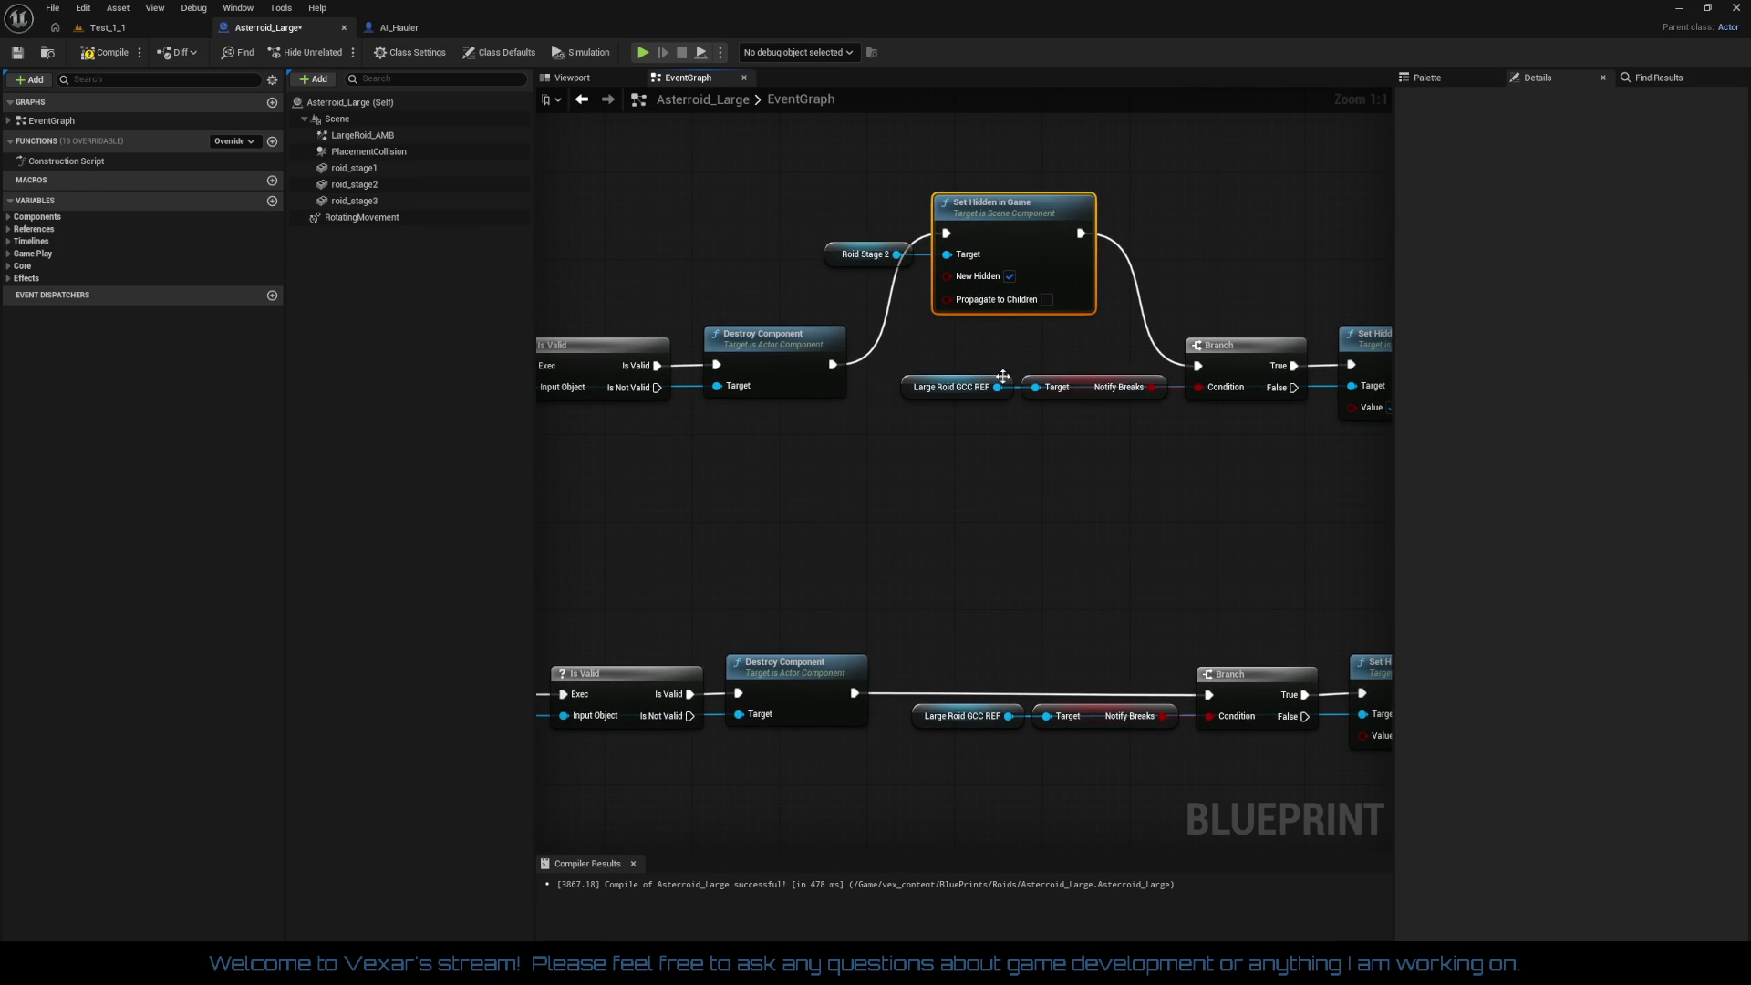
pyautogui.hotkey('ctrl', 'v')
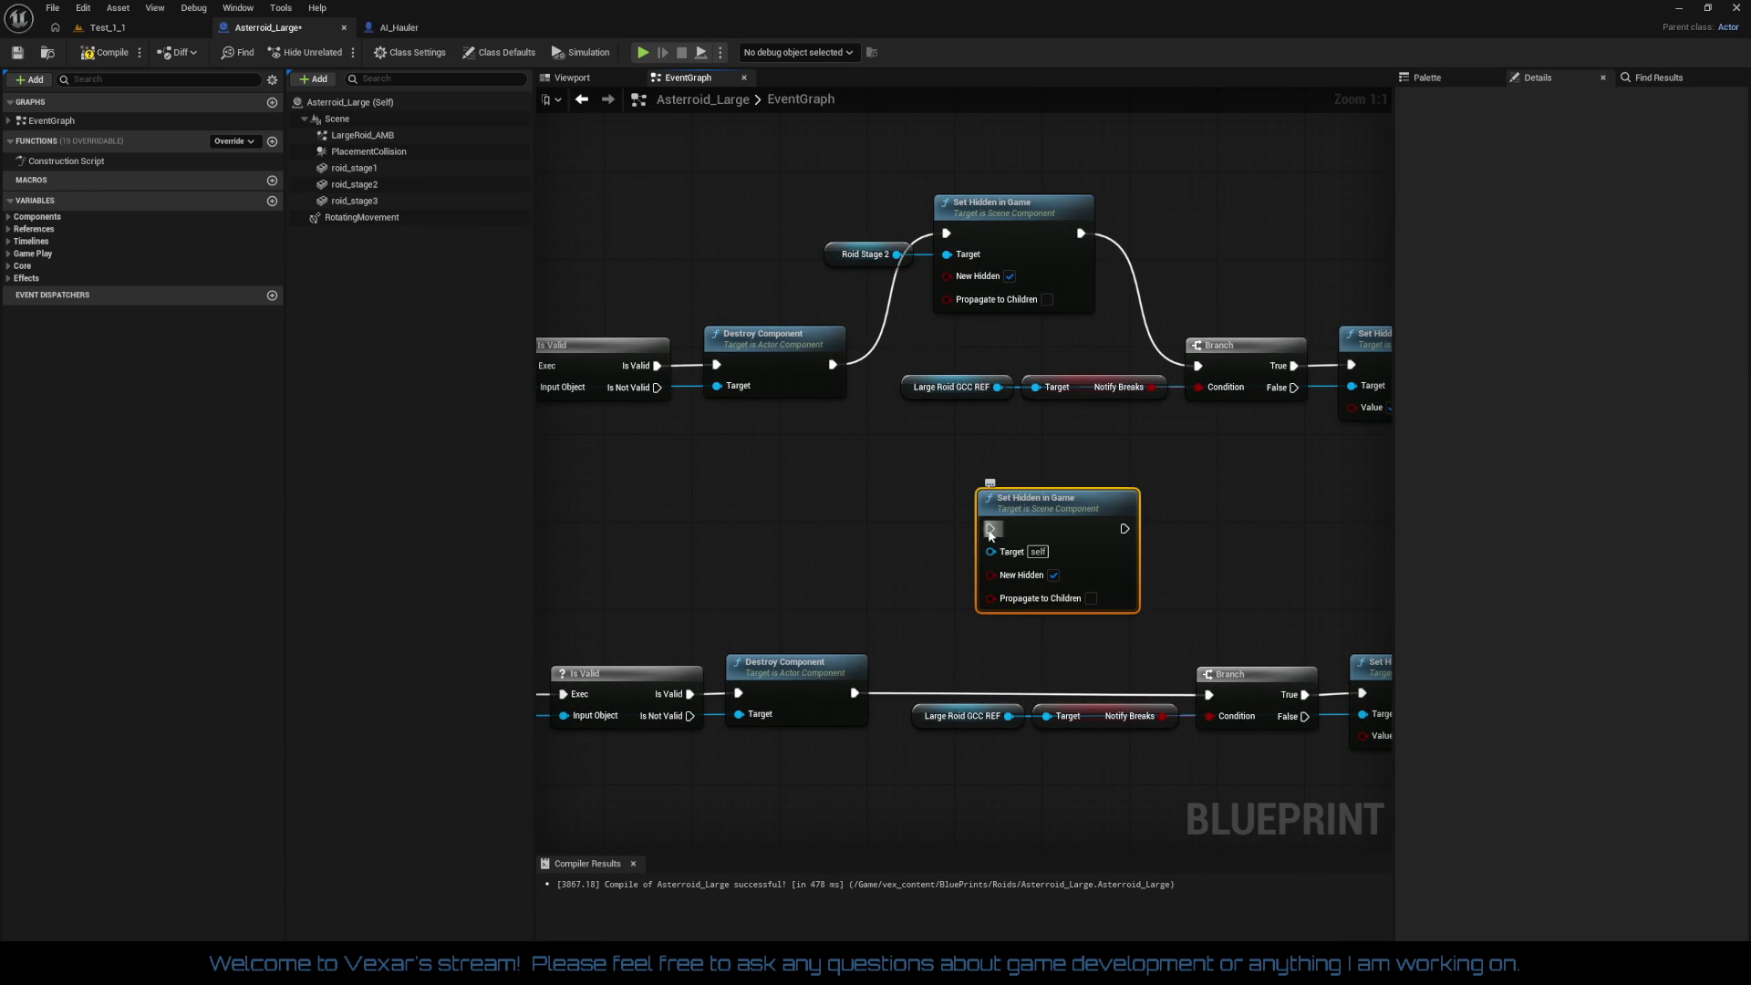
pyautogui.moveTo(862, 680); pyautogui.dragTo(855, 693)
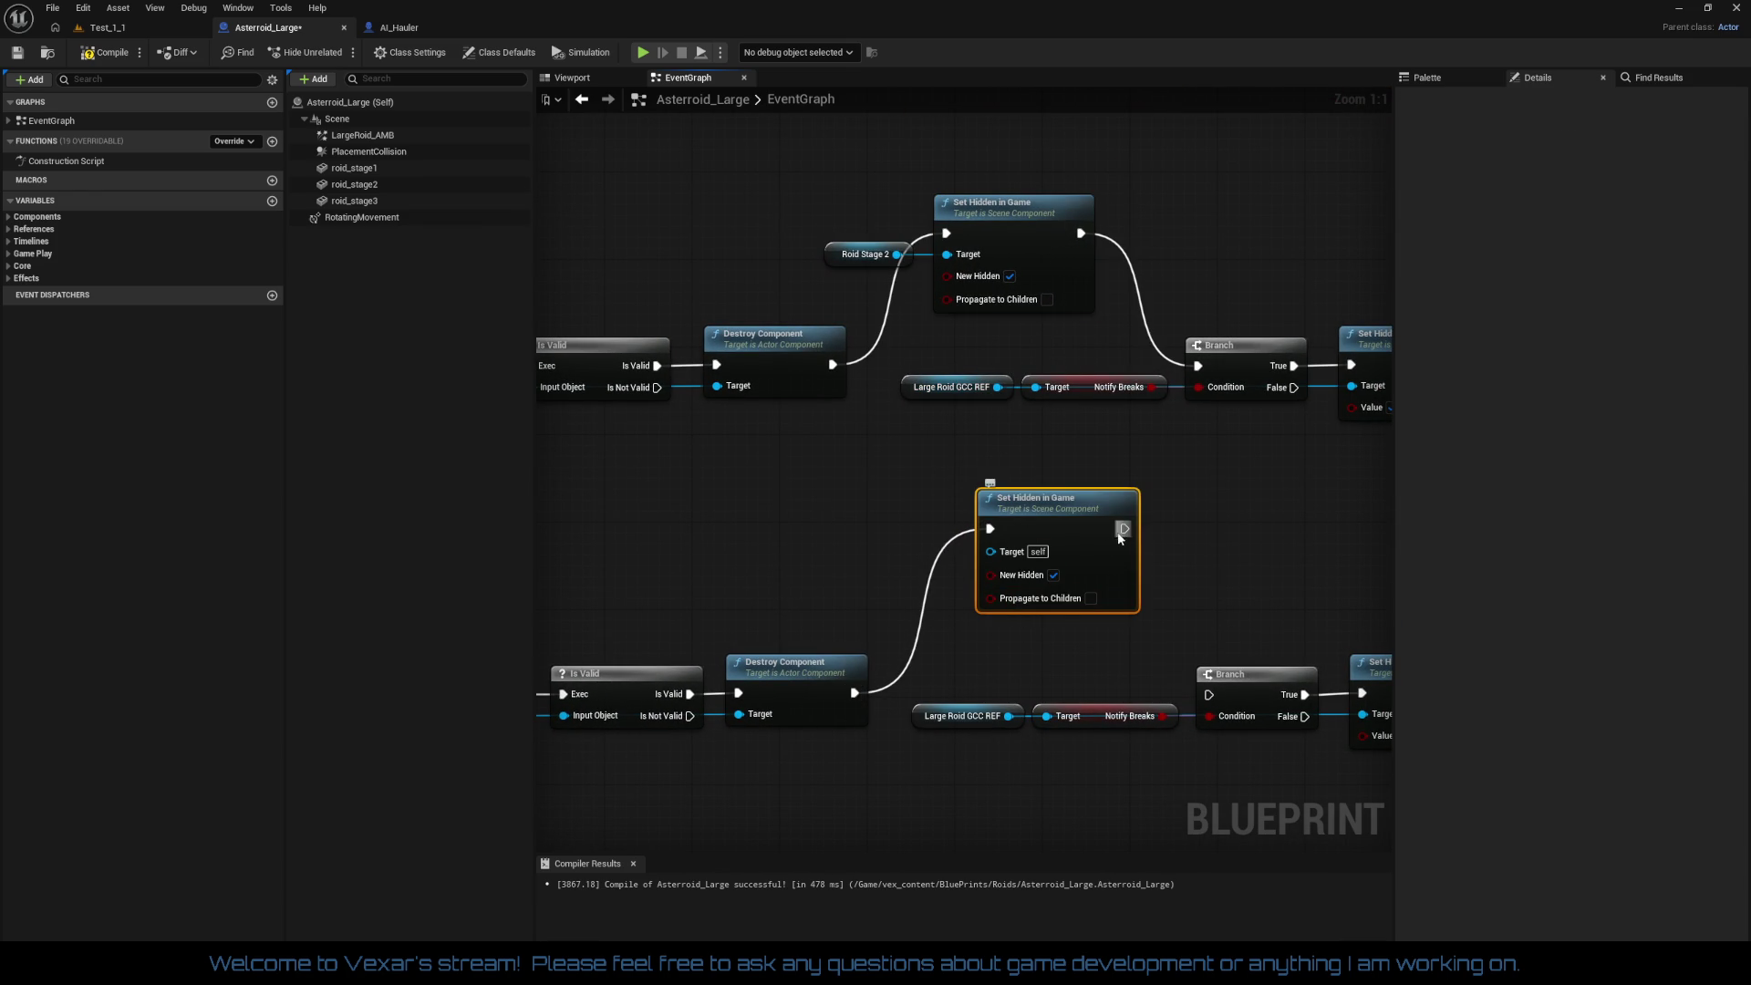
pyautogui.moveTo(1064, 544); pyautogui.dragTo(1053, 578)
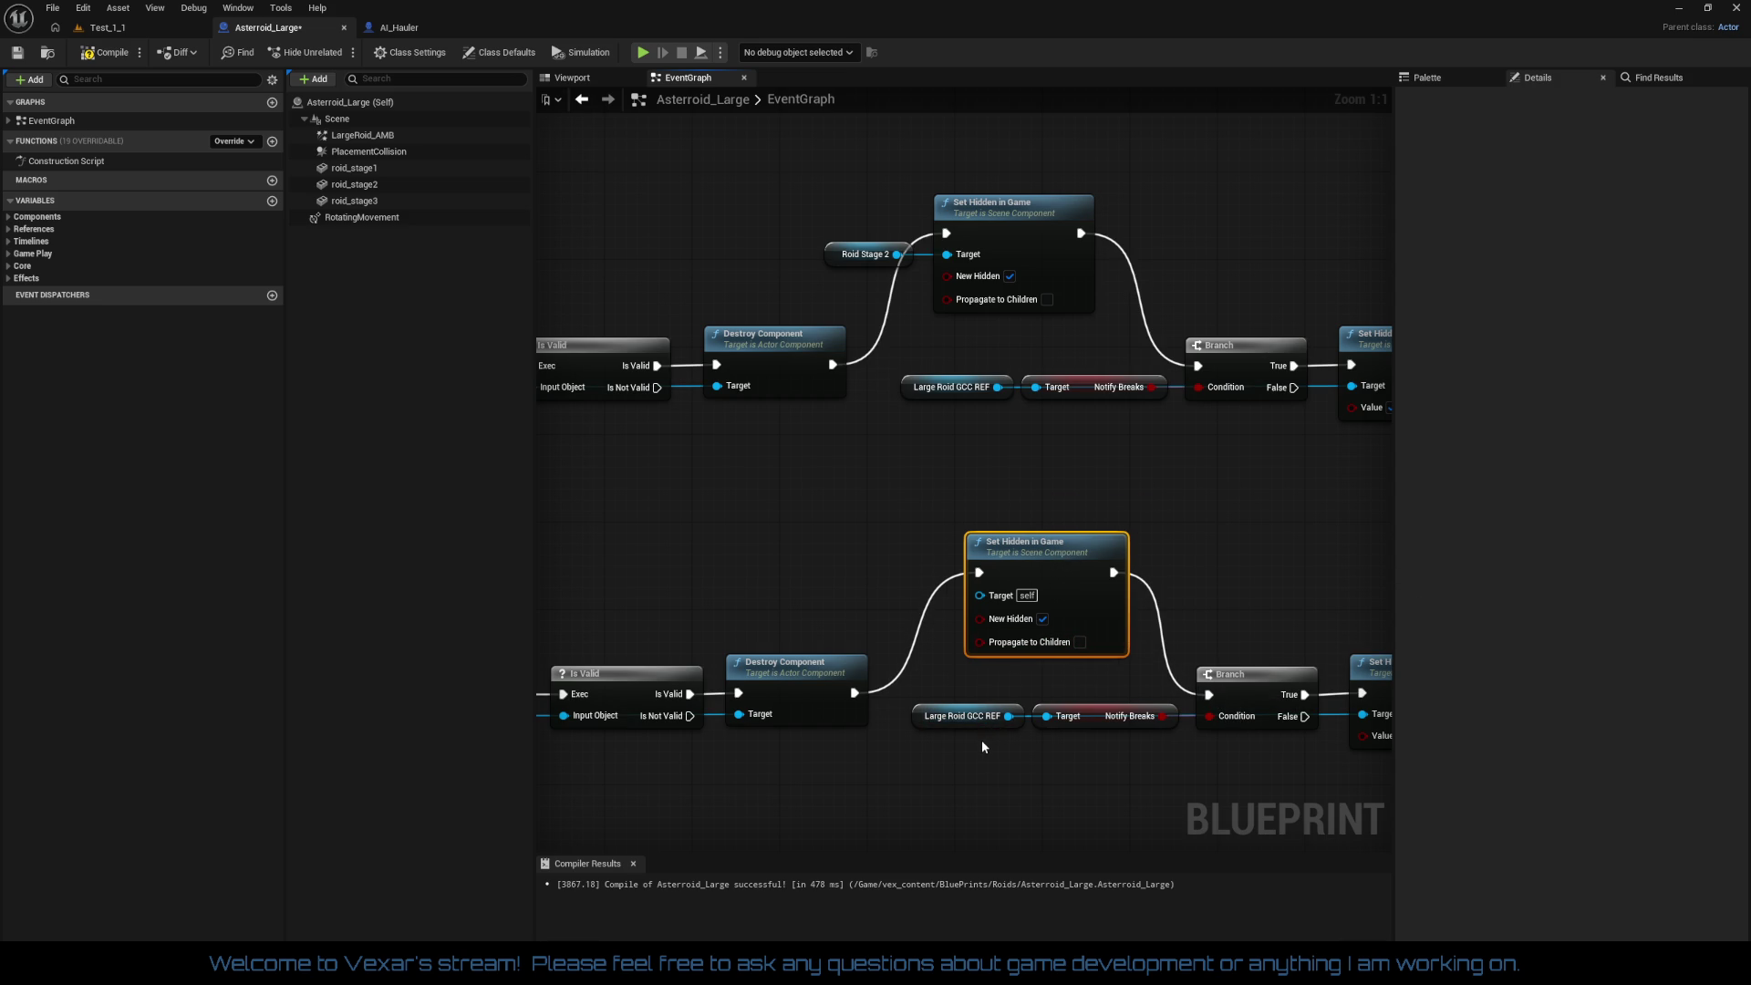
pyautogui.moveTo(888, 748)
pyautogui.mouseDown()
pyautogui.moveTo(985, 657)
pyautogui.moveTo(978, 682)
pyautogui.mouseUp()
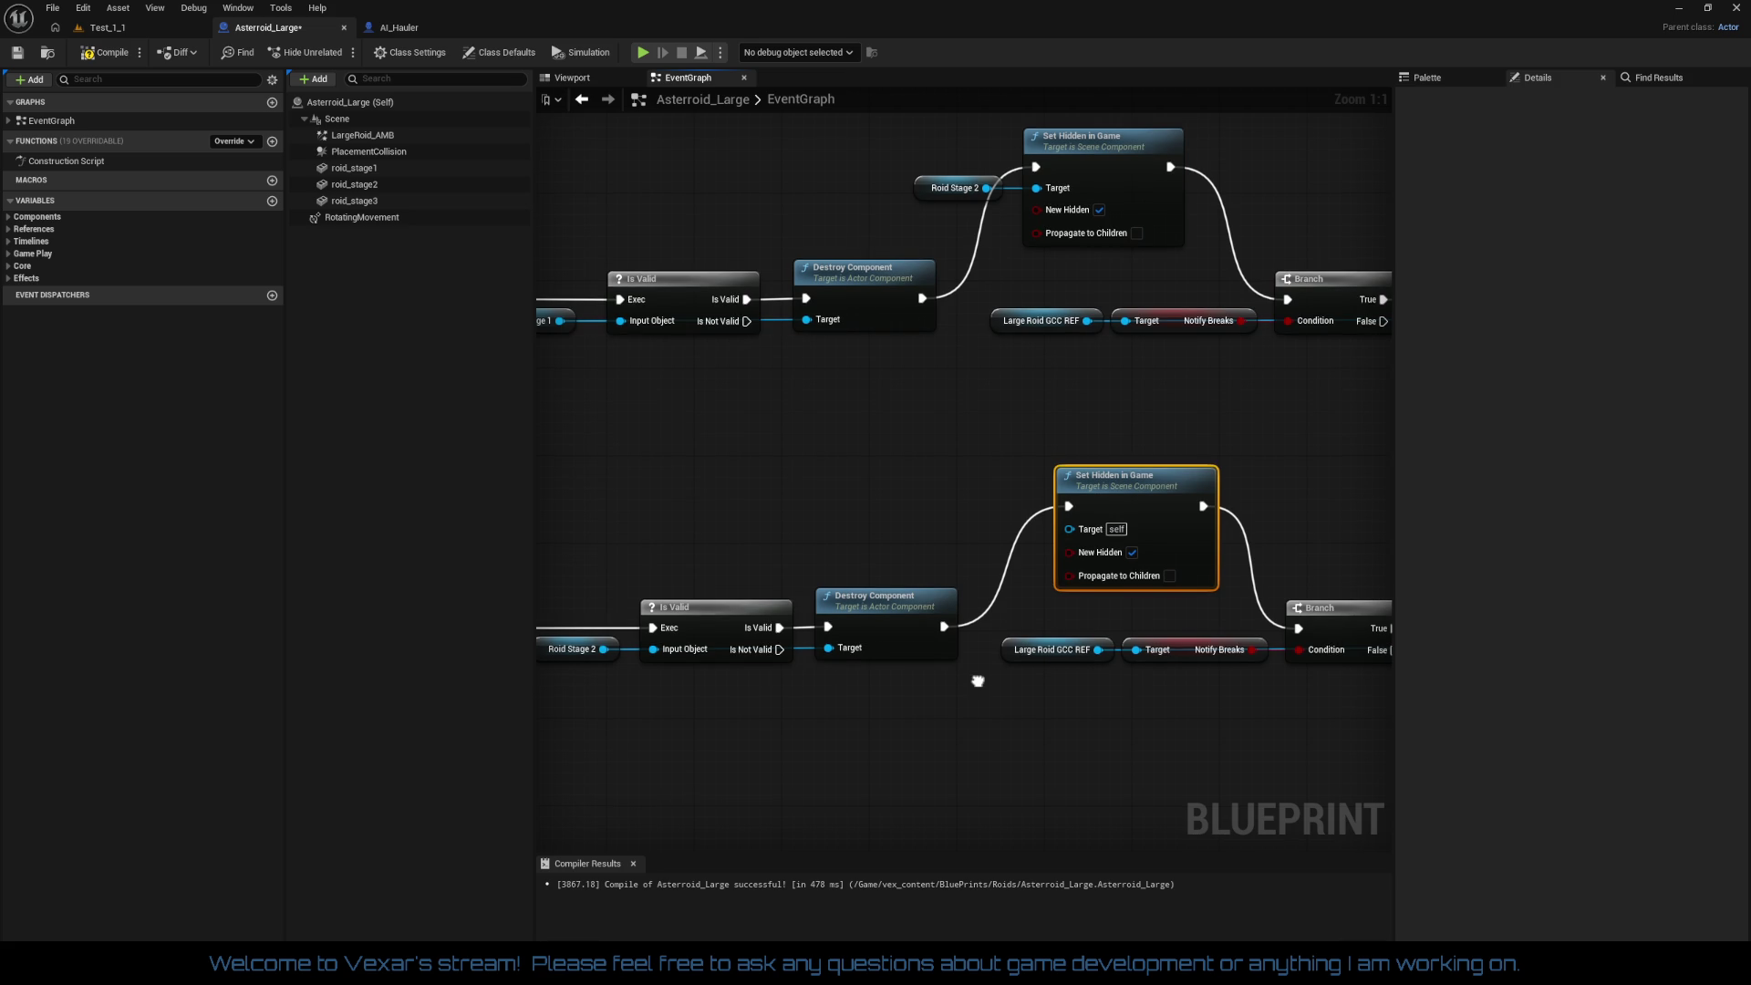
pyautogui.moveTo(978, 682); pyautogui.dragTo(976, 686)
# Step: Wire a Roid Stage 3 reference into the copied node, straighten it, and compile
pyautogui.moveTo(358, 203)
pyautogui.mouseDown()
pyautogui.moveTo(862, 485)
pyautogui.moveTo(911, 547)
pyautogui.moveTo(962, 552)
pyautogui.mouseUp()
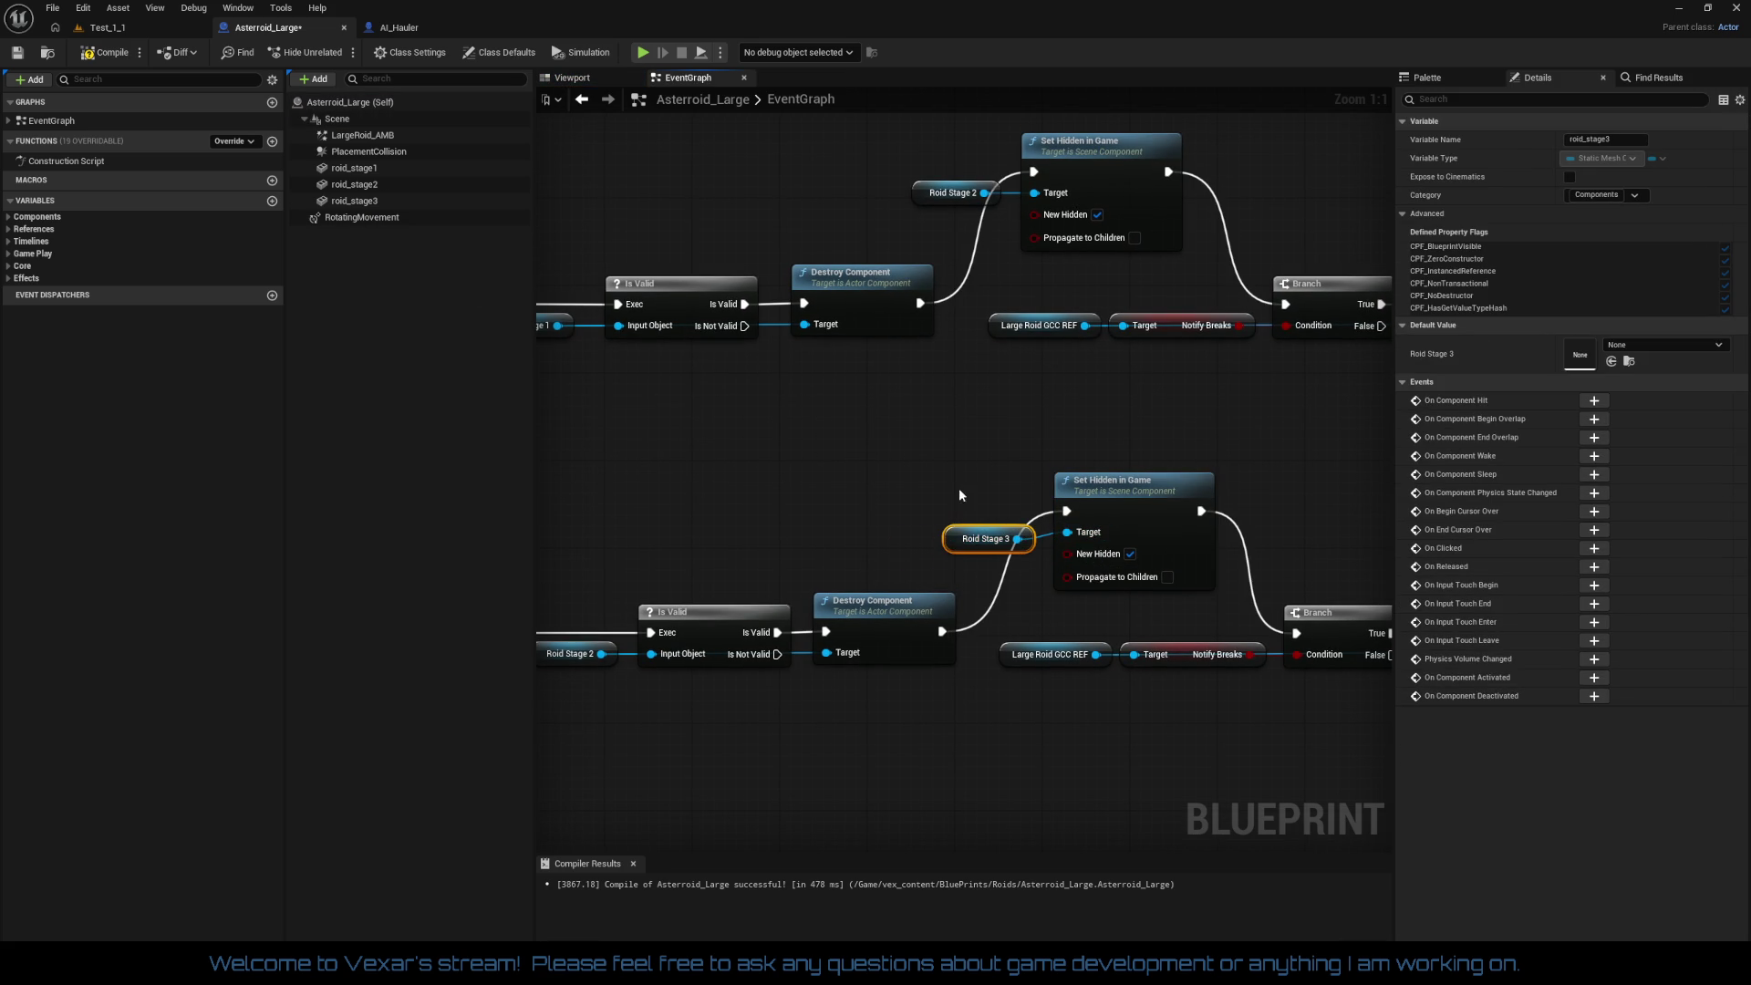
pyautogui.moveTo(1185, 547); pyautogui.dragTo(1185, 548)
pyautogui.press('q')
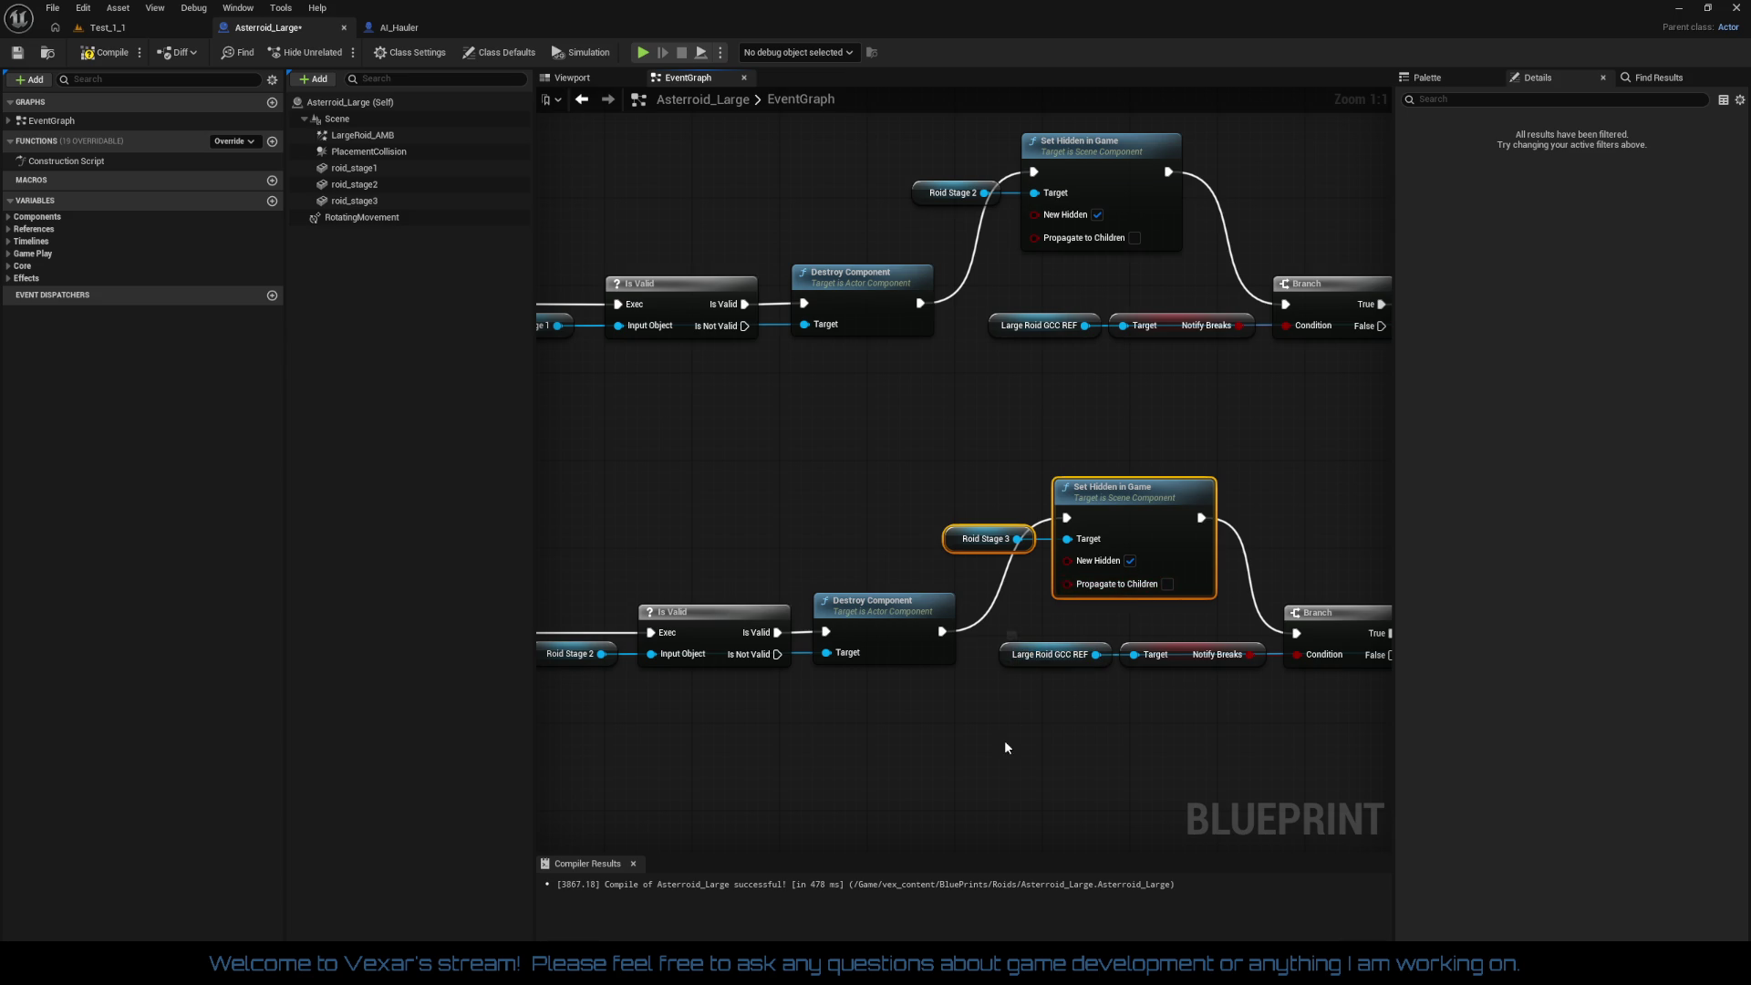
pyautogui.click(1003, 739)
pyautogui.scroll(-3, 1065, 686)
pyautogui.moveTo(1065, 686)
pyautogui.mouseDown()
pyautogui.moveTo(770, 657)
pyautogui.moveTo(1105, 649)
pyautogui.mouseUp()
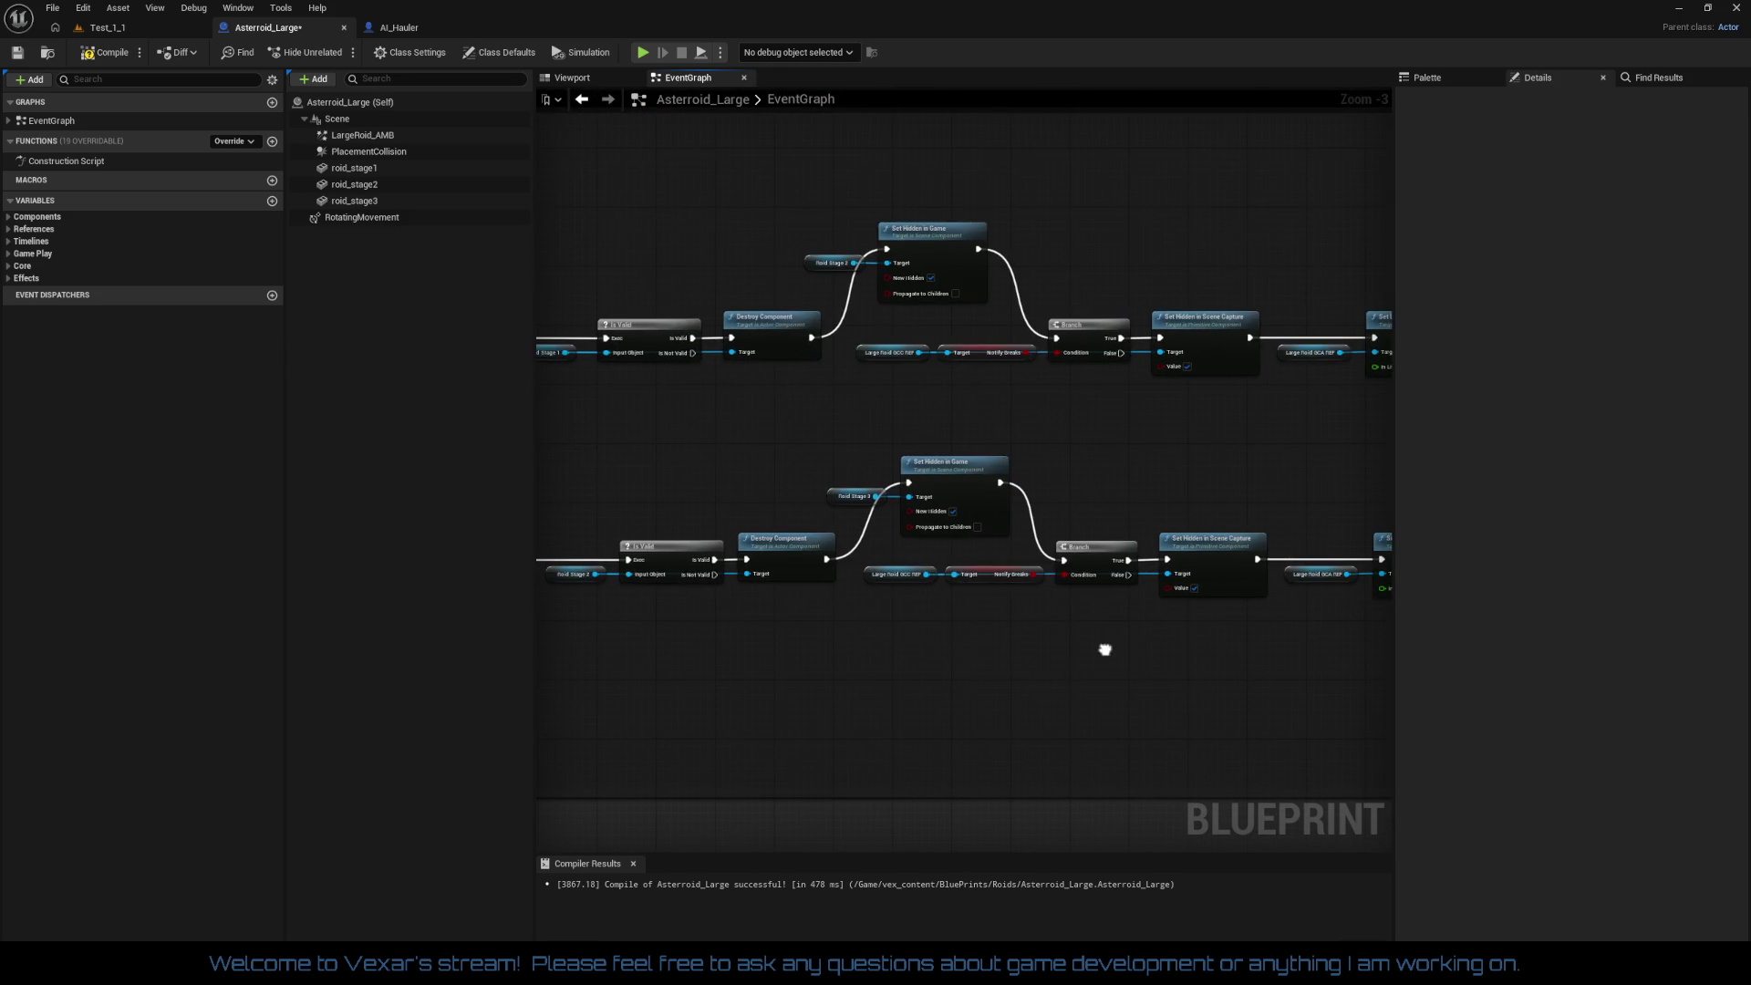
pyautogui.click(113, 52)
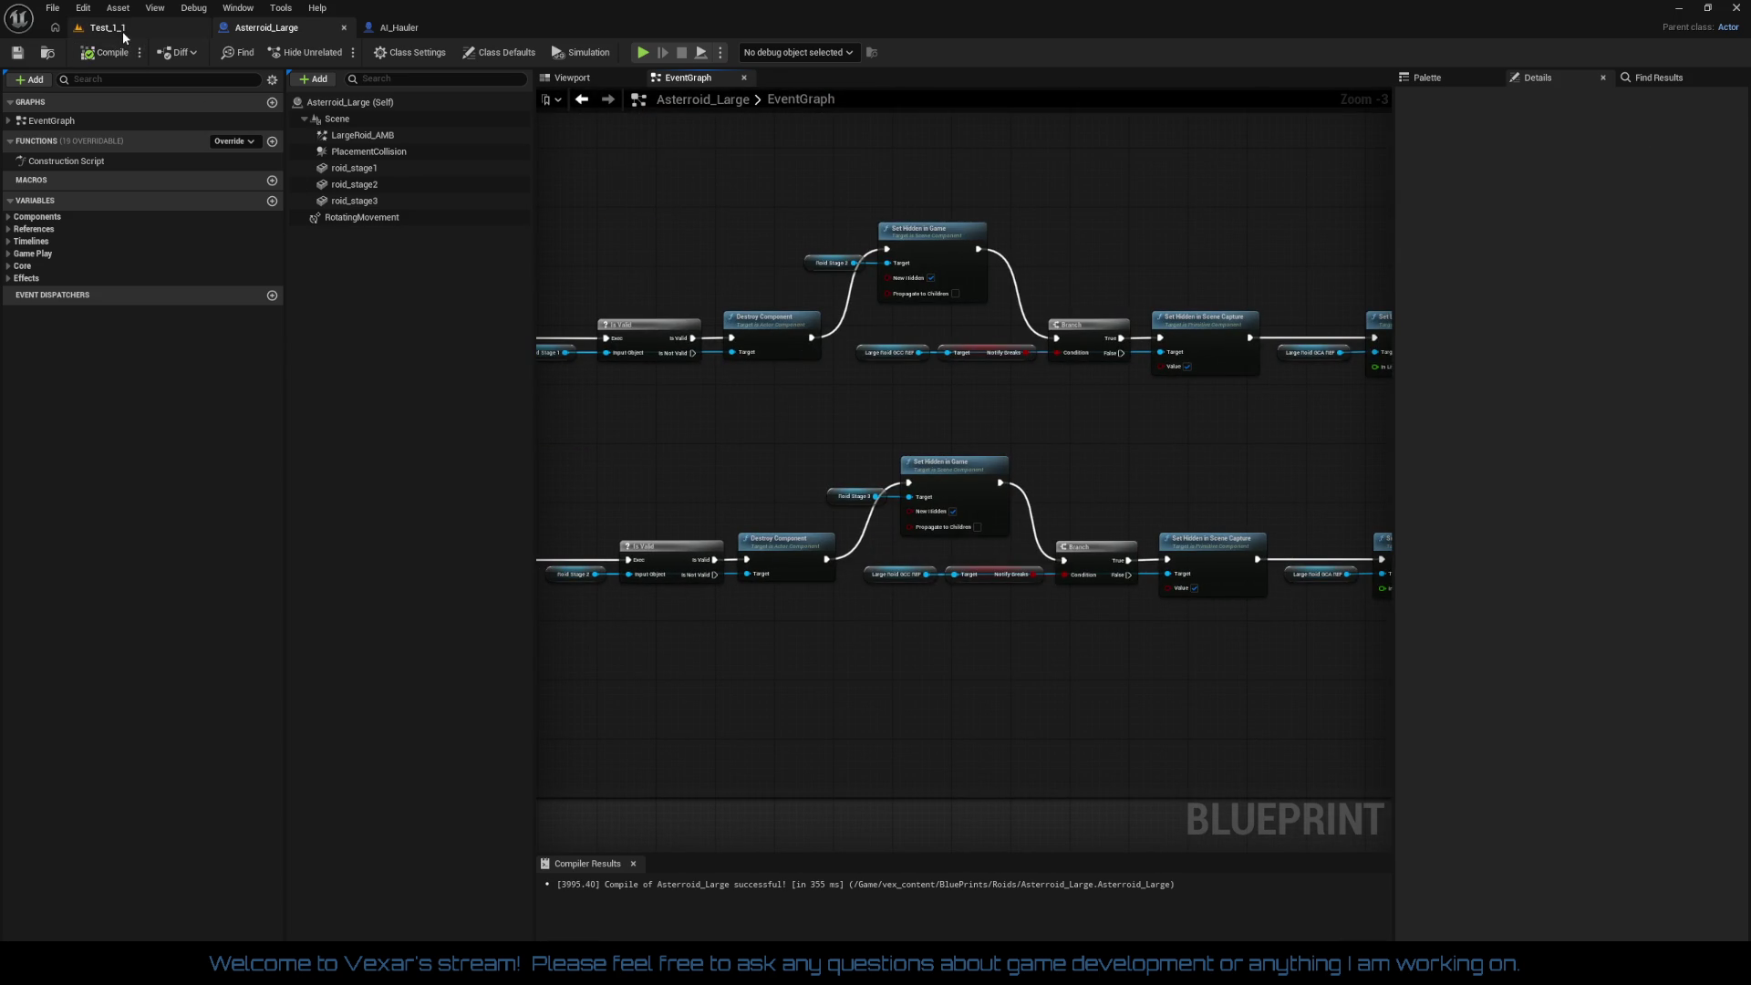
# Step: Paste an Asteroid_Large actor into the Test_1_1 level and frame it
pyautogui.click(124, 33)
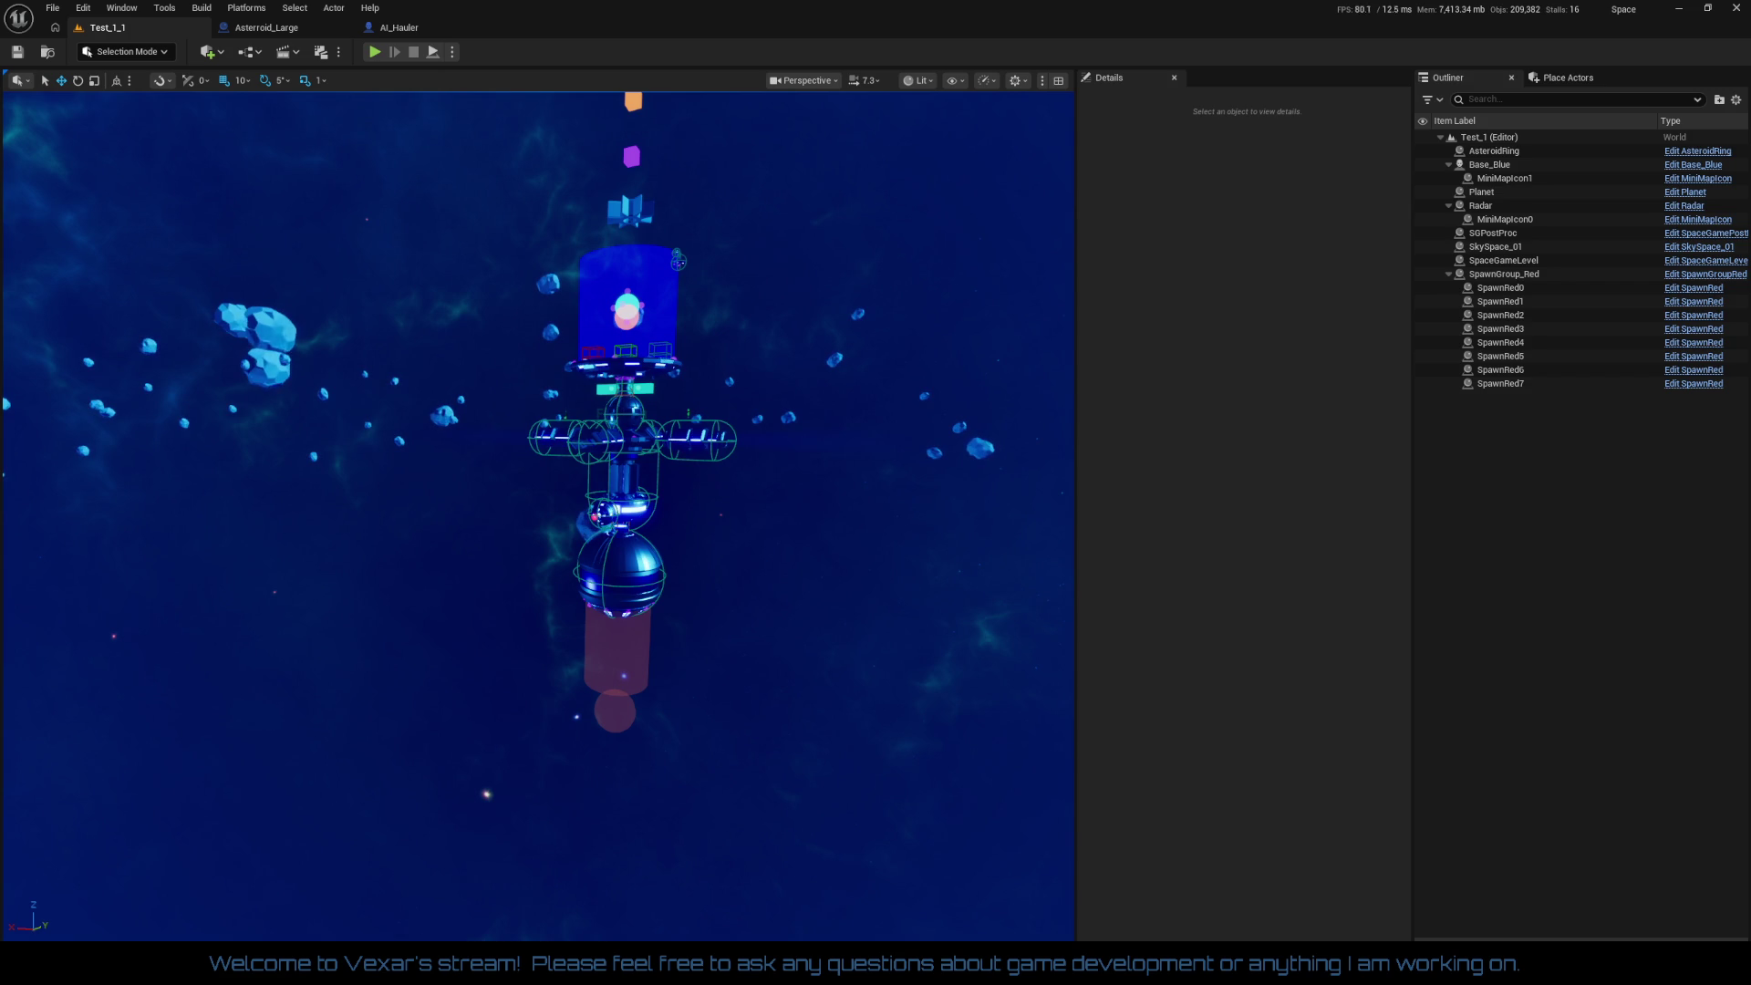
pyautogui.hotkey('ctrl', 'v')
pyautogui.press('f')
pyautogui.scroll(-5, 538, 515)
pyautogui.scroll(-5, 927, 650)
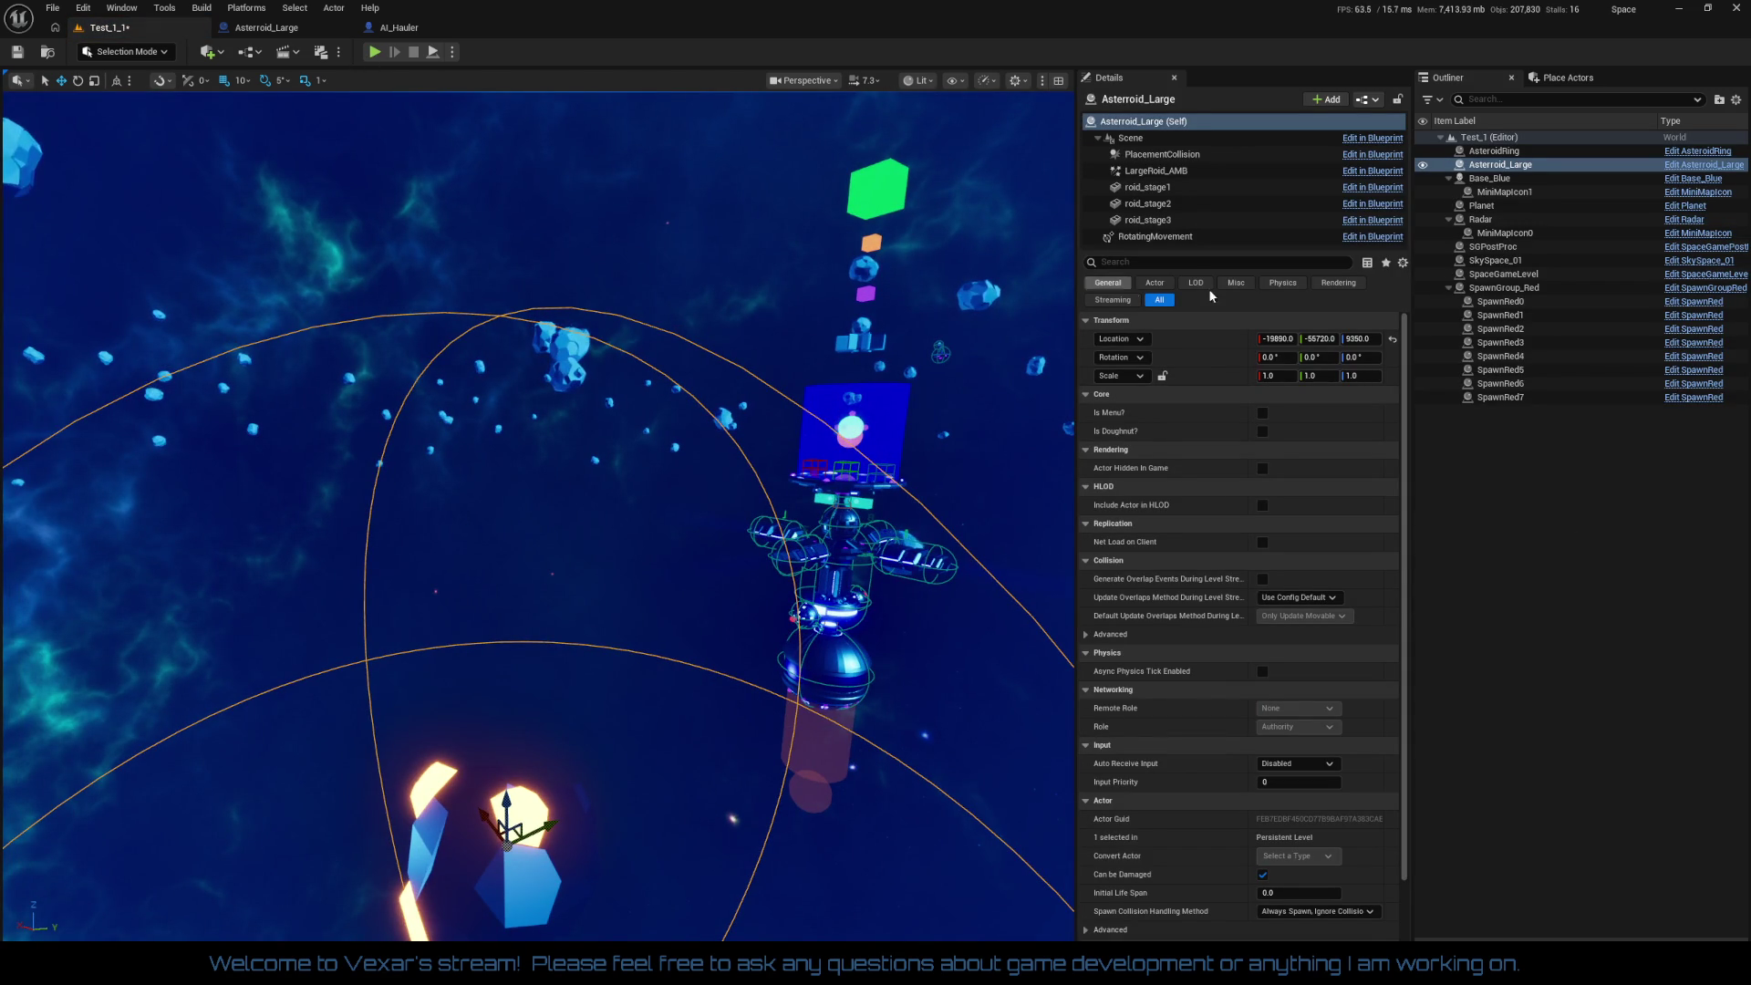
# Step: Move Asteroid_Large beside the station and planet, then start play-in-editor
pyautogui.doubleClick(1547, 167)
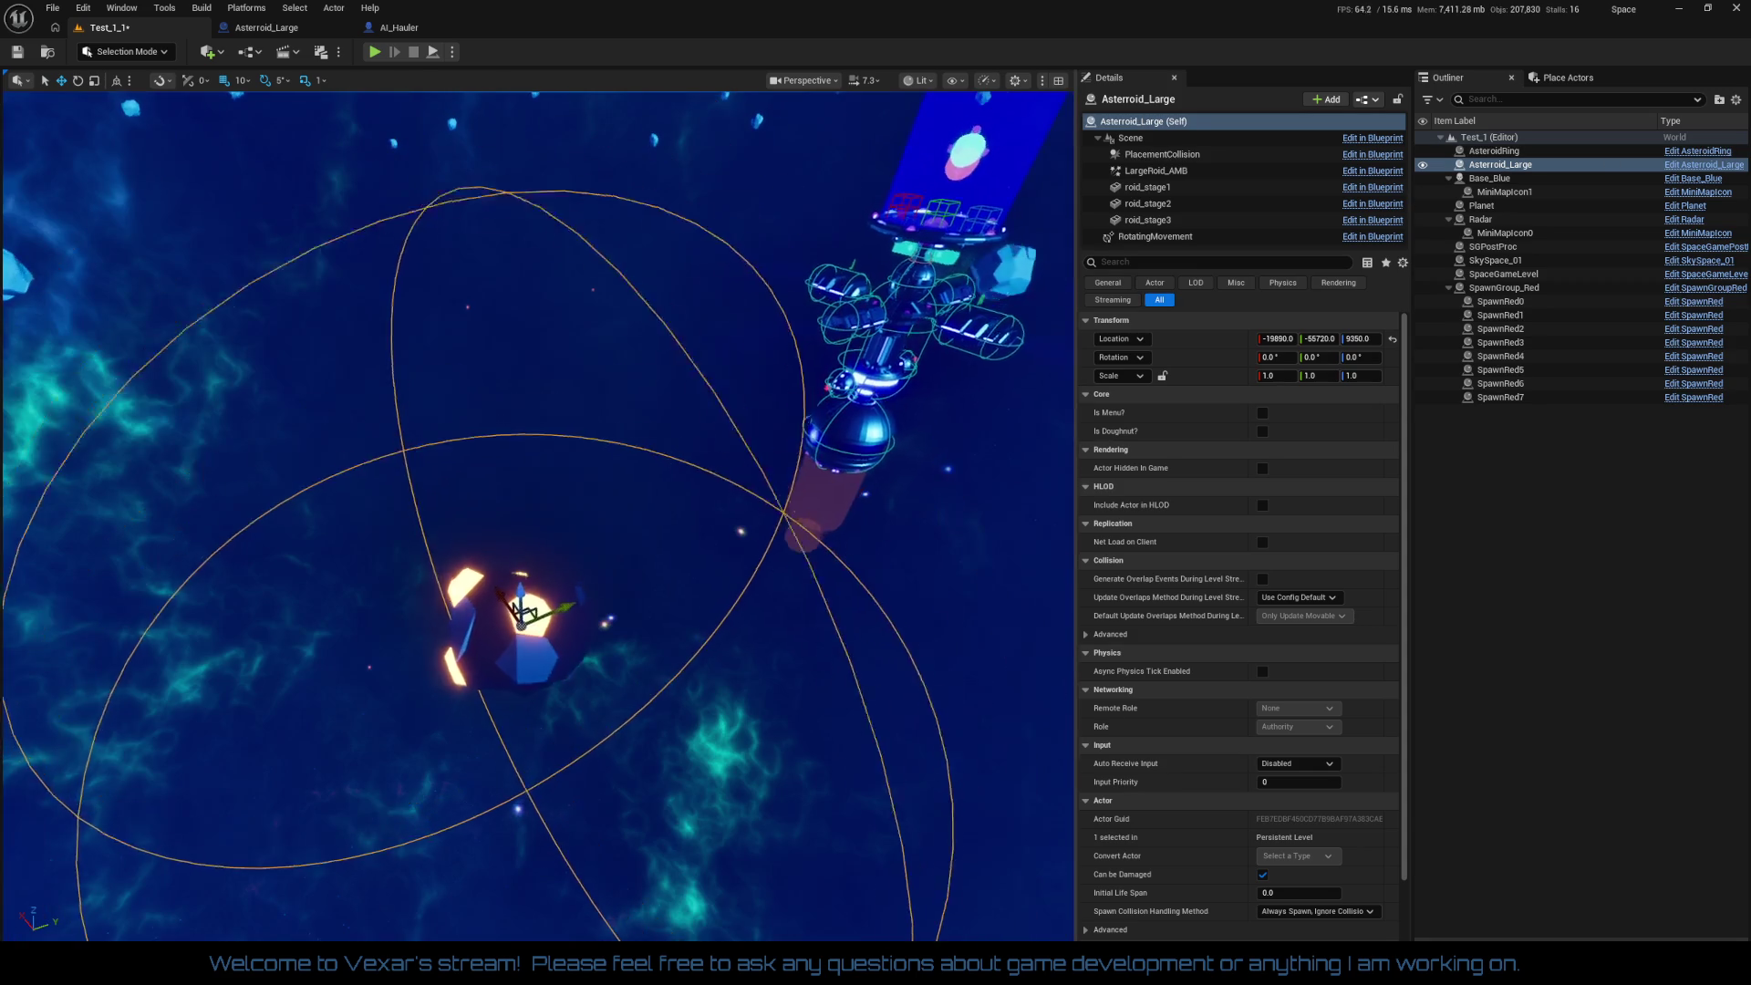
pyautogui.moveTo(519, 591)
pyautogui.mouseDown()
pyautogui.moveTo(529, 420)
pyautogui.moveTo(775, 492)
pyautogui.moveTo(761, 400)
pyautogui.moveTo(664, 371)
pyautogui.moveTo(762, 282)
pyautogui.moveTo(593, 455)
pyautogui.mouseUp()
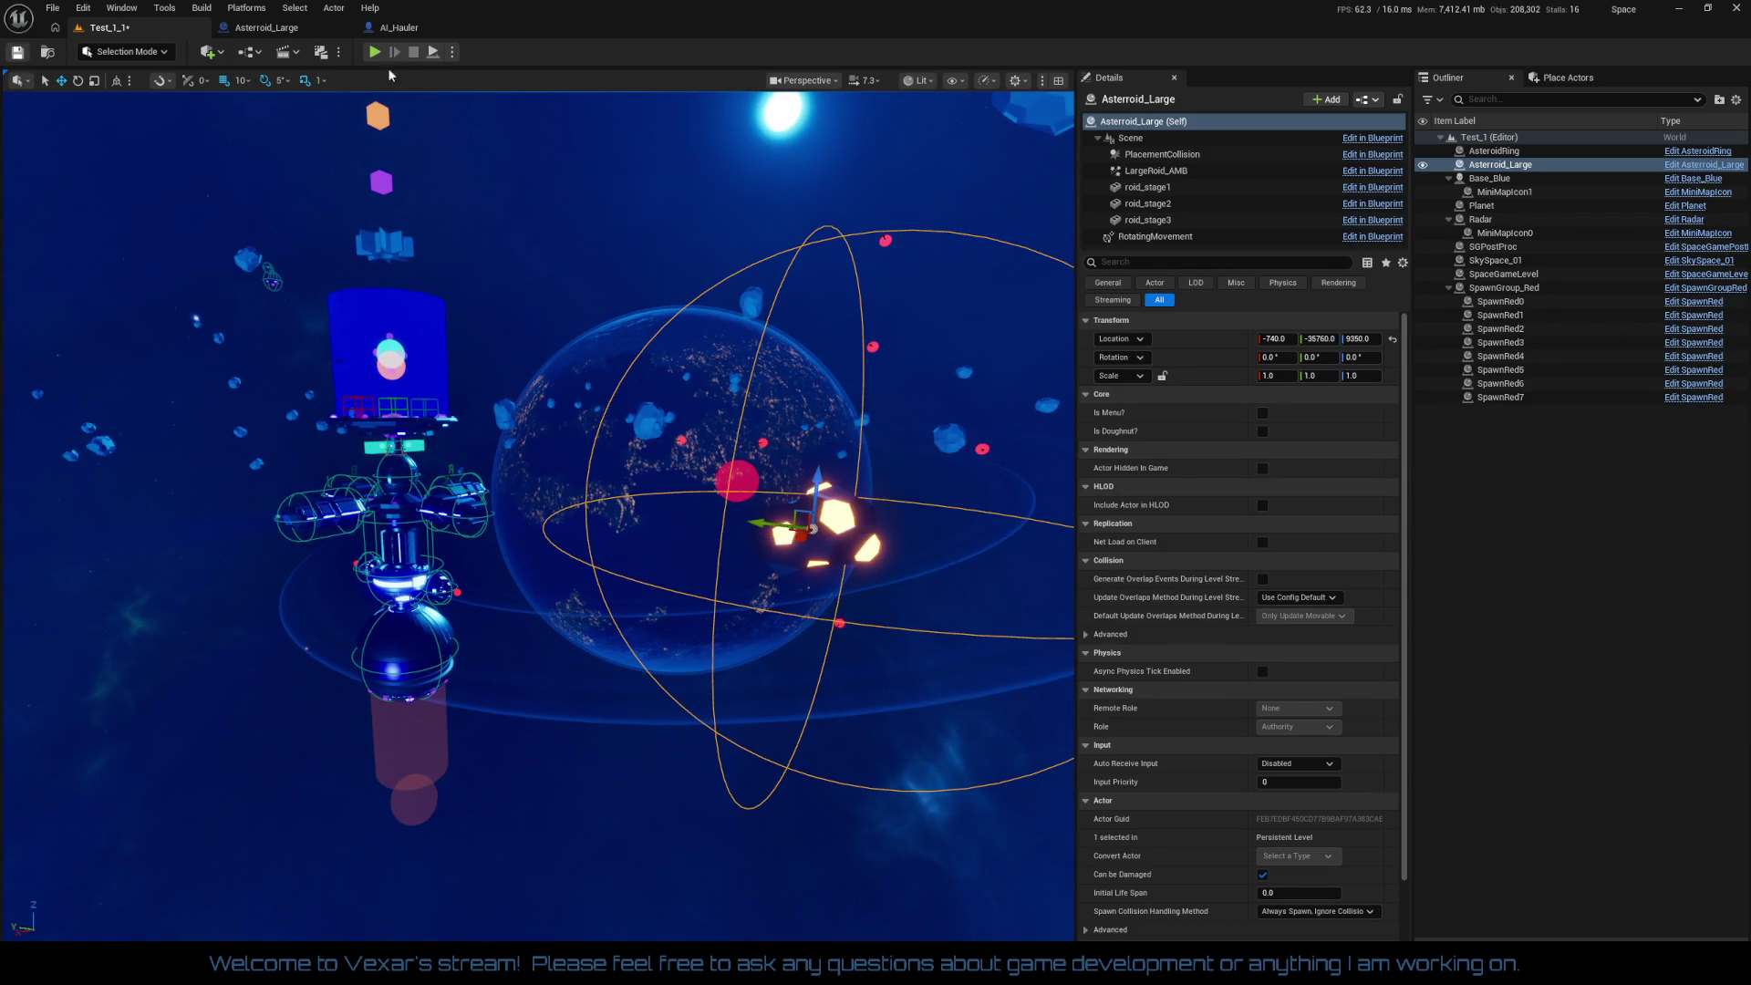
pyautogui.click(376, 53)
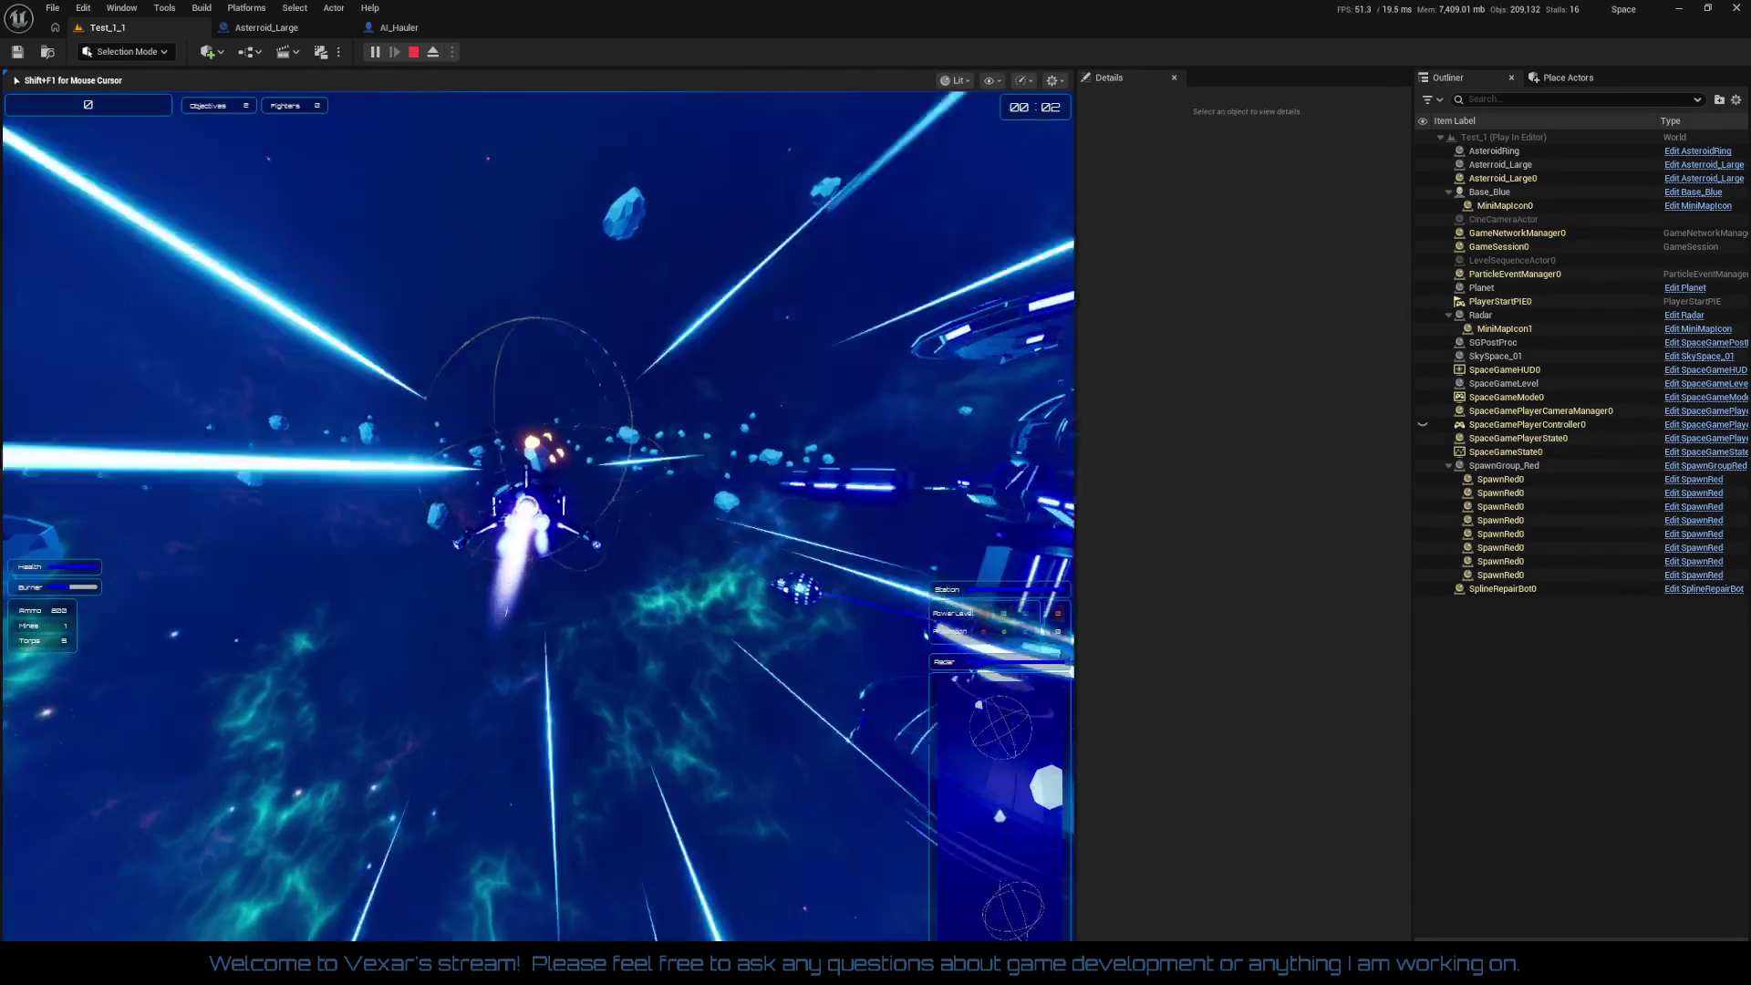
pyautogui.press('space')
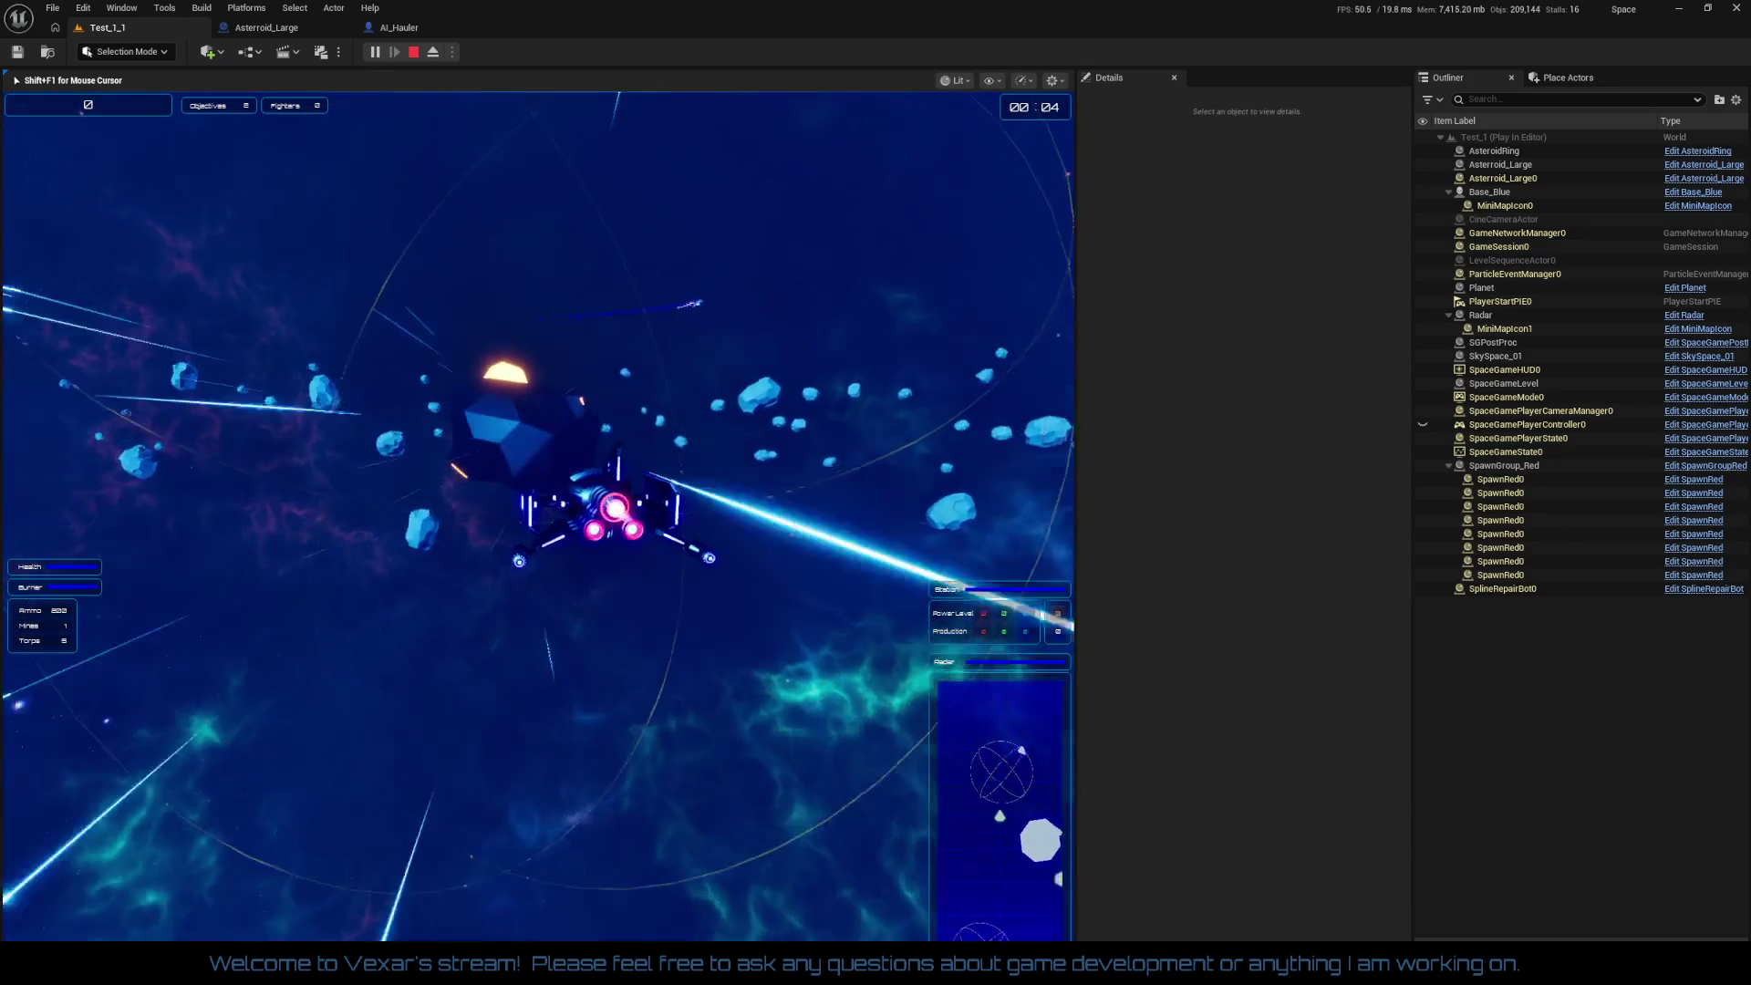
pyautogui.press('space')
pyautogui.press('space')
pyautogui.press('space')
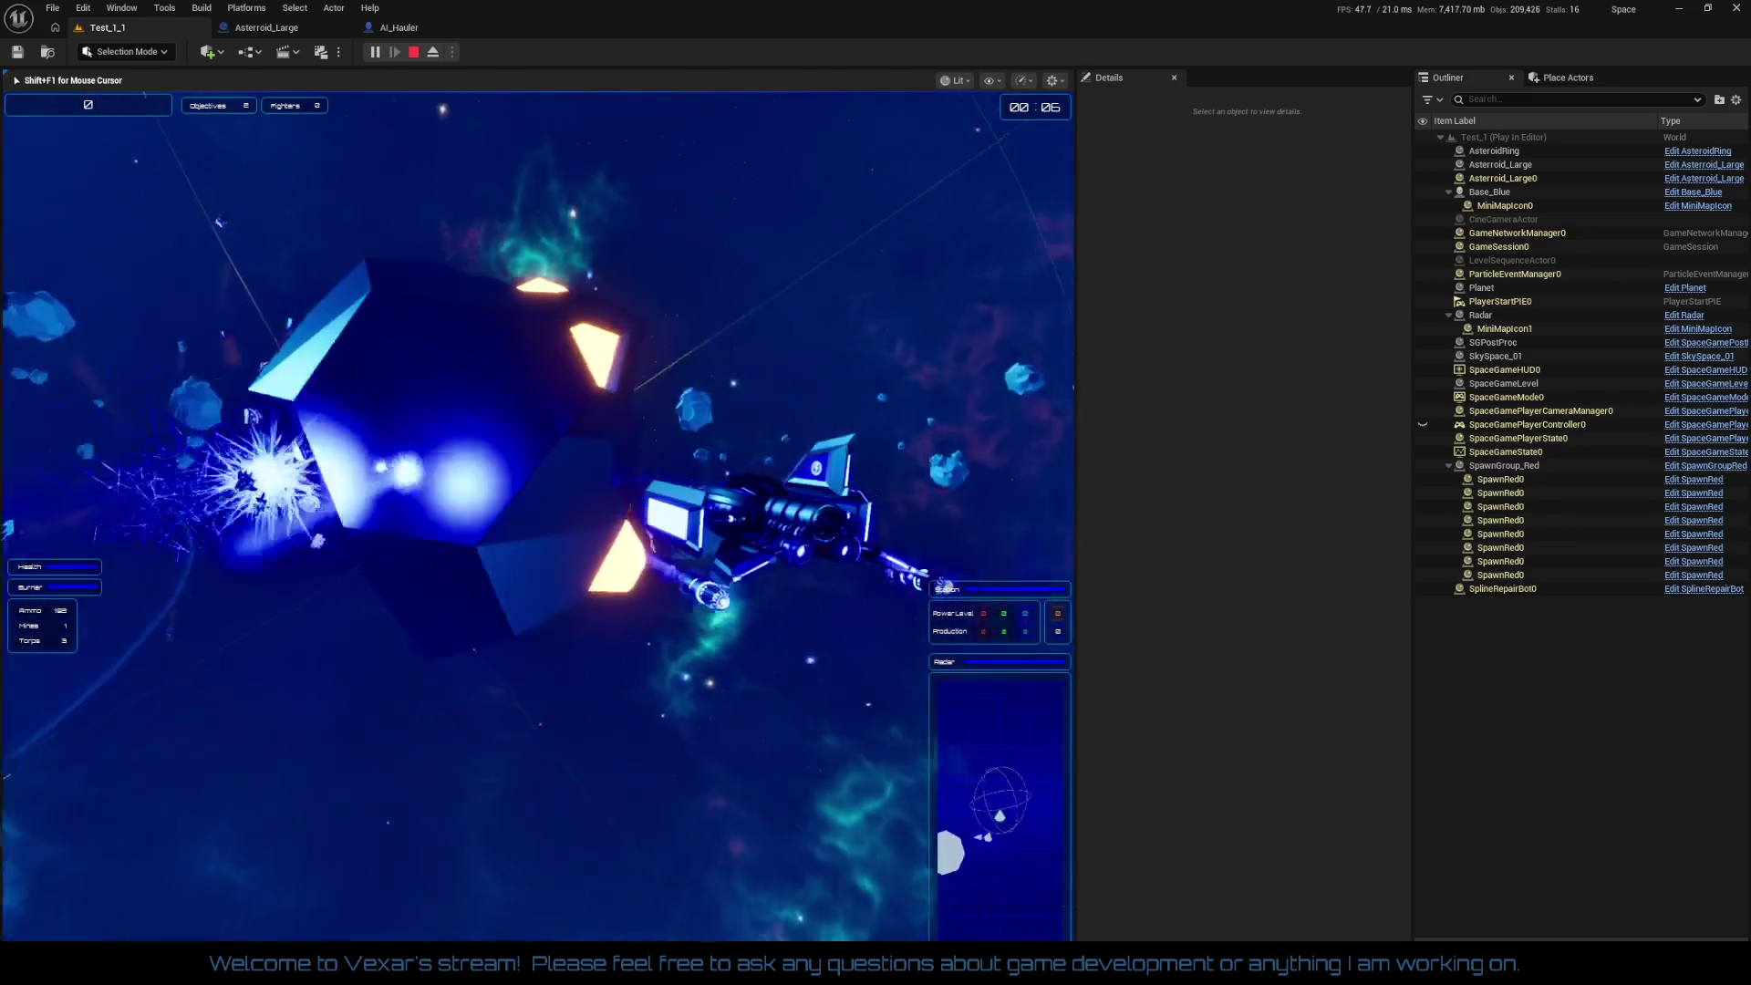
pyautogui.press('space')
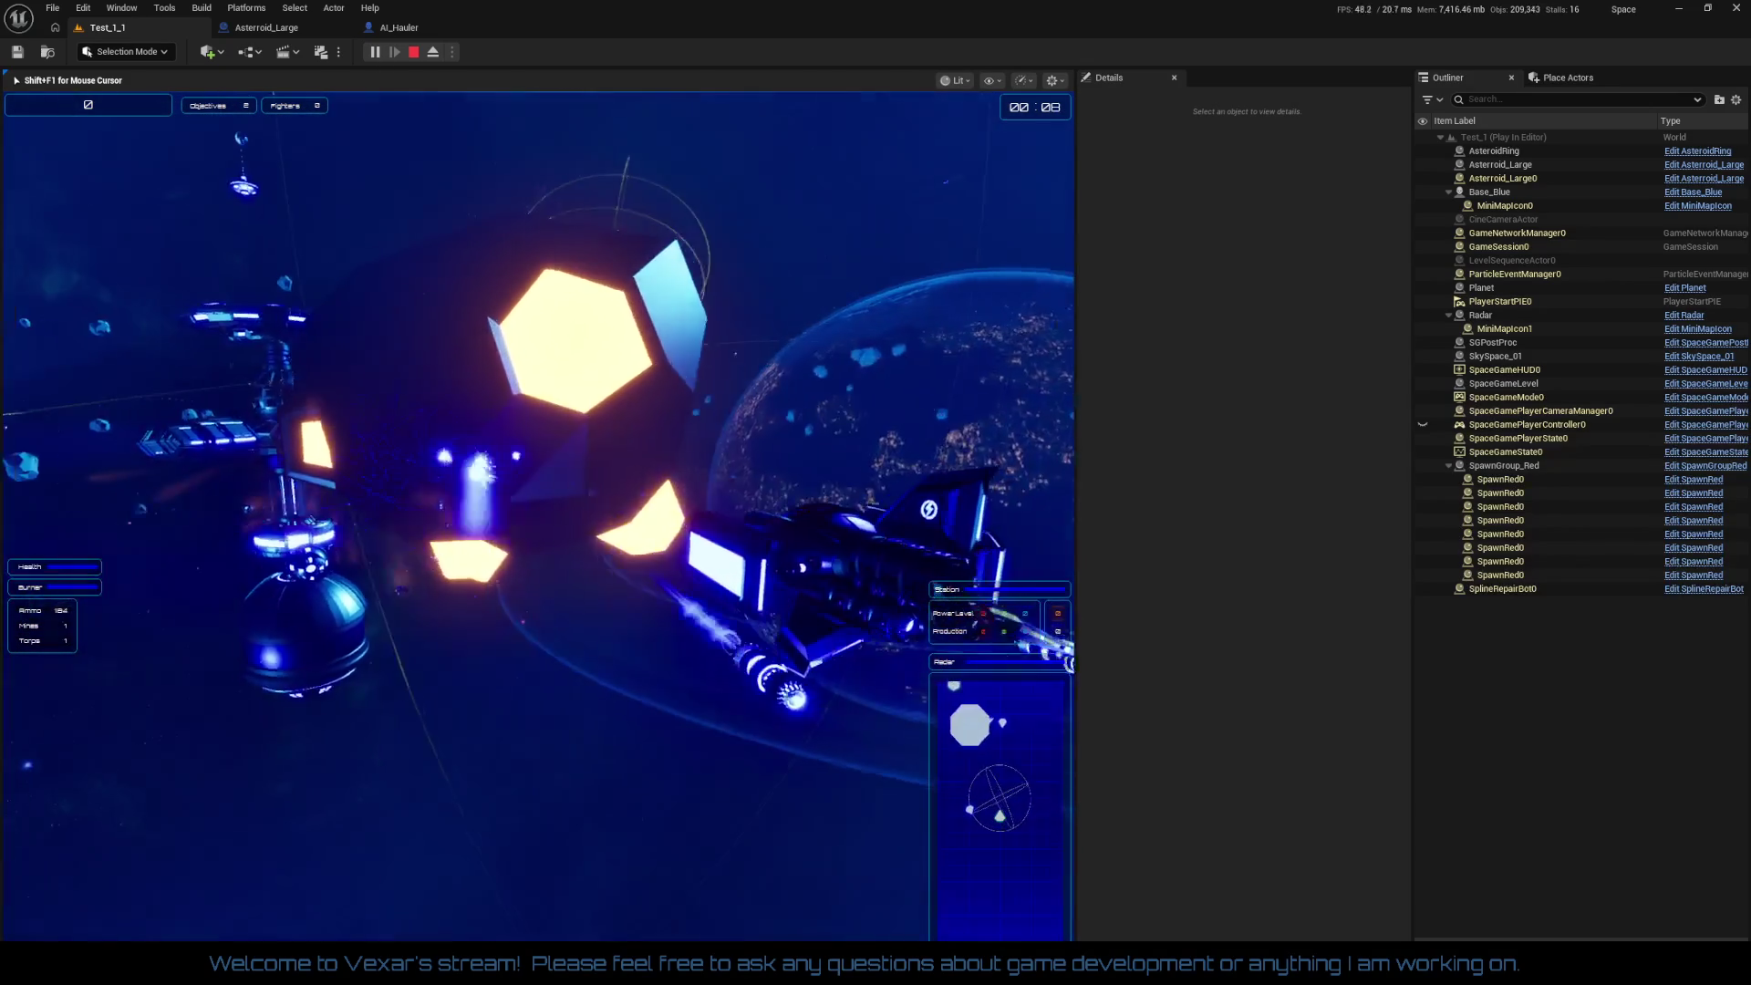
pyautogui.press('space')
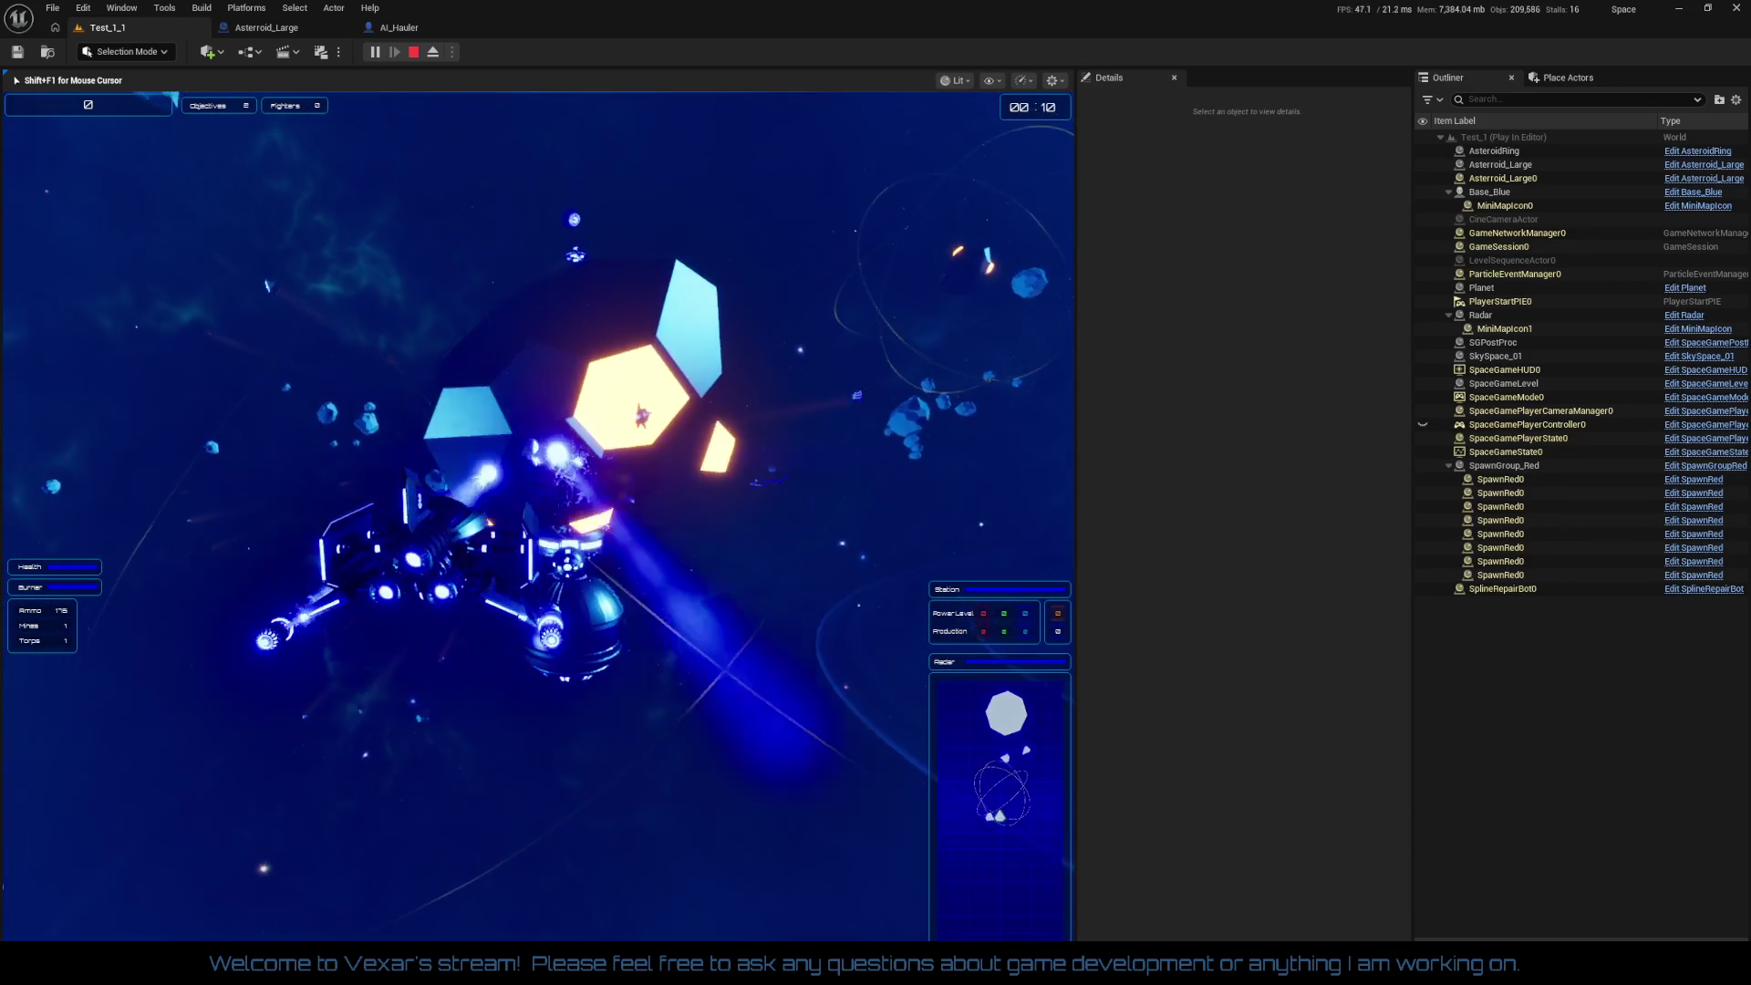
pyautogui.press('space')
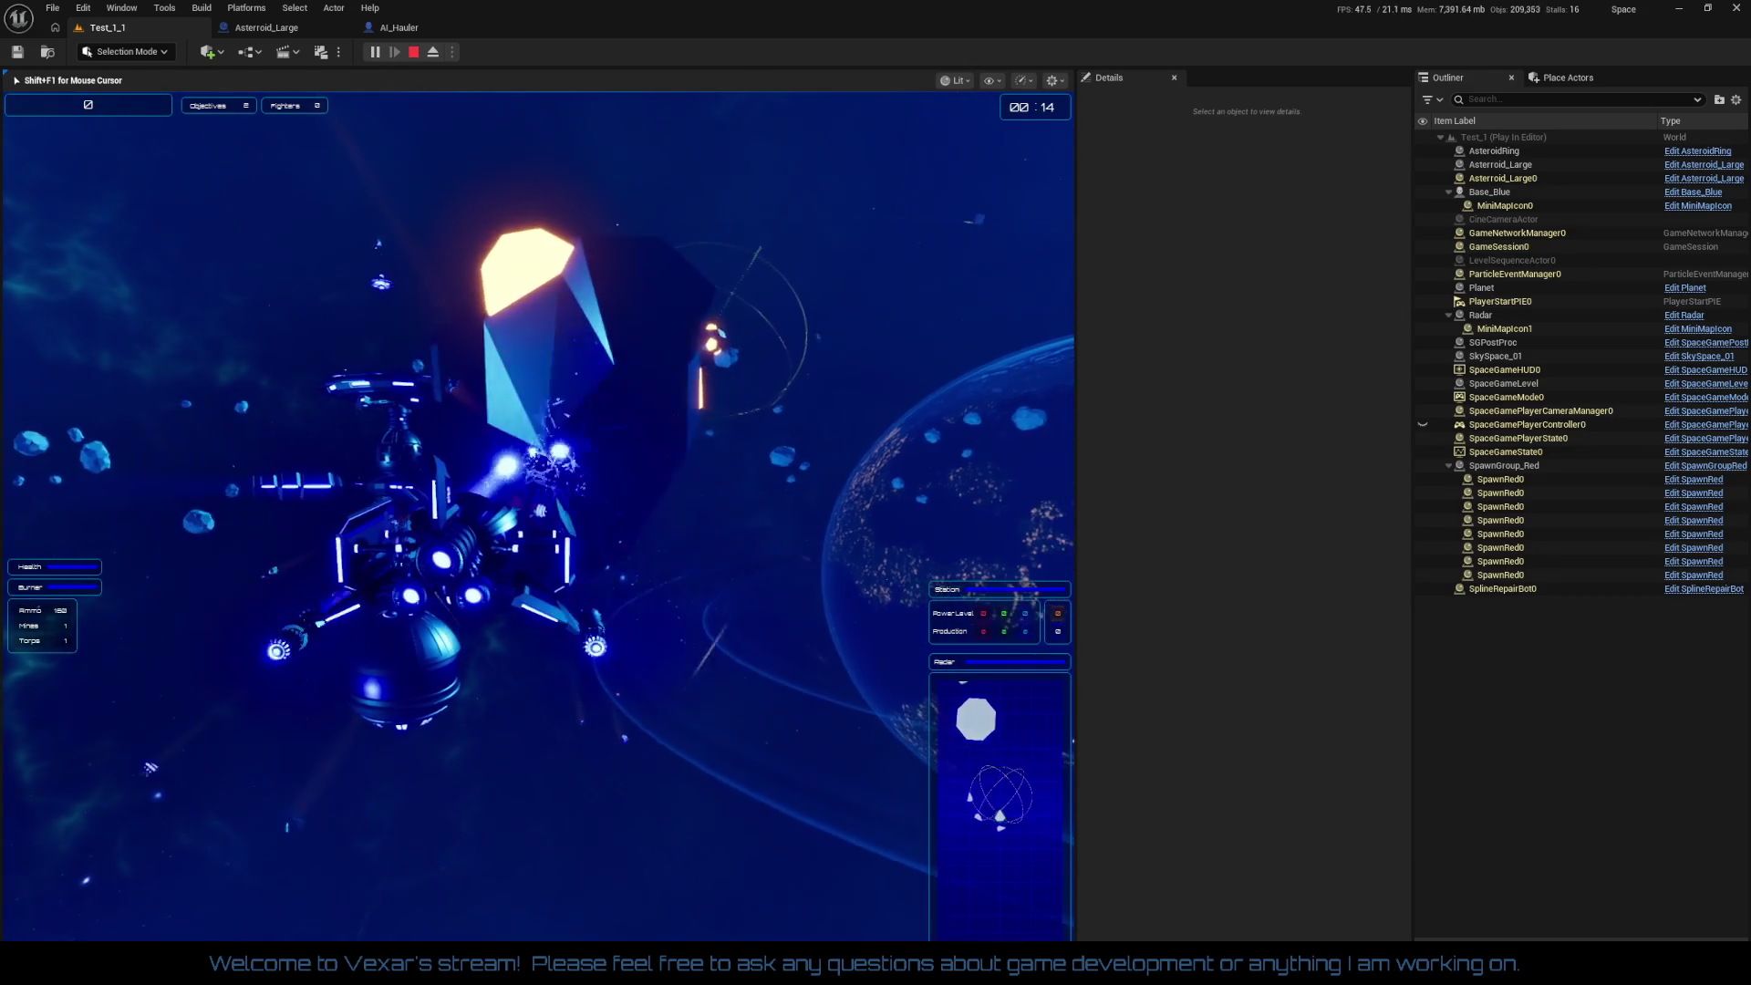
pyautogui.press('space')
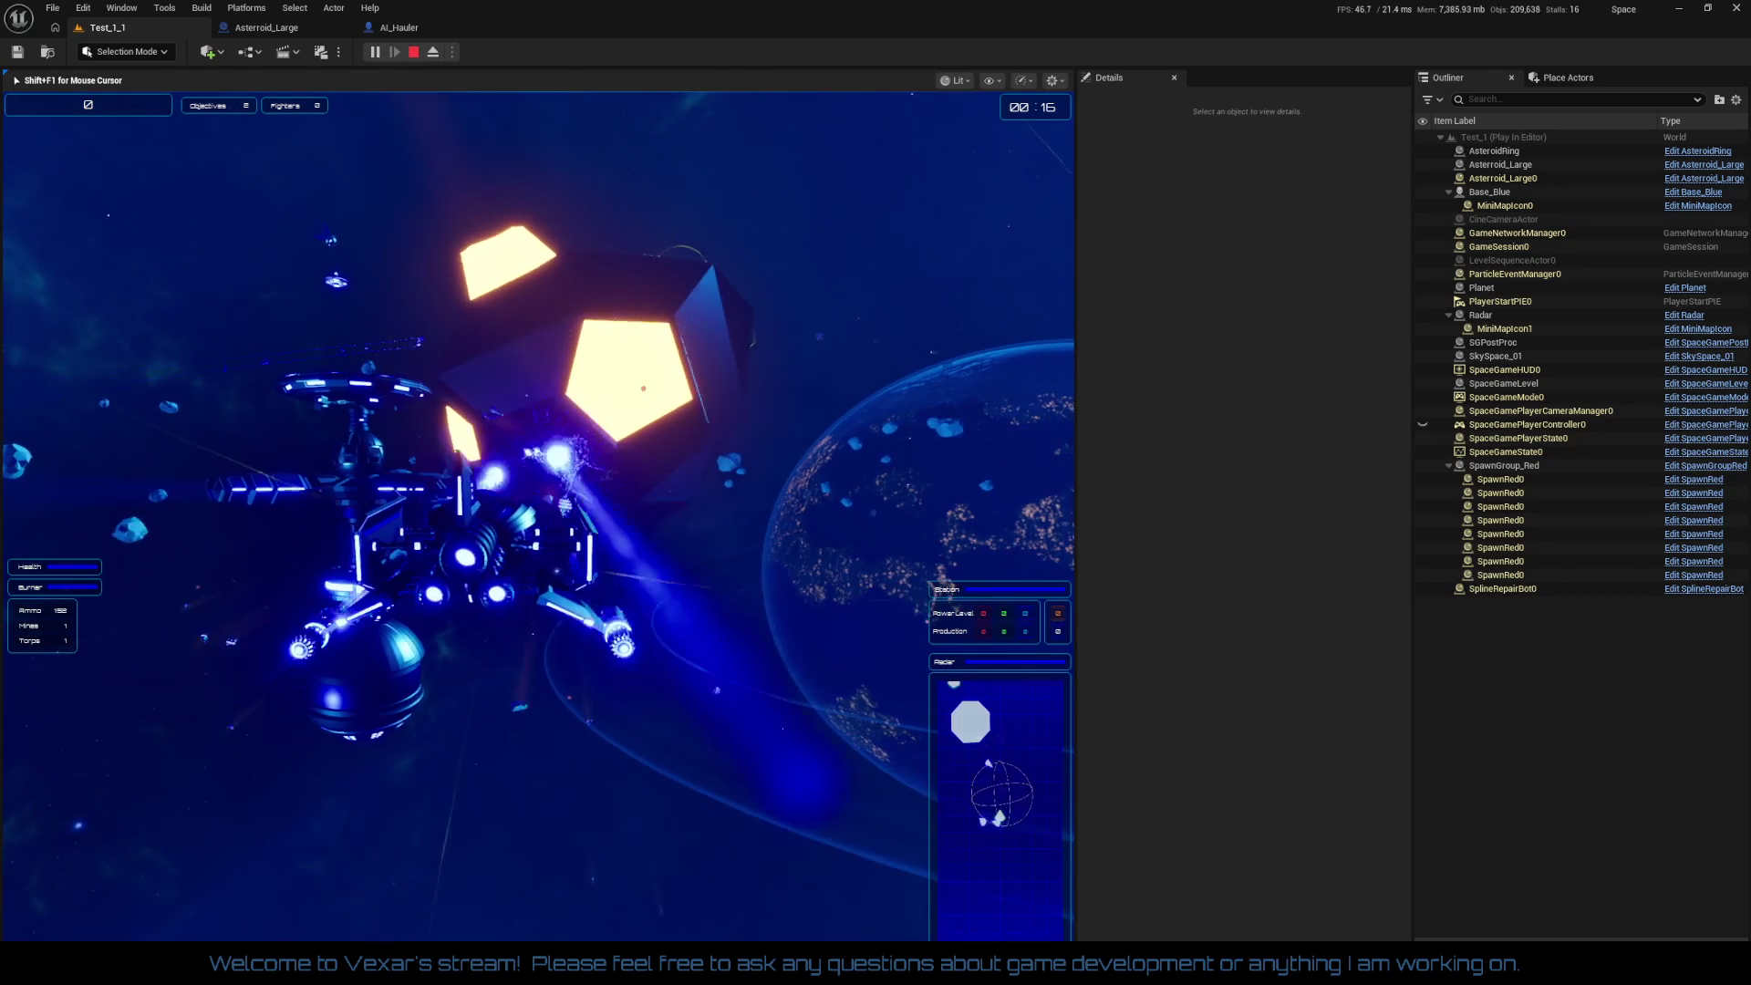
pyautogui.press('space')
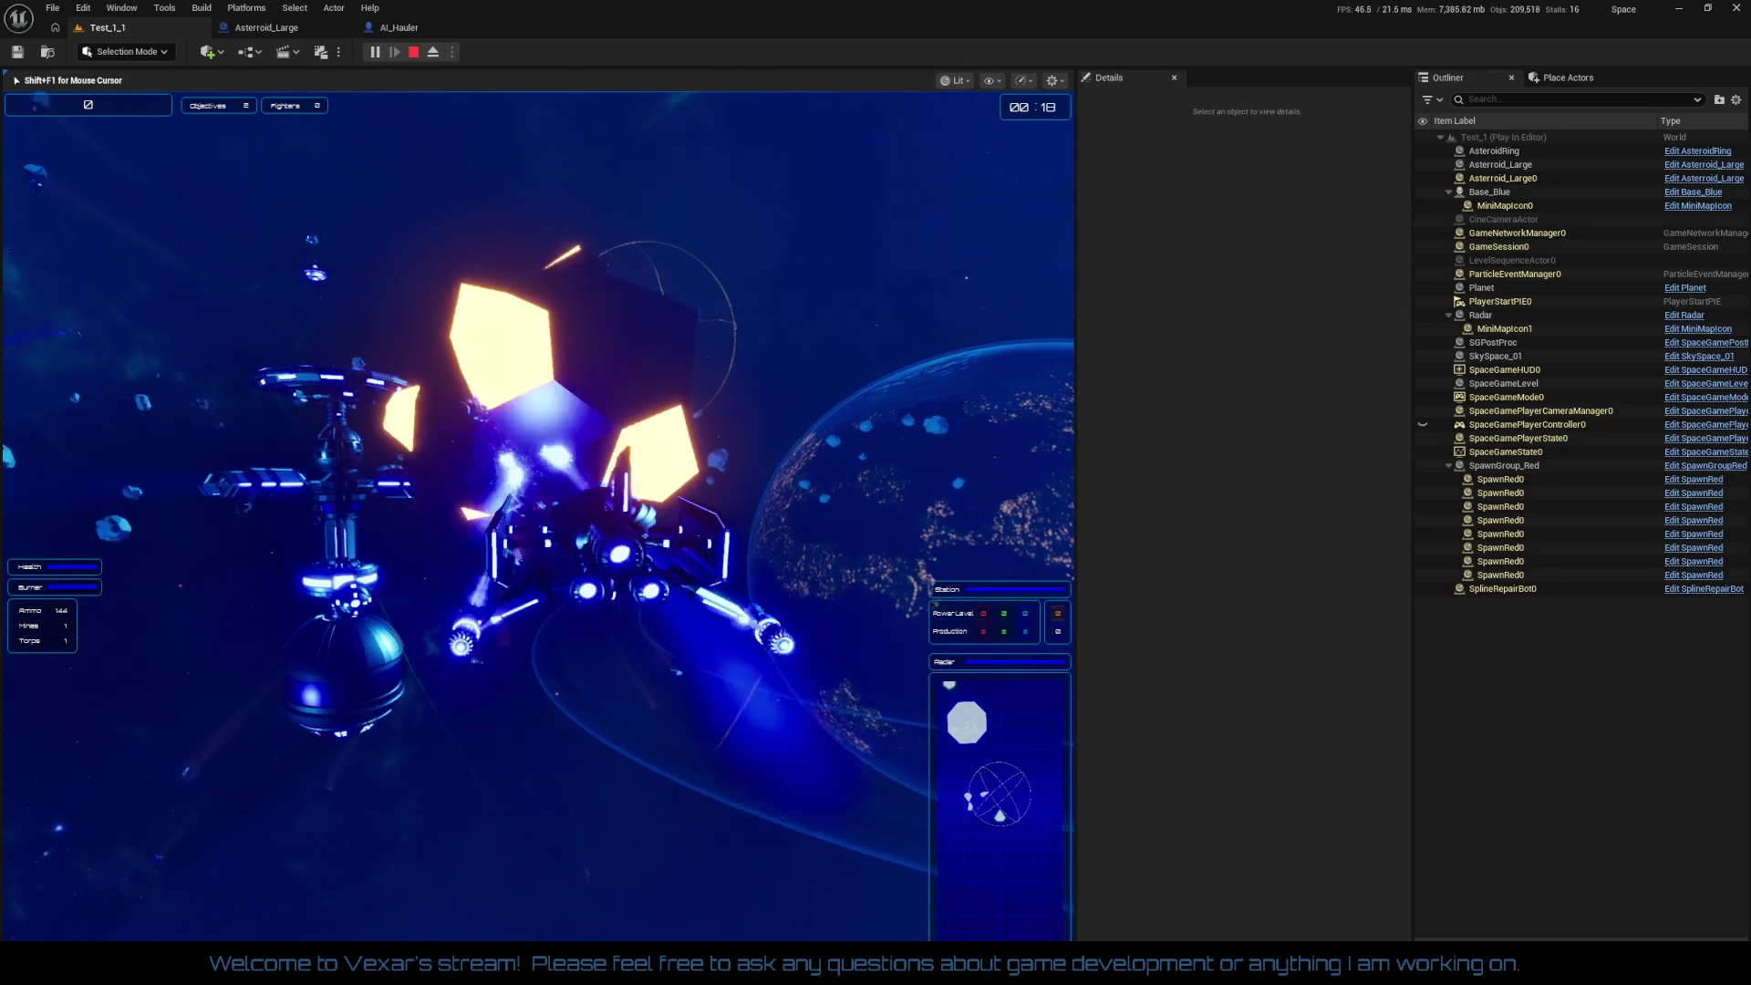
pyautogui.press('space')
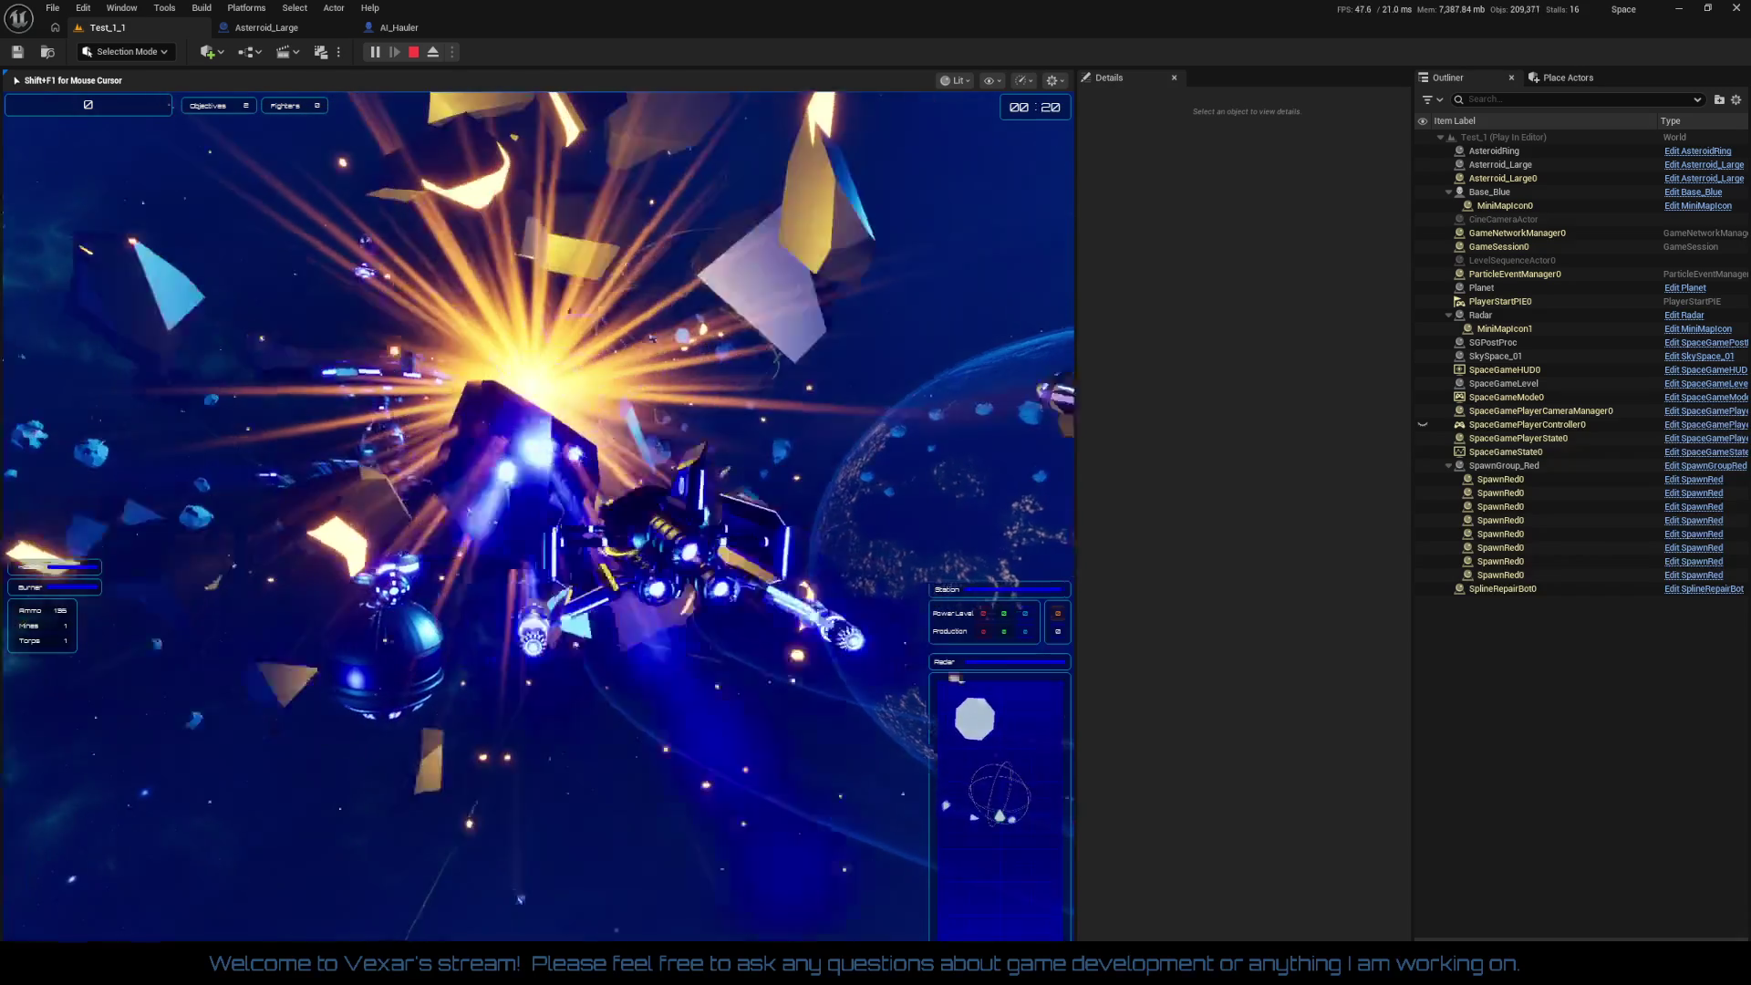
pyautogui.press('a')
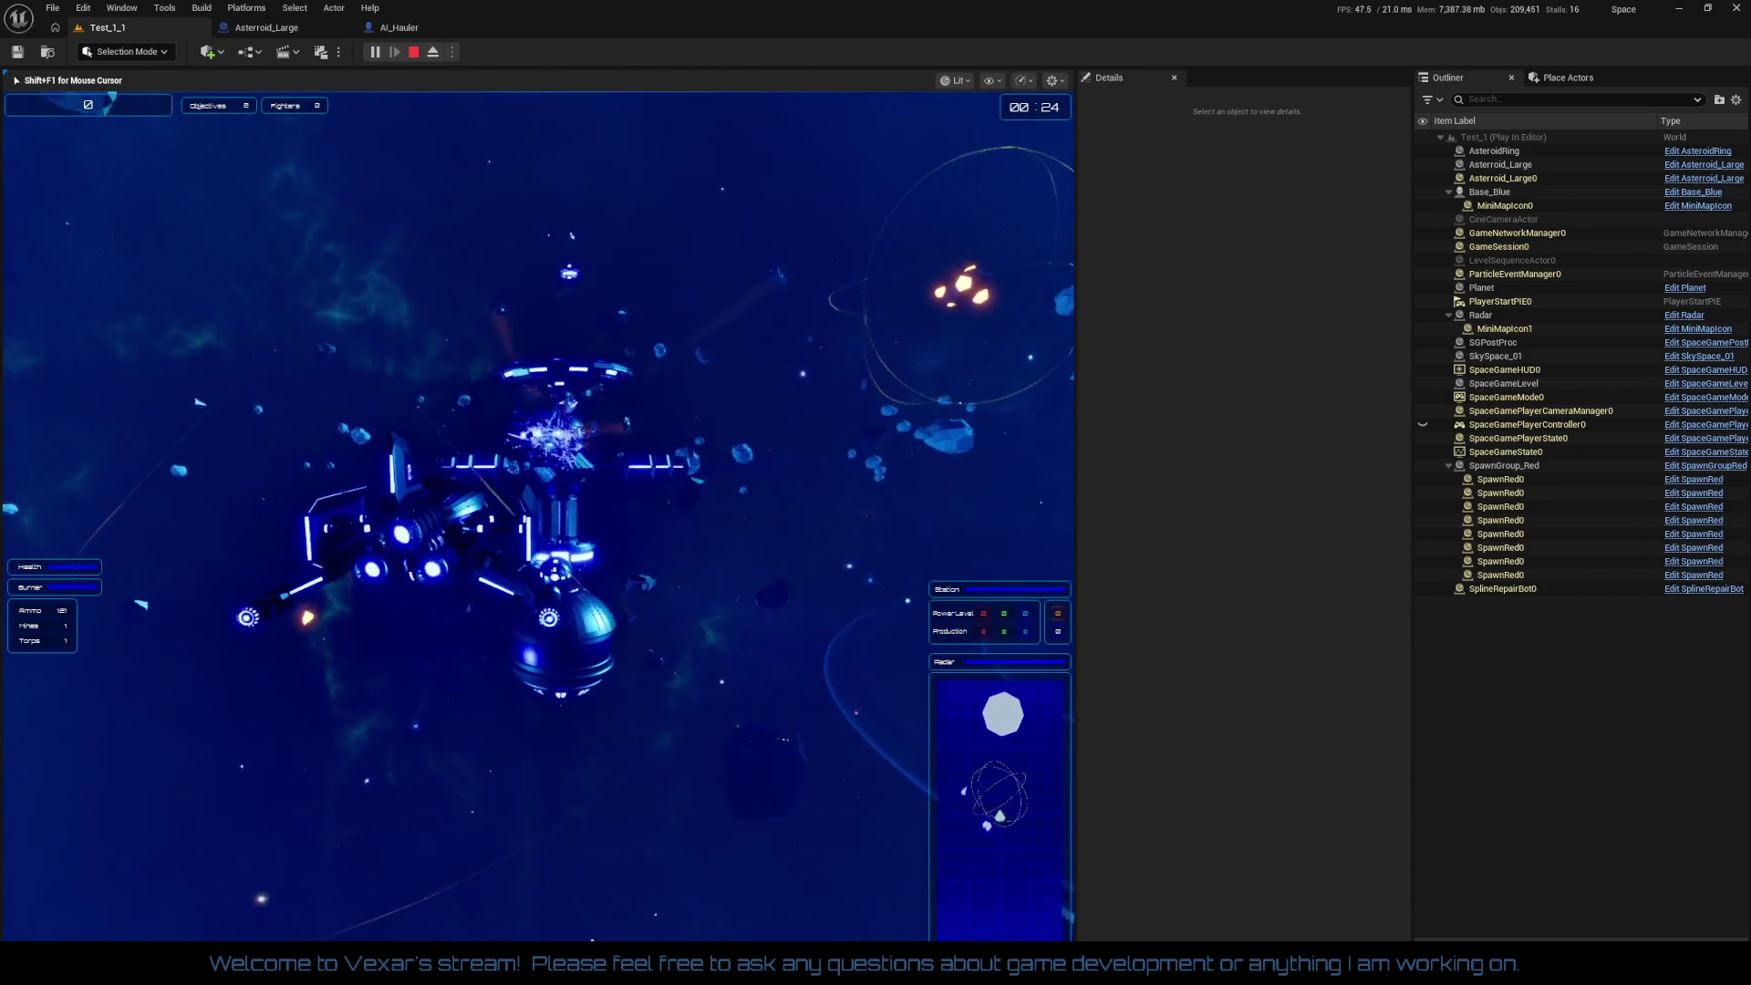
pyautogui.press('Escape')
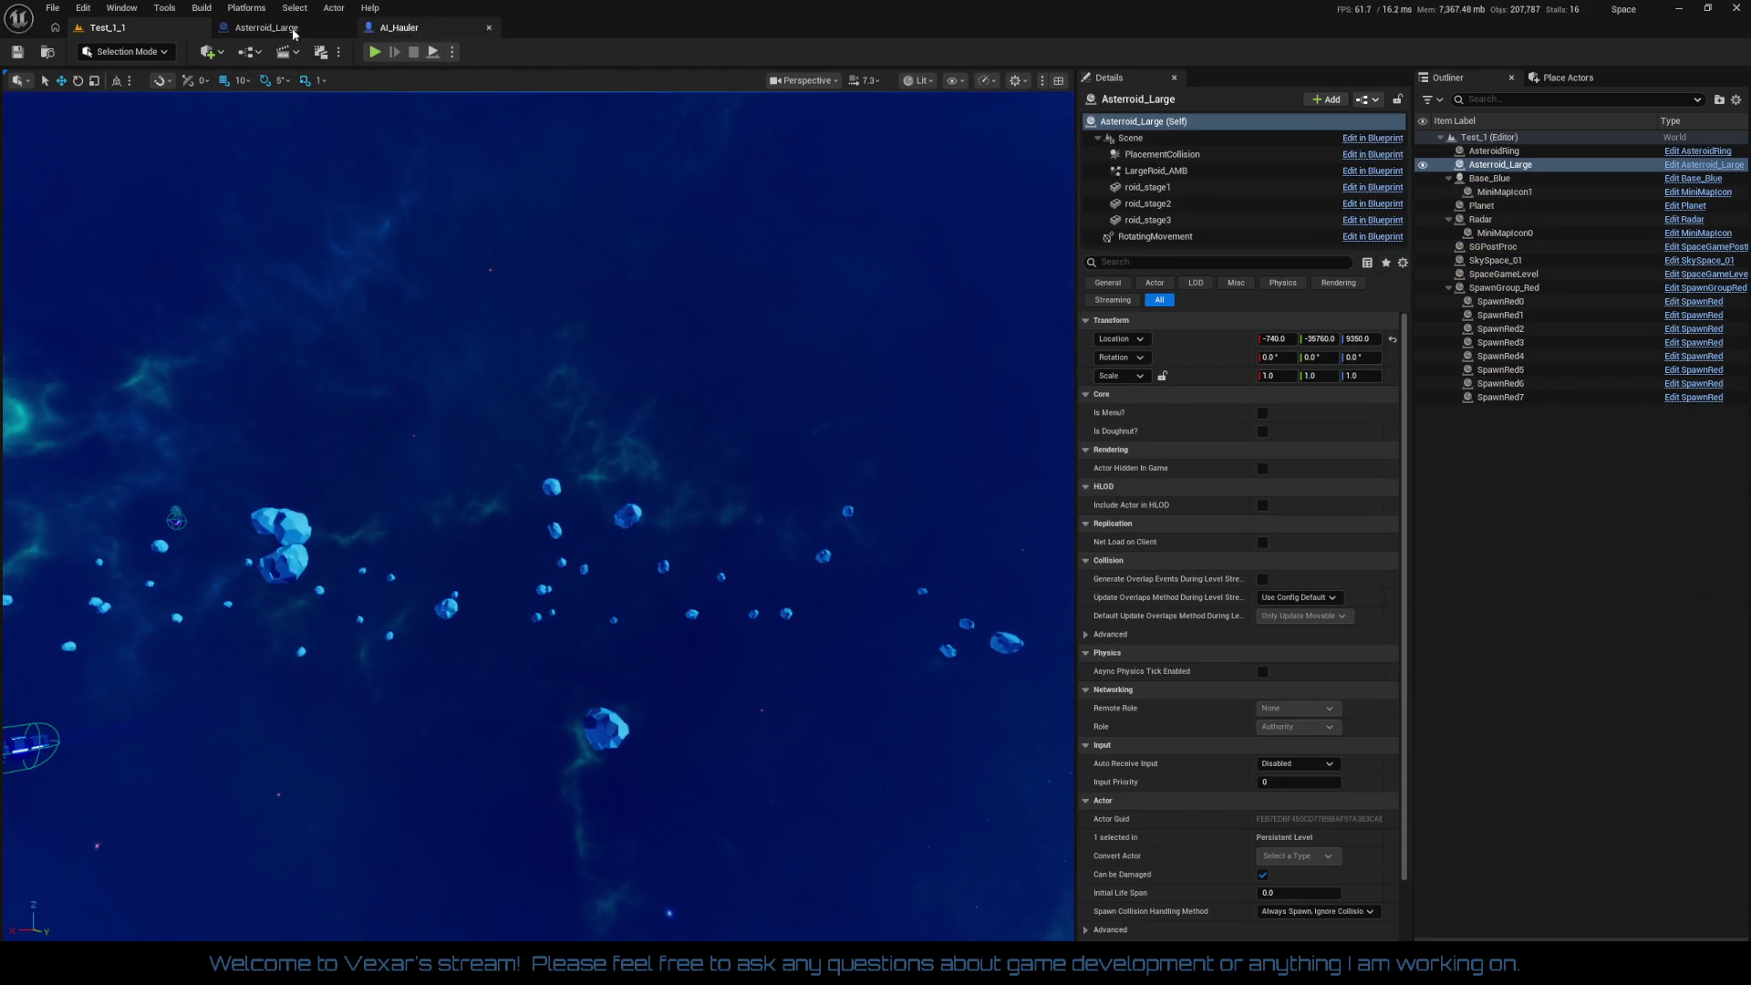
# Step: Save Asteroid_Large with Ctrl+S, return to Test_1_1, and start another play test
pyautogui.click(320, 28)
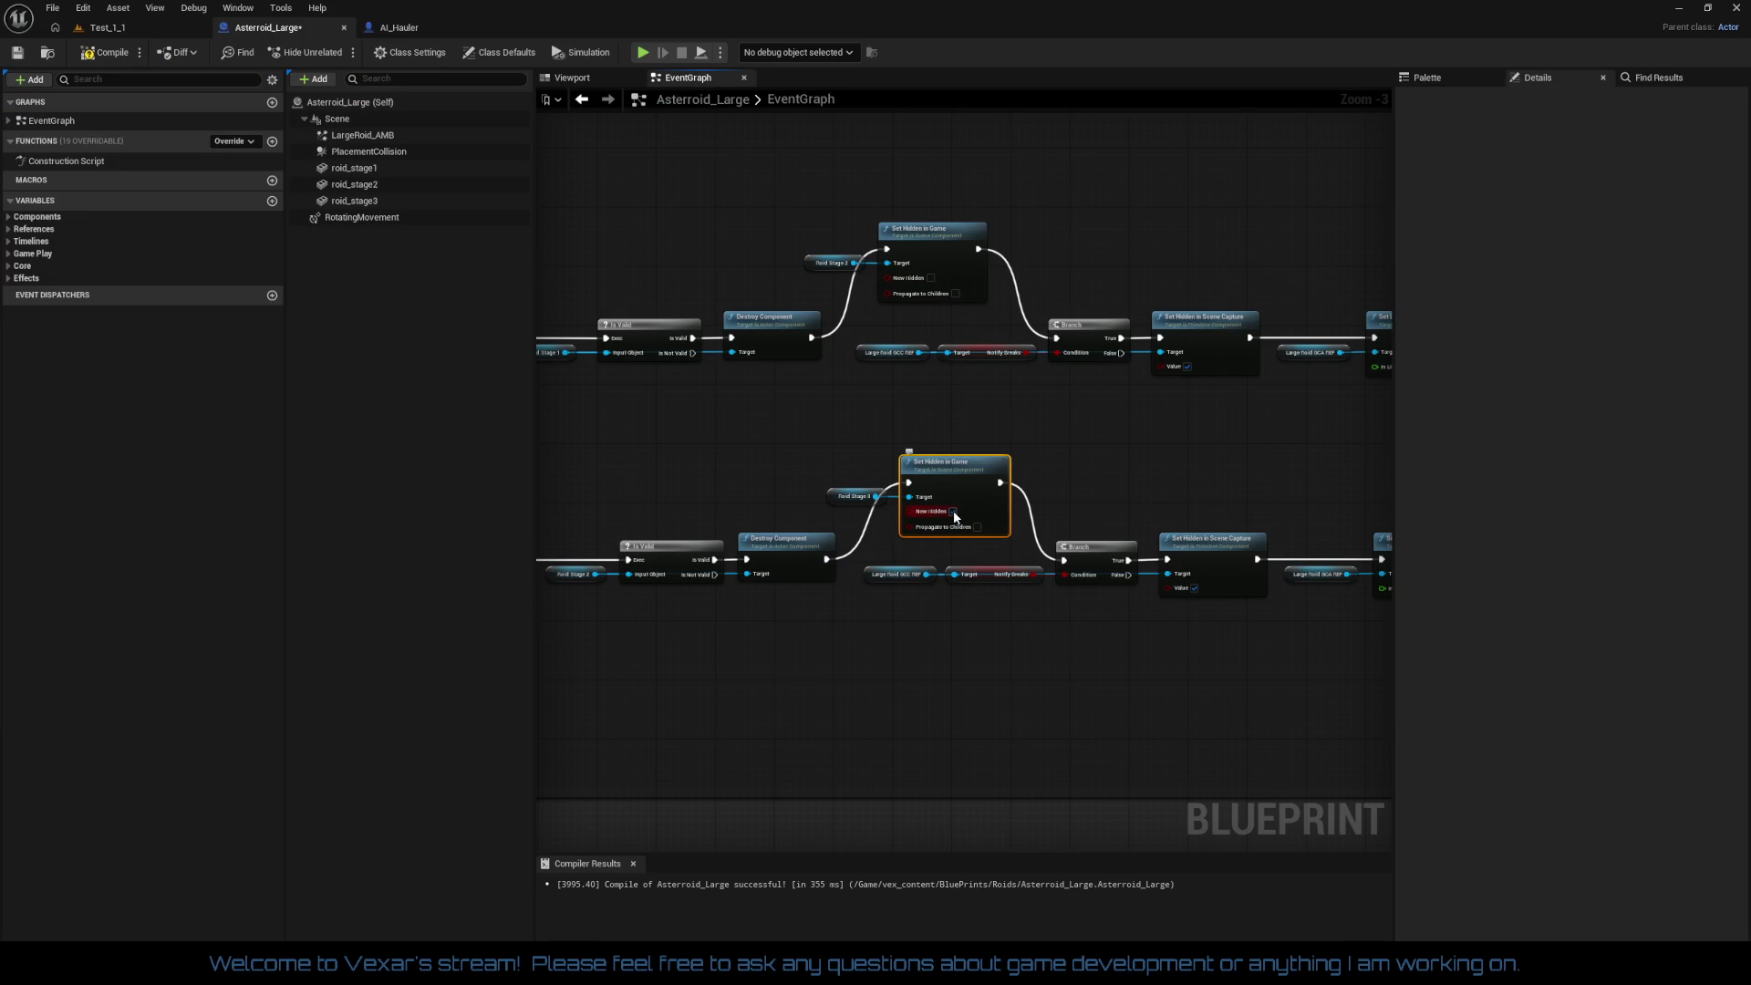
pyautogui.hotkey('ctrl', 's')
pyautogui.click(109, 29)
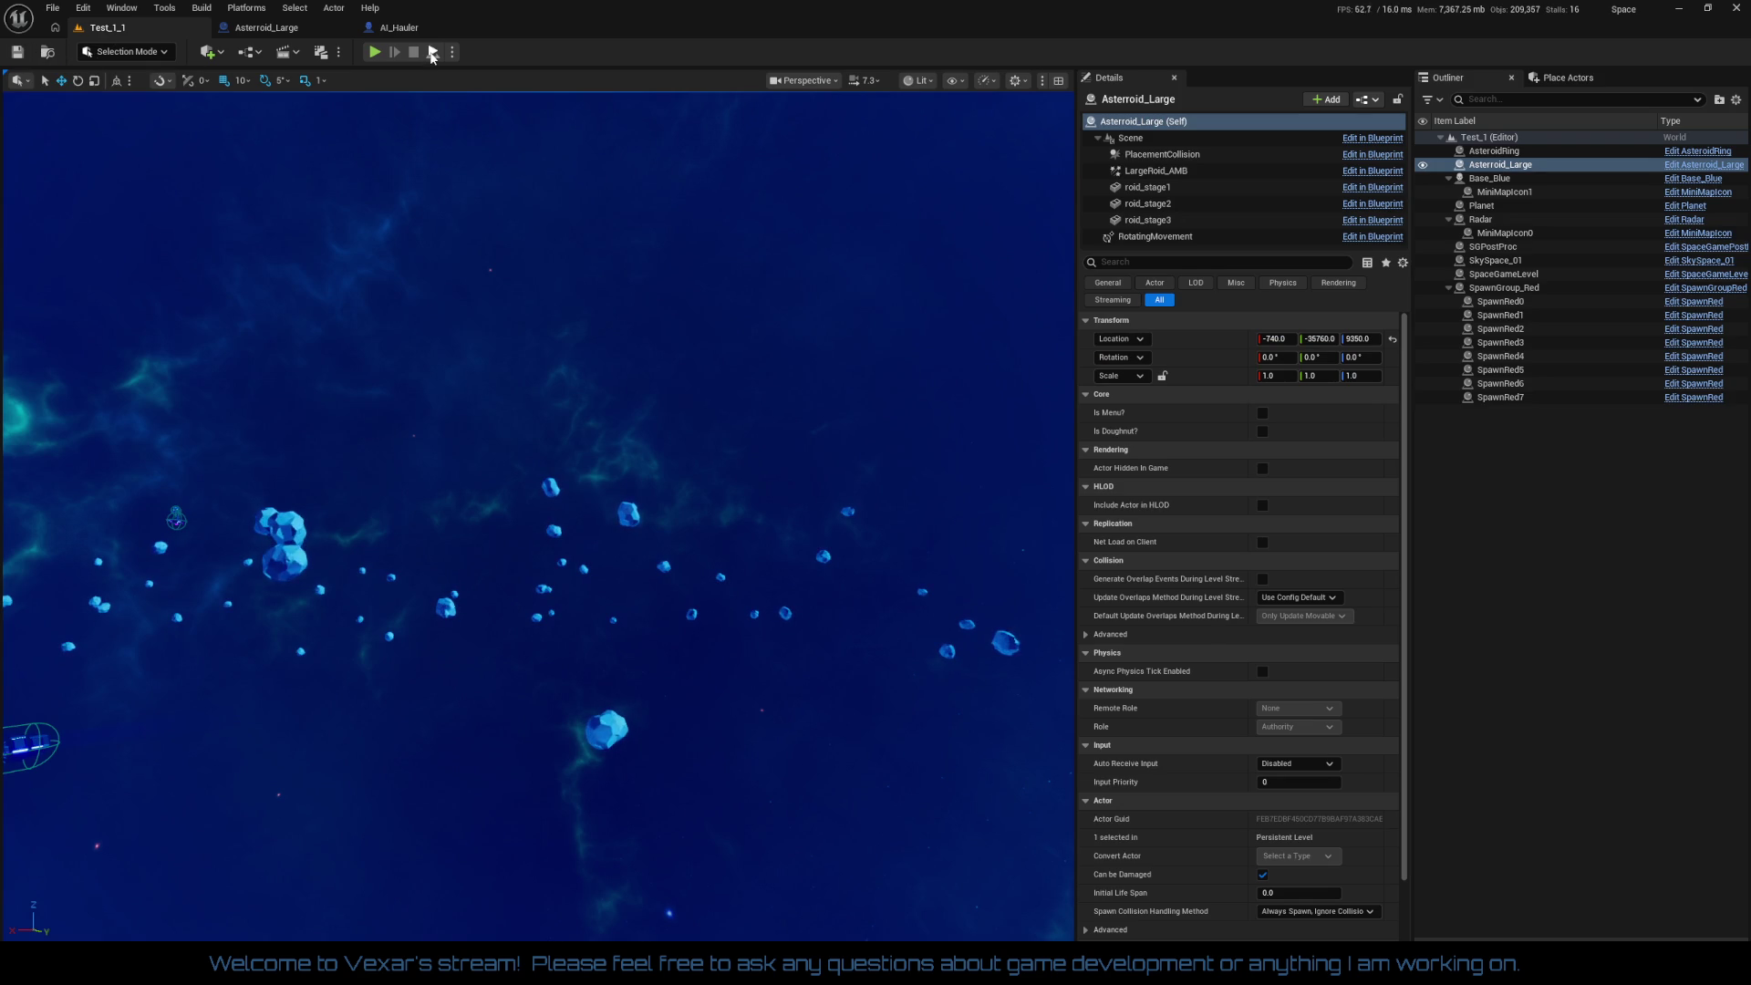
pyautogui.click(374, 52)
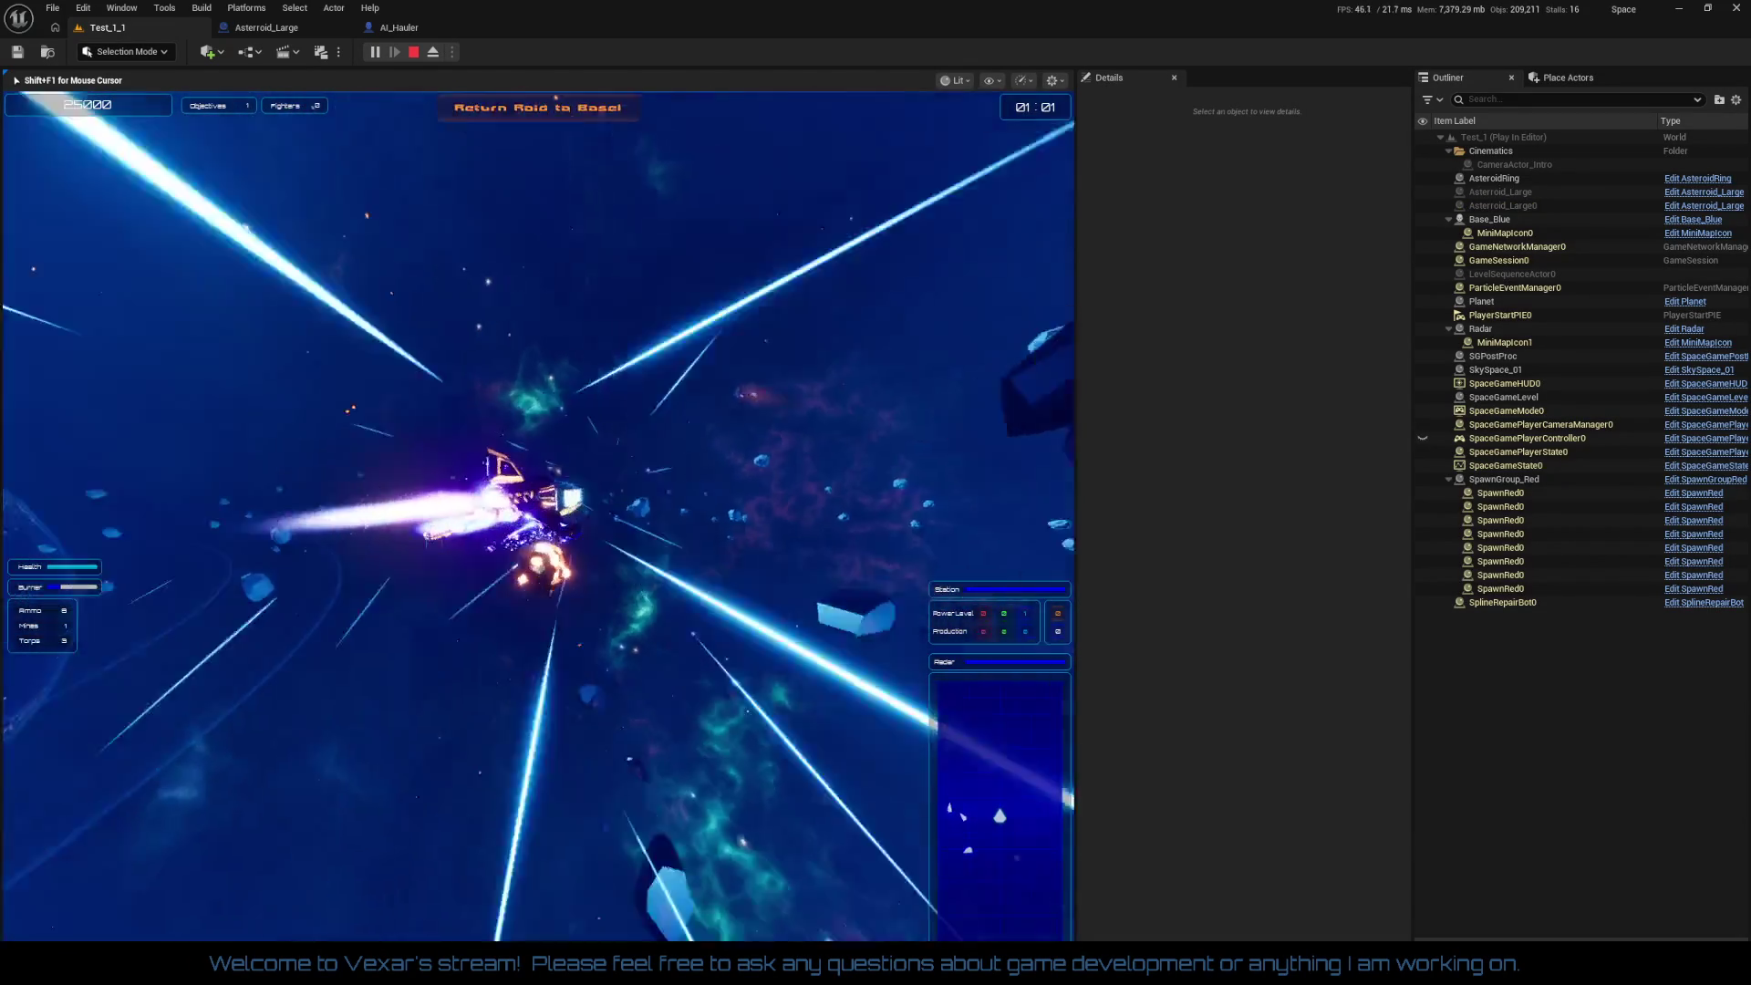
pyautogui.press('Escape')
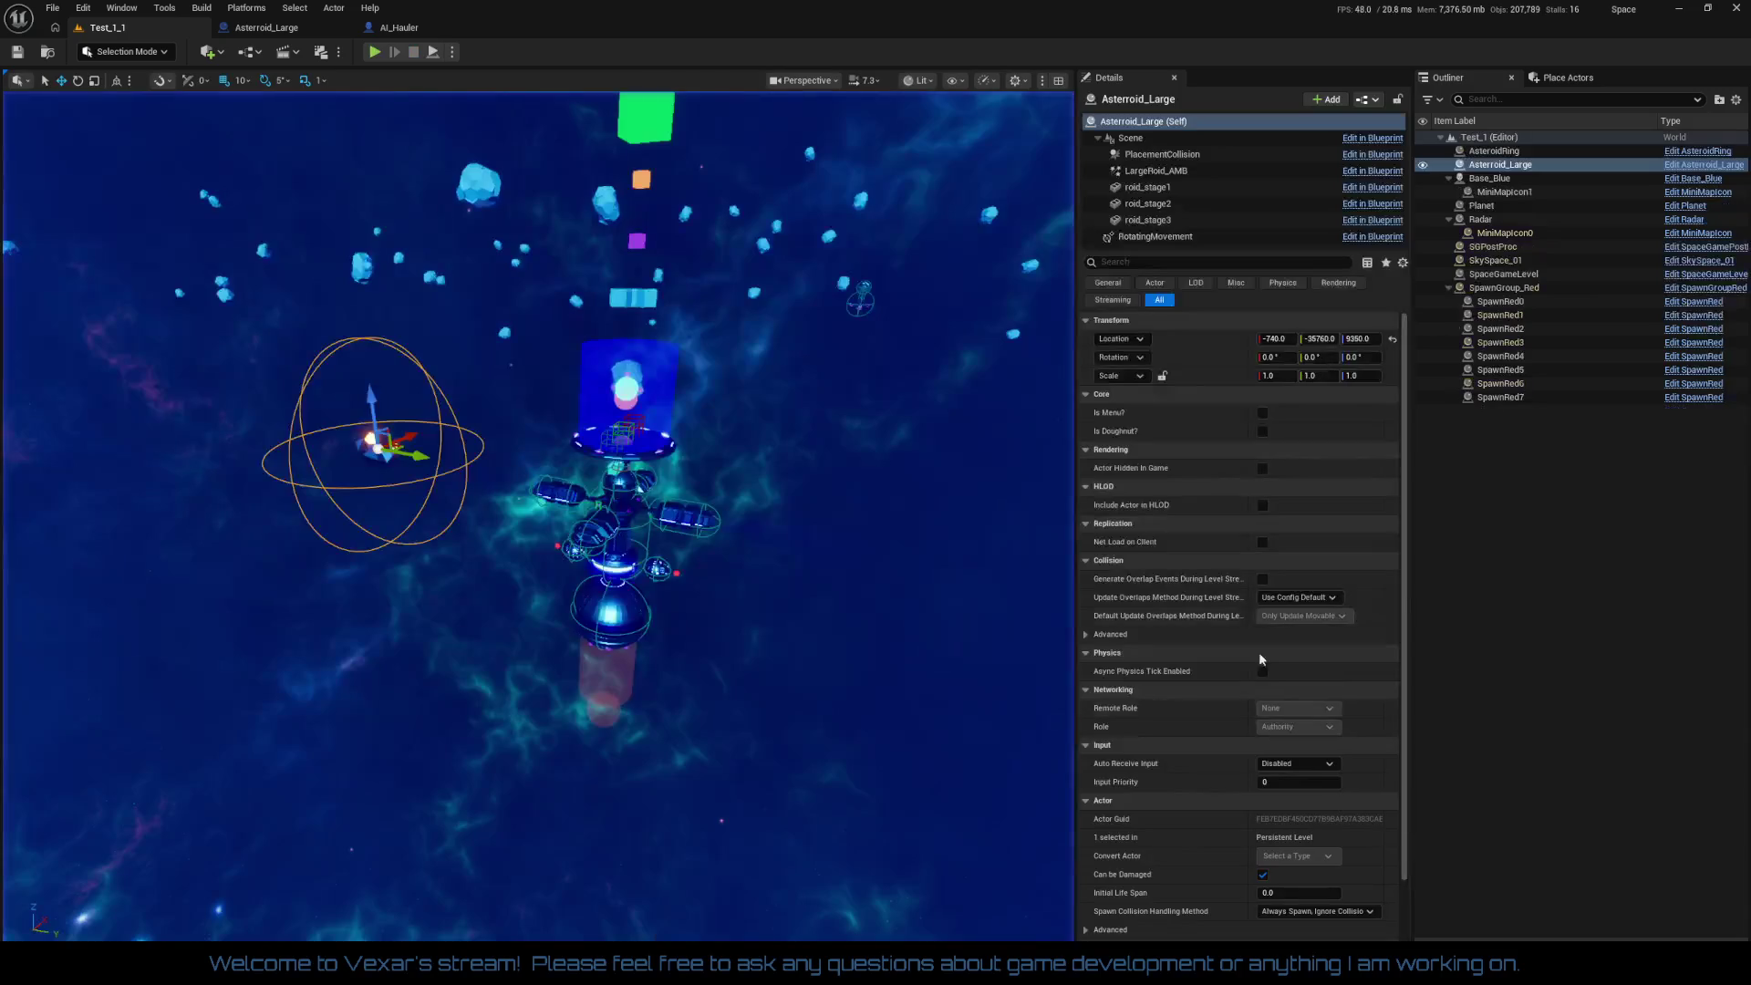
pyautogui.press('f')
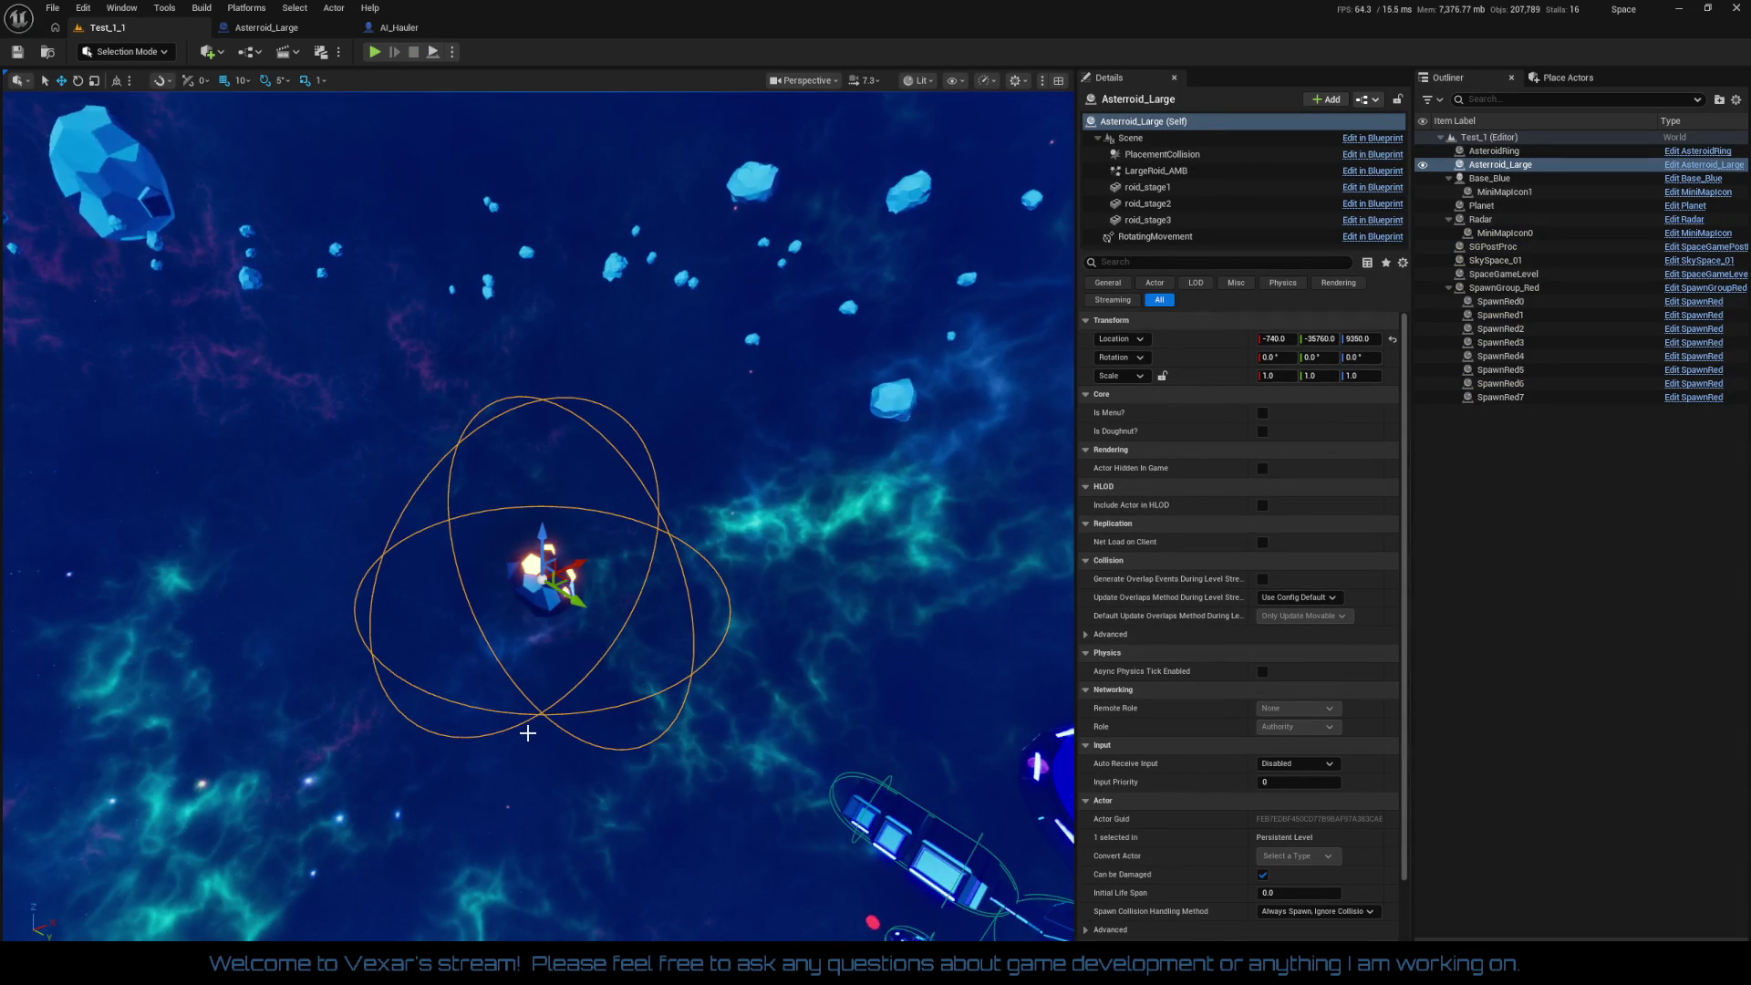
pyautogui.scroll(2, 543, 579)
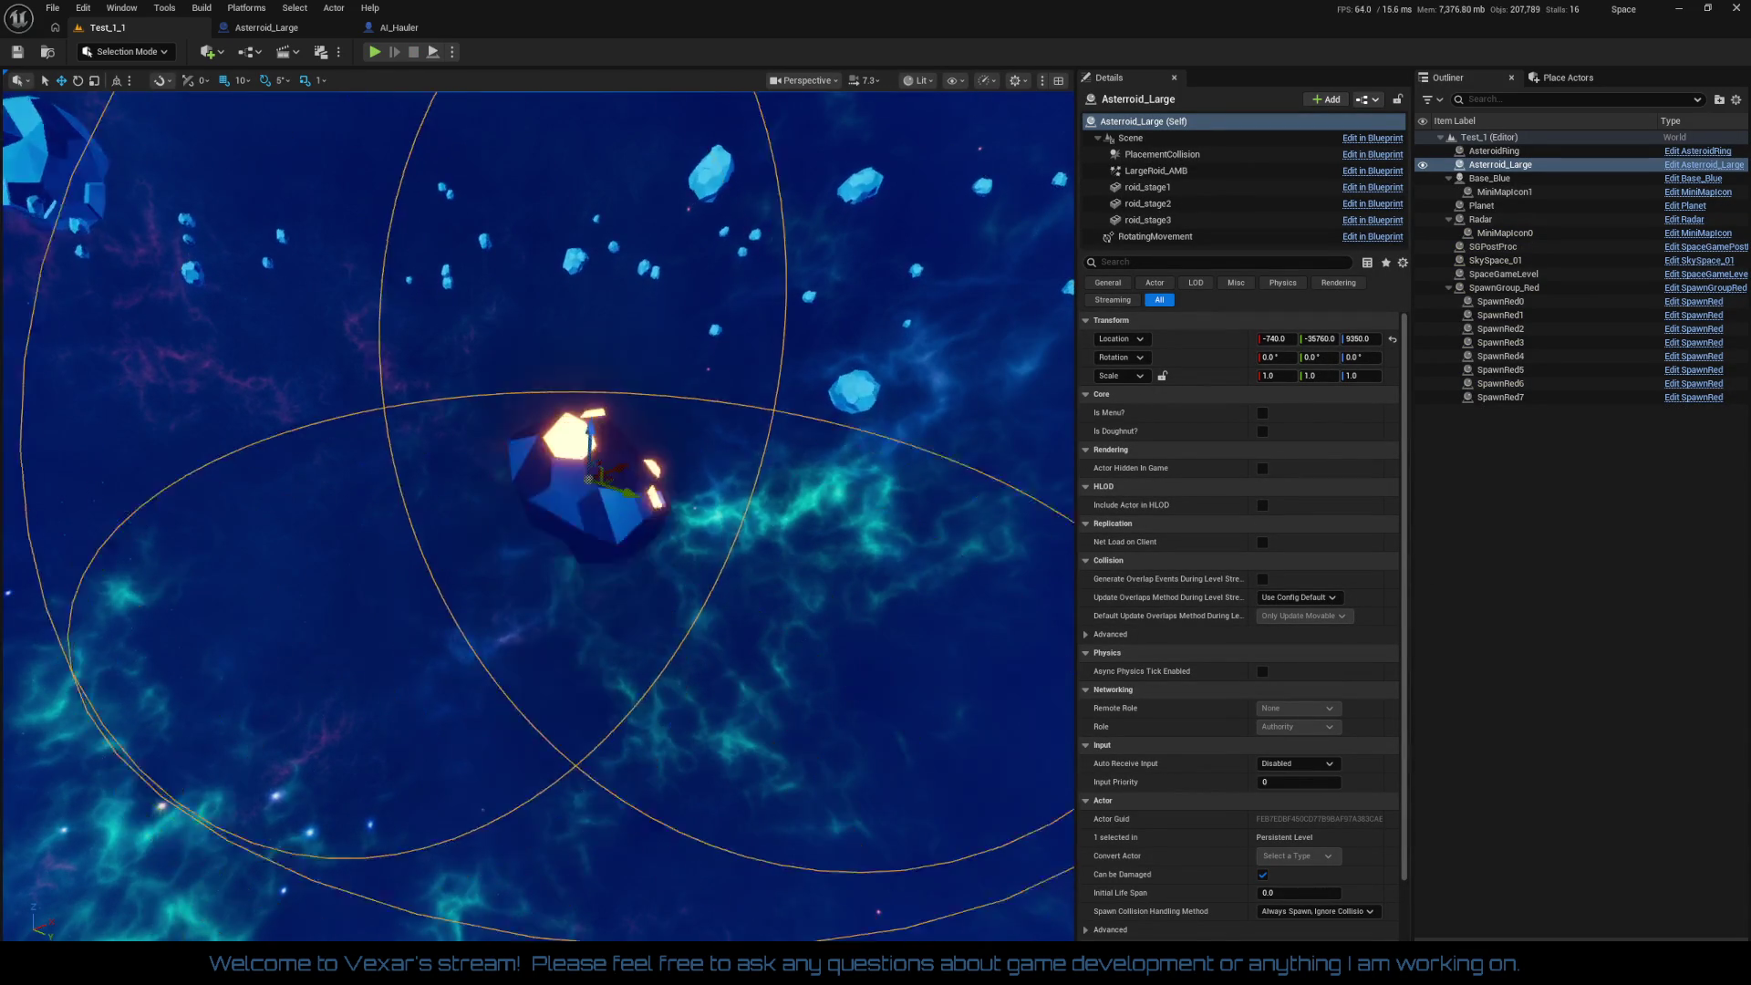
pyautogui.scroll(3, 584, 502)
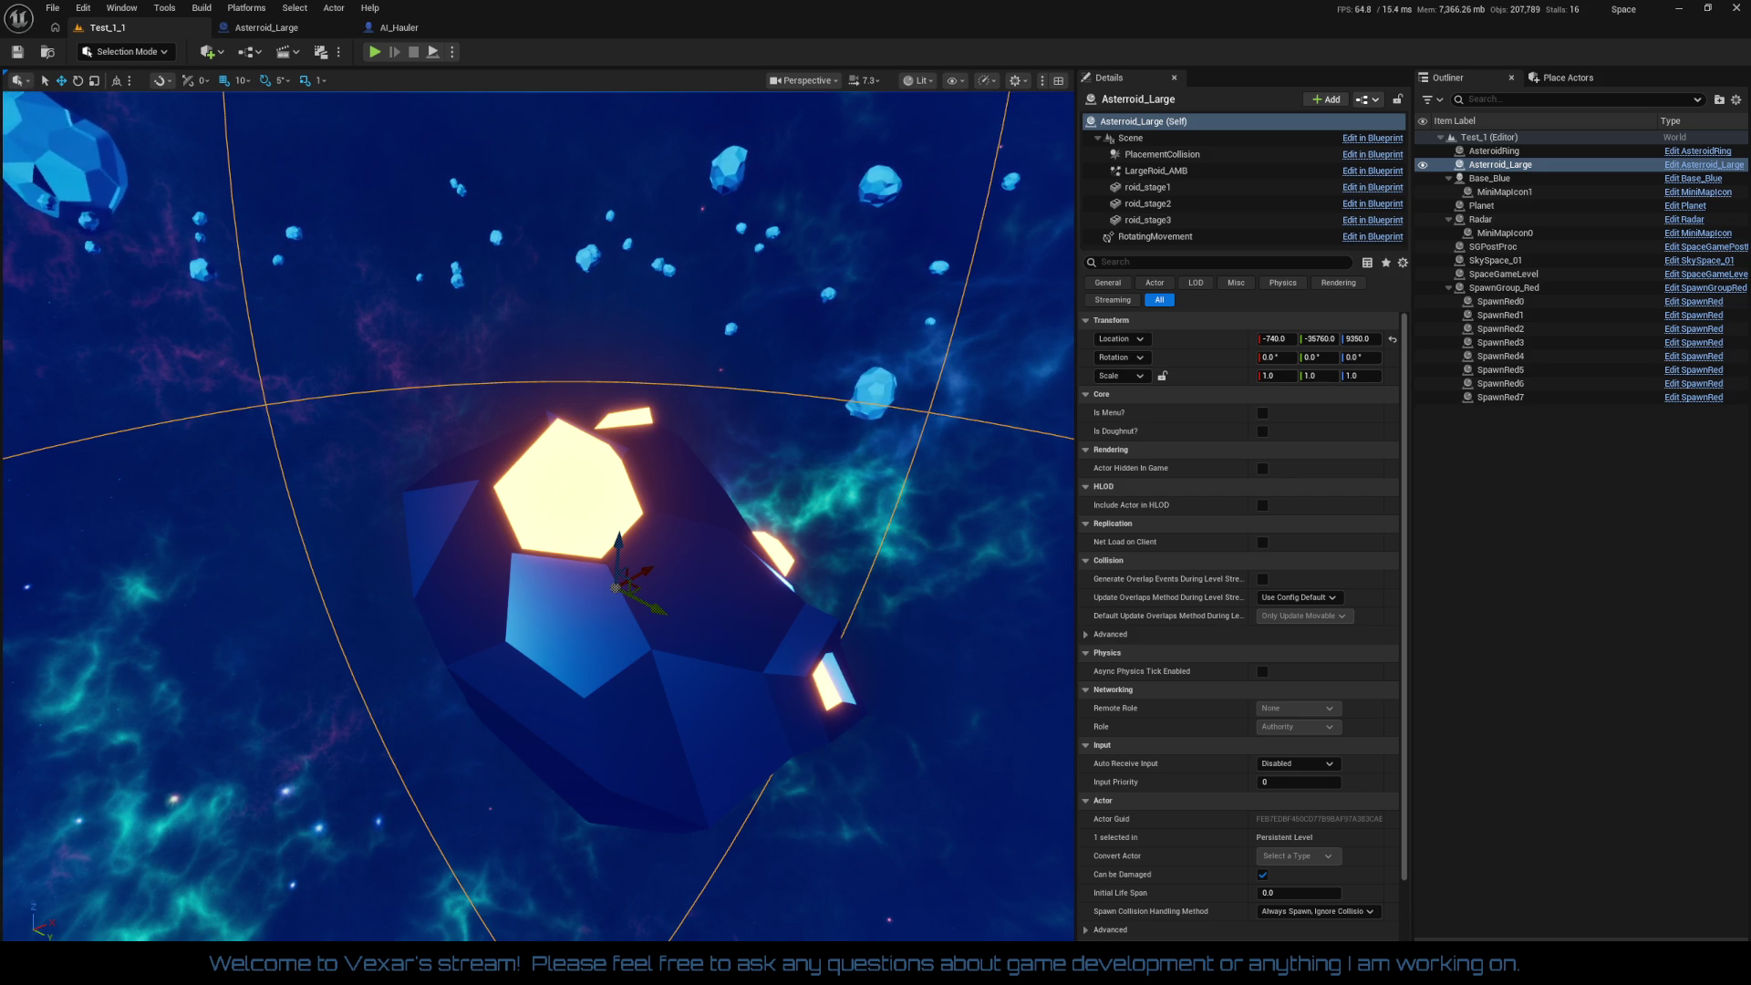
pyautogui.press('w')
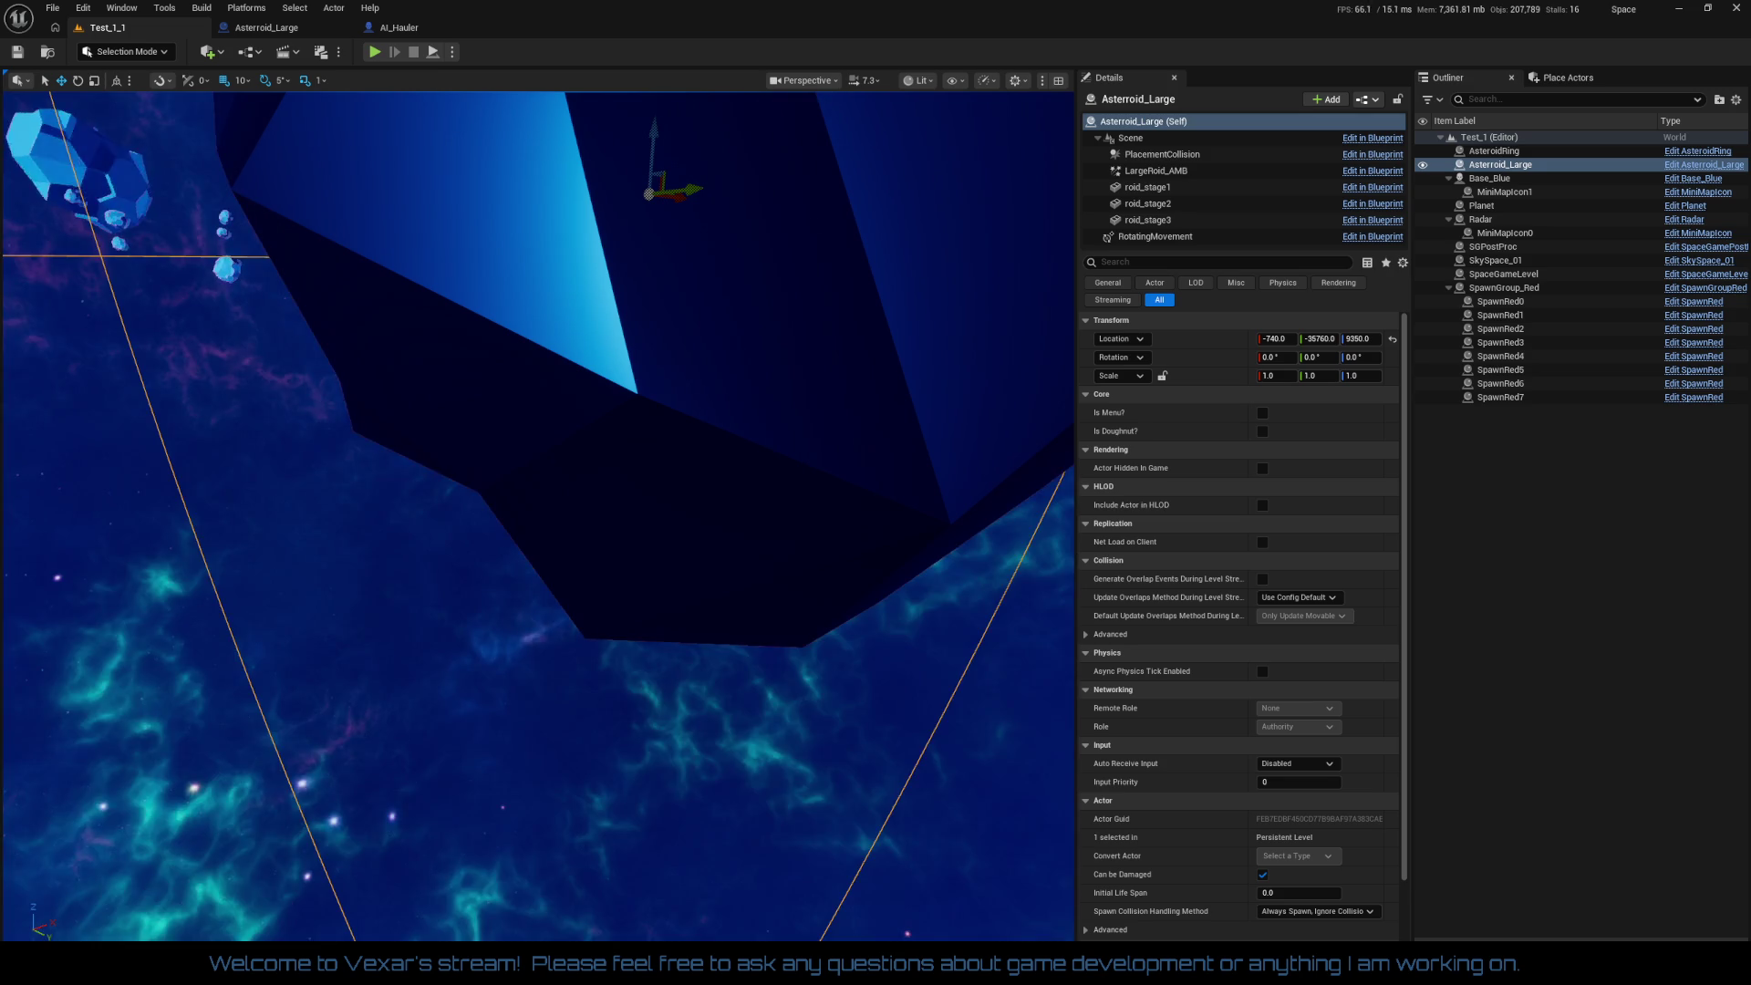
pyautogui.press('f')
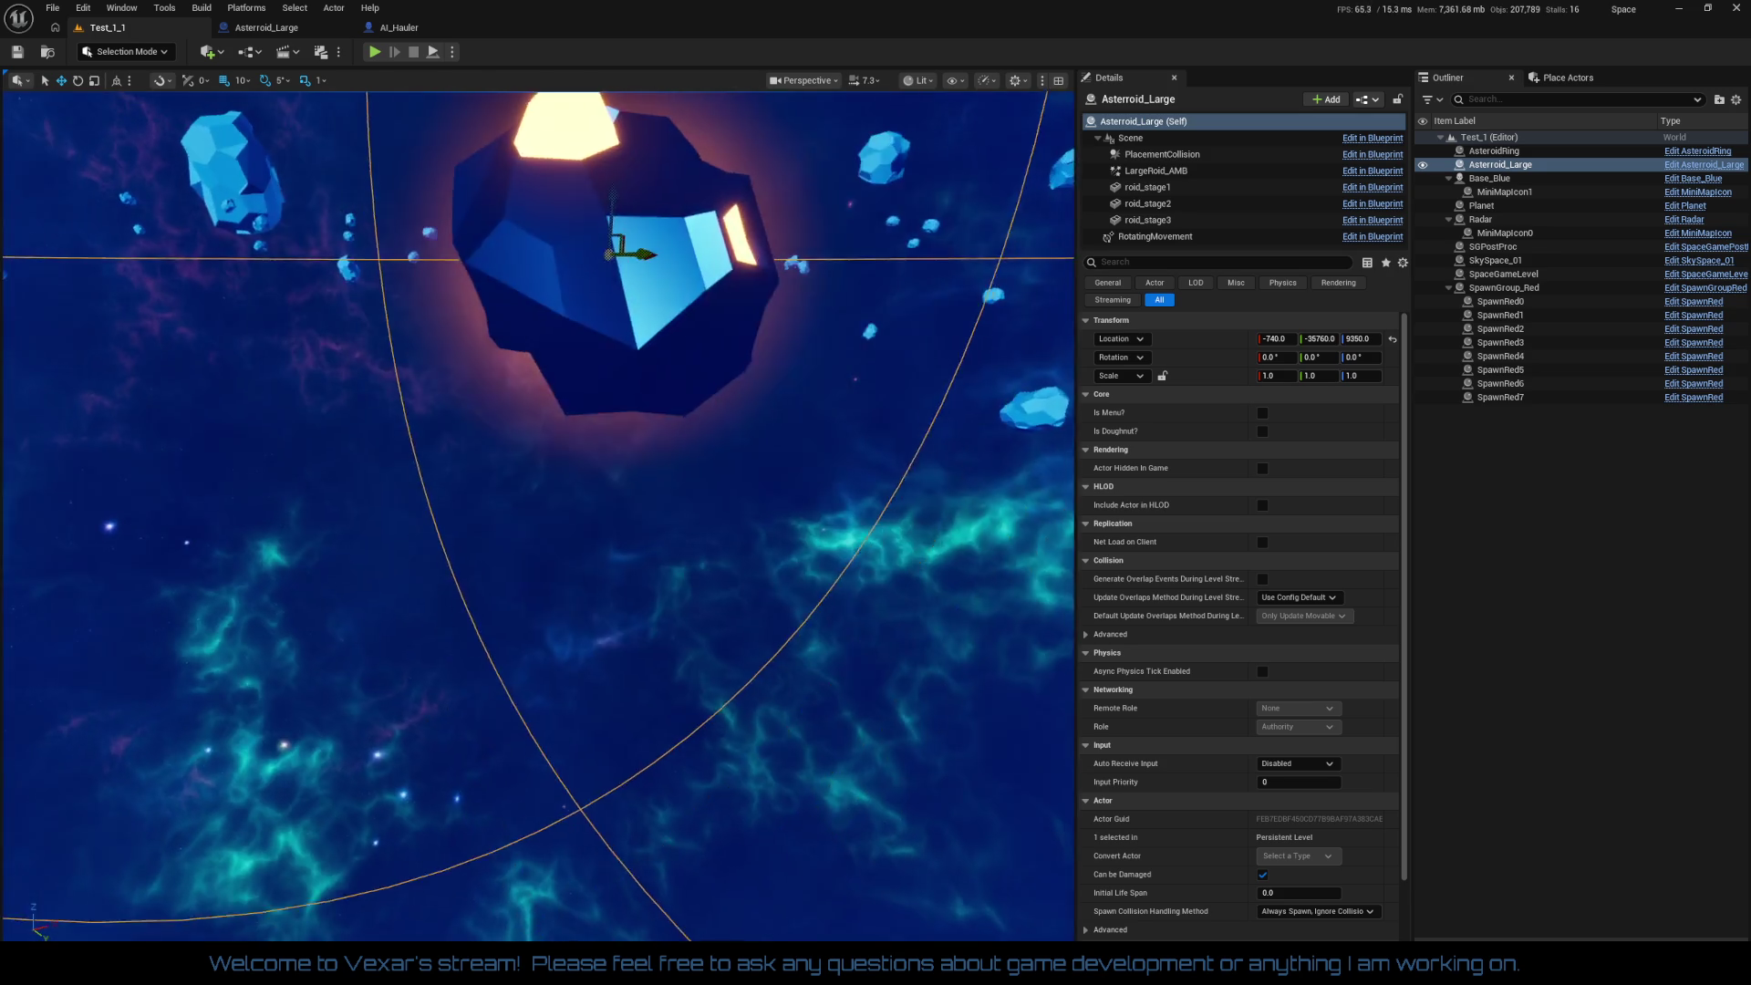
pyautogui.press('f')
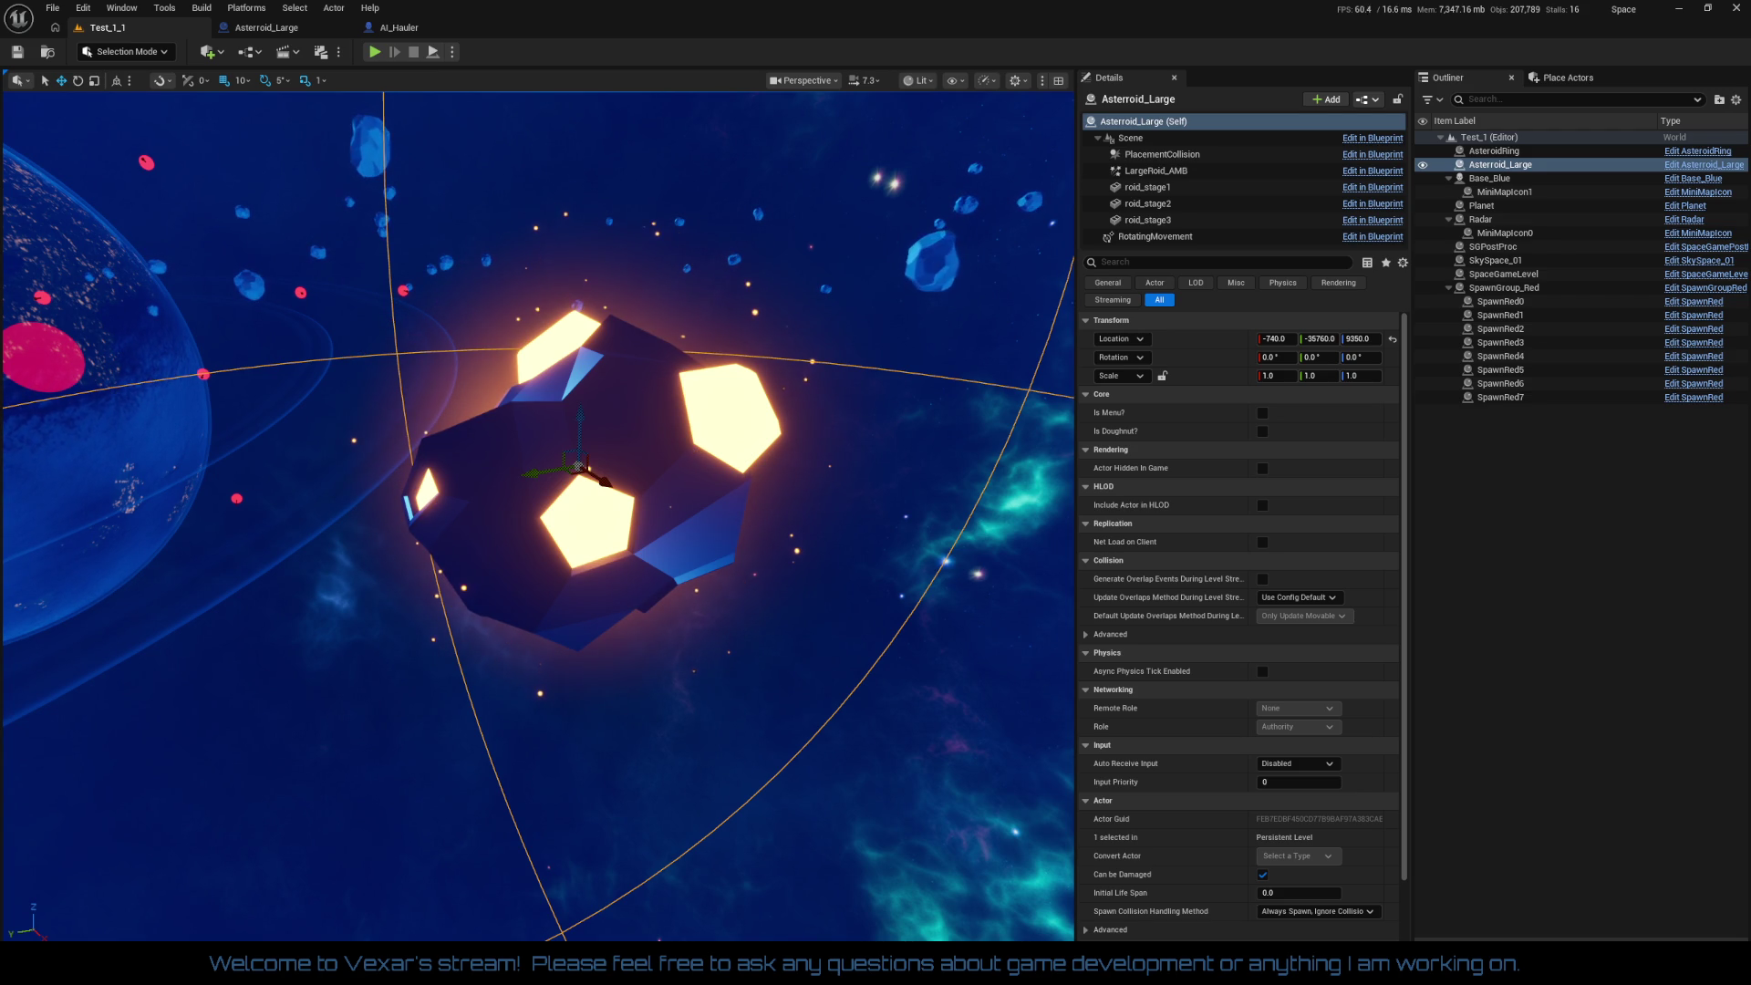
pyautogui.press('w')
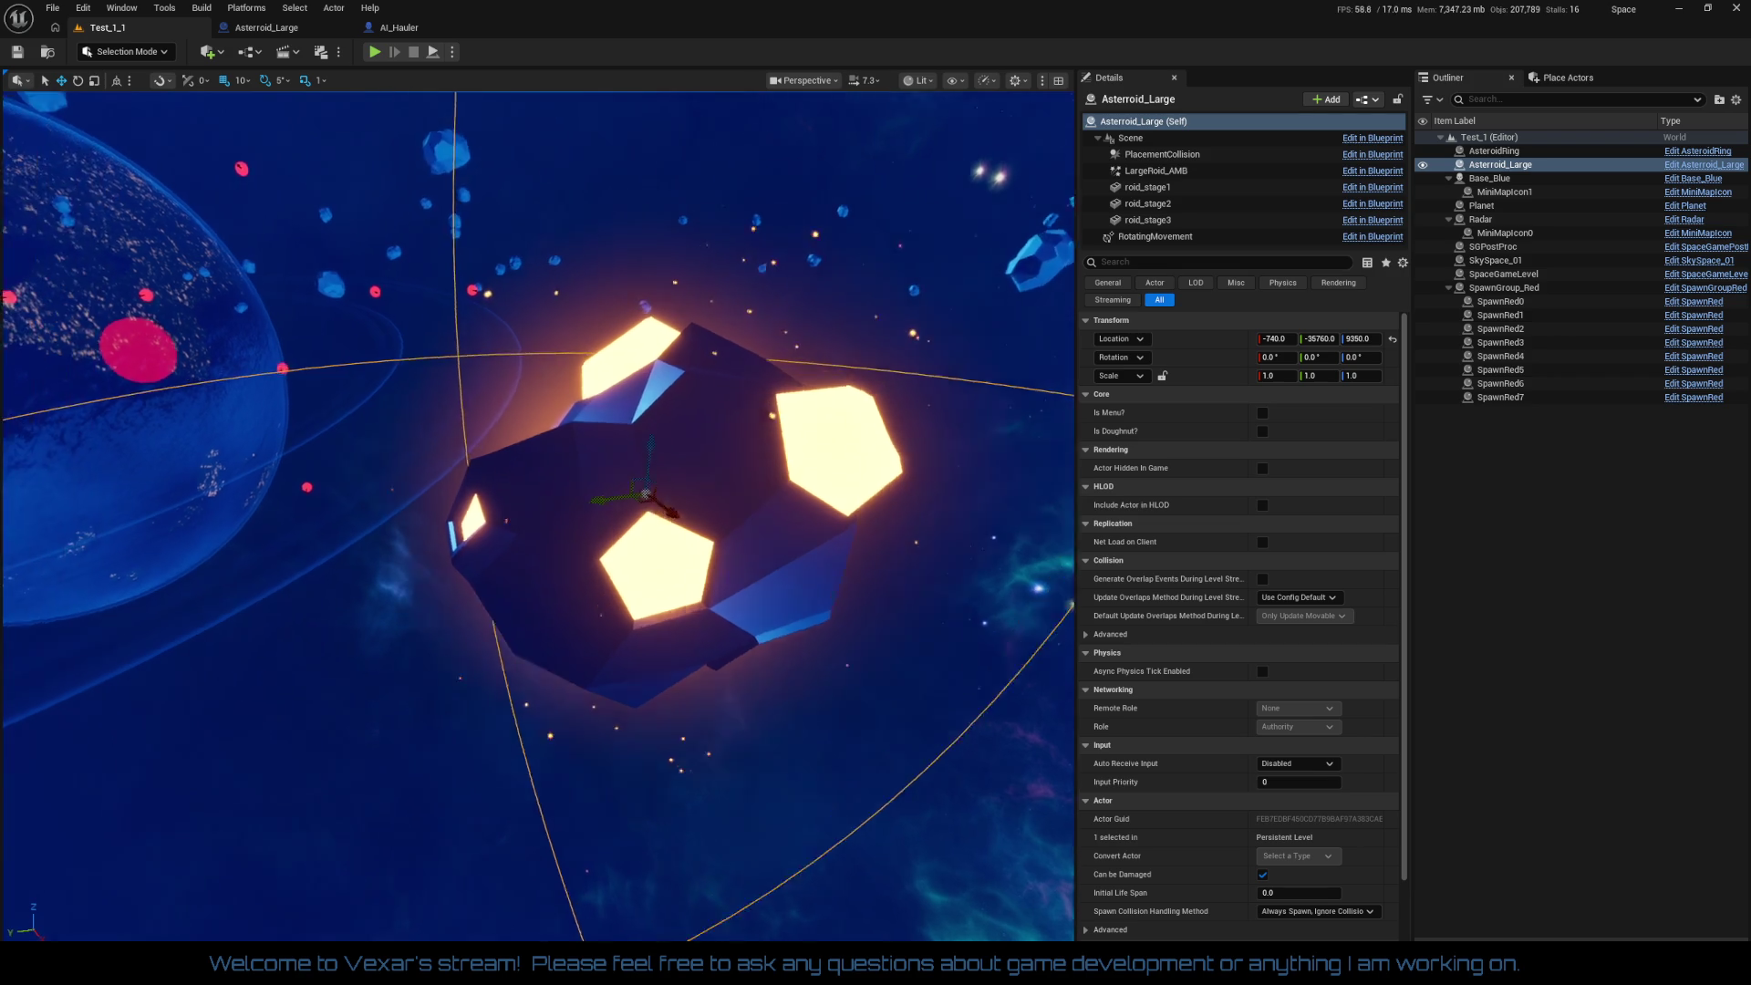
pyautogui.press('s')
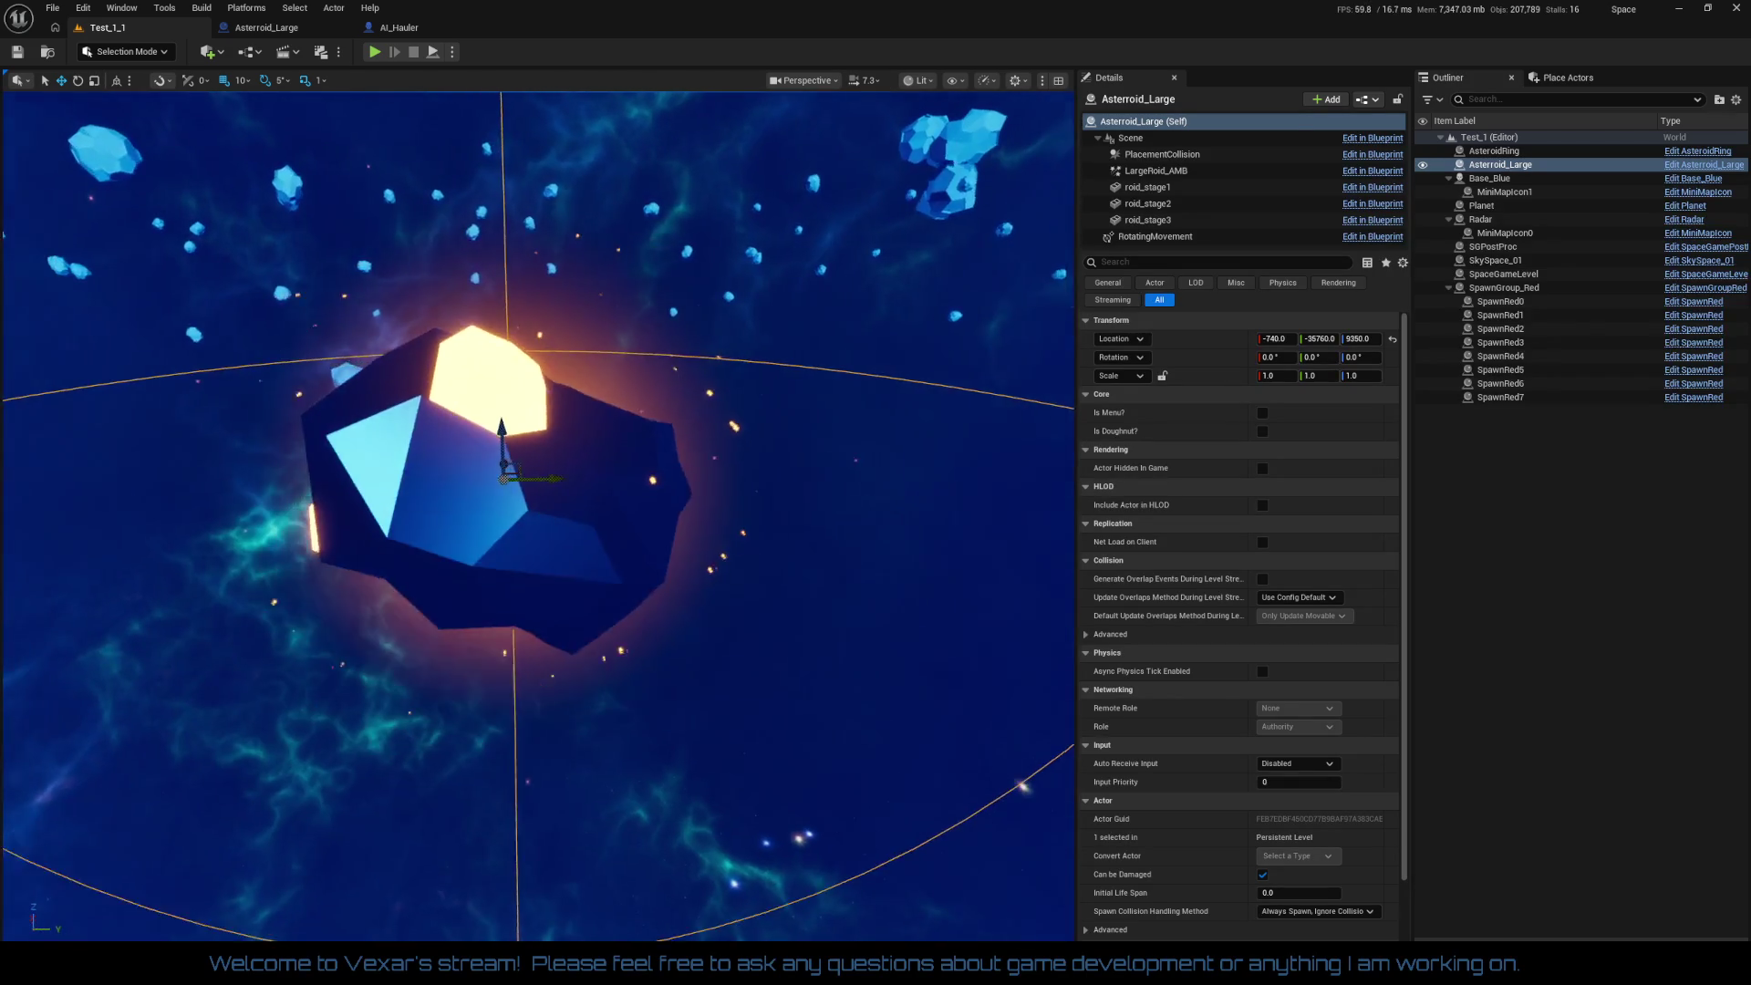
pyautogui.press('w')
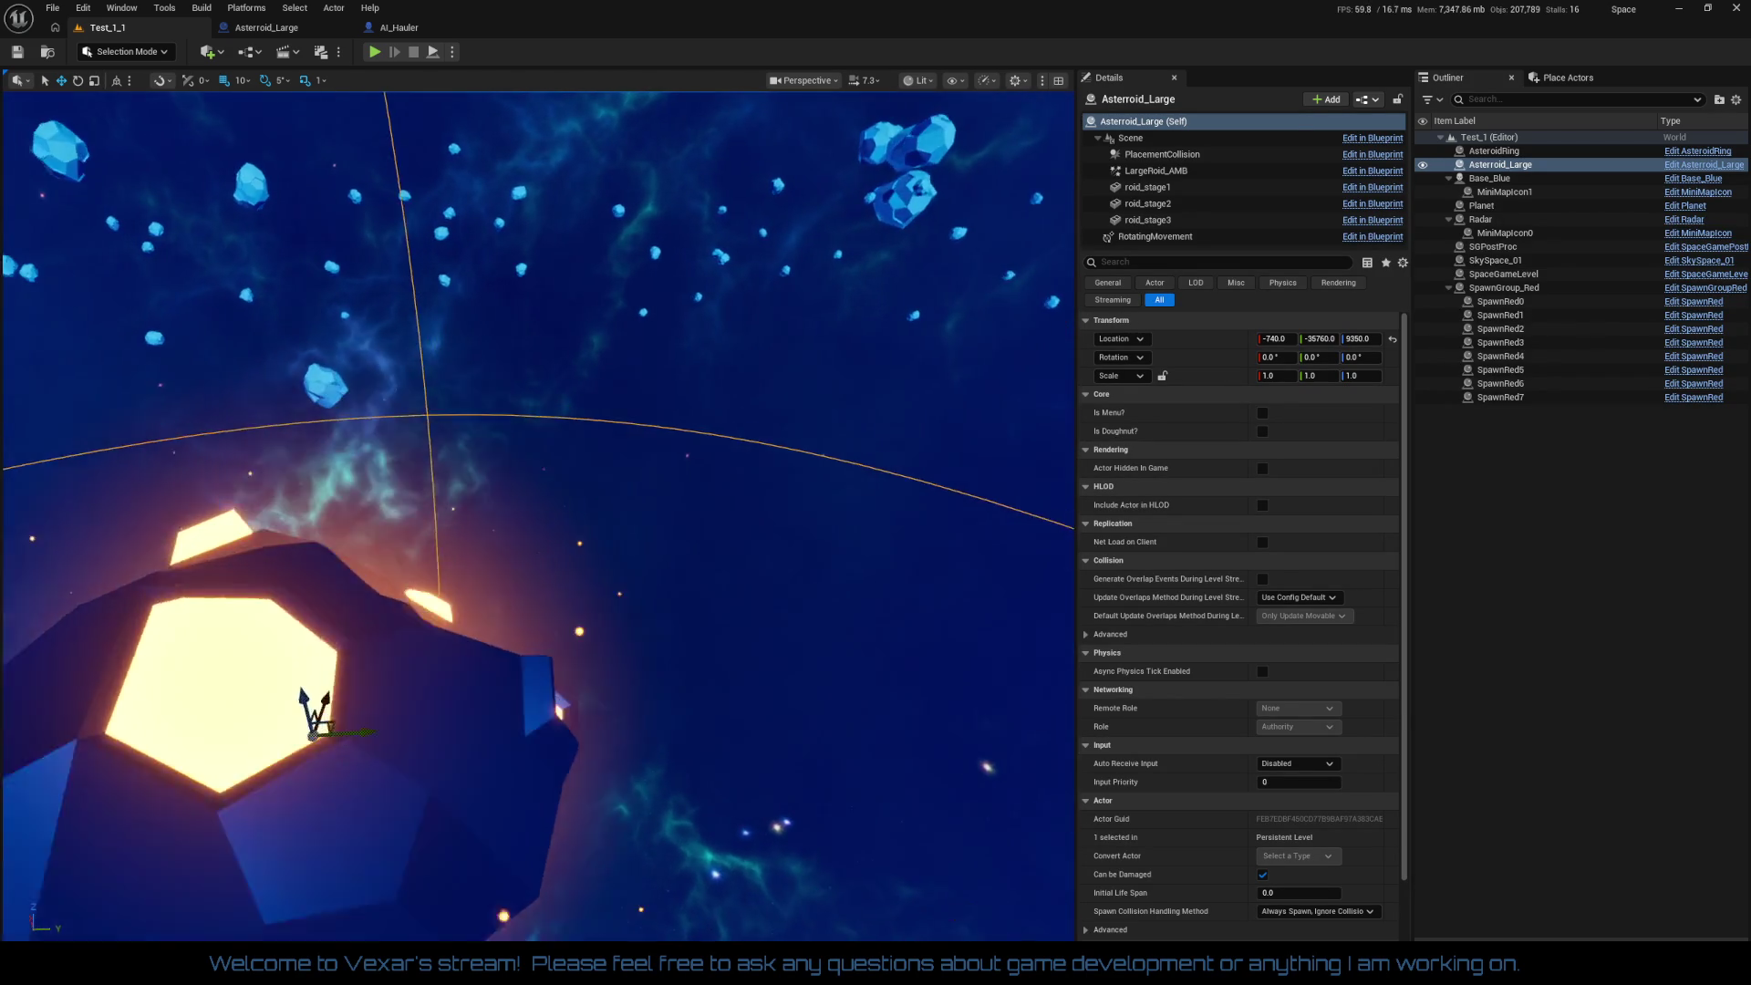
pyautogui.press('s')
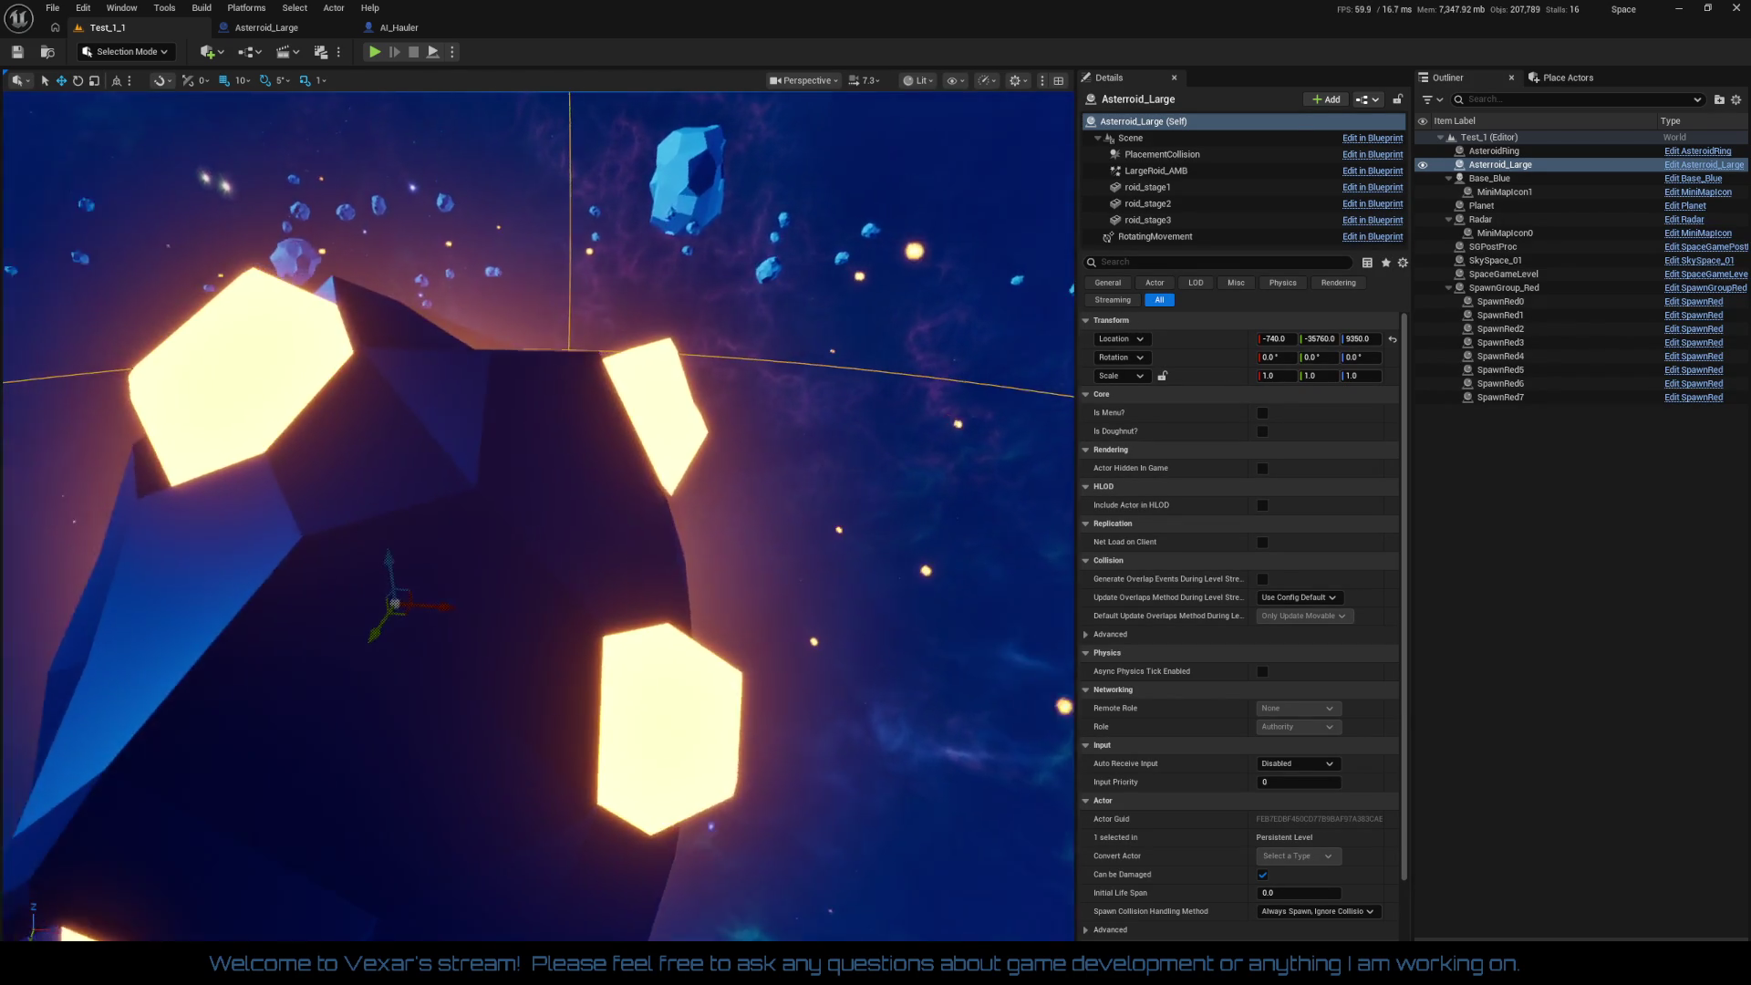
pyautogui.press('w')
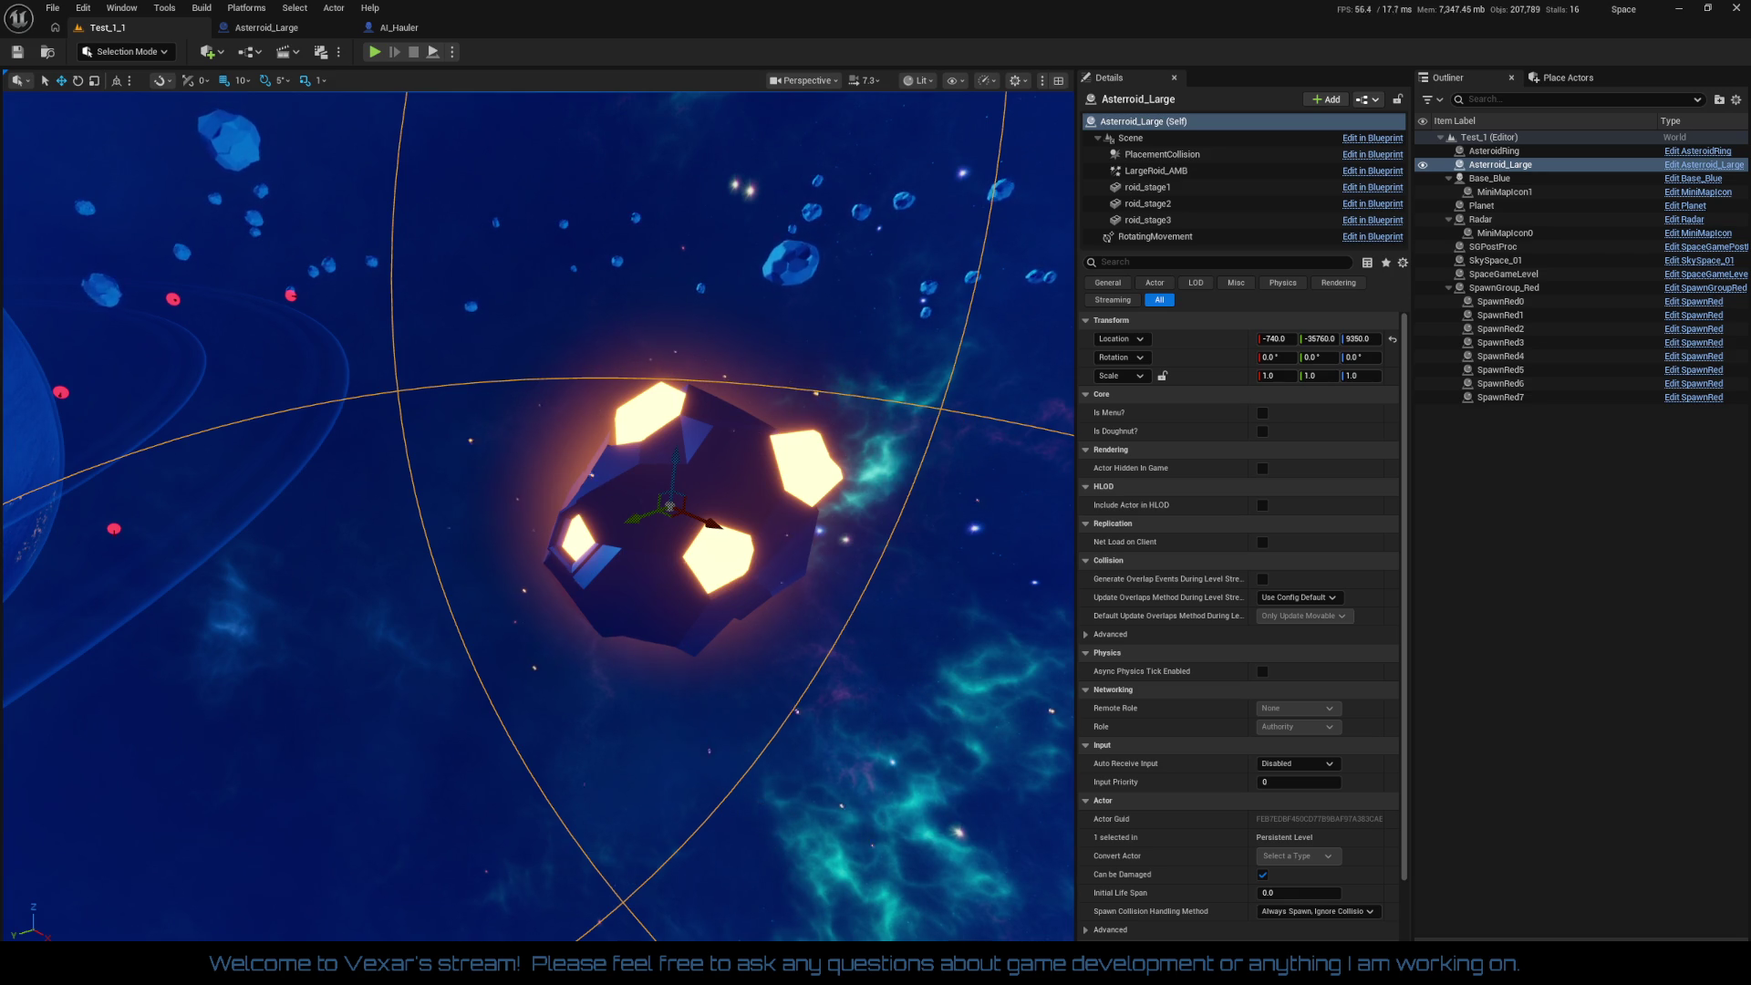
# Step: Frame and move closer to the large asteroid, then open the Asteroid_Large event graph
pyautogui.press('f')
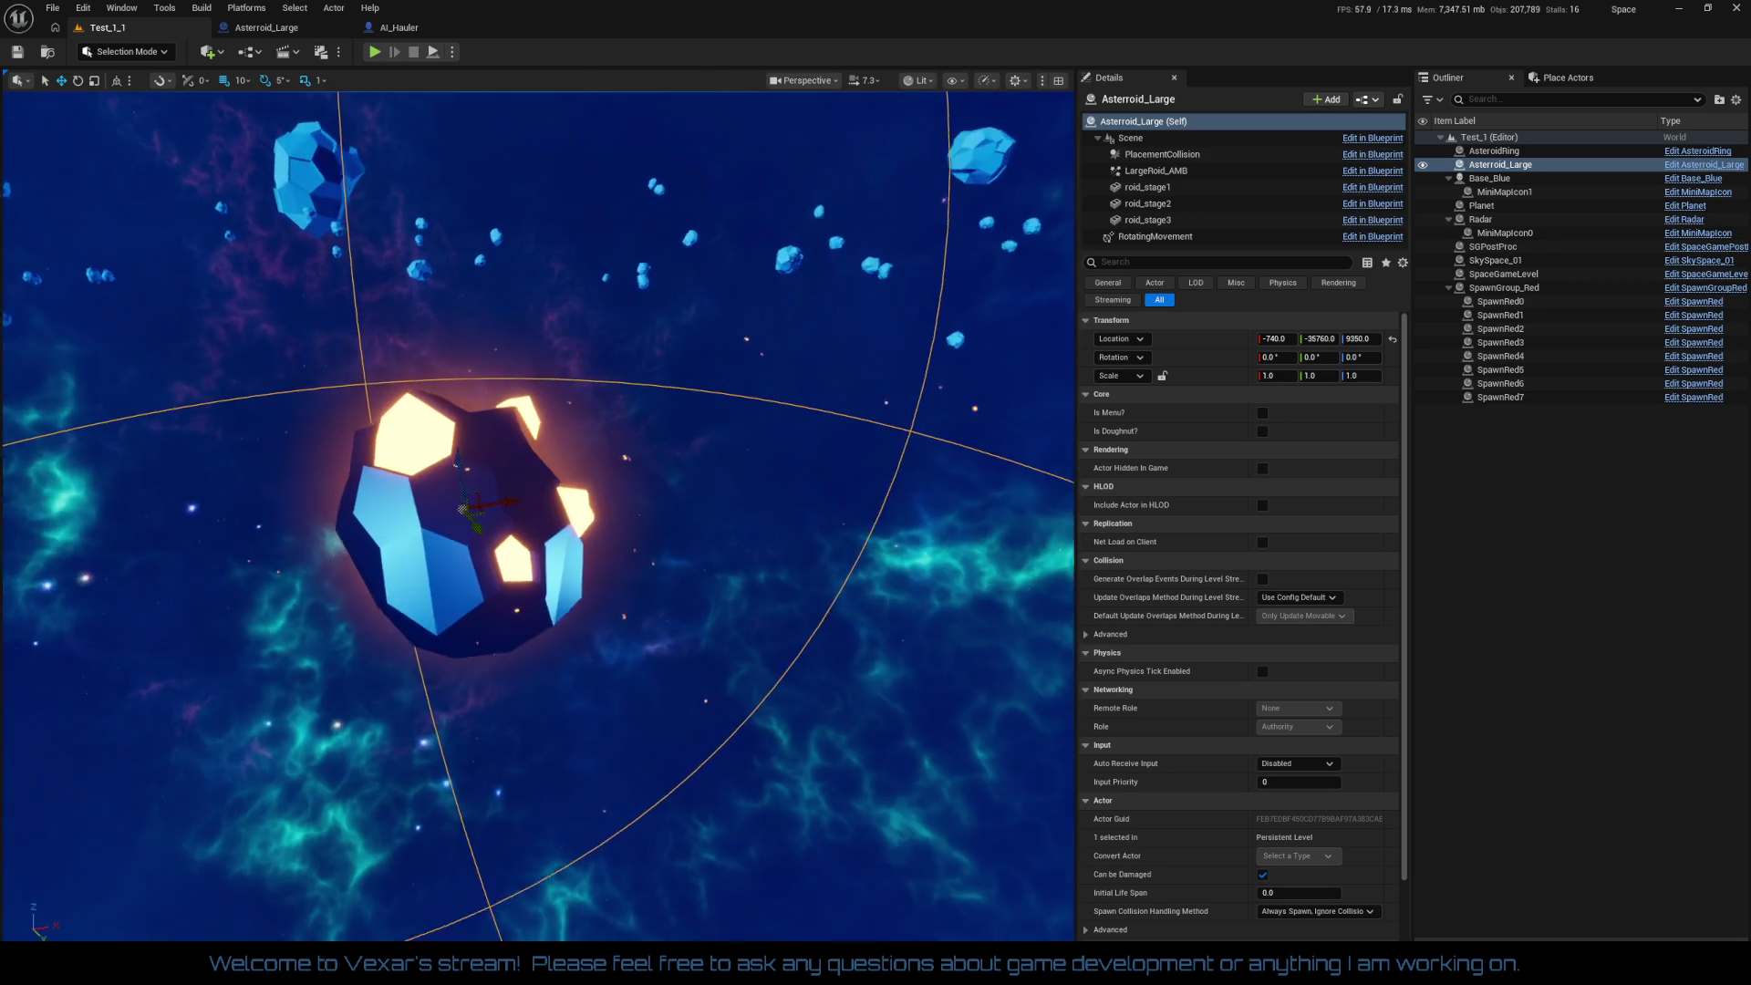
pyautogui.press('f')
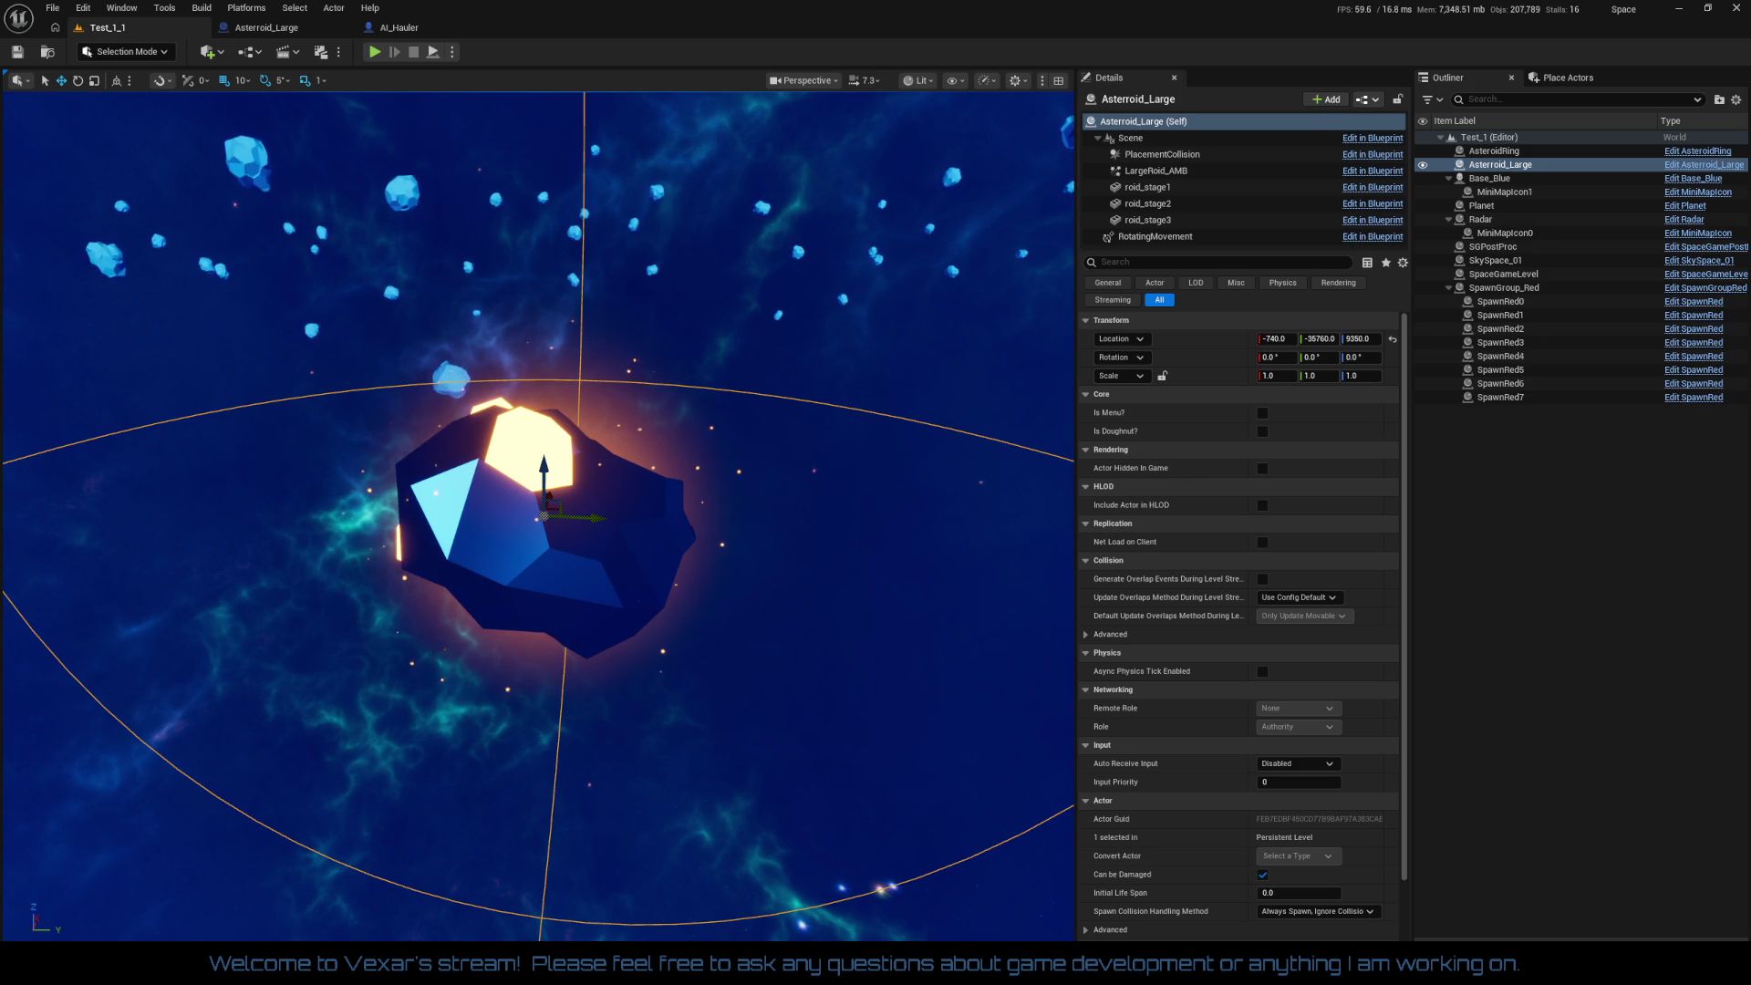
pyautogui.moveTo(516, 672)
pyautogui.mouseDown()
pyautogui.moveTo(536, 510)
pyautogui.moveTo(542, 529)
pyautogui.moveTo(575, 492)
pyautogui.moveTo(483, 123)
pyautogui.mouseUp()
pyautogui.click(265, 28)
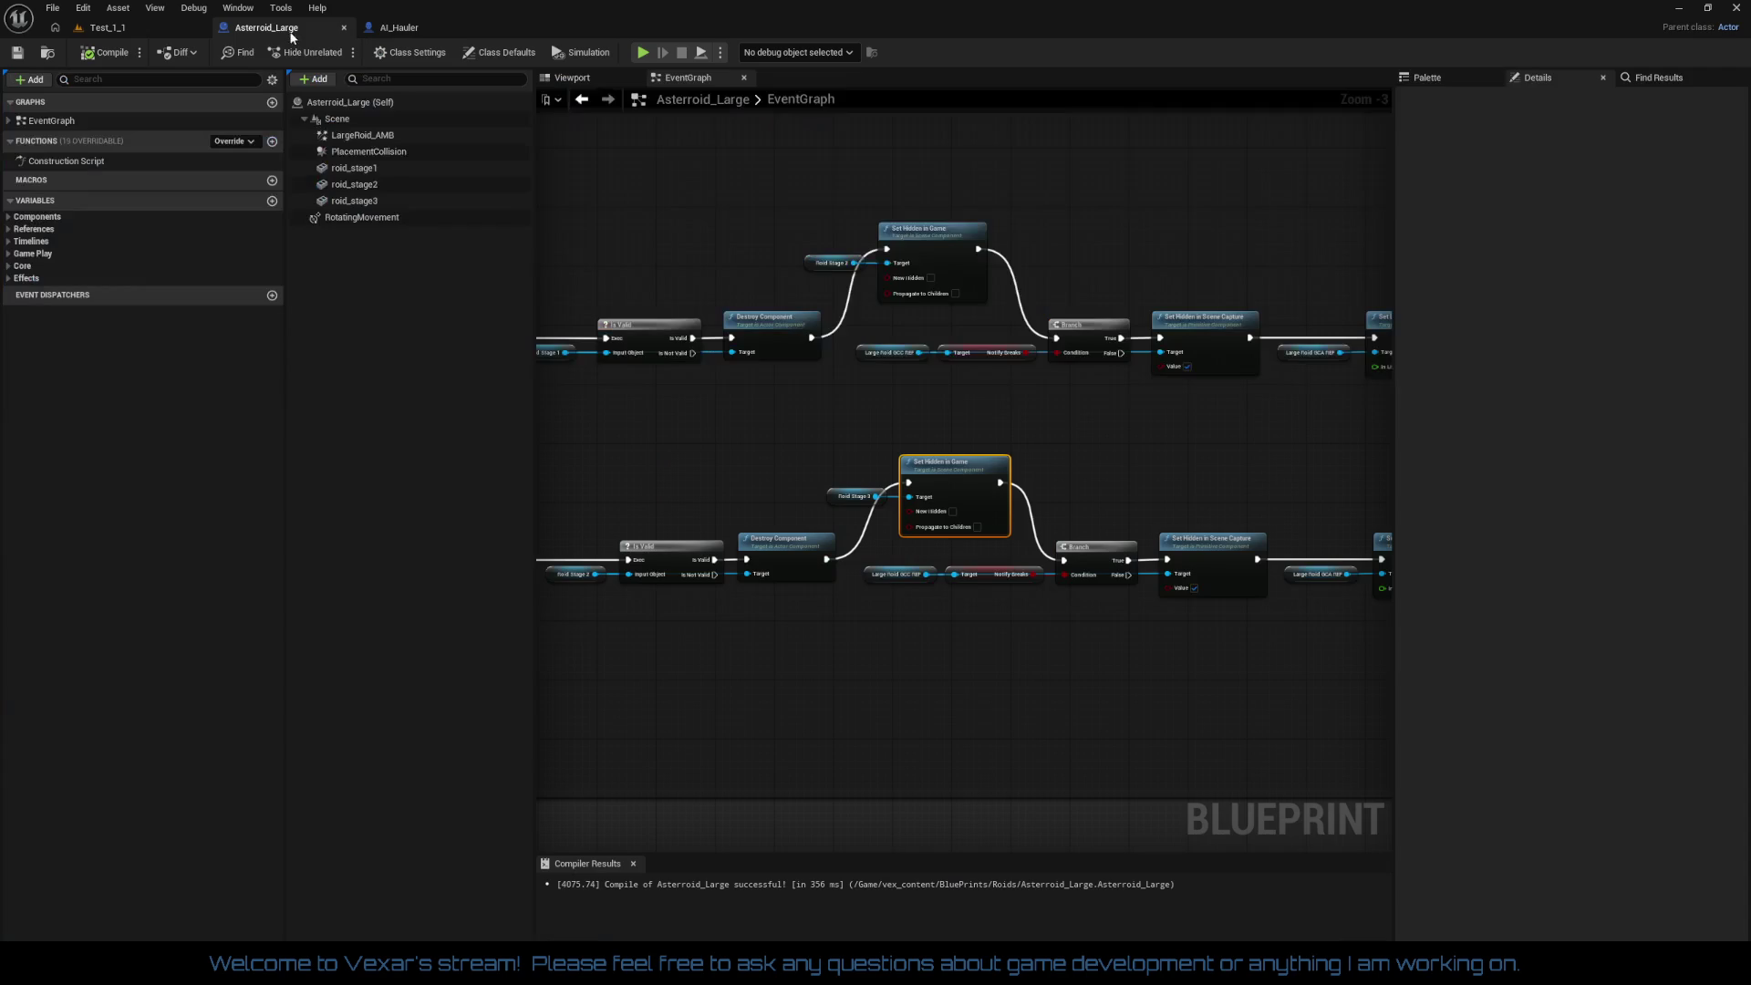
# Step: Line up the Roid Stage 3 chain, from Set Hidden in Game through Set Life Span
pyautogui.moveTo(967, 714); pyautogui.dragTo(939, 663)
pyautogui.scroll(1, 906, 622)
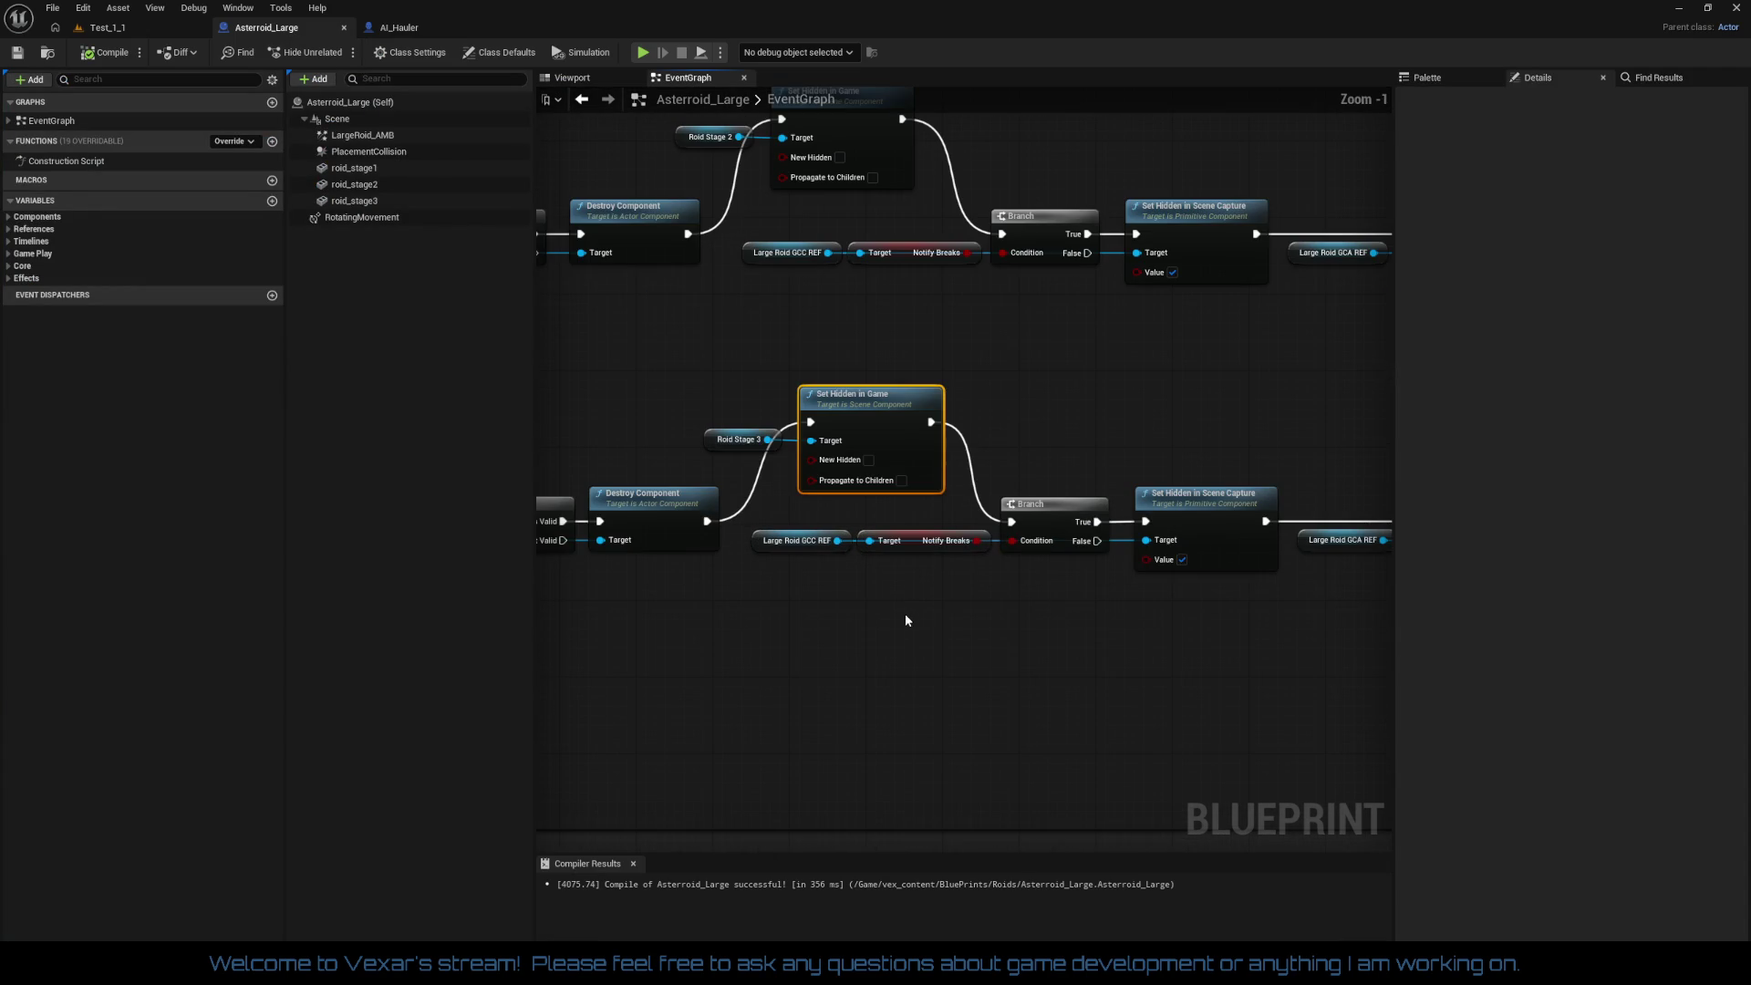
pyautogui.scroll(1, 900, 616)
pyautogui.moveTo(905, 732)
pyautogui.mouseDown()
pyautogui.moveTo(856, 625)
pyautogui.moveTo(670, 602)
pyautogui.mouseUp()
pyautogui.moveTo(598, 512)
pyautogui.mouseDown()
pyautogui.moveTo(960, 573)
pyautogui.moveTo(1187, 582)
pyautogui.mouseUp()
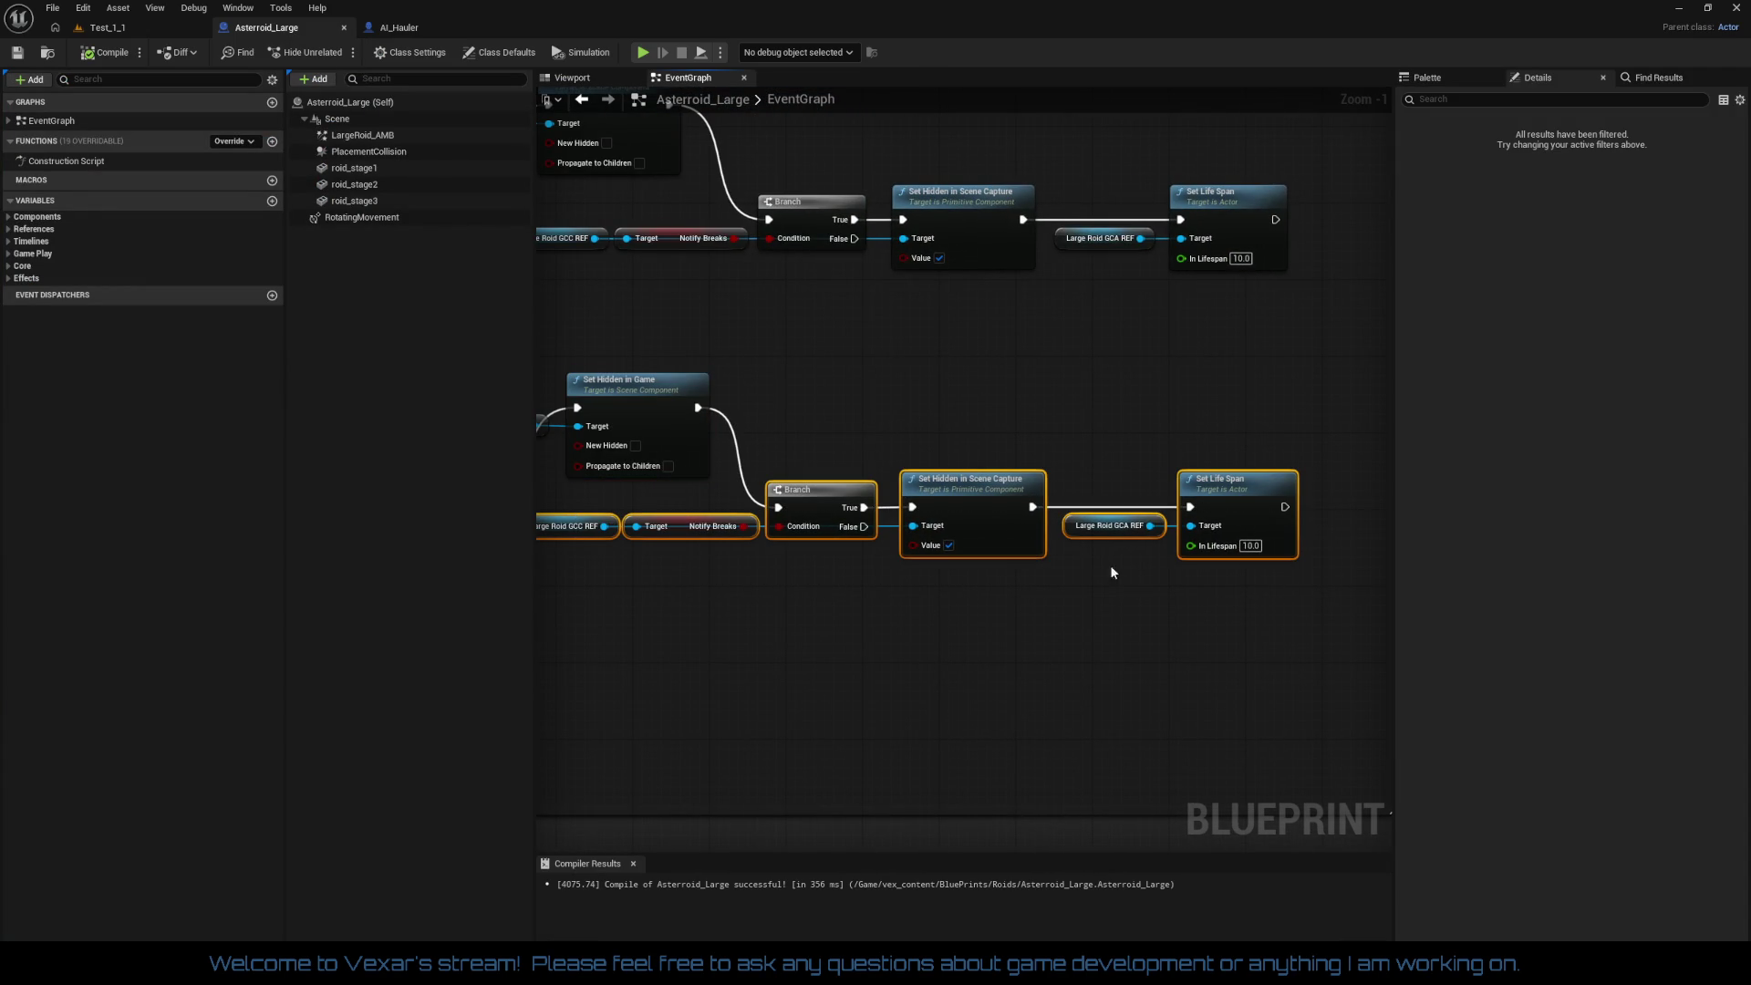
pyautogui.moveTo(865, 498); pyautogui.dragTo(1045, 497)
pyautogui.moveTo(588, 501)
pyautogui.mouseDown()
pyautogui.moveTo(1010, 479)
pyautogui.moveTo(837, 475)
pyautogui.mouseUp()
pyautogui.moveTo(966, 475); pyautogui.dragTo(716, 352)
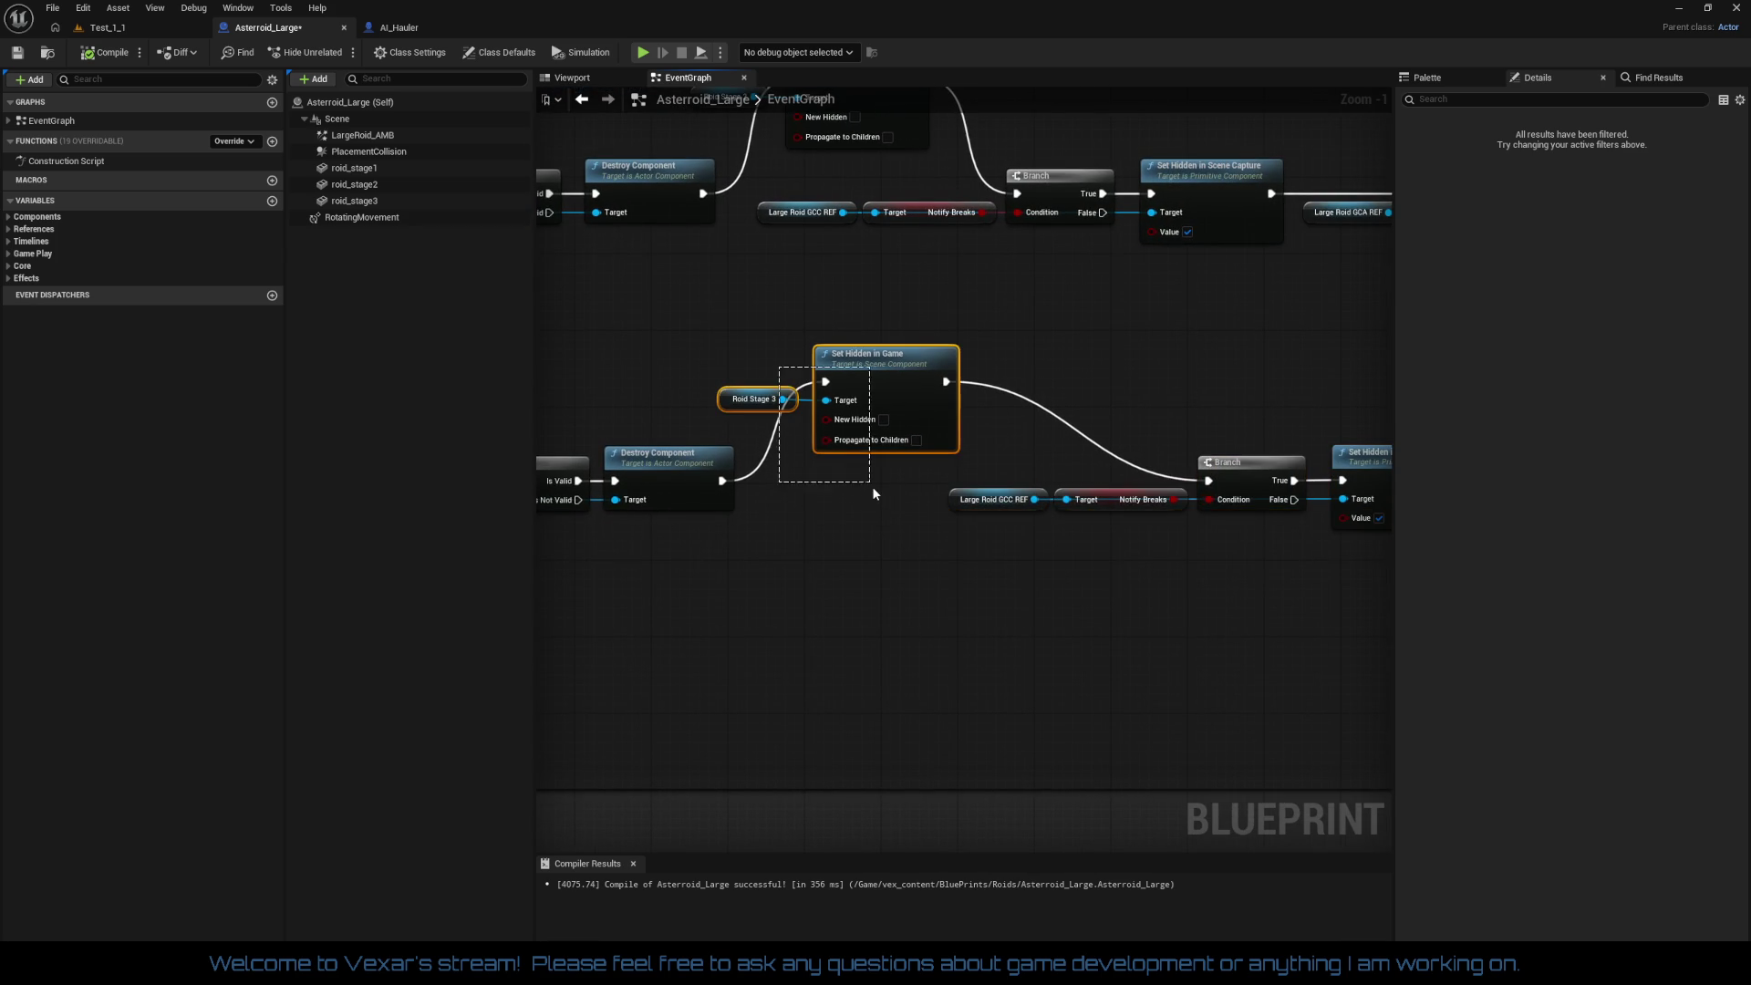
pyautogui.moveTo(916, 407); pyautogui.dragTo(923, 505)
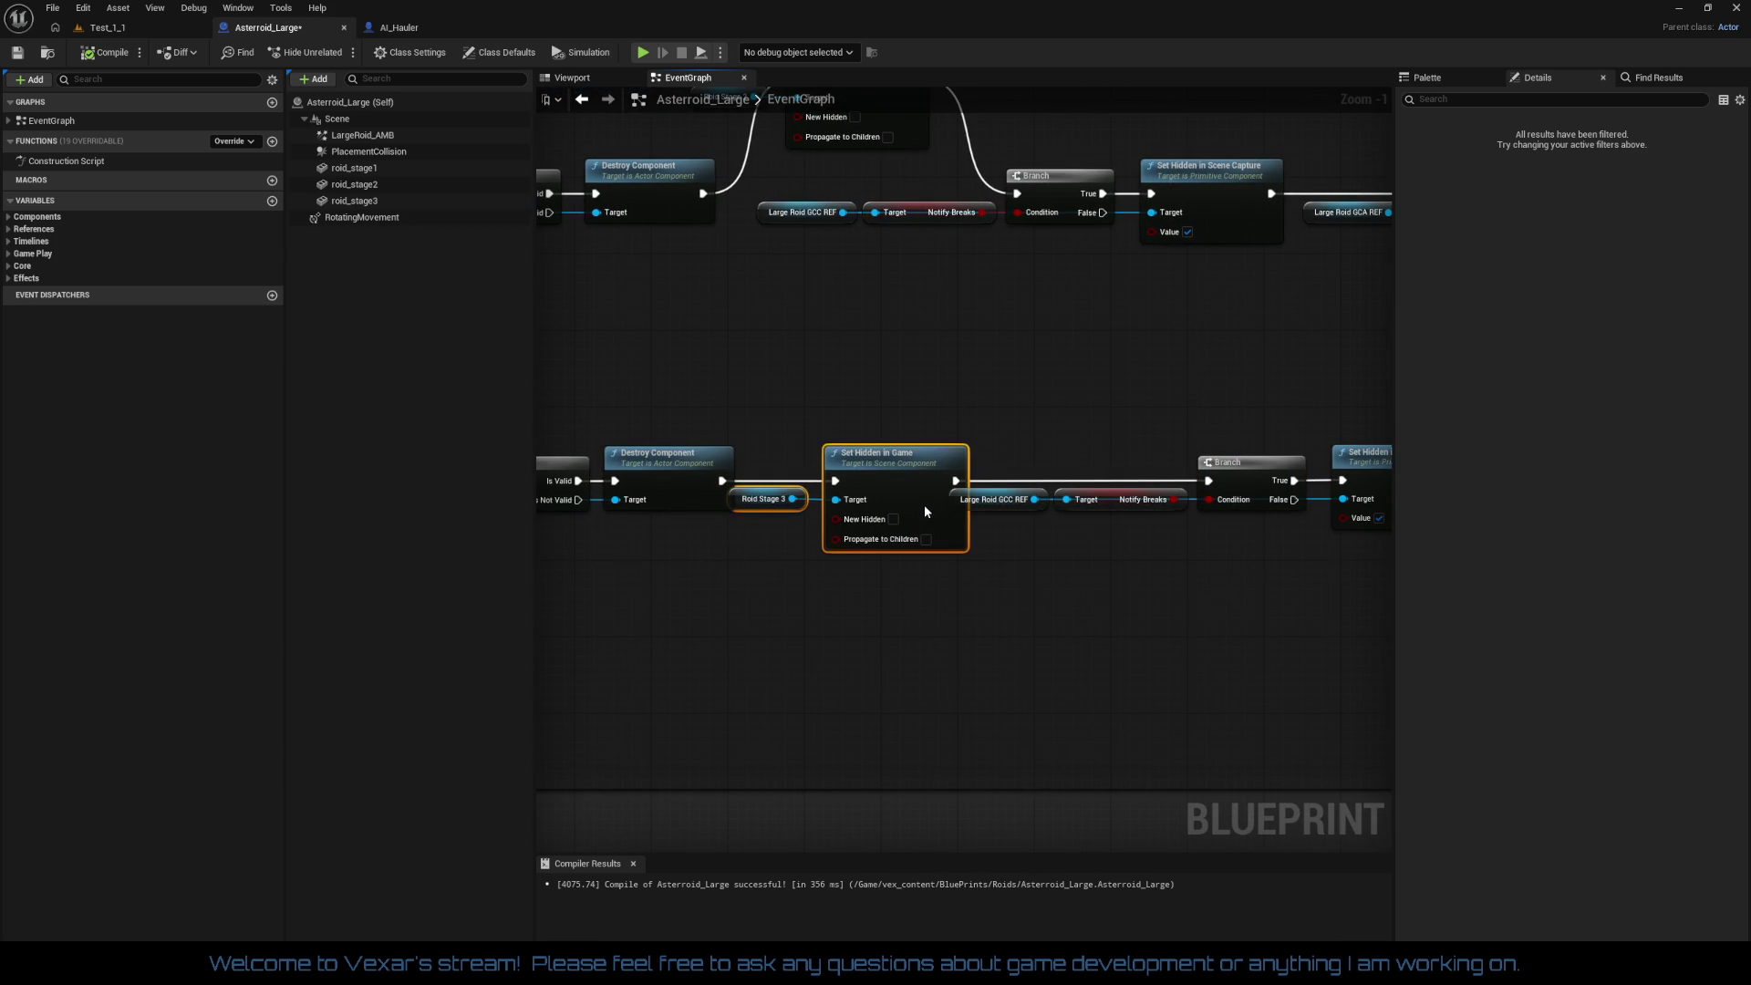
pyautogui.moveTo(1041, 460)
pyautogui.mouseDown()
pyautogui.moveTo(849, 451)
pyautogui.moveTo(1315, 544)
pyautogui.moveTo(1184, 574)
pyautogui.mouseUp()
pyautogui.moveTo(915, 477)
pyautogui.mouseDown()
pyautogui.moveTo(1335, 582)
pyautogui.moveTo(1341, 673)
pyautogui.moveTo(1404, 786)
pyautogui.mouseUp()
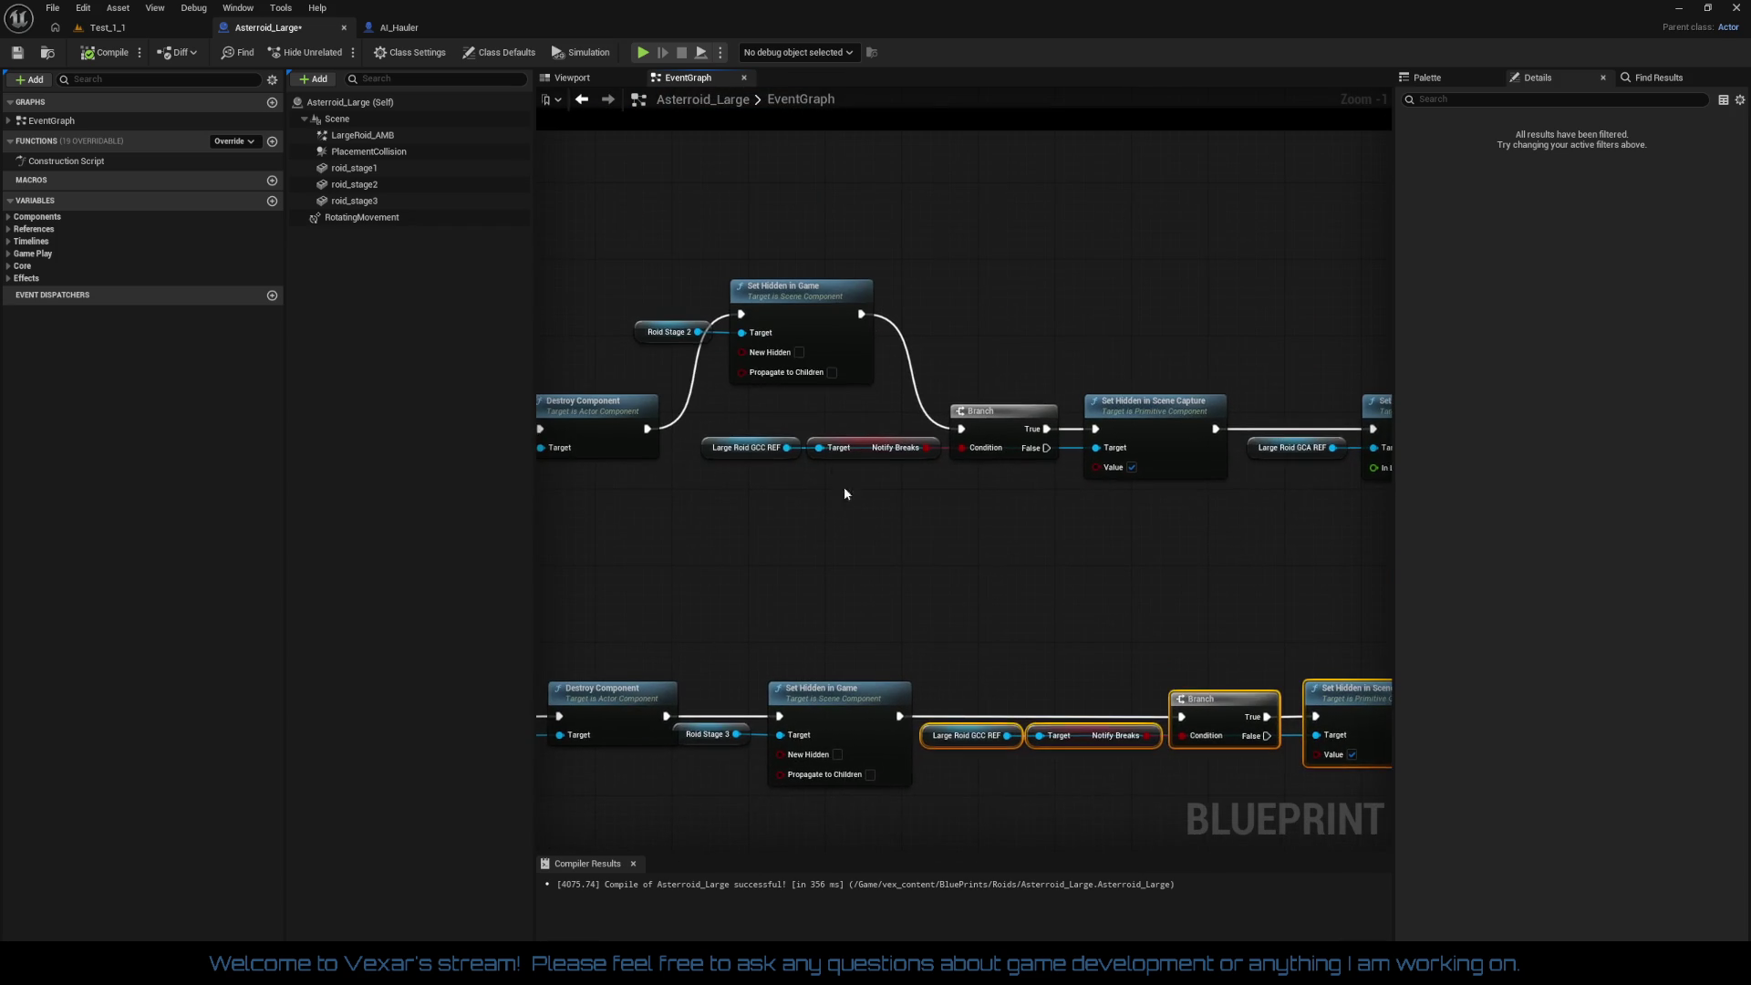
# Step: Shift the Roid Stage 2 chain right and align its Set Hidden in Game node
pyautogui.moveTo(746, 412)
pyautogui.mouseDown()
pyautogui.moveTo(1189, 556)
pyautogui.moveTo(1331, 547)
pyautogui.mouseUp()
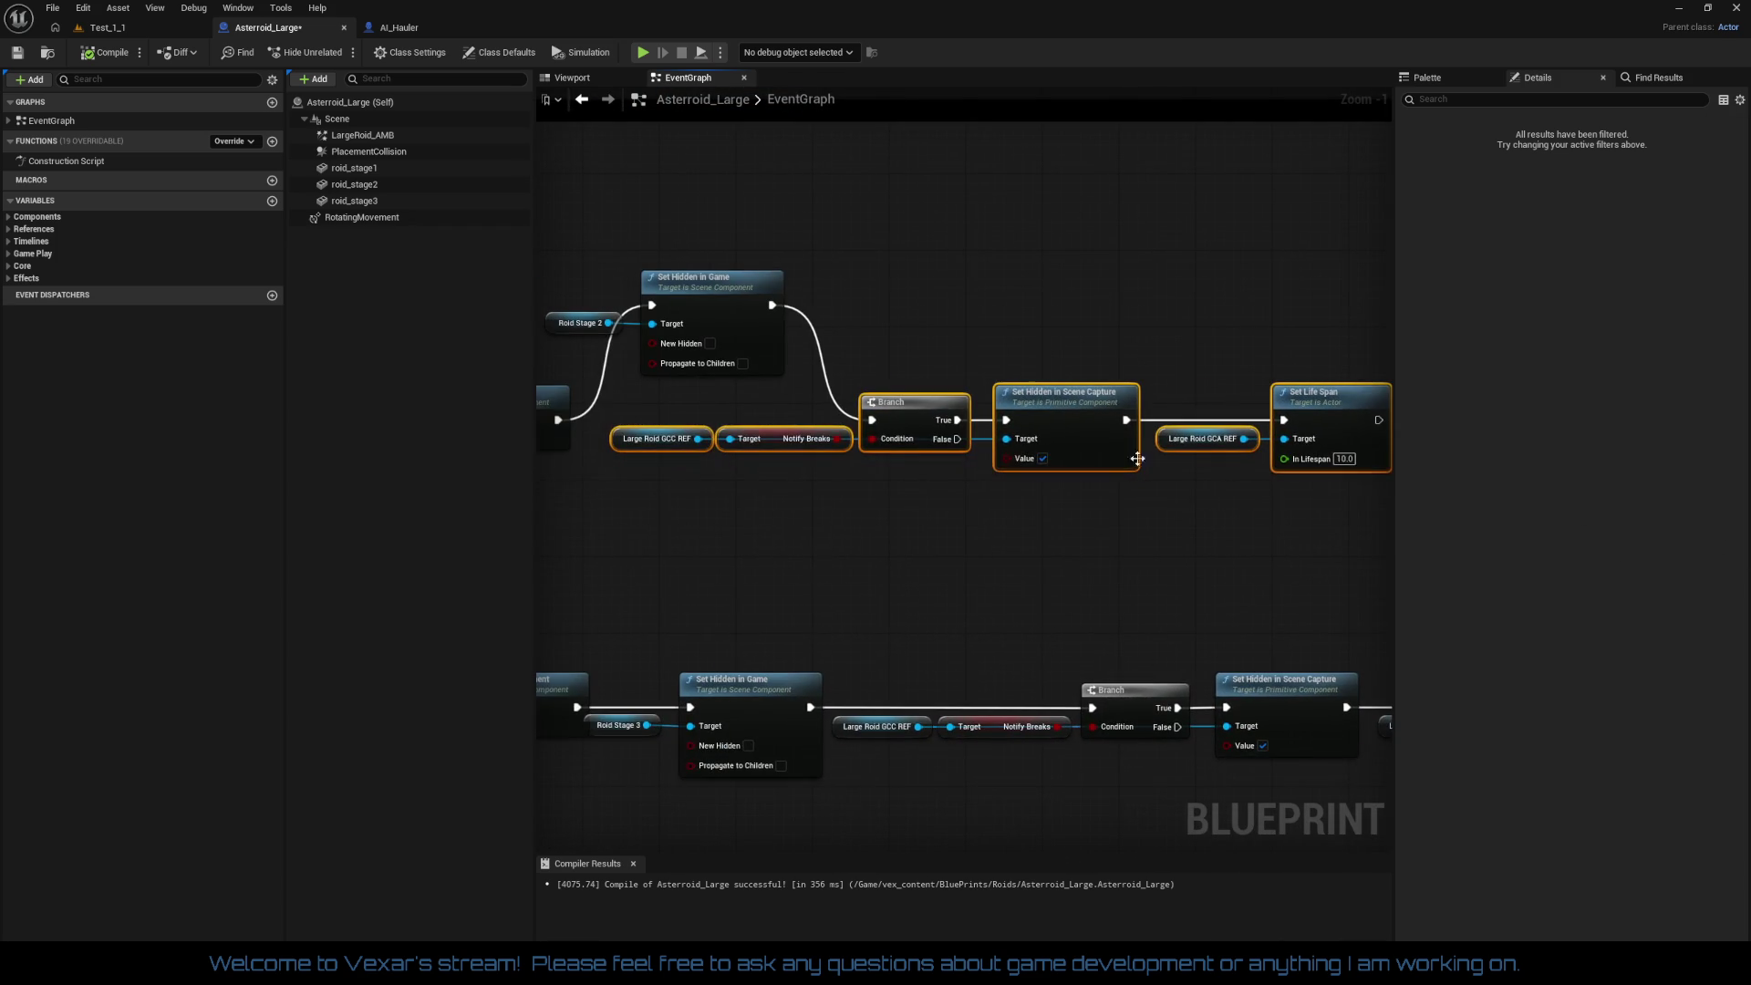
pyautogui.moveTo(1053, 400); pyautogui.dragTo(1267, 404)
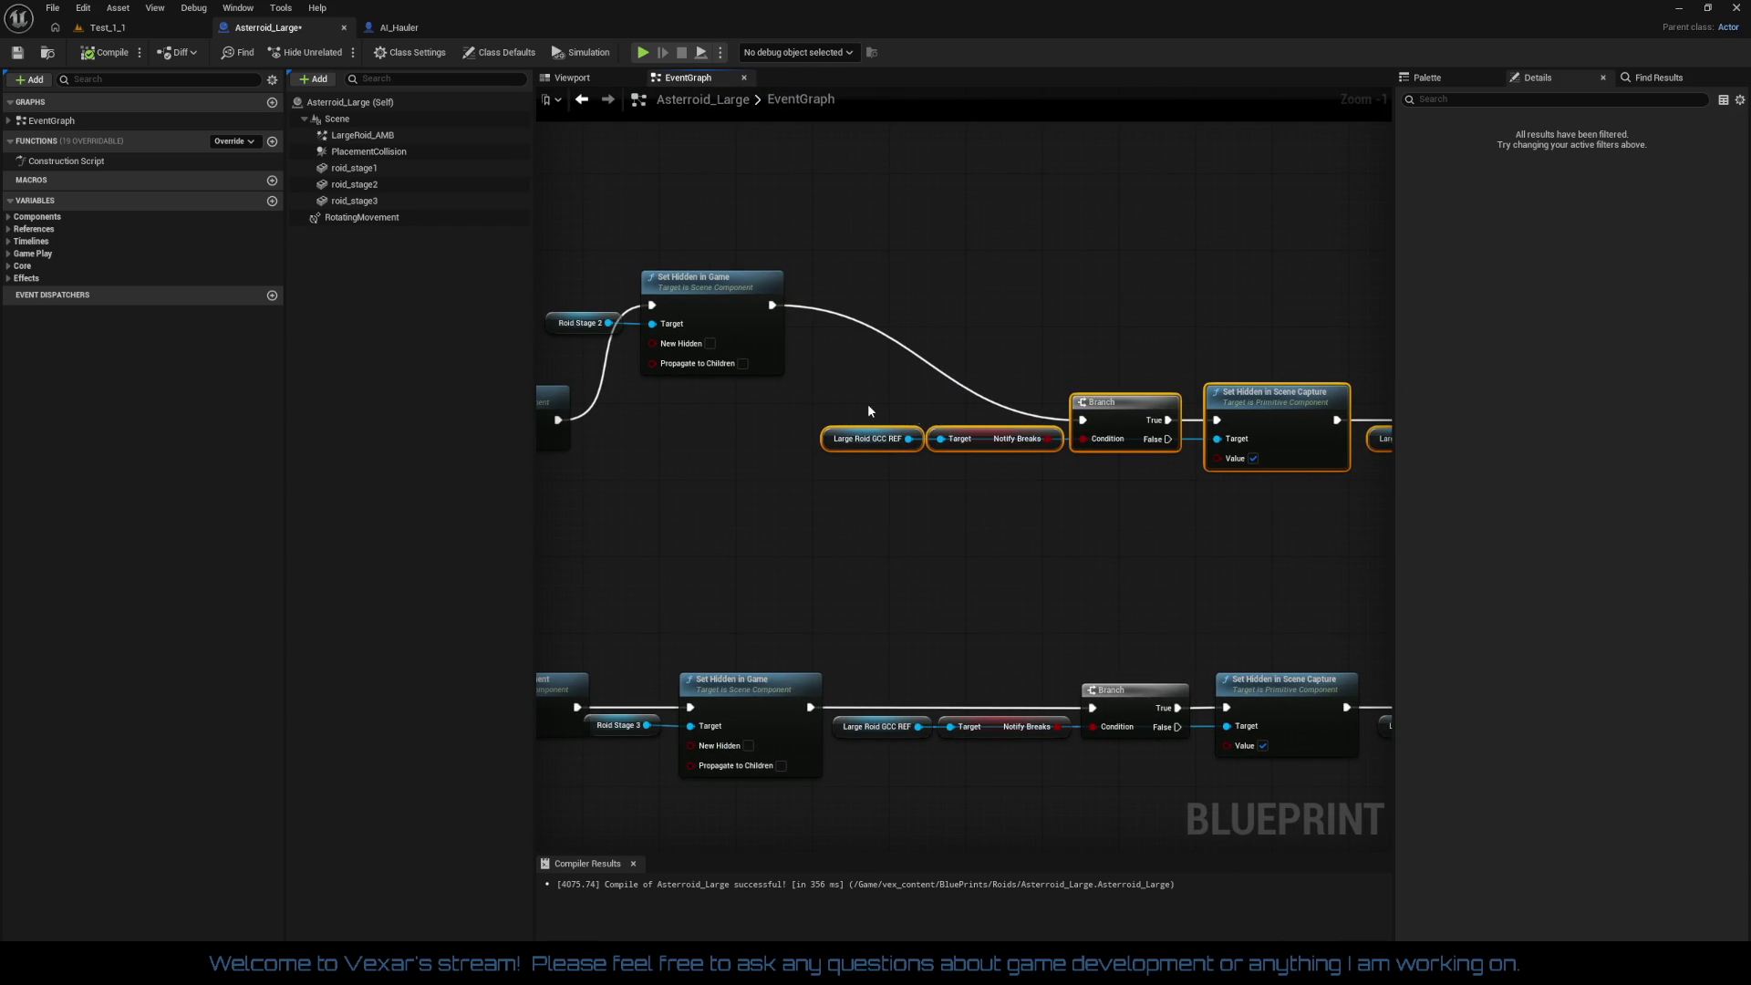
pyautogui.moveTo(739, 359)
pyautogui.mouseDown()
pyautogui.moveTo(944, 324)
pyautogui.moveTo(974, 434)
pyautogui.mouseUp()
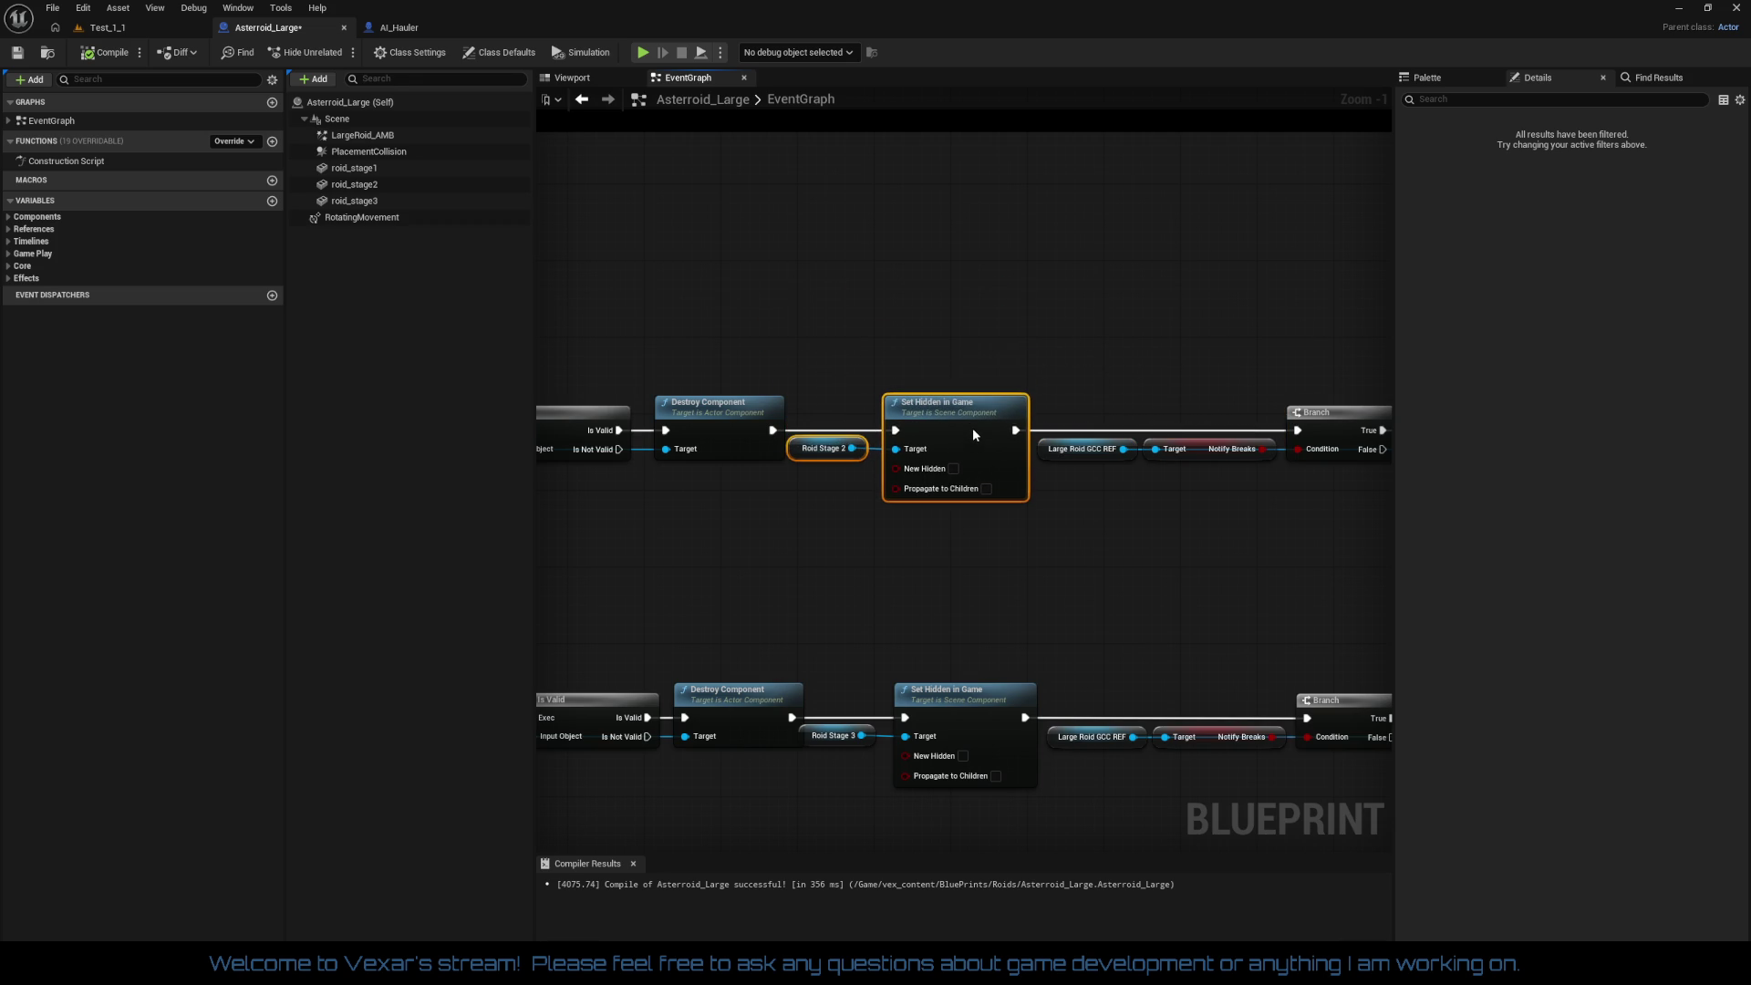
pyautogui.moveTo(1145, 586)
pyautogui.mouseDown()
pyautogui.moveTo(1054, 607)
pyautogui.moveTo(791, 582)
pyautogui.mouseUp()
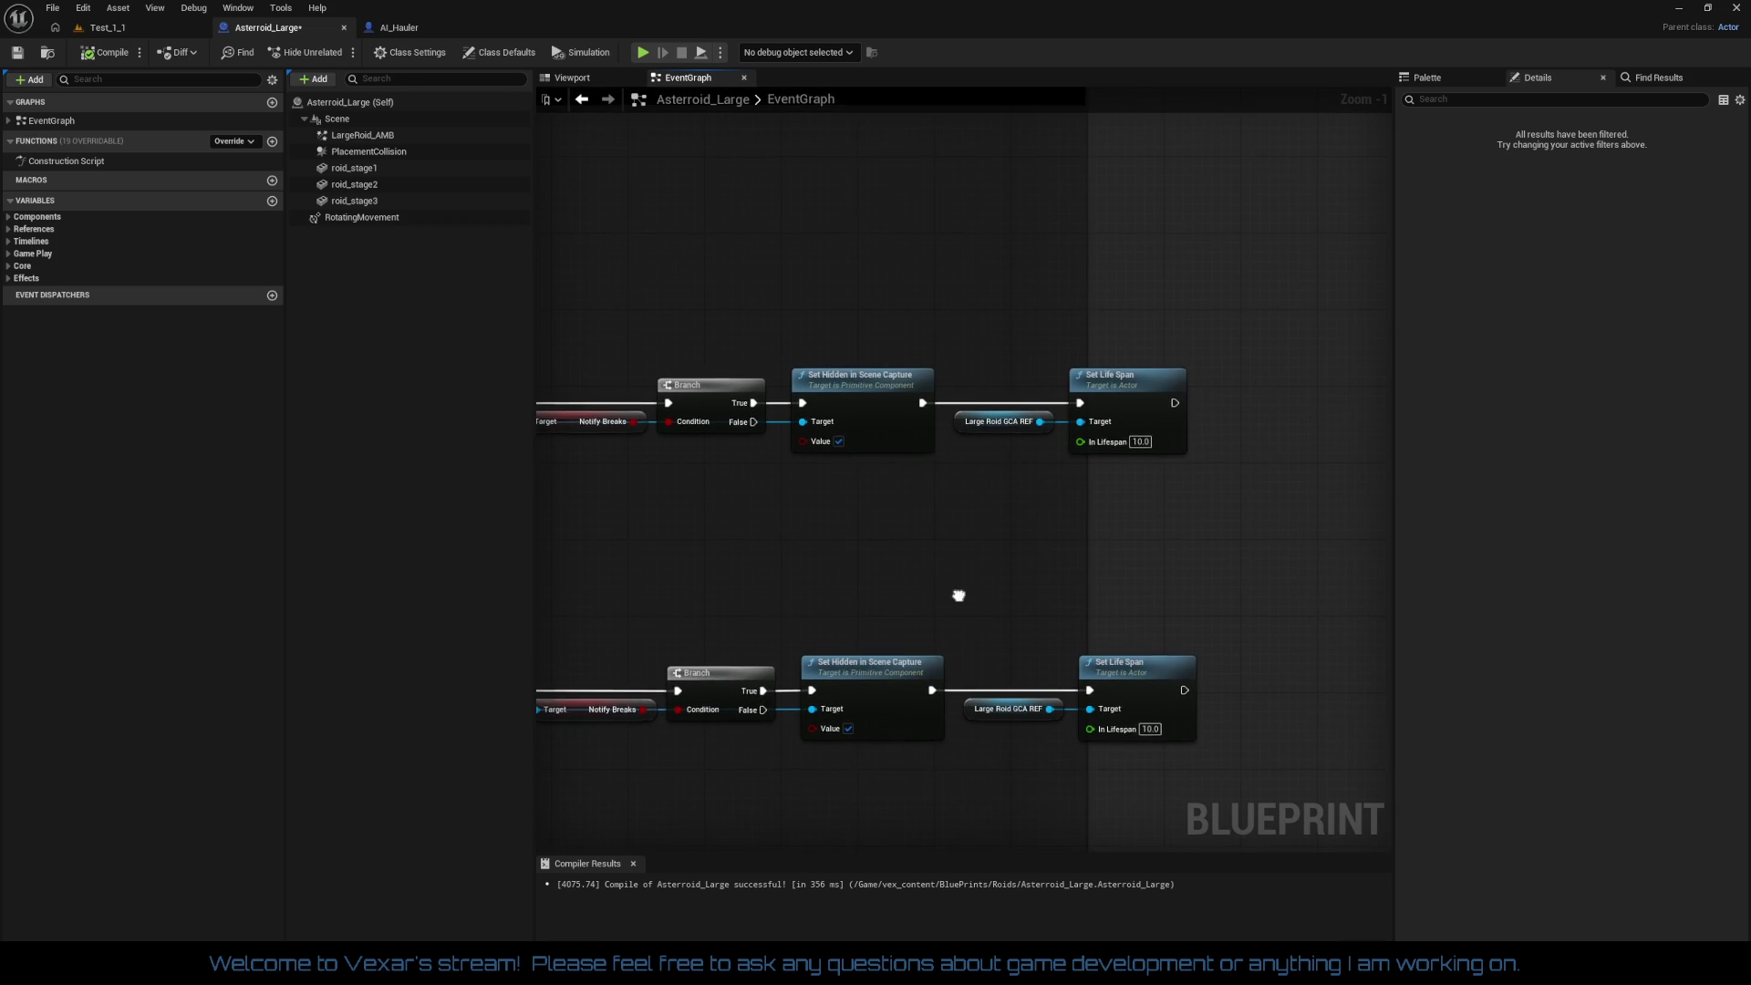
pyautogui.moveTo(957, 594); pyautogui.dragTo(905, 538)
pyautogui.click(1014, 540)
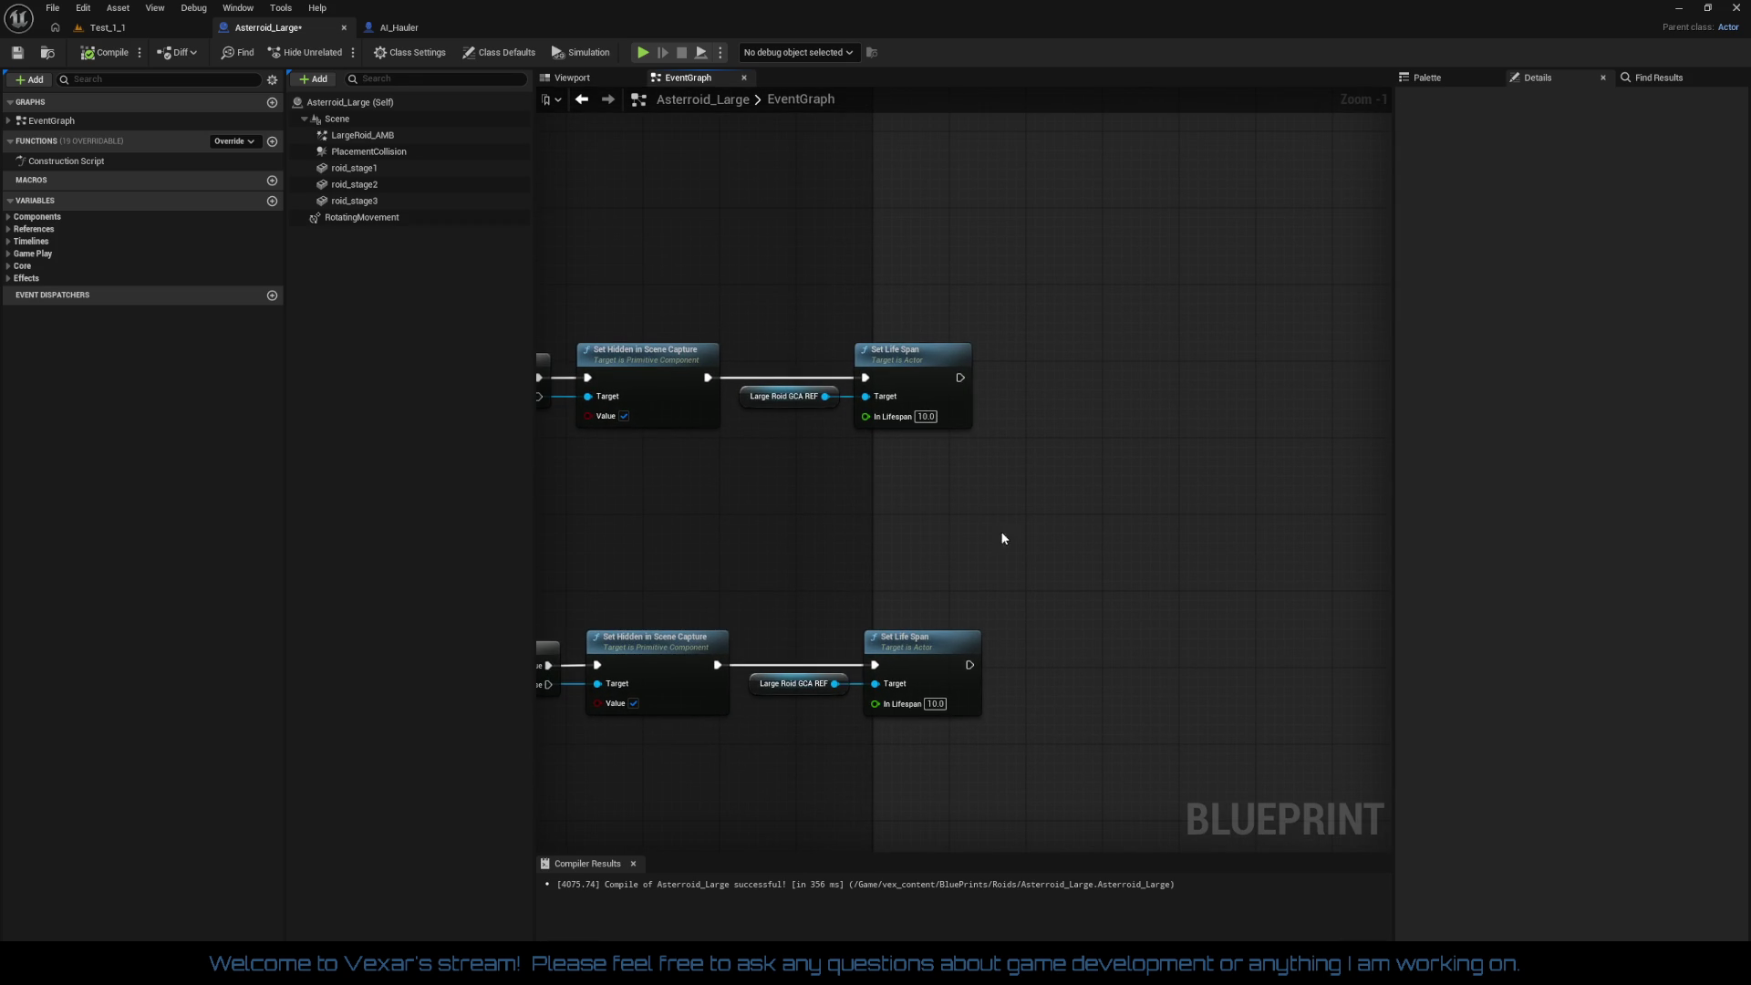
pyautogui.moveTo(870, 526); pyautogui.dragTo(1103, 527)
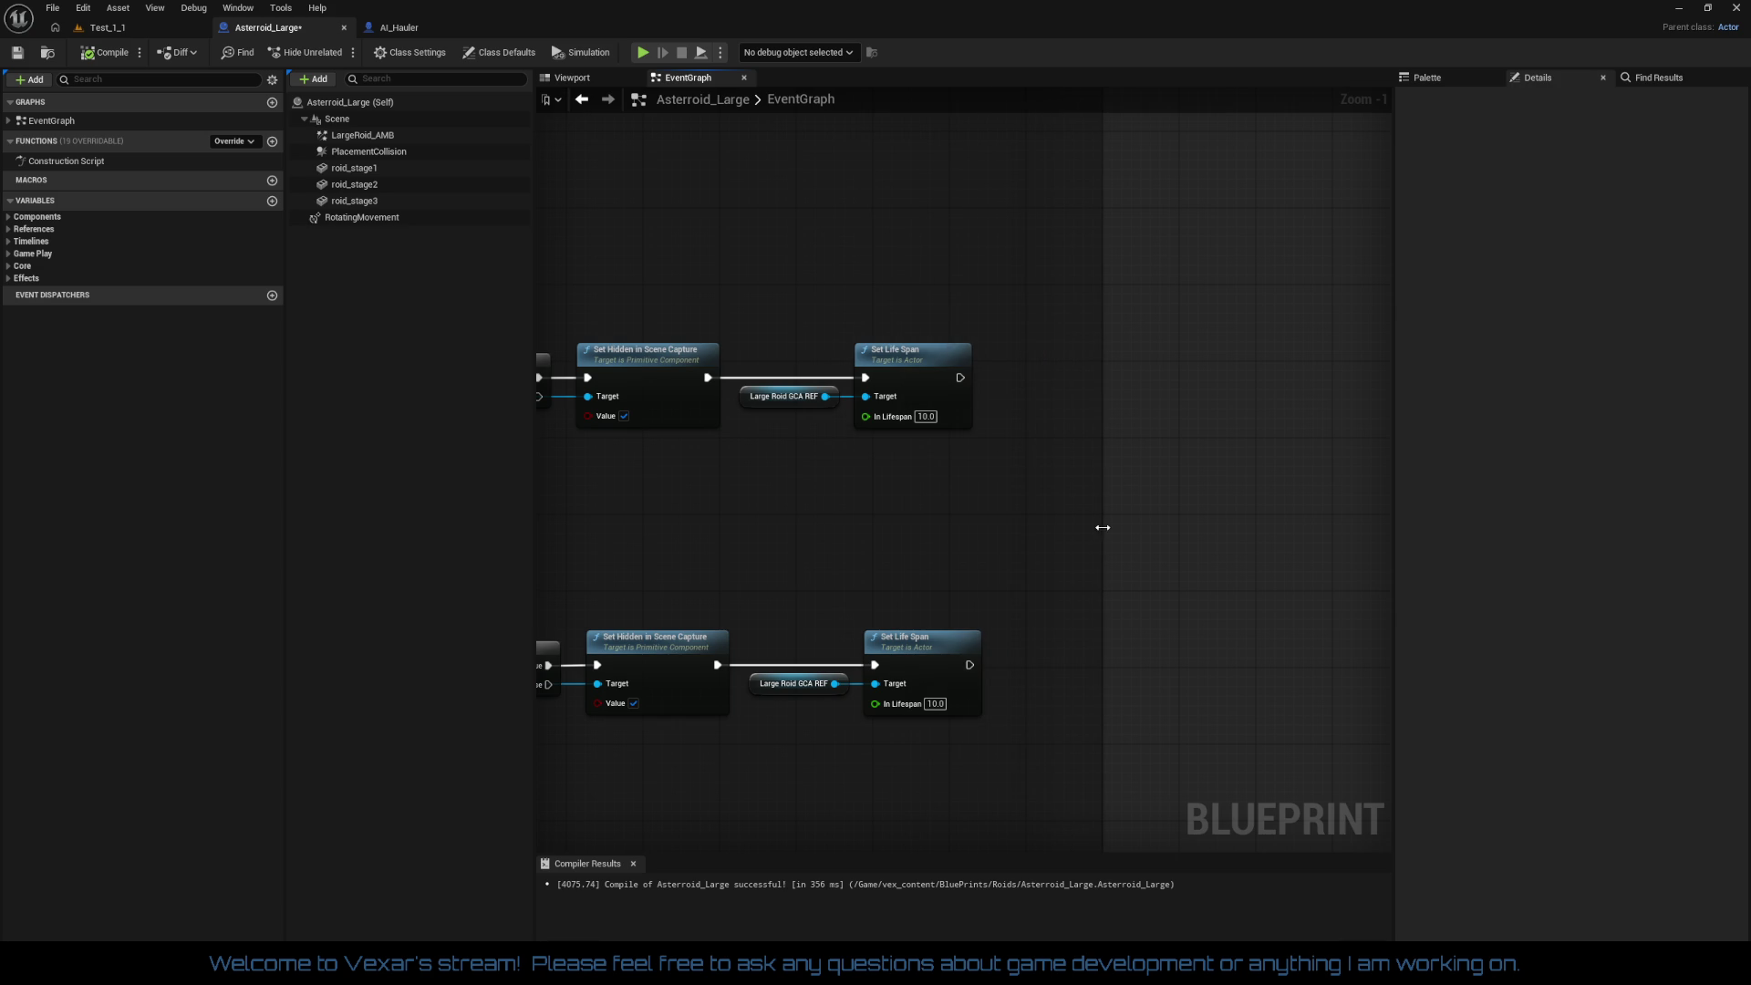
pyautogui.moveTo(928, 538)
pyautogui.mouseDown()
pyautogui.moveTo(1219, 502)
pyautogui.moveTo(887, 537)
pyautogui.moveTo(1321, 501)
pyautogui.mouseUp()
pyautogui.scroll(-2, 1219, 502)
# Step: Drop a Large Roid AMB getter node into the event graph near the SpawnActor and Is Valid nodes
pyautogui.moveTo(958, 516); pyautogui.dragTo(1106, 543)
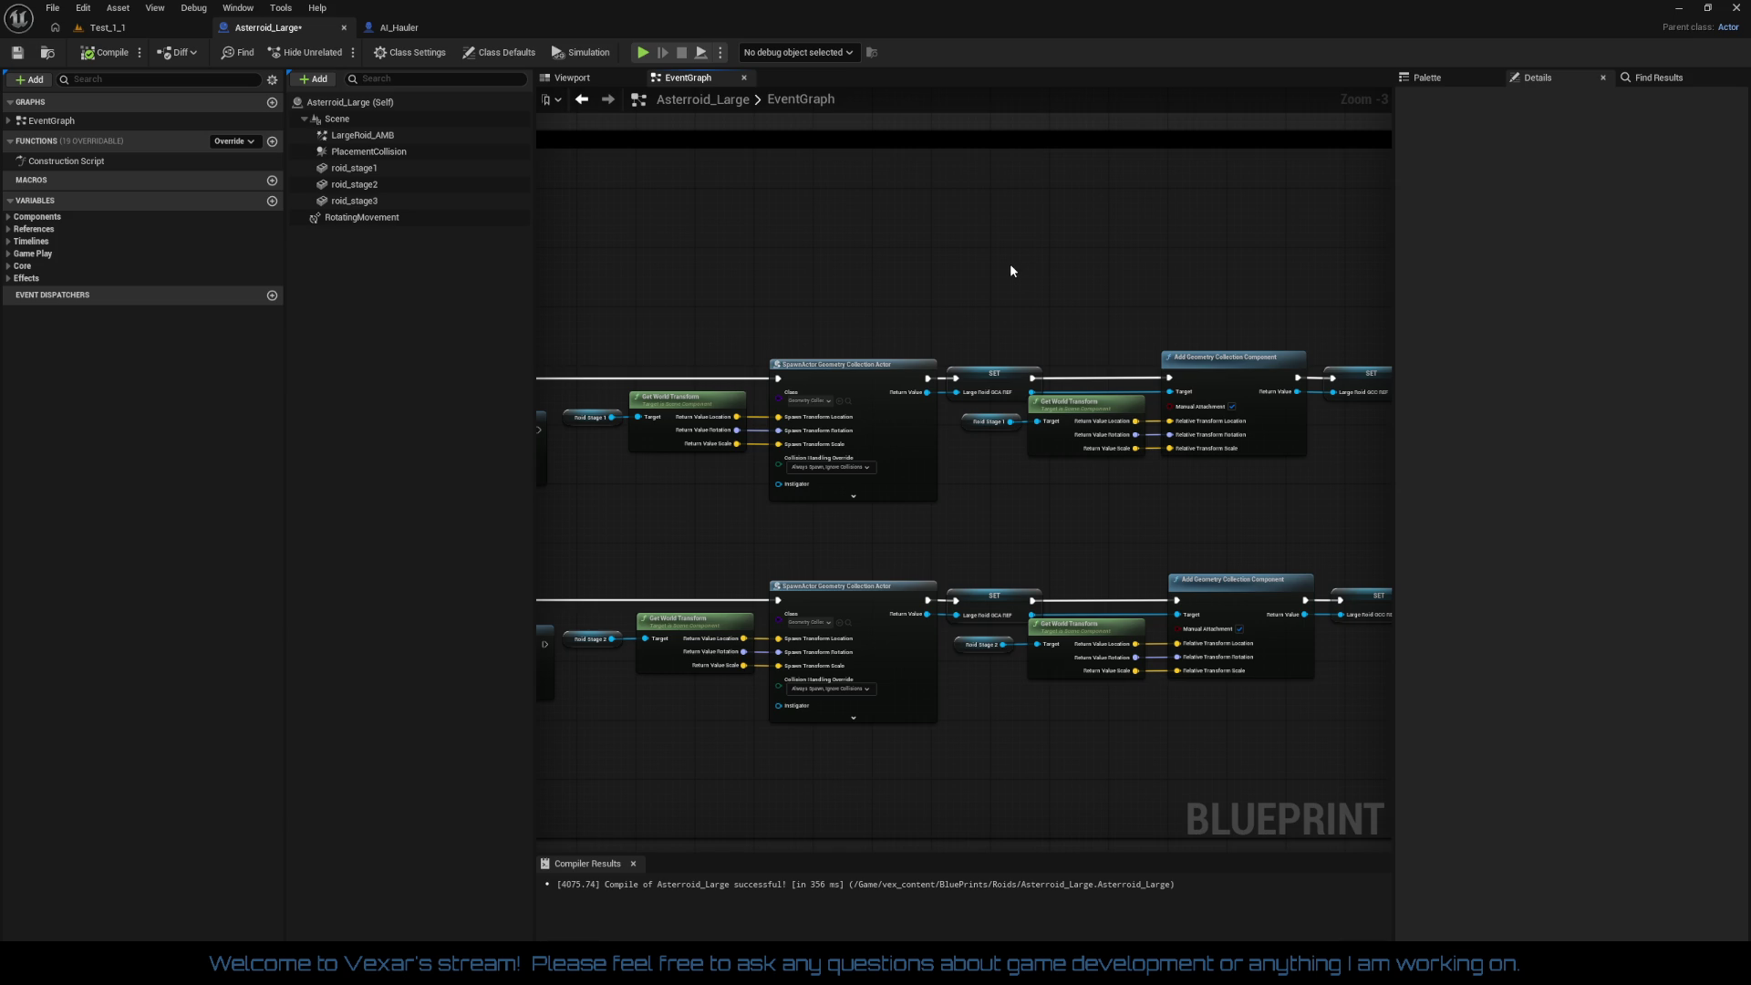
pyautogui.moveTo(1020, 342)
pyautogui.mouseDown()
pyautogui.moveTo(949, 551)
pyautogui.moveTo(365, 593)
pyautogui.mouseUp()
pyautogui.moveTo(383, 486)
pyautogui.mouseDown()
pyautogui.moveTo(474, 456)
pyautogui.moveTo(629, 531)
pyautogui.moveTo(658, 496)
pyautogui.mouseUp()
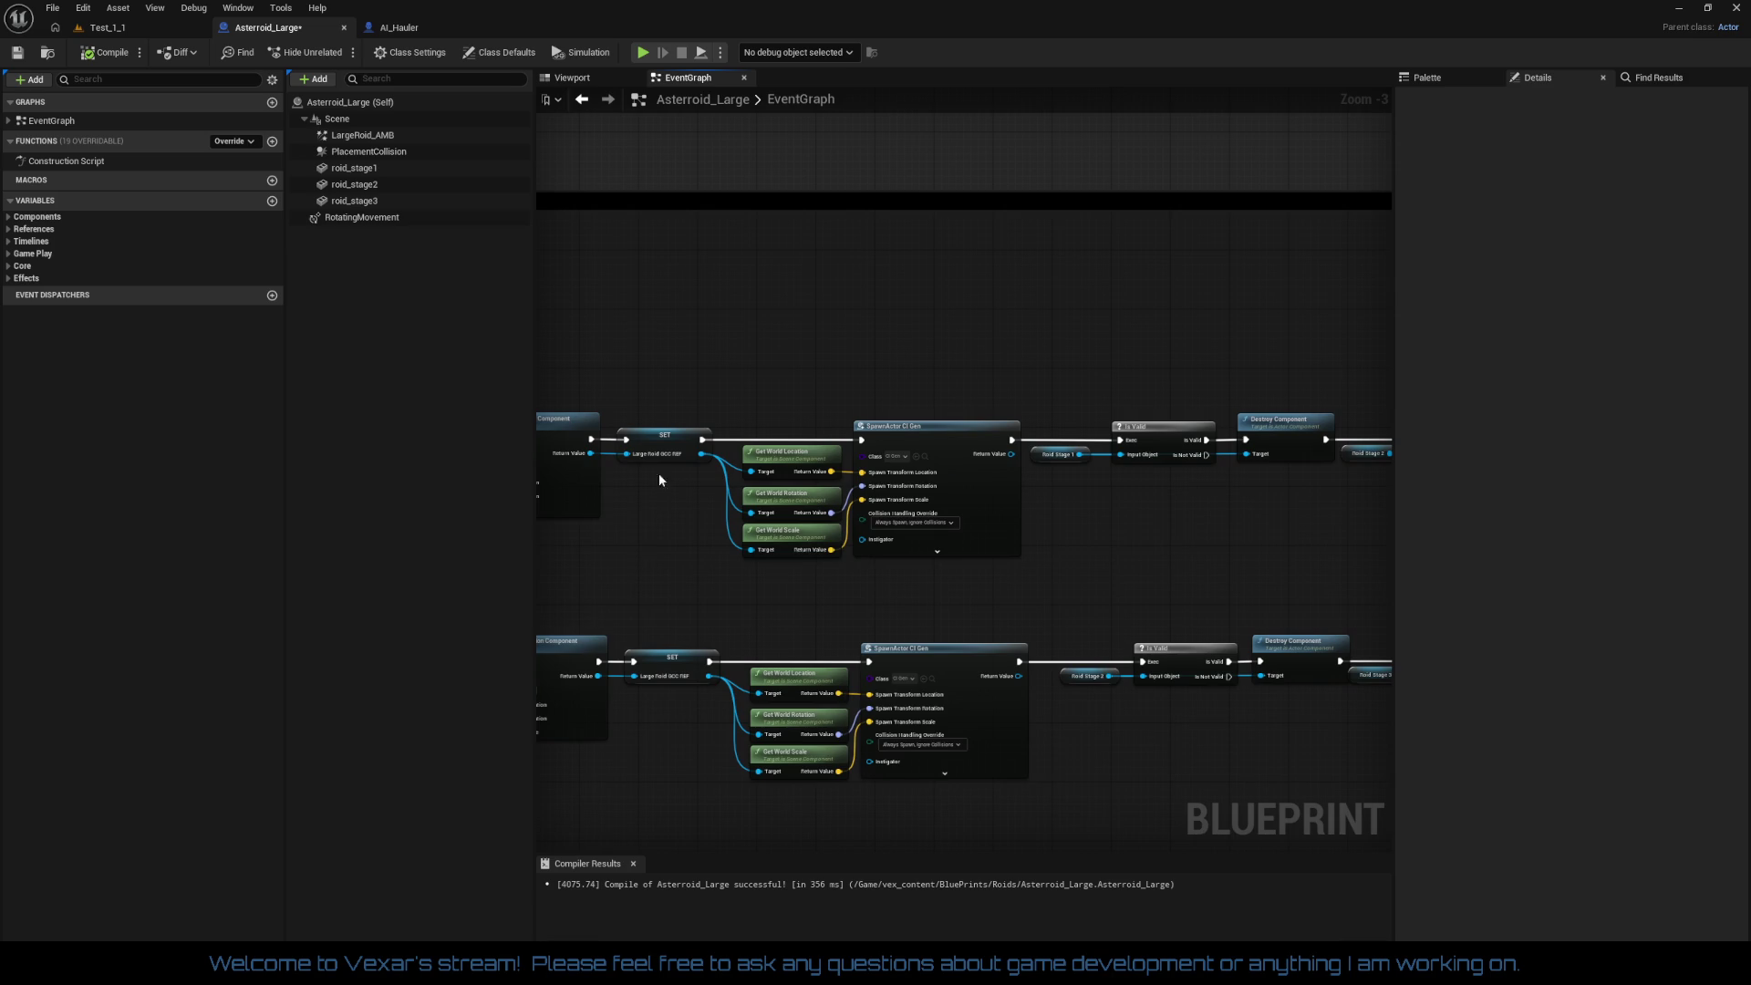
pyautogui.moveTo(362, 135); pyautogui.dragTo(844, 325)
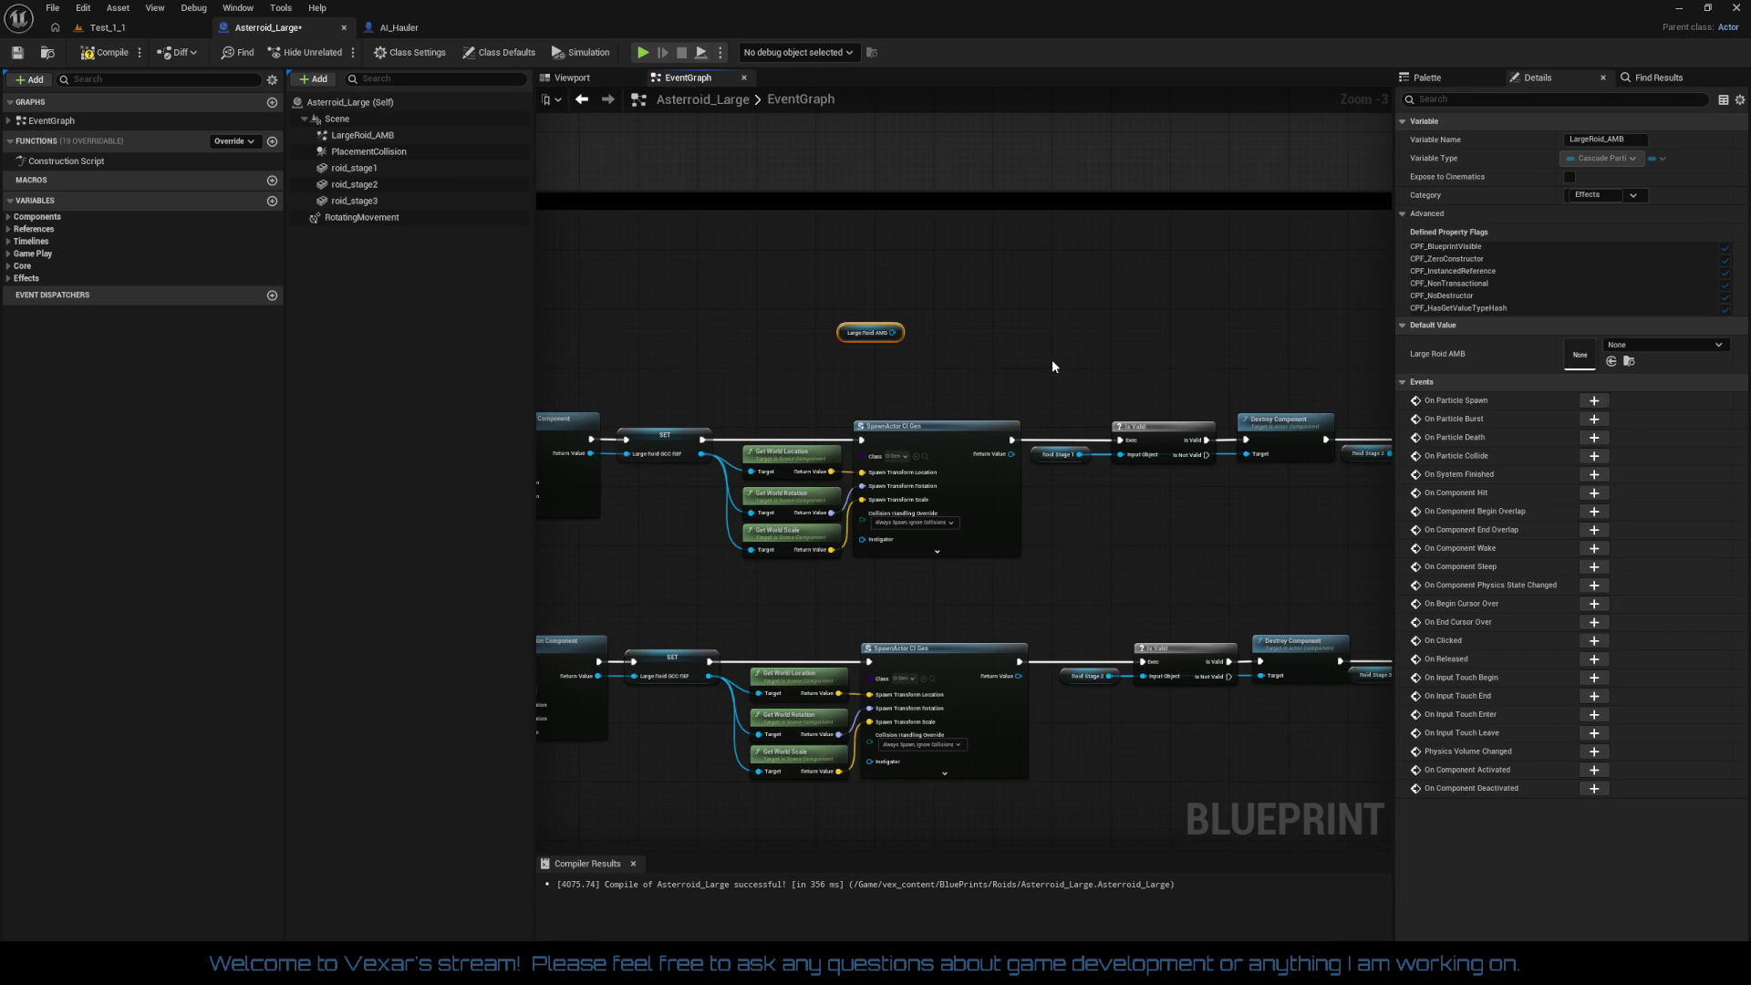
# Step: Check the scale values of roid_stage1, roid_stage2 and roid_stage3
pyautogui.moveTo(1052, 366); pyautogui.dragTo(815, 428)
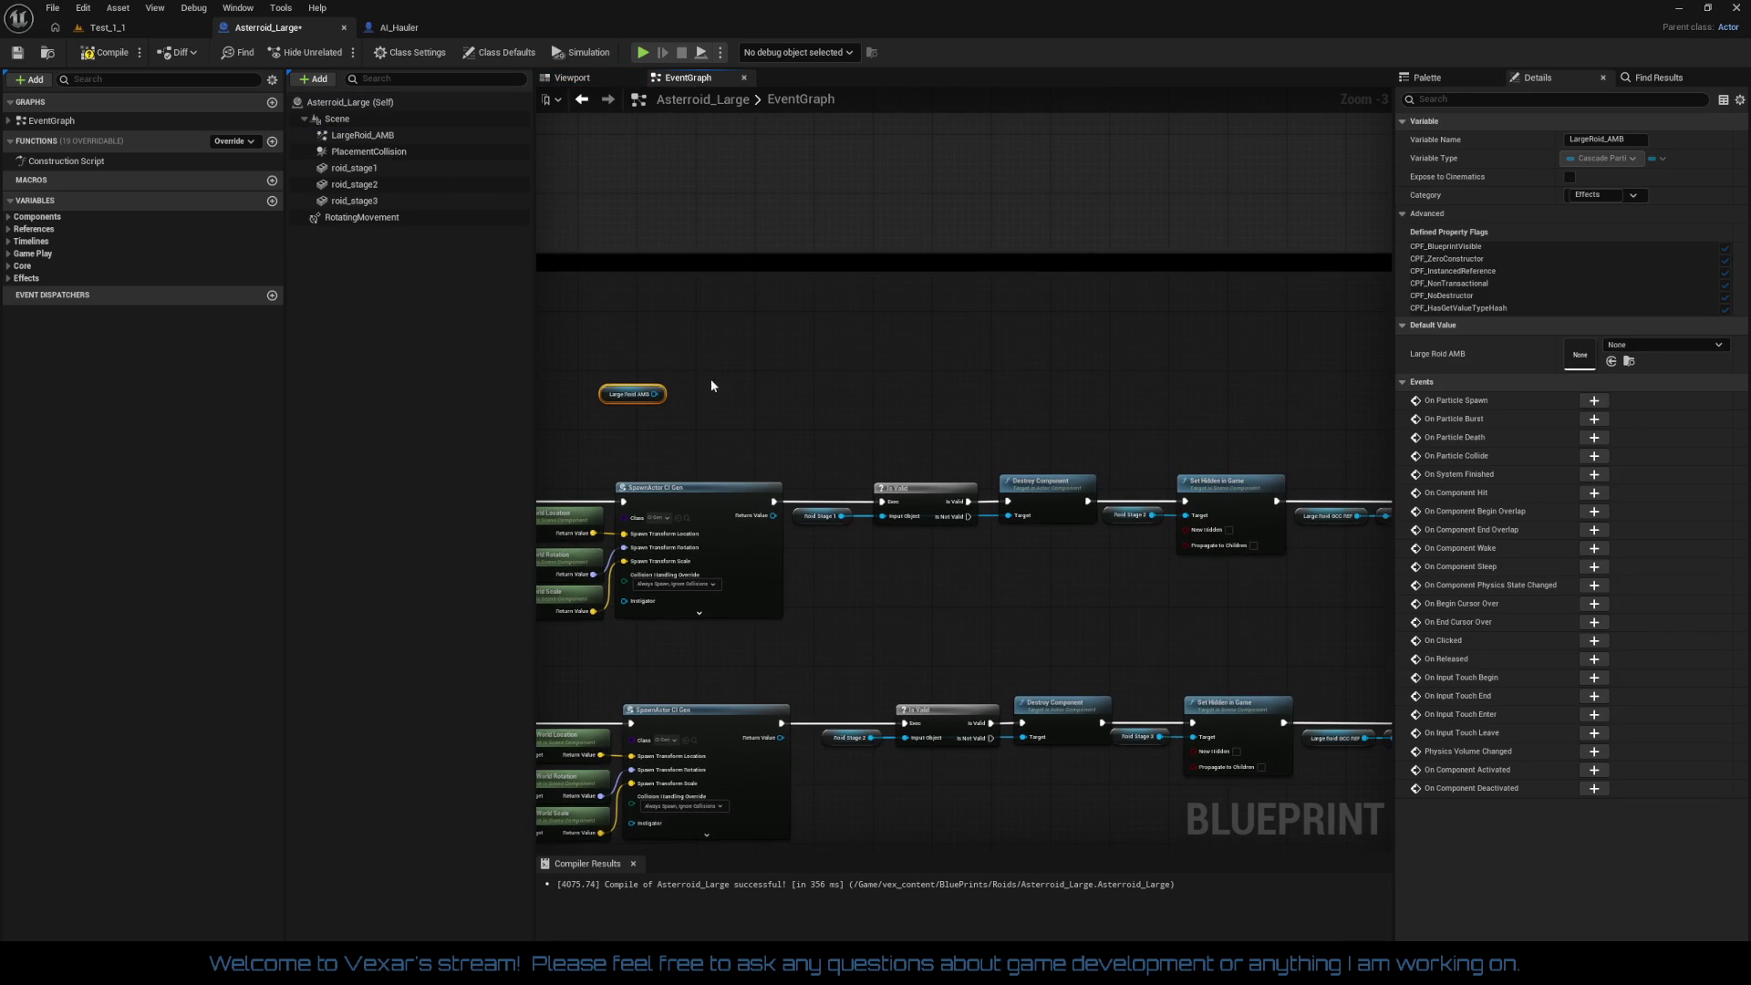
pyautogui.click(360, 168)
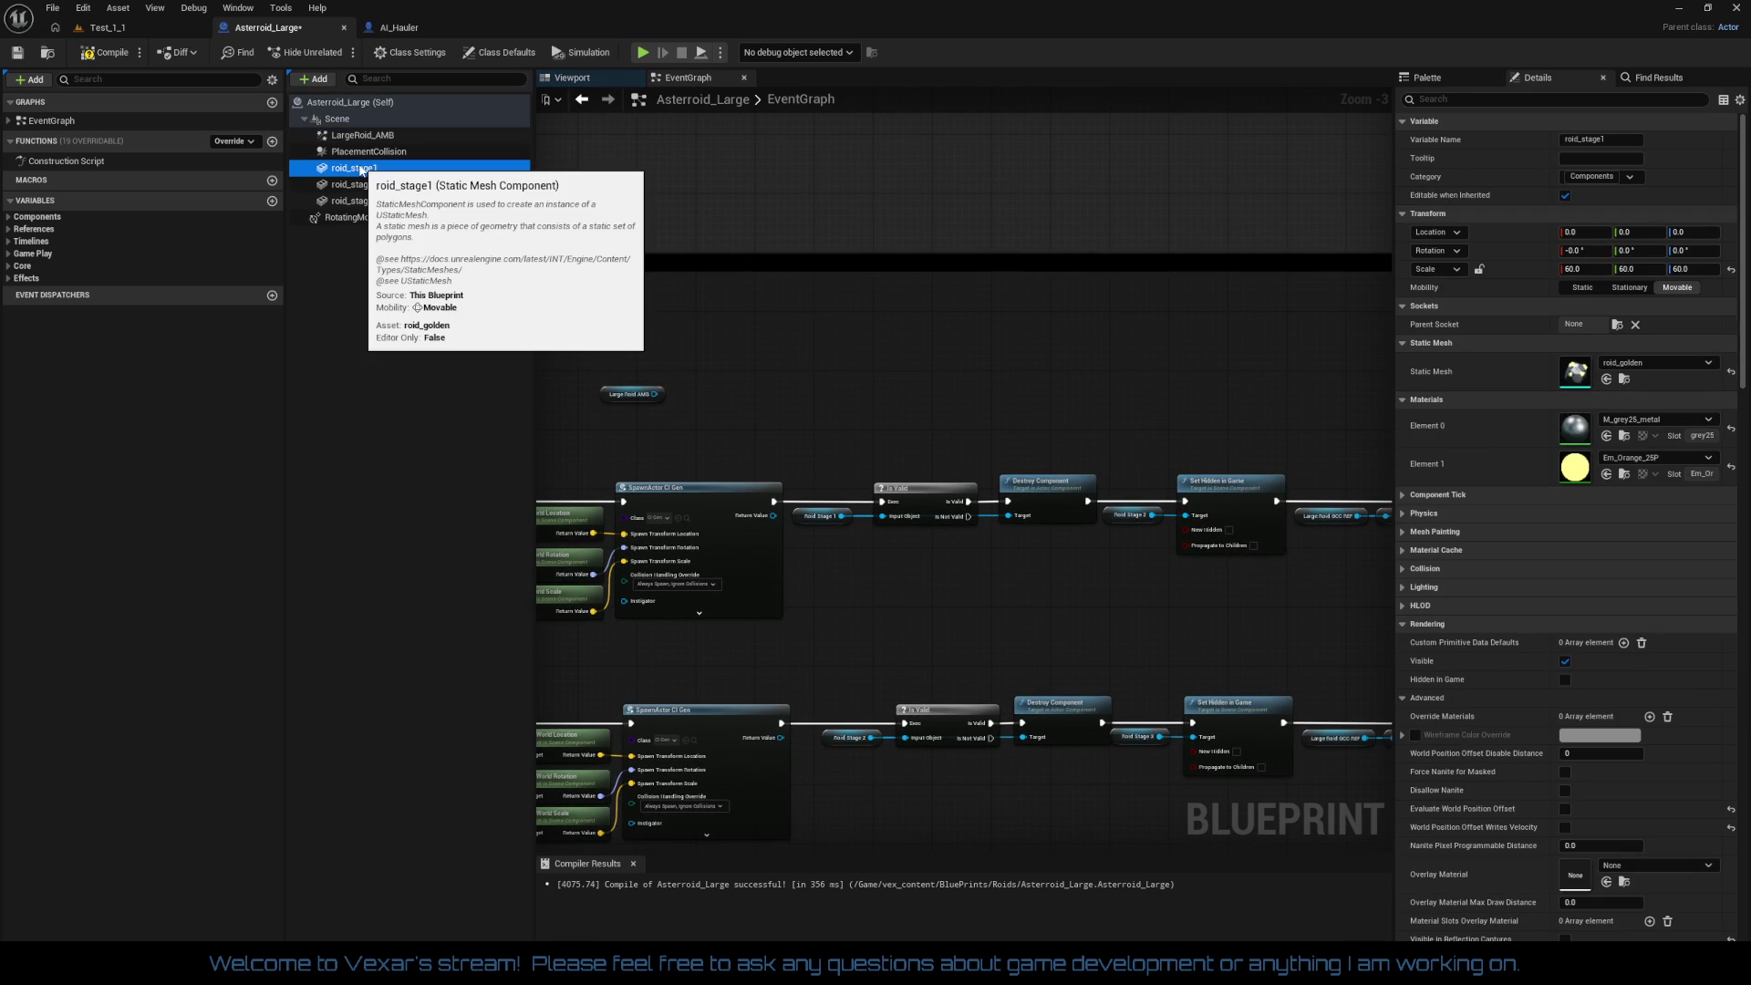
pyautogui.click(374, 185)
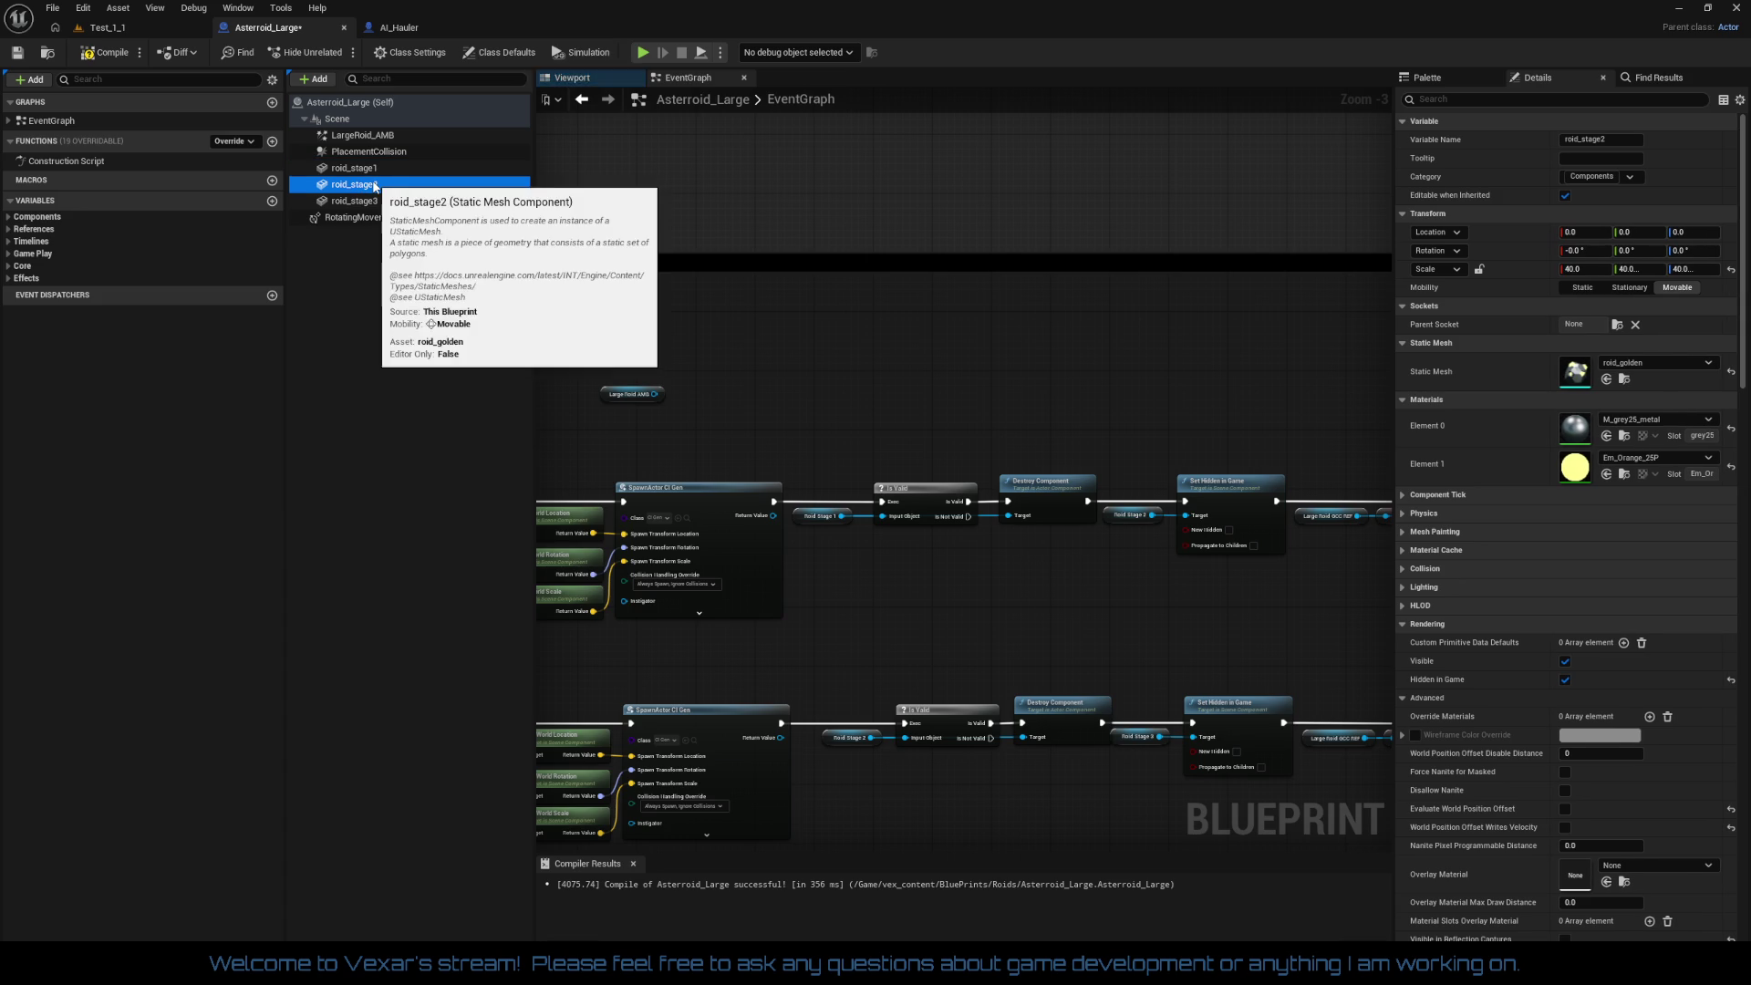
pyautogui.click(360, 201)
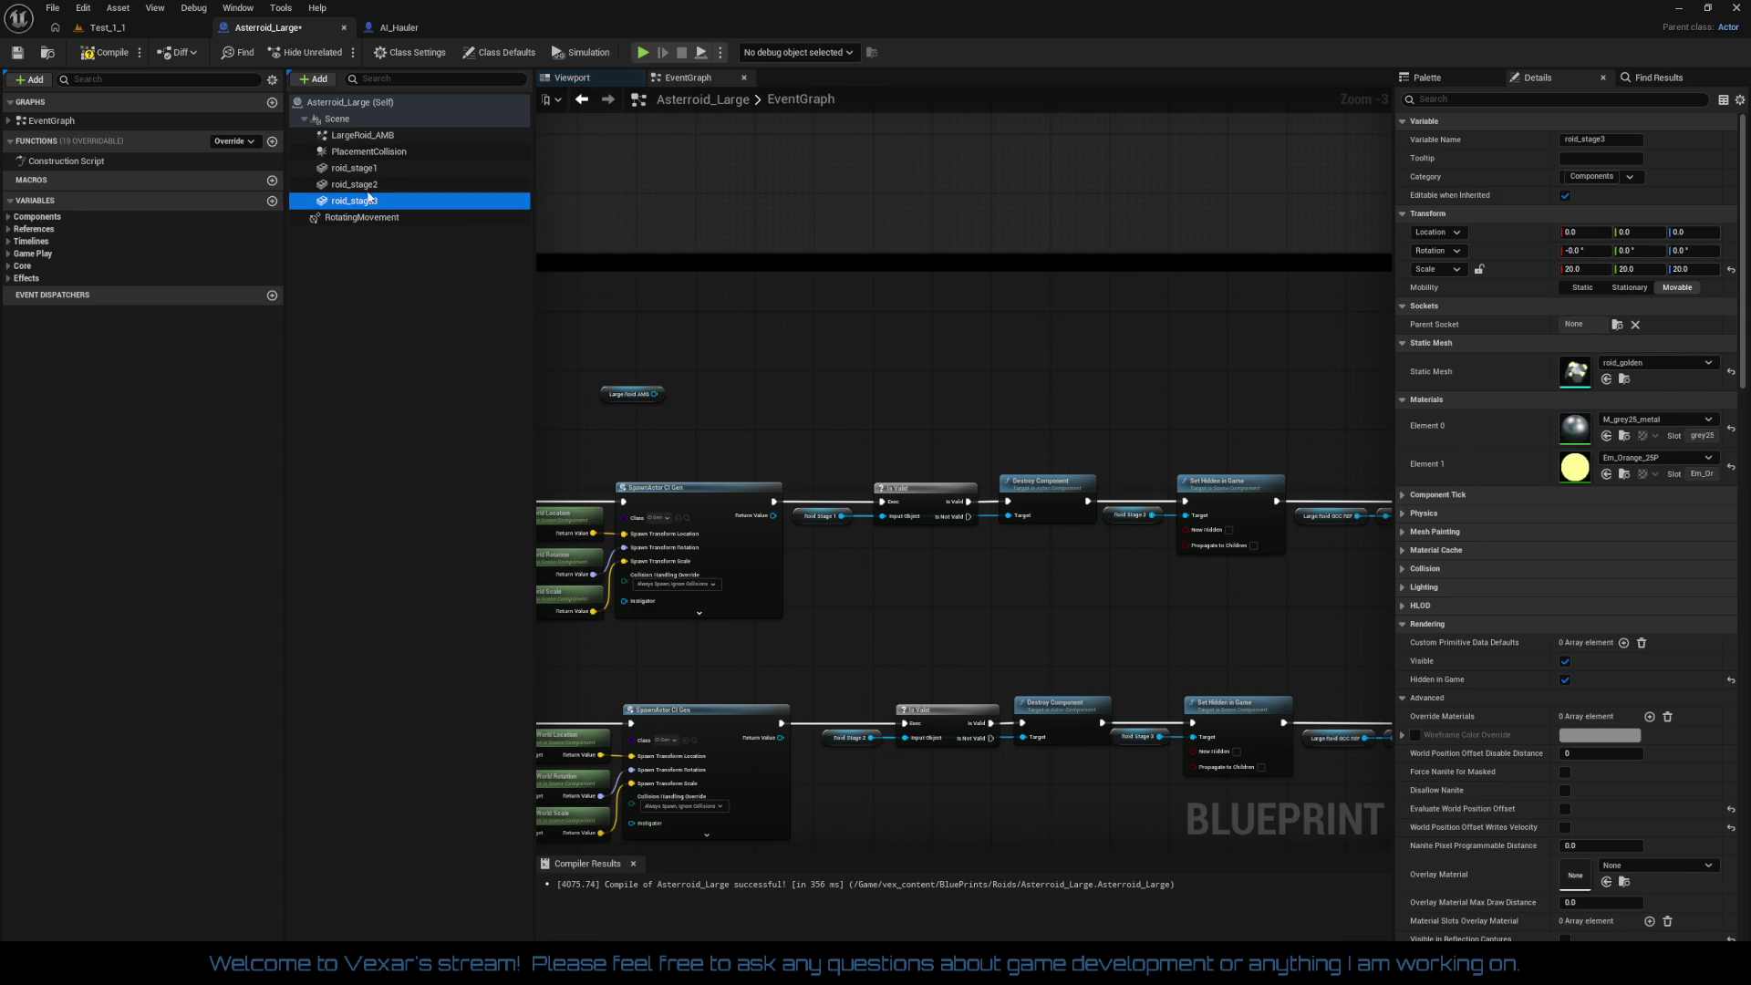
# Step: Add a Set Relative Scale 3D node targeting Large Roid AMB
pyautogui.moveTo(600, 394)
pyautogui.mouseDown()
pyautogui.moveTo(867, 601)
pyautogui.moveTo(989, 605)
pyautogui.mouseUp()
pyautogui.scroll(1, 944, 583)
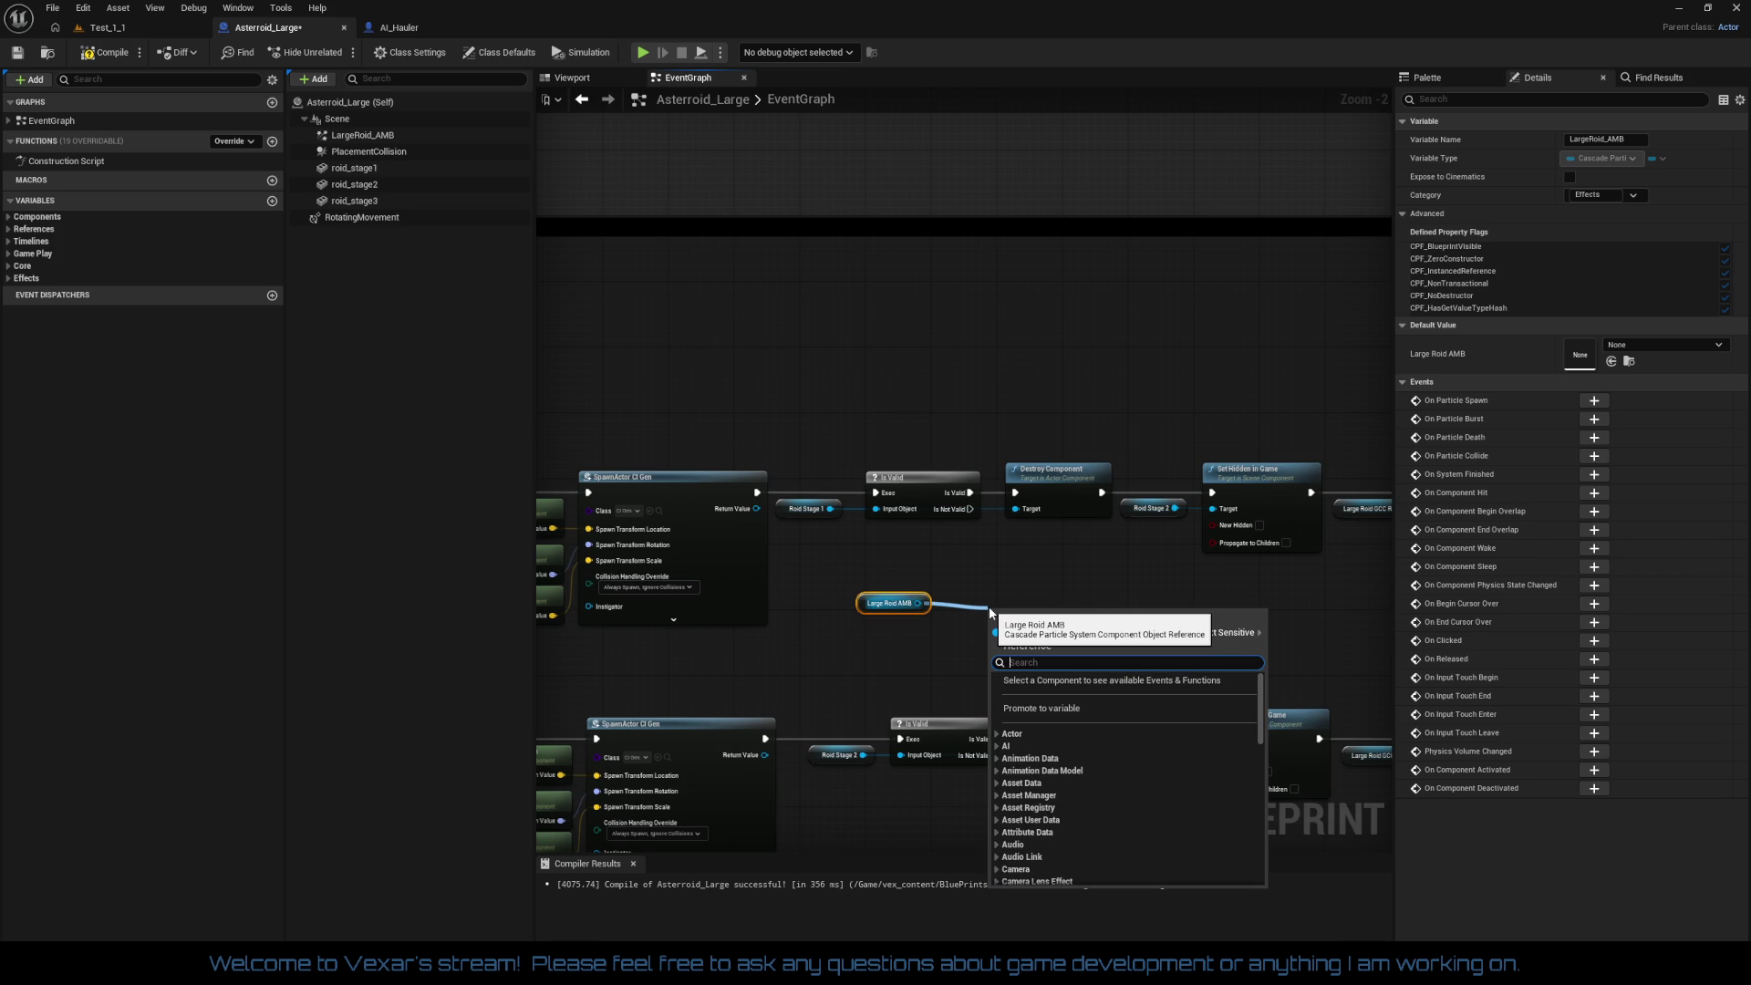
pyautogui.write('set scale')
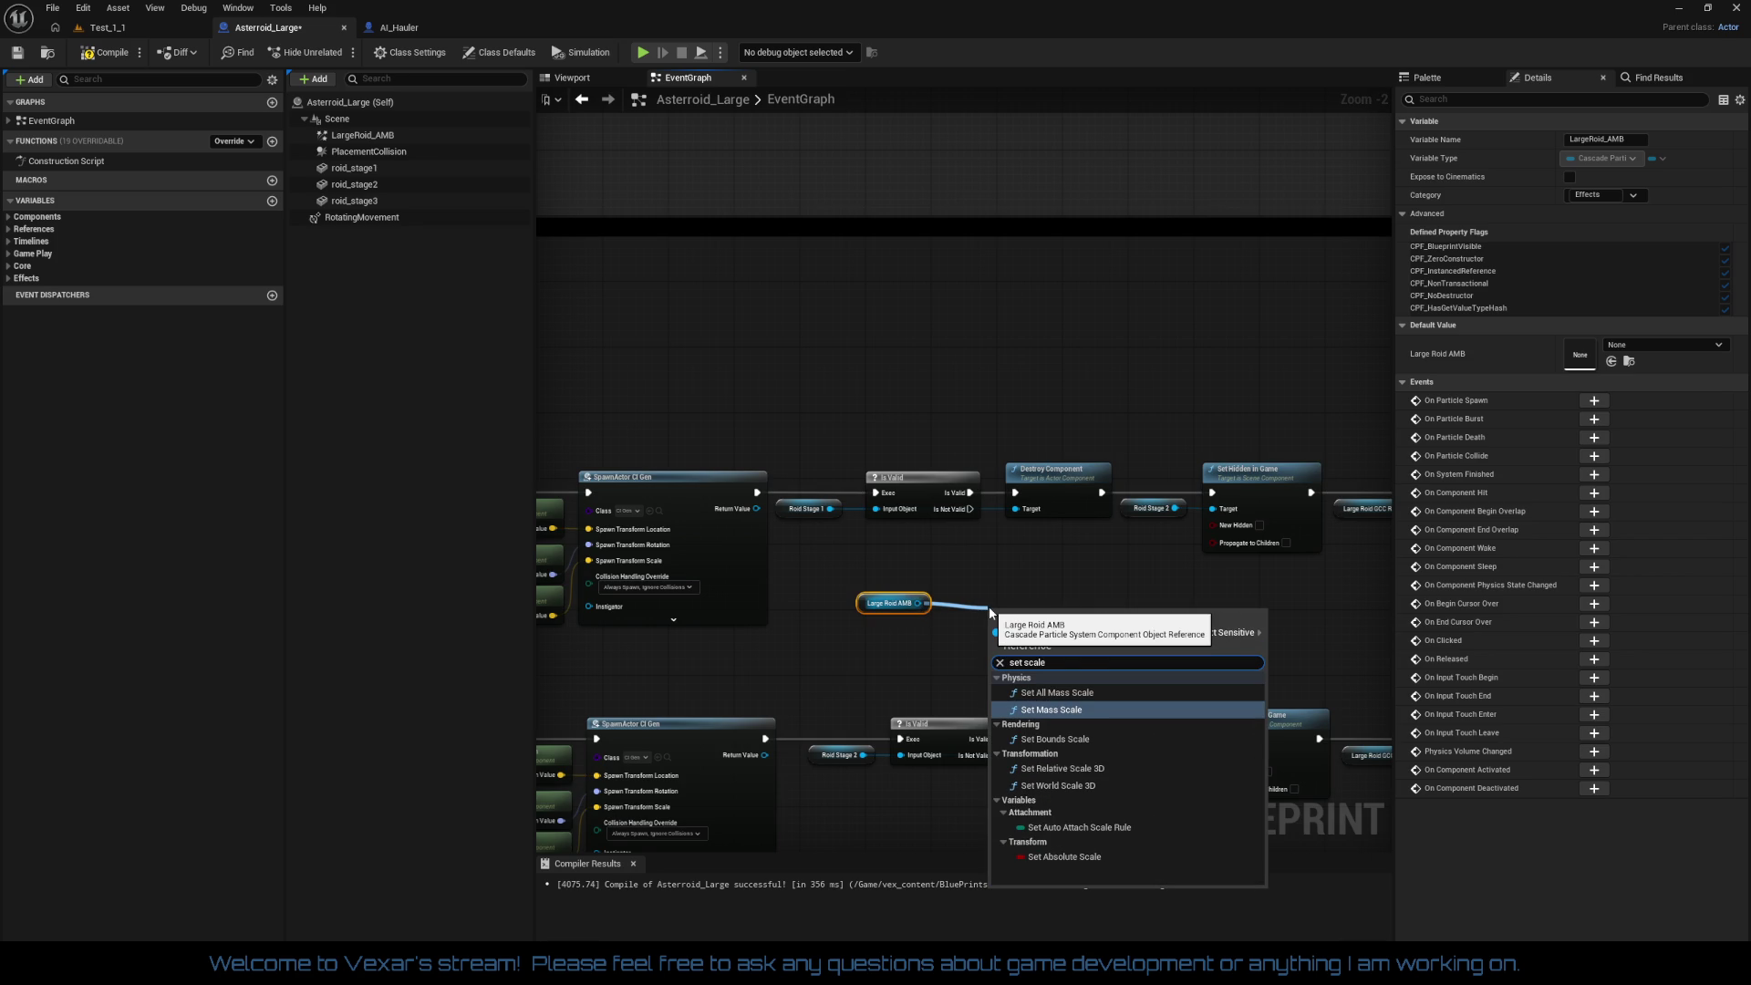
pyautogui.press('Down')
pyautogui.press('Down')
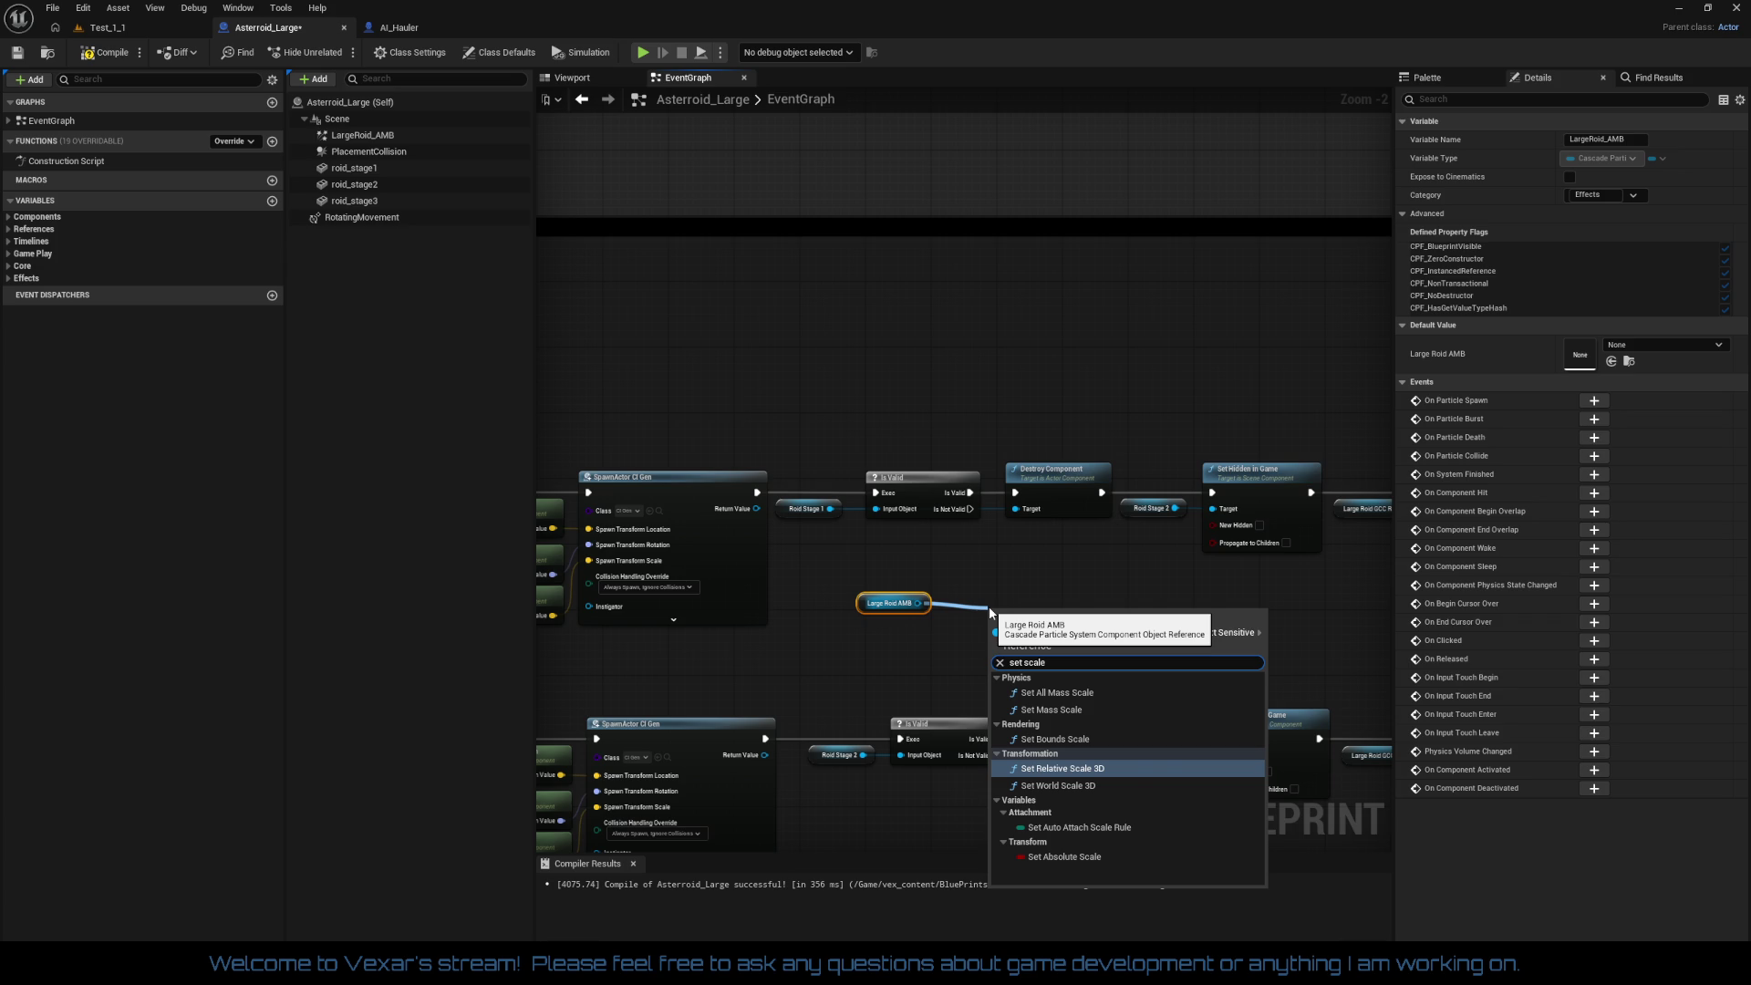
pyautogui.press('Return')
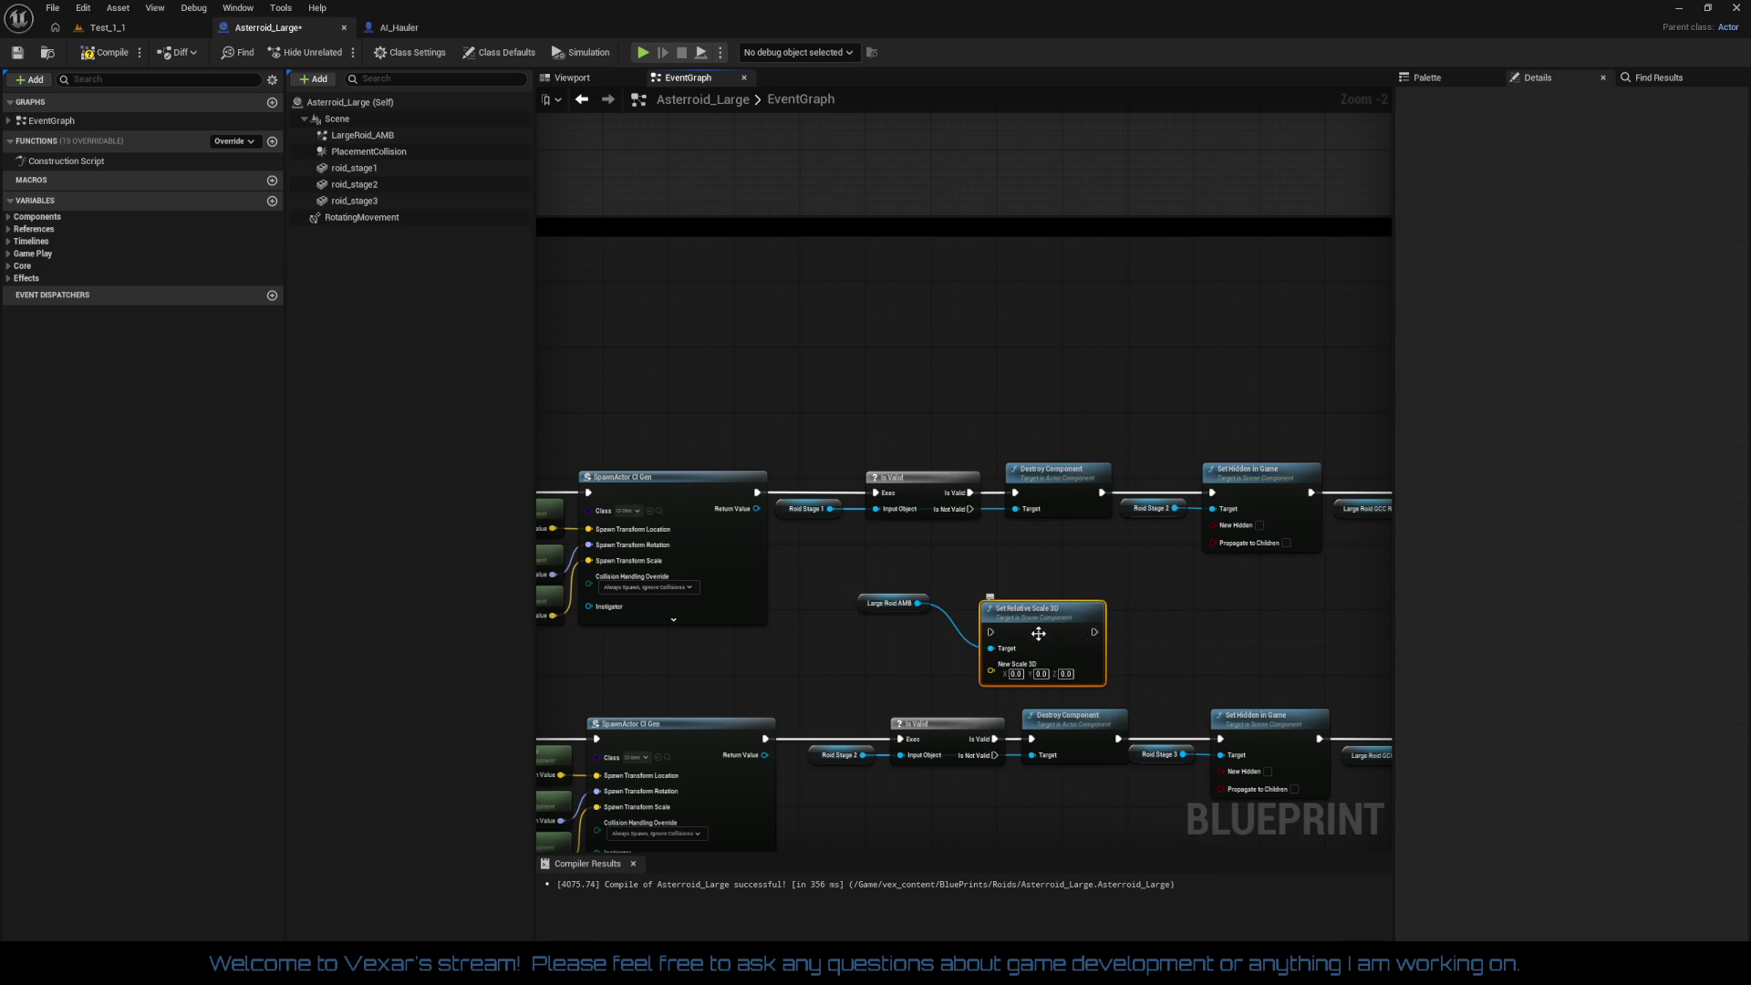
pyautogui.moveTo(1030, 630); pyautogui.dragTo(988, 589)
pyautogui.moveTo(870, 576)
pyautogui.mouseDown()
pyautogui.moveTo(994, 632)
pyautogui.moveTo(1003, 679)
pyautogui.mouseUp()
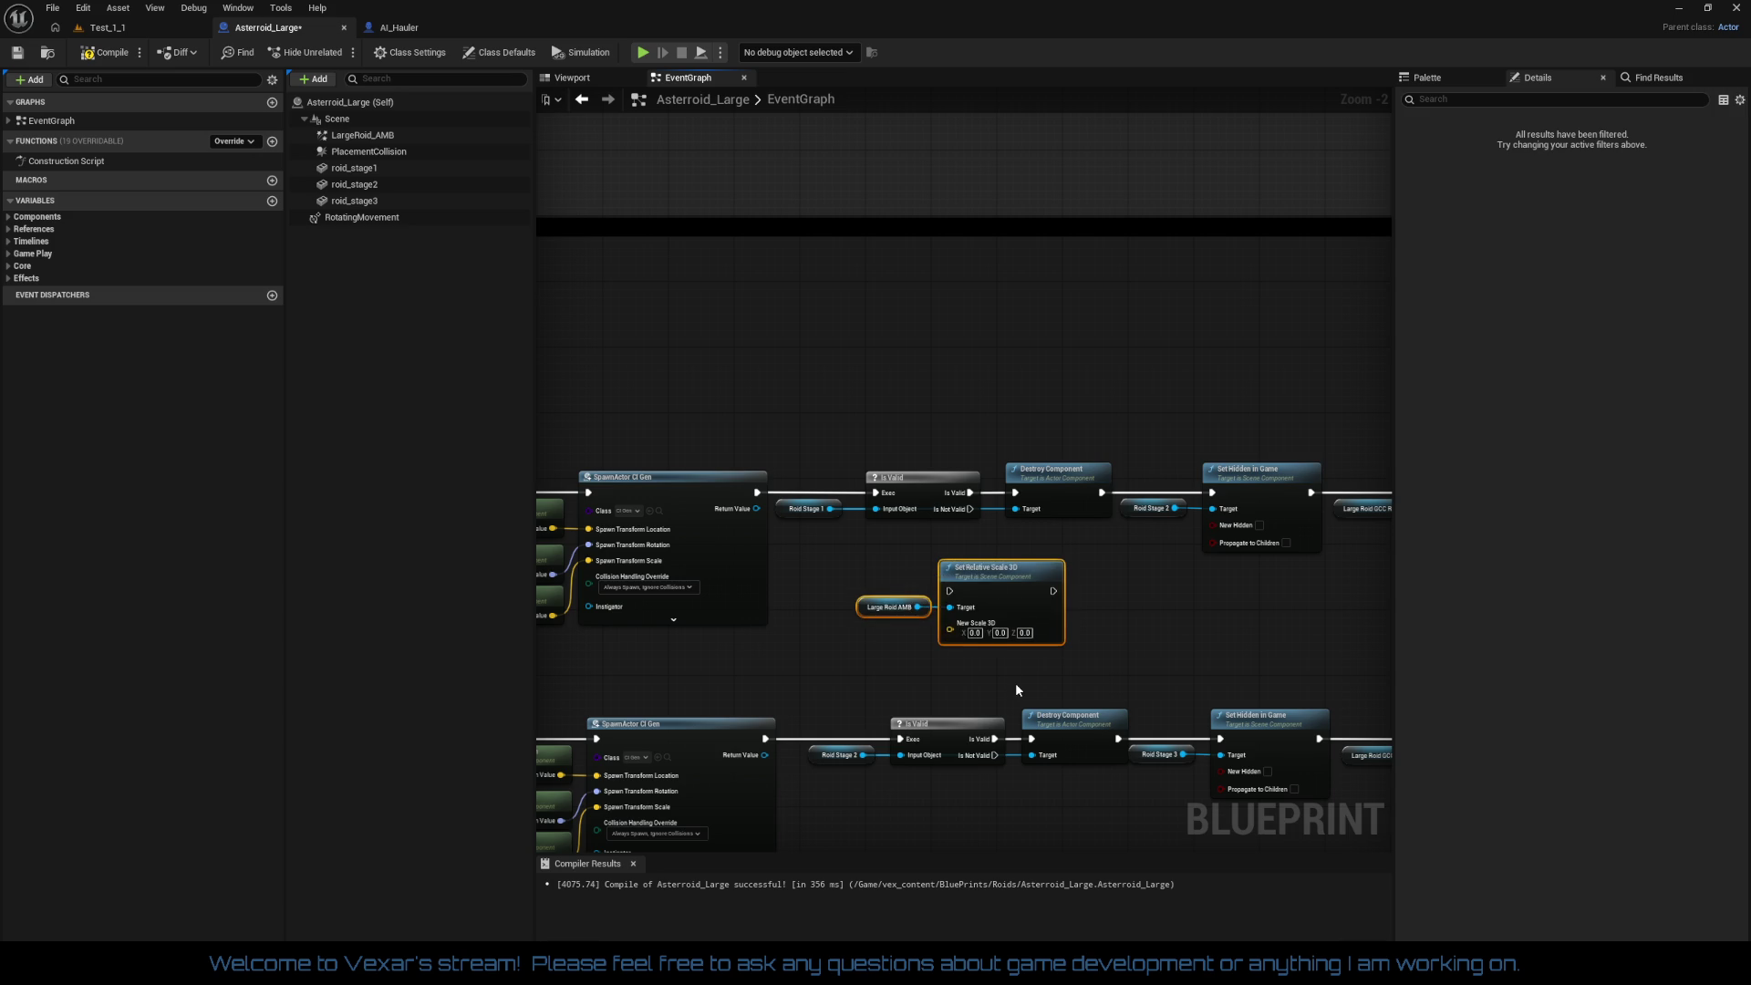
pyautogui.scroll(2, 1003, 680)
# Step: Set the node's New Scale to 0.6 on X, Y and Z, replacing an initial 0.4
pyautogui.click(960, 613)
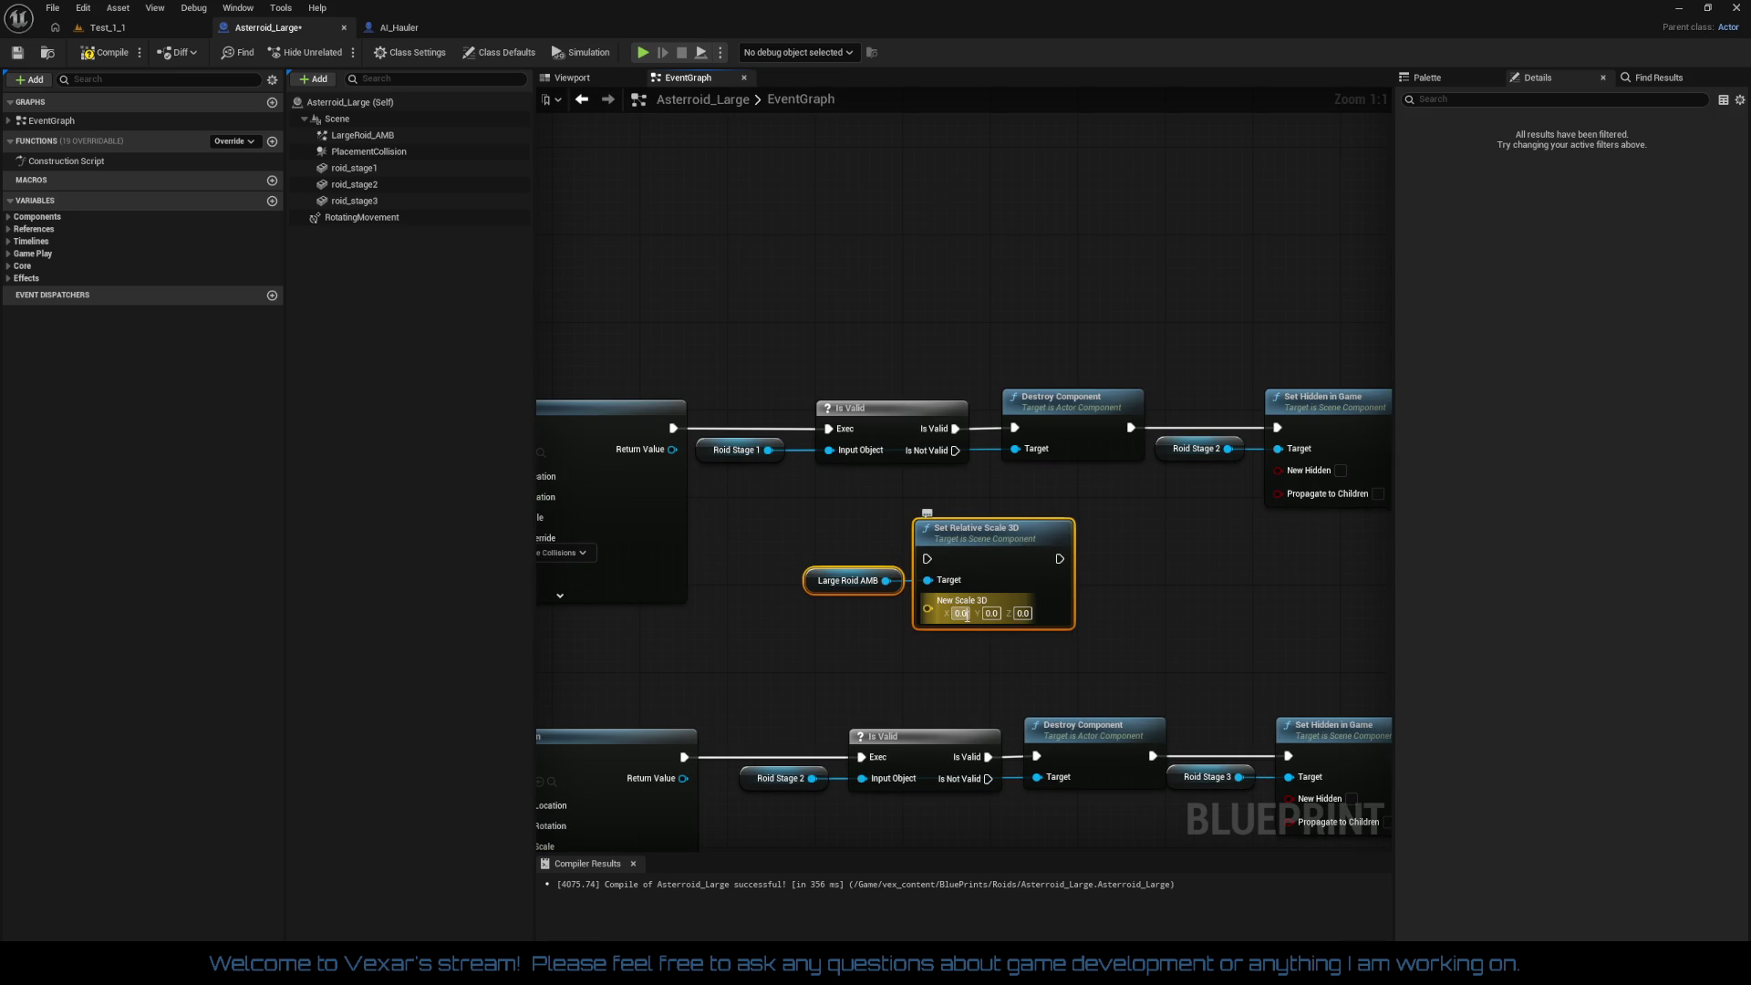
pyautogui.write('0.4')
pyautogui.press('Tab')
pyautogui.write('0.4')
pyautogui.press('Tab')
pyautogui.write('0.4')
pyautogui.press('Return')
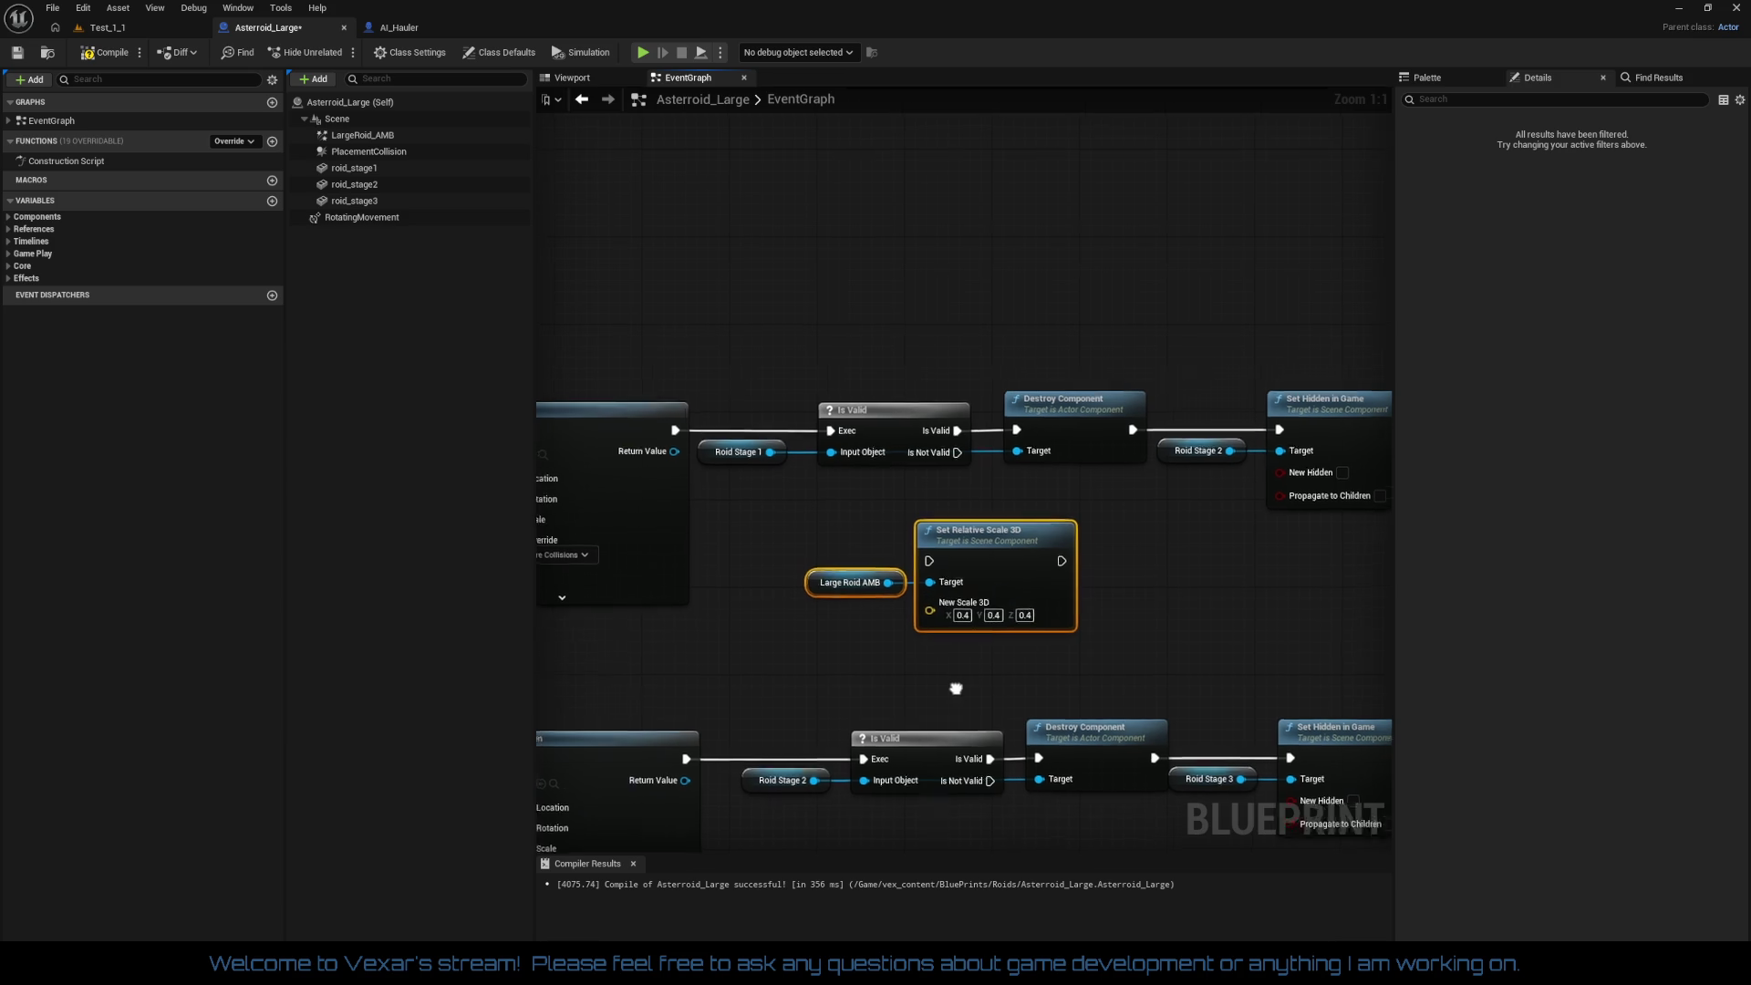
pyautogui.moveTo(949, 688); pyautogui.dragTo(962, 585)
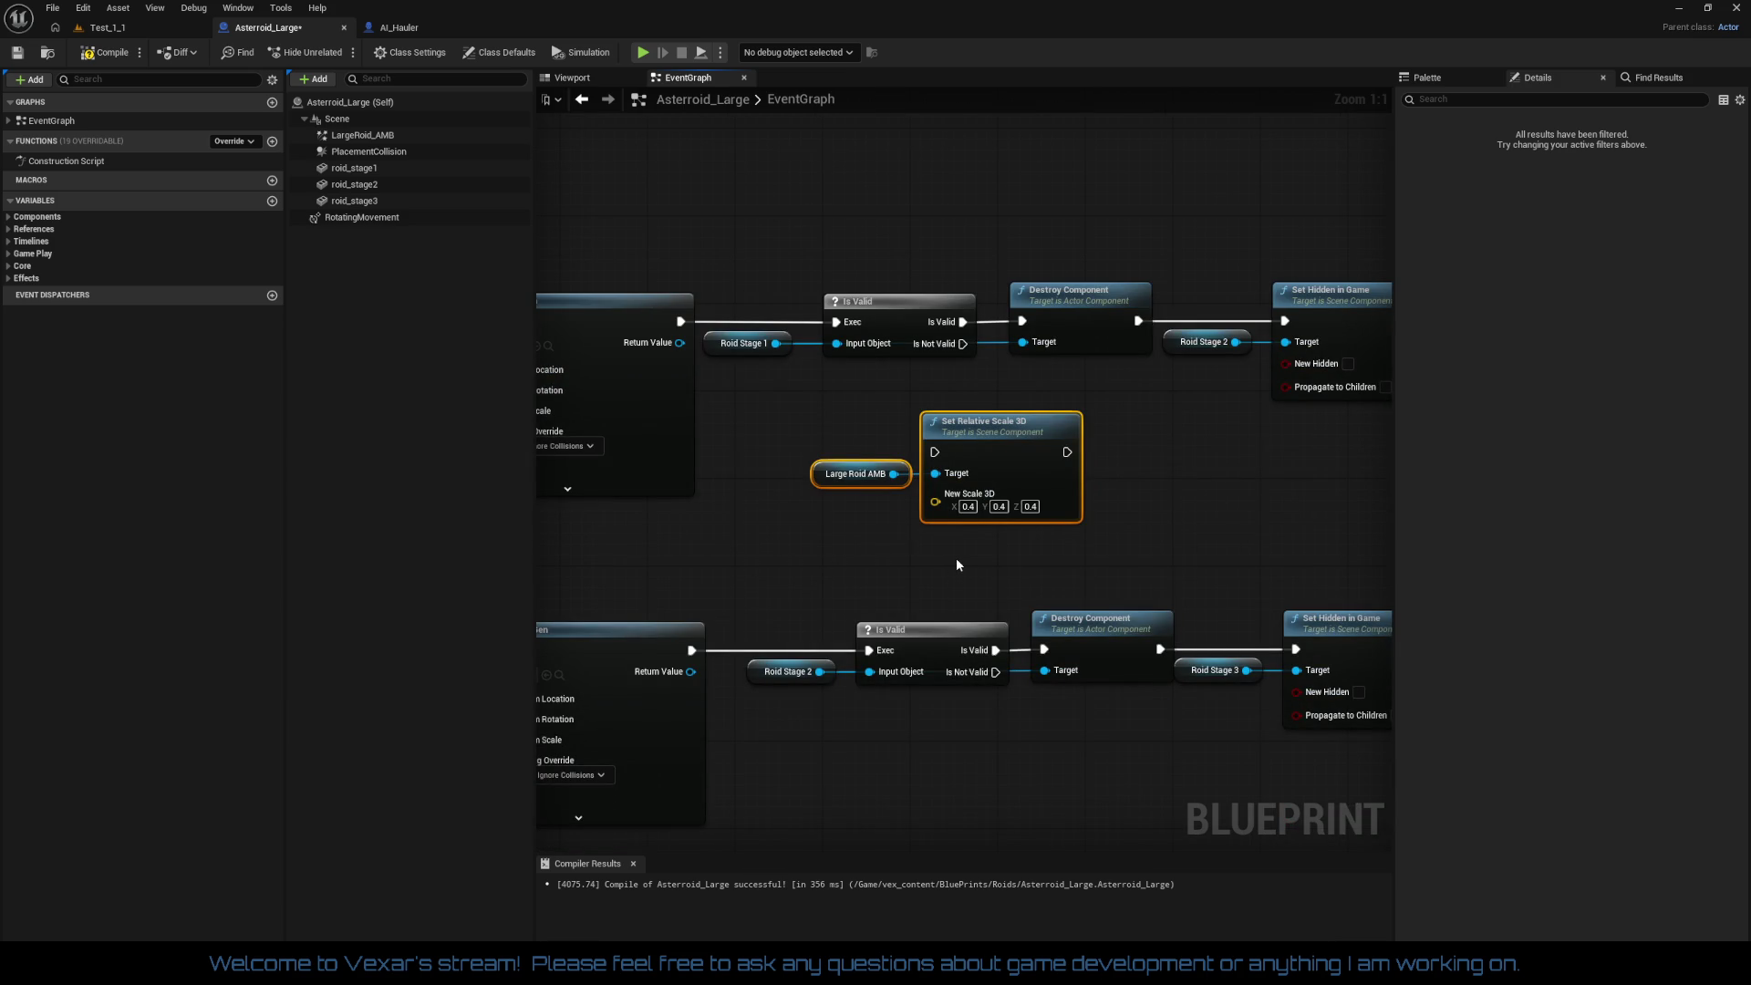
pyautogui.click(968, 506)
pyautogui.write('0.6')
pyautogui.press('Tab')
pyautogui.write('0.6')
pyautogui.press('Tab')
pyautogui.moveTo(1137, 571); pyautogui.dragTo(942, 614)
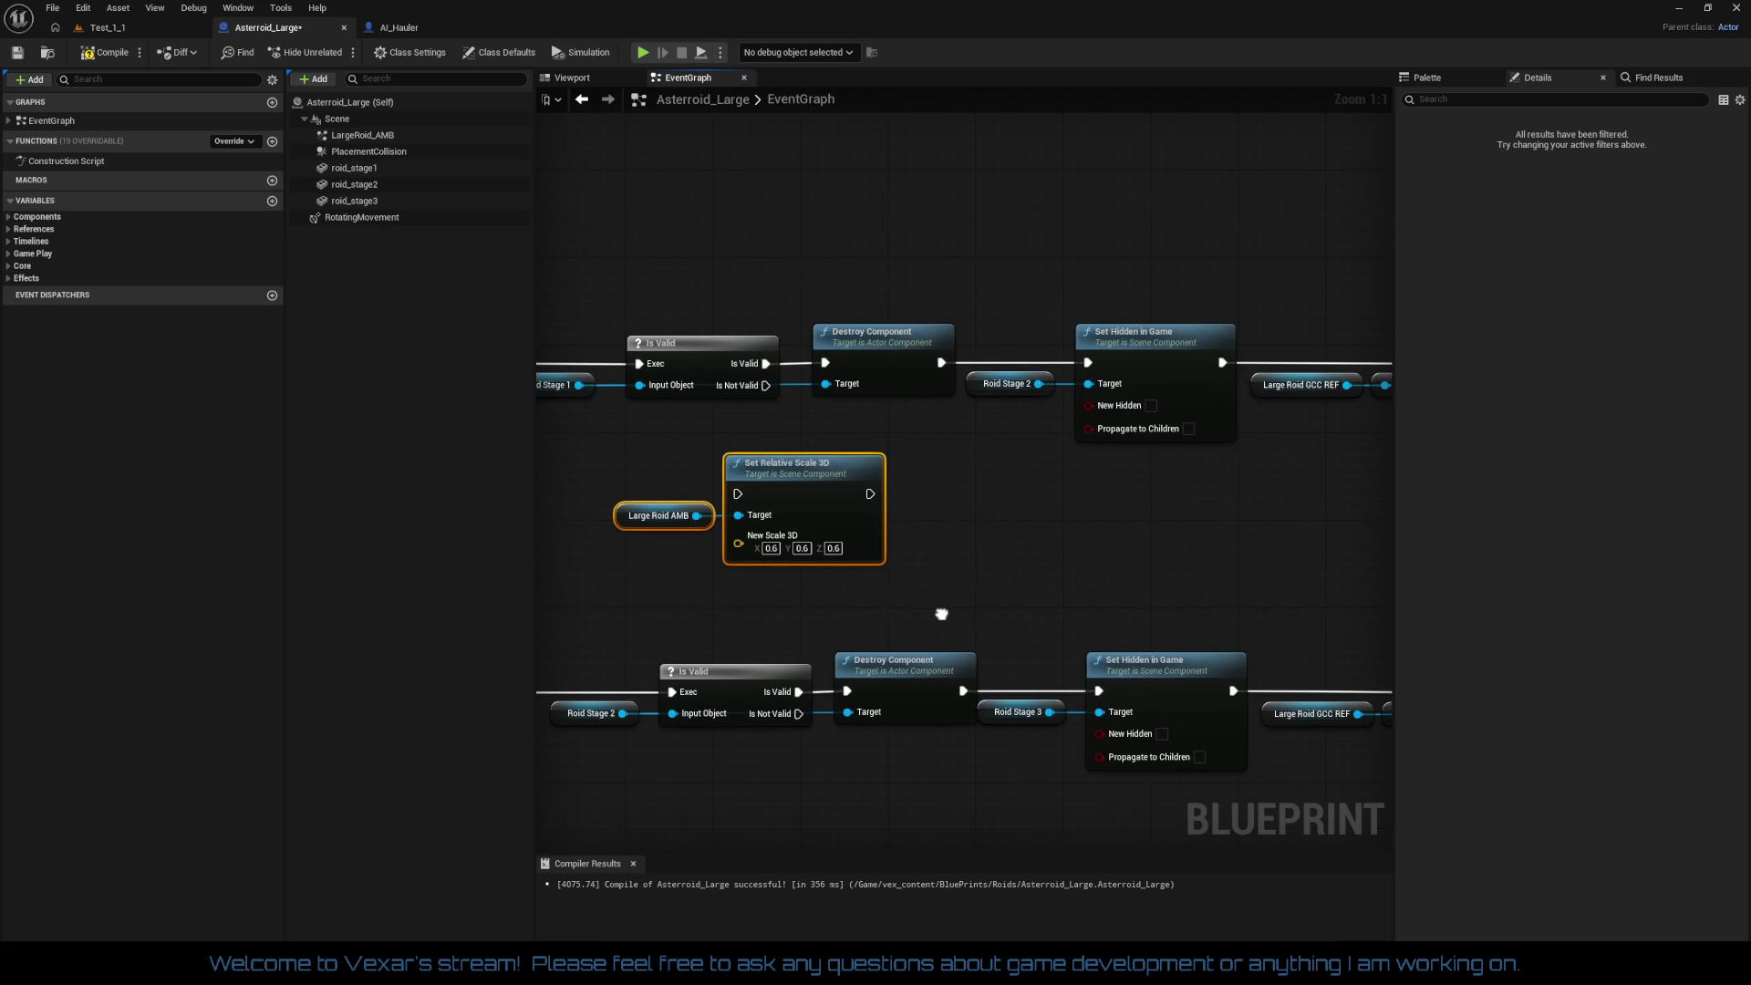
# Step: Move the scale nodes under Destroy Component and insert a Sequence node after it
pyautogui.moveTo(656, 469); pyautogui.dragTo(818, 546)
pyautogui.moveTo(822, 498); pyautogui.dragTo(1172, 509)
pyautogui.moveTo(941, 363); pyautogui.dragTo(945, 476)
pyautogui.write('seque')
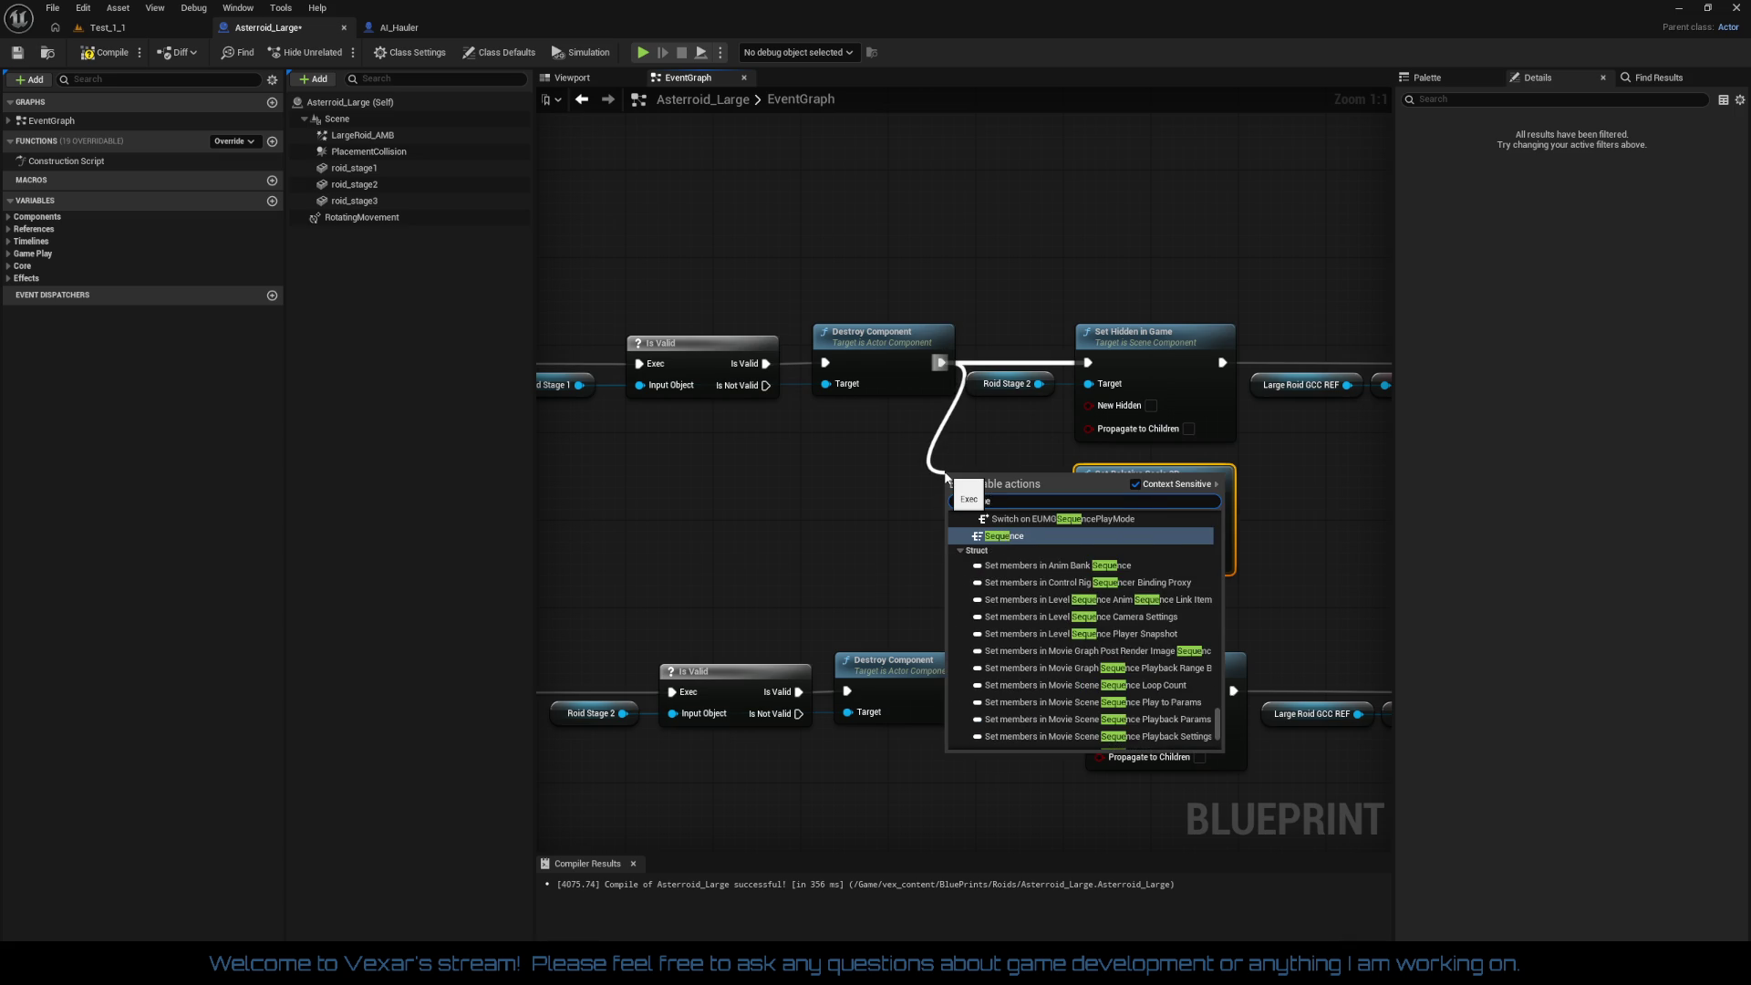
pyautogui.press('Return')
pyautogui.moveTo(1015, 444)
pyautogui.mouseDown()
pyautogui.moveTo(802, 515)
pyautogui.moveTo(799, 428)
pyautogui.moveTo(846, 463)
pyautogui.moveTo(877, 579)
pyautogui.moveTo(960, 631)
pyautogui.mouseUp()
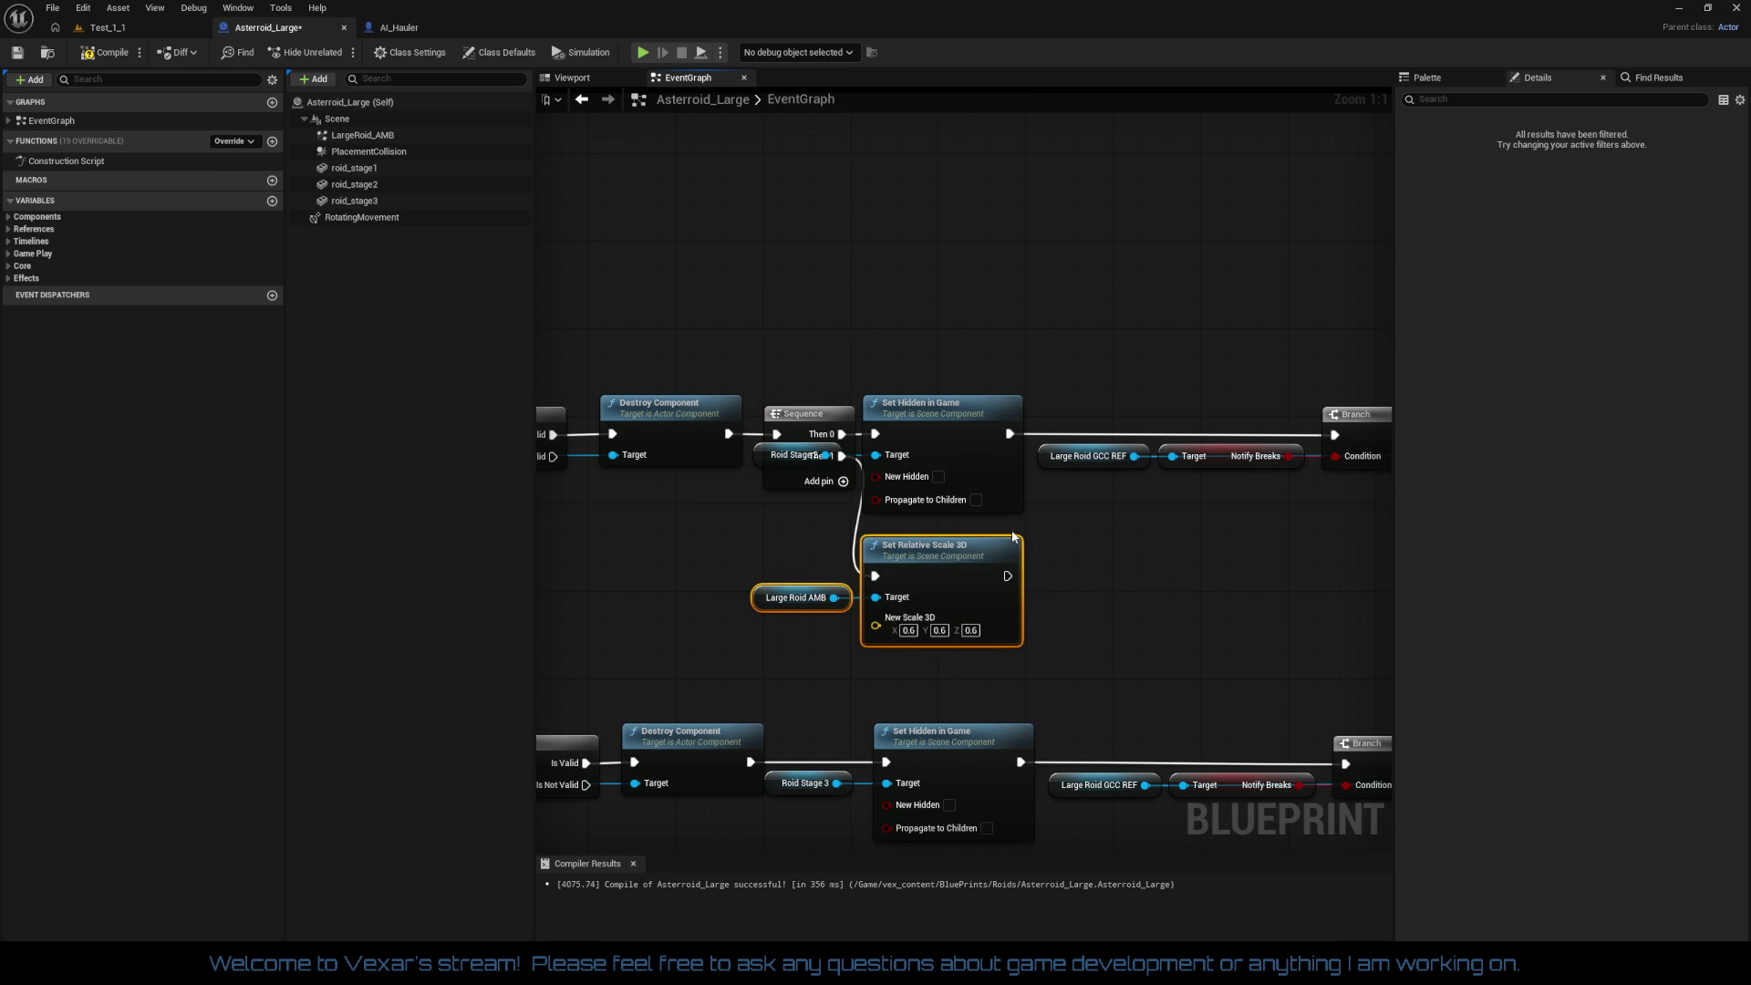
# Step: Shift the downstream nodes in both rows to the right to make room
pyautogui.moveTo(1007, 537); pyautogui.dragTo(823, 458)
pyautogui.moveTo(739, 329)
pyautogui.mouseDown()
pyautogui.moveTo(970, 571)
pyautogui.moveTo(1306, 626)
pyautogui.moveTo(1074, 594)
pyautogui.mouseUp()
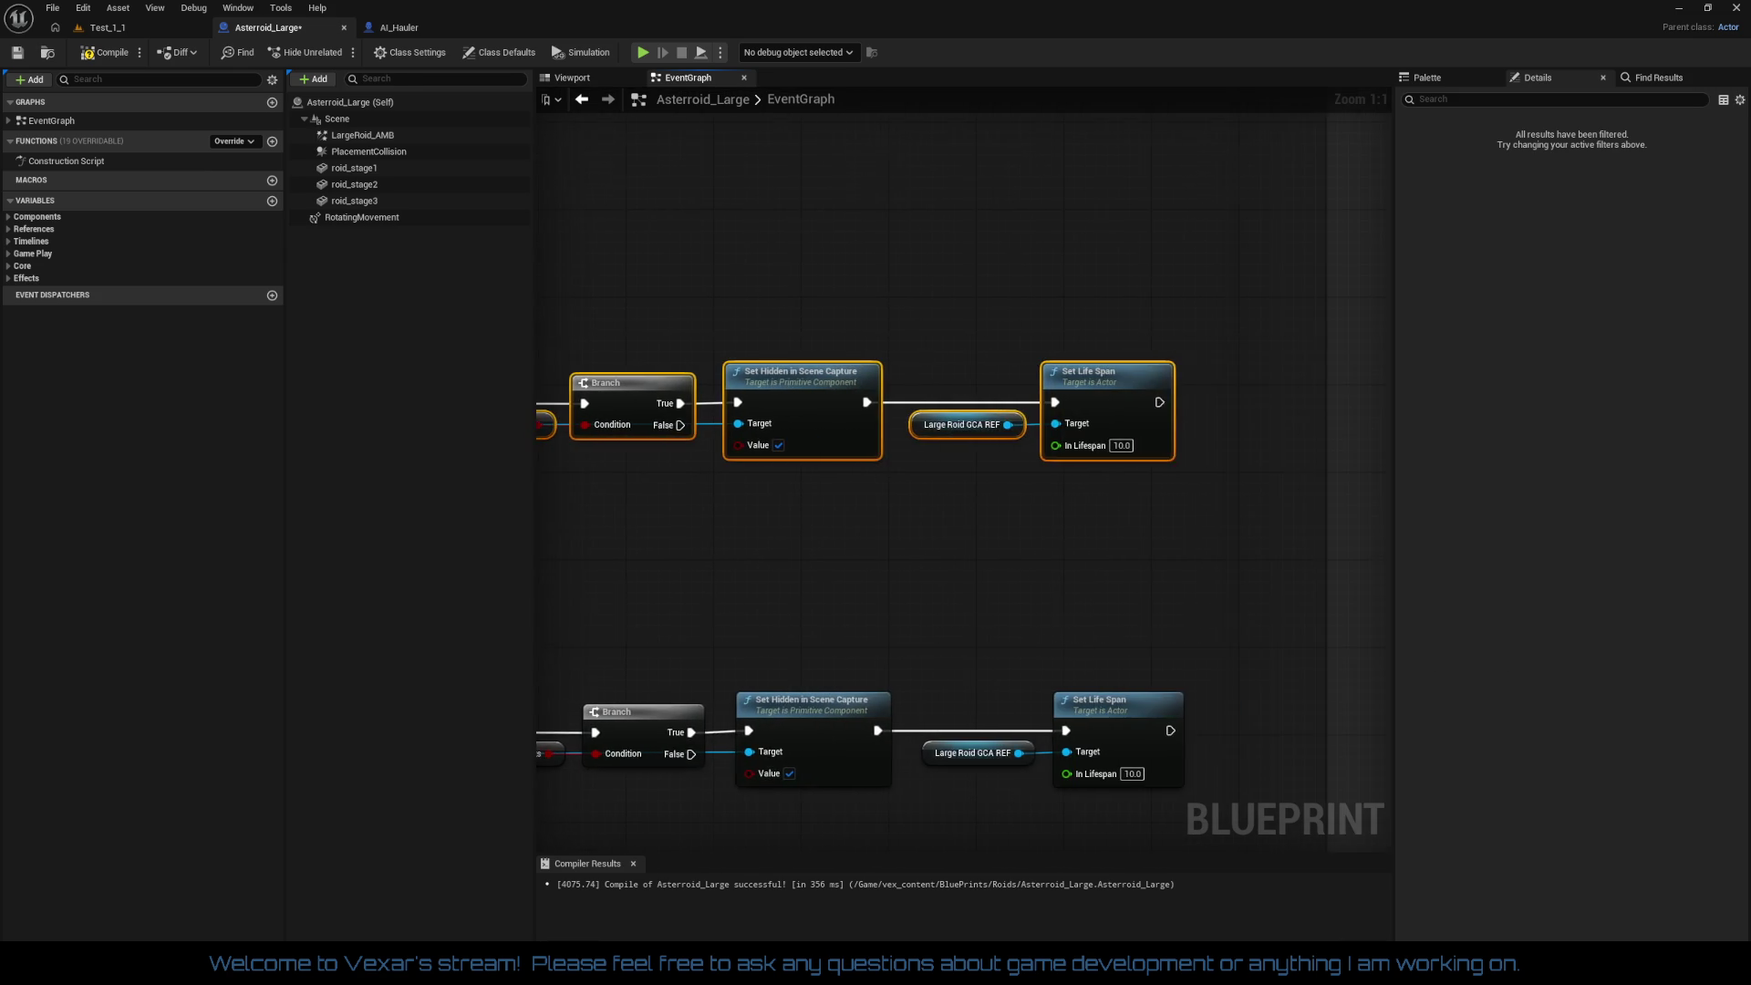
pyautogui.hotkey('ctrl', 'z')
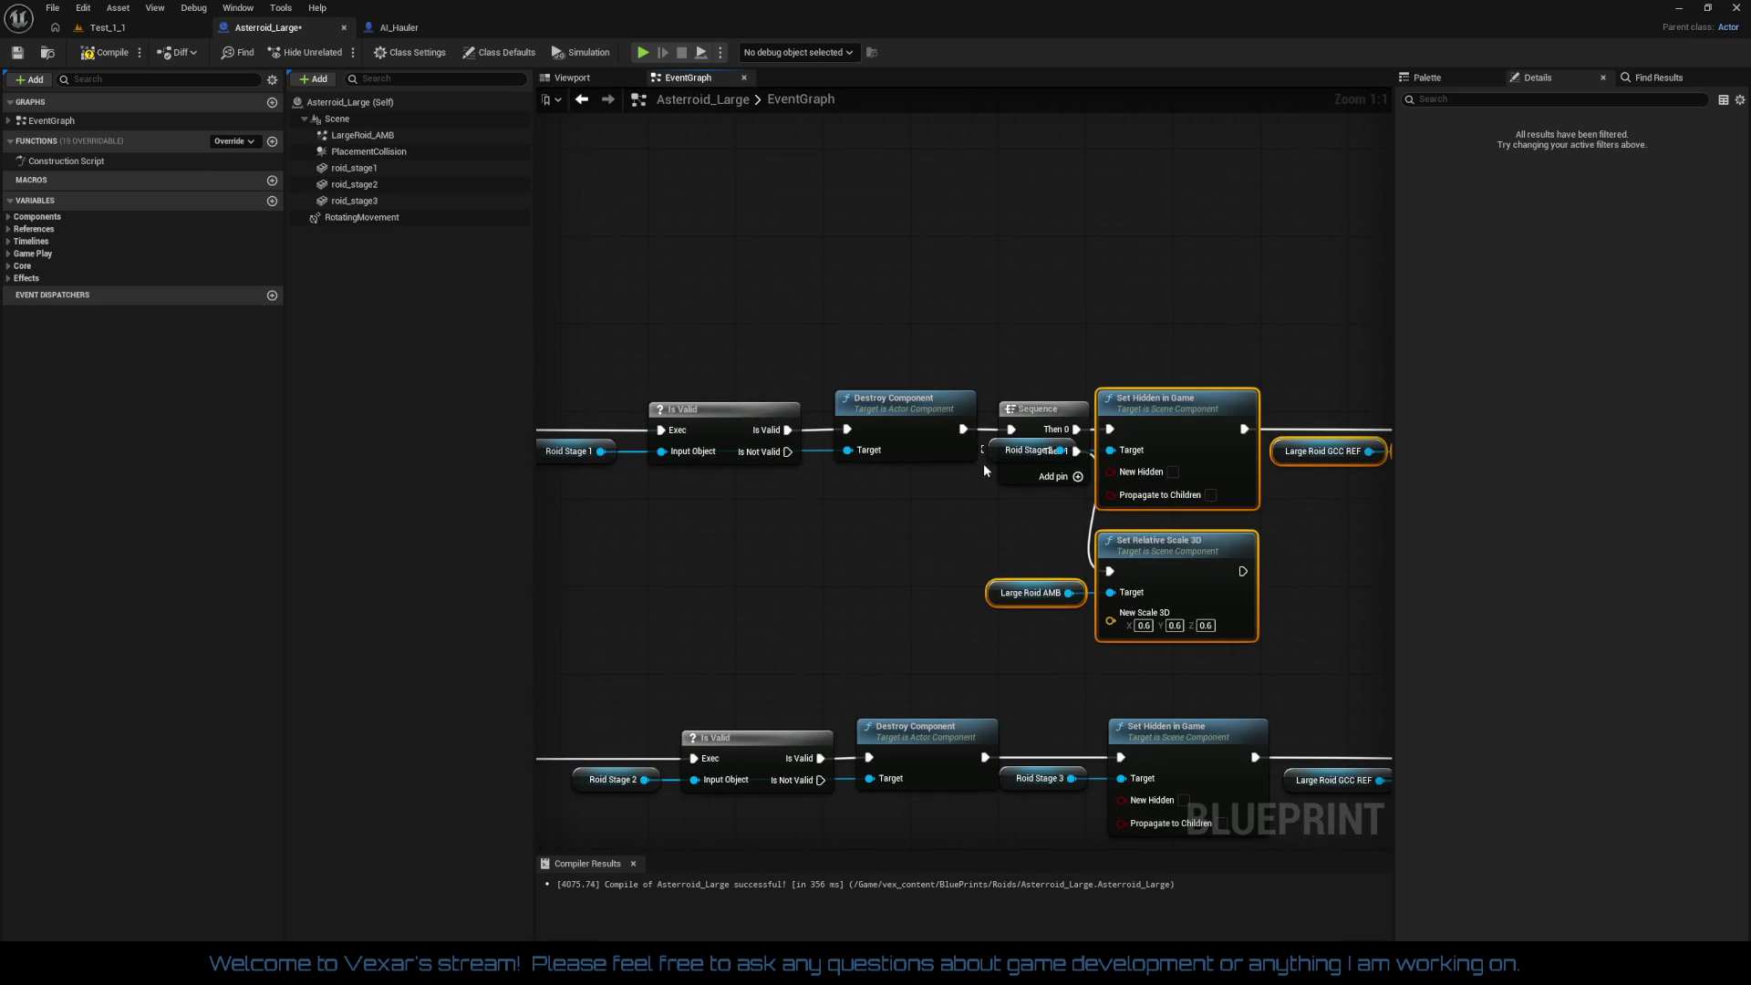
pyautogui.keyDown('shift'); pyautogui.click(992, 456); pyautogui.keyUp('shift')
pyautogui.moveTo(1179, 414); pyautogui.dragTo(1297, 418)
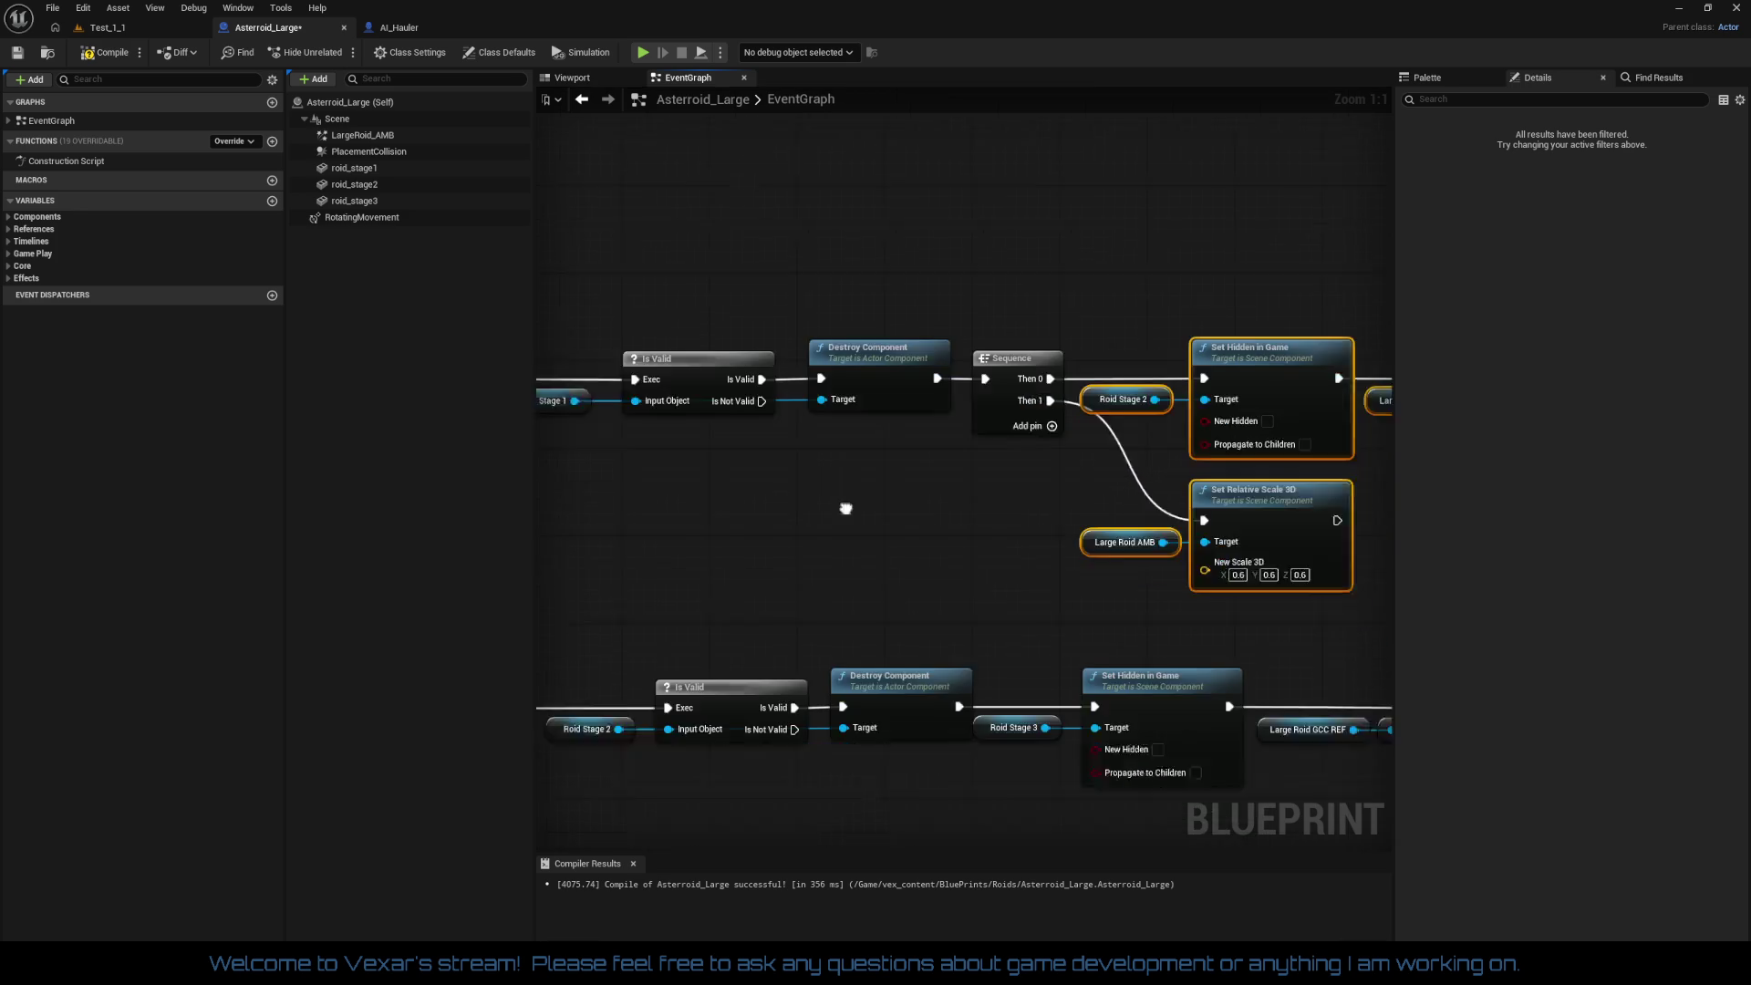
pyautogui.moveTo(859, 586)
pyautogui.mouseDown()
pyautogui.moveTo(1165, 745)
pyautogui.moveTo(1164, 775)
pyautogui.moveTo(1328, 715)
pyautogui.moveTo(1564, 707)
pyautogui.mouseUp()
pyautogui.moveTo(773, 565)
pyautogui.mouseDown()
pyautogui.moveTo(895, 566)
pyautogui.moveTo(1194, 647)
pyautogui.mouseUp()
# Step: Copy the Sequence and scale nodes into the stage 3 chain, wiring Then 0 and Then 1
pyautogui.moveTo(924, 265)
pyautogui.mouseDown()
pyautogui.moveTo(965, 653)
pyautogui.moveTo(912, 657)
pyautogui.moveTo(1118, 654)
pyautogui.mouseUp()
pyautogui.hotkey('ctrl', 'c')
pyautogui.hotkey('ctrl', 'v')
pyautogui.moveTo(971, 456)
pyautogui.mouseDown()
pyautogui.moveTo(1049, 529)
pyautogui.moveTo(1191, 558)
pyautogui.mouseUp()
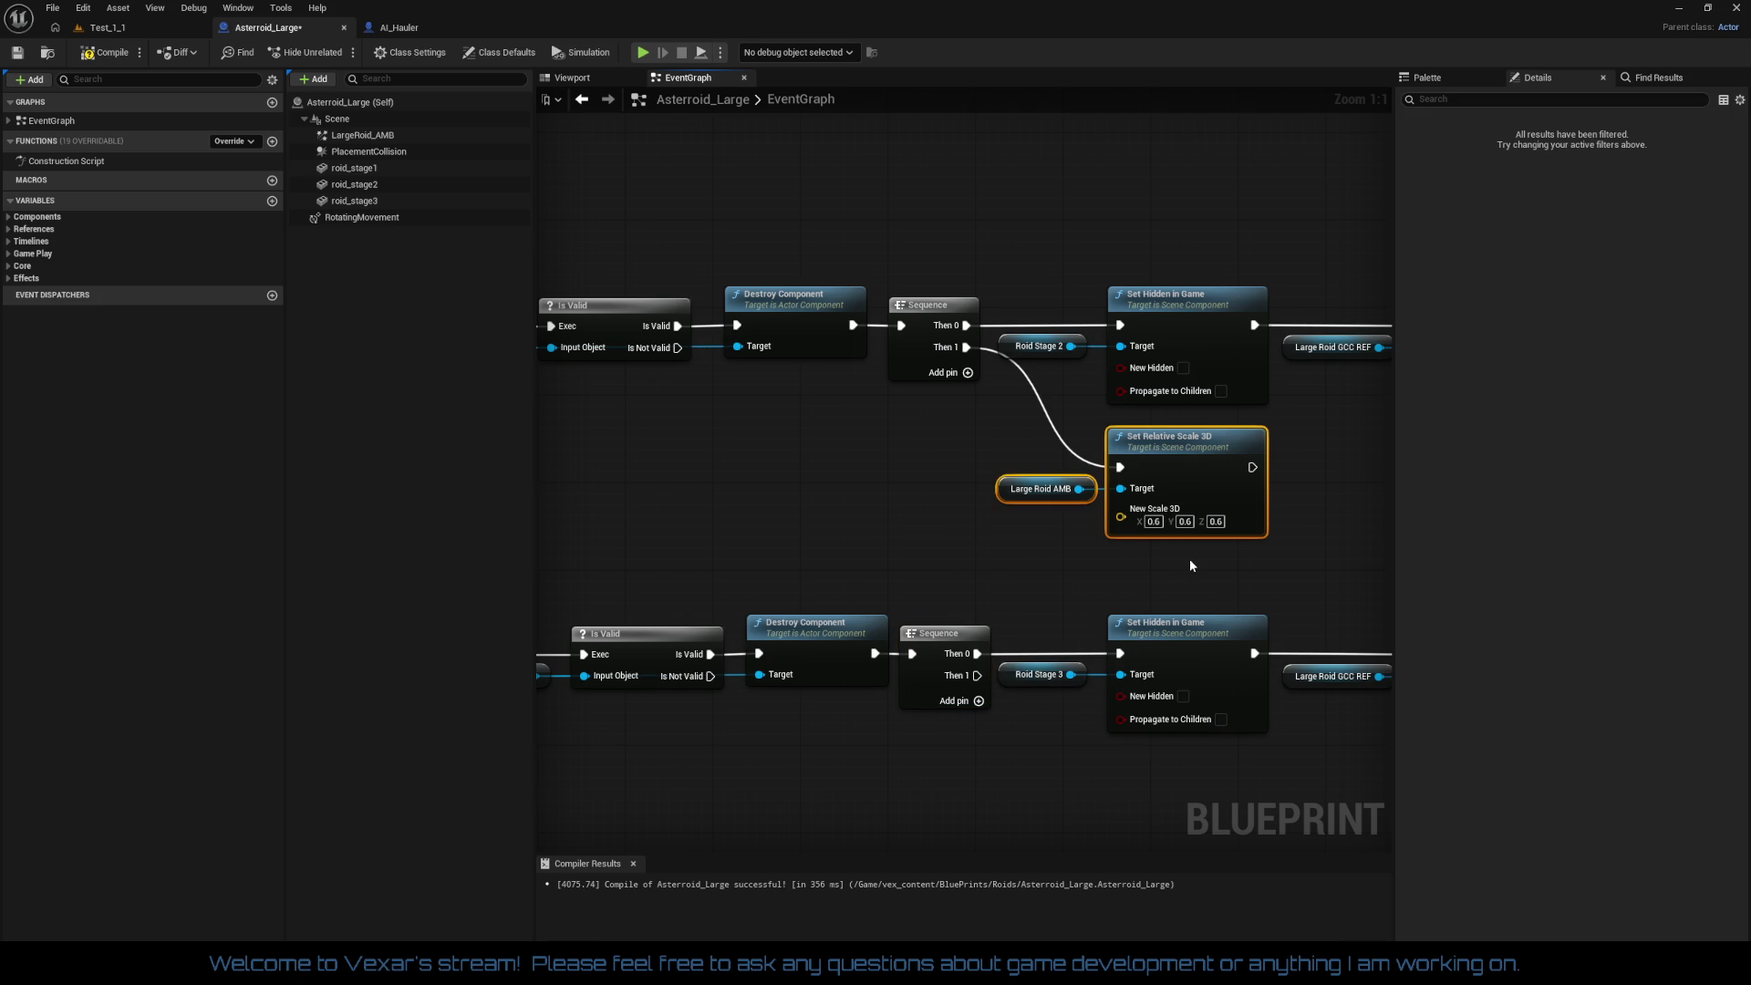
pyautogui.hotkey('ctrl', 'c')
pyautogui.hotkey('ctrl', 'v')
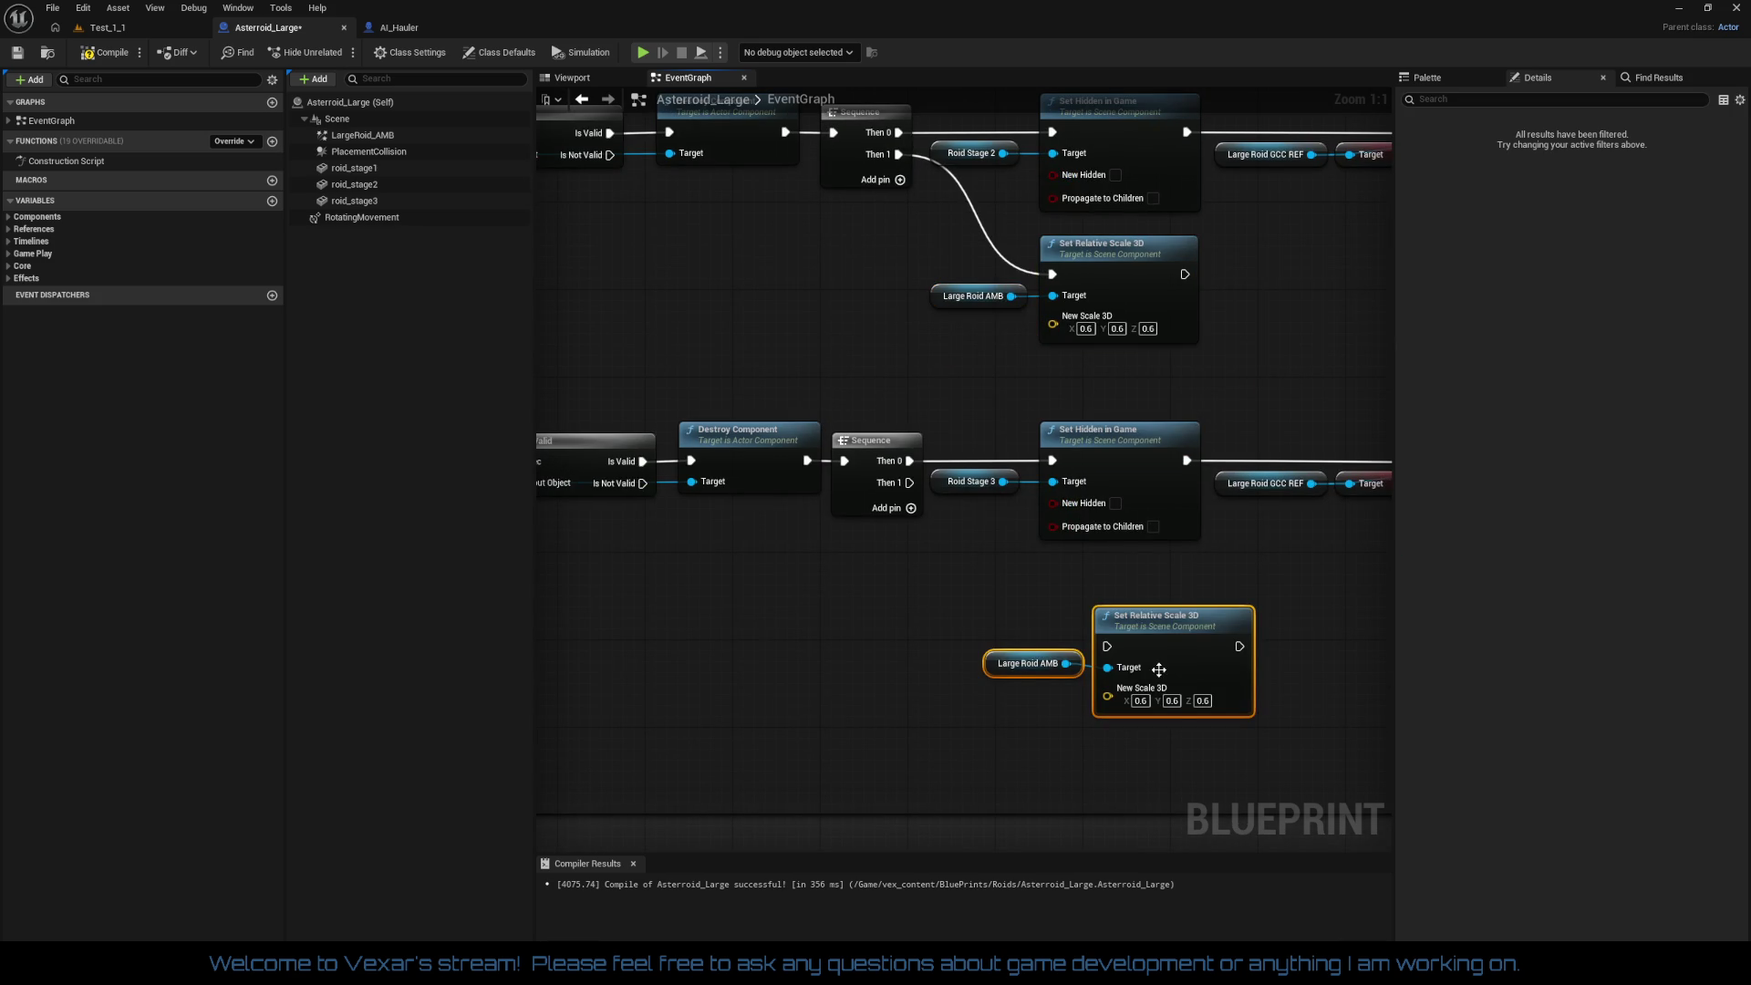
pyautogui.moveTo(1107, 646)
pyautogui.mouseDown()
pyautogui.moveTo(918, 544)
pyautogui.moveTo(891, 493)
pyautogui.moveTo(909, 482)
pyautogui.mouseUp()
# Step: Place the pasted scale node under the Sequence and set its scale to 0.4
pyautogui.moveTo(1002, 621); pyautogui.dragTo(1149, 746)
pyautogui.moveTo(1173, 642); pyautogui.dragTo(1118, 598)
pyautogui.click(1086, 657)
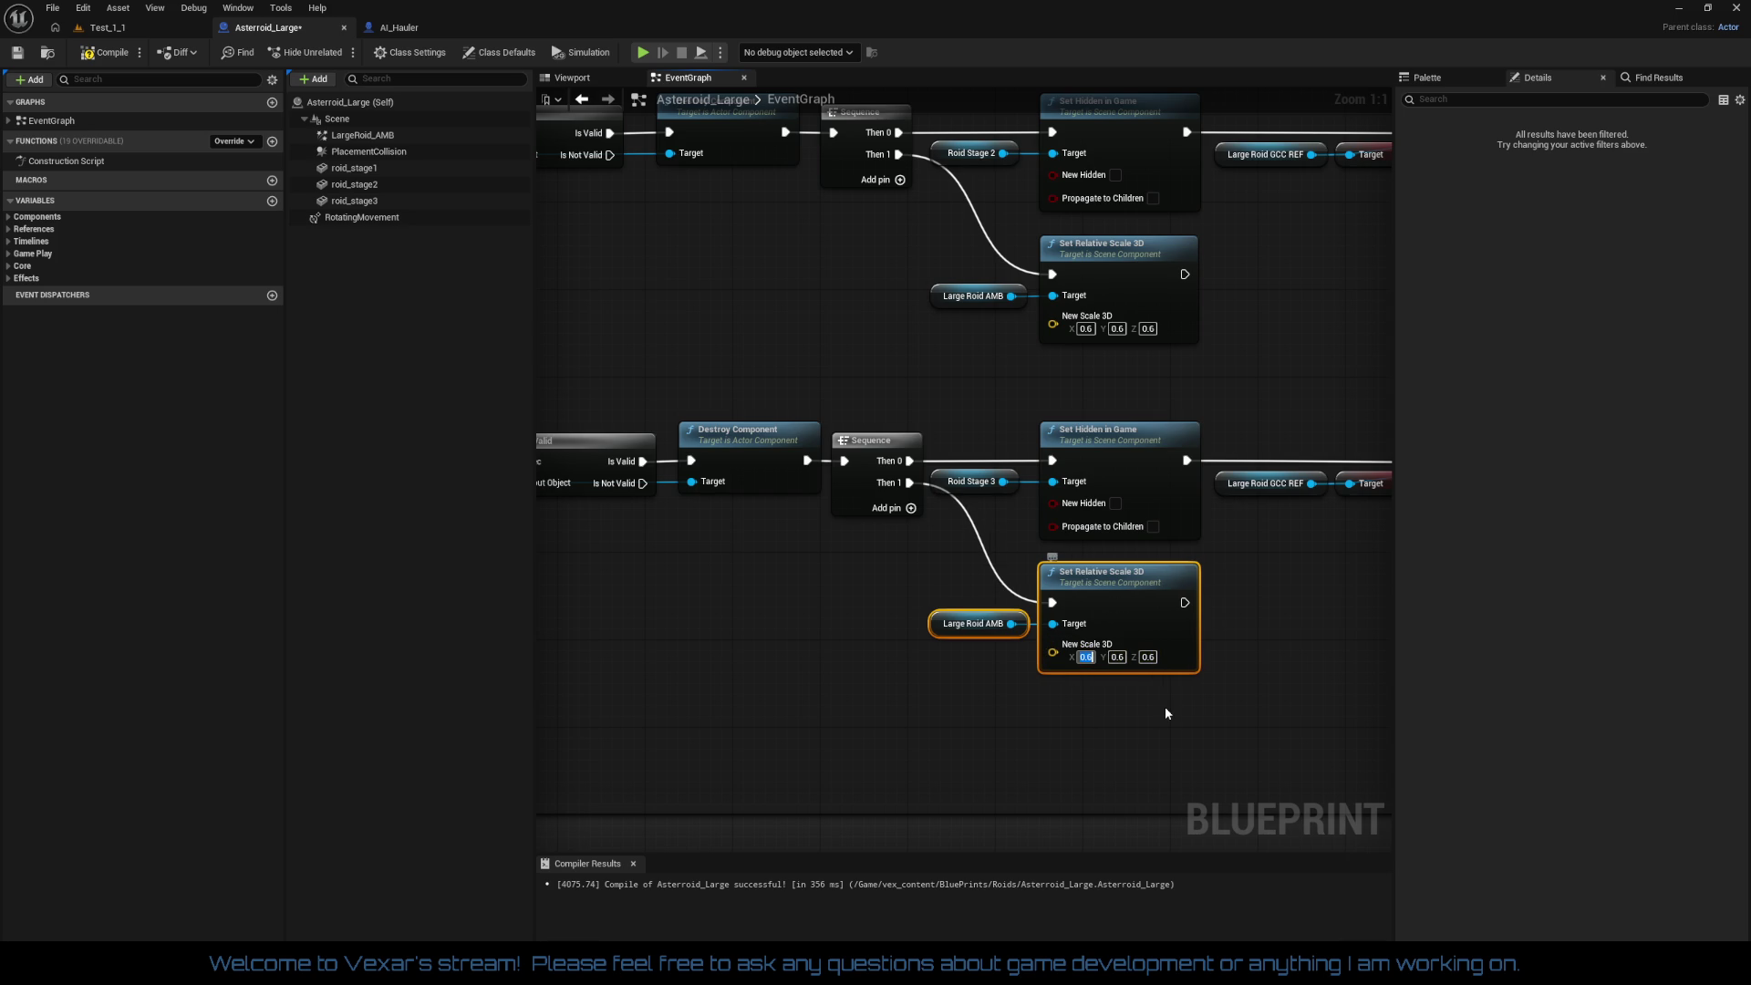
pyautogui.press('Return')
pyautogui.press('BackSpace')
pyautogui.write('4')
pyautogui.press('Tab')
pyautogui.press('Return')
pyautogui.scroll(-2, 955, 719)
pyautogui.moveTo(906, 726)
pyautogui.mouseDown()
pyautogui.moveTo(968, 713)
pyautogui.moveTo(754, 866)
pyautogui.moveTo(1112, 716)
pyautogui.mouseUp()
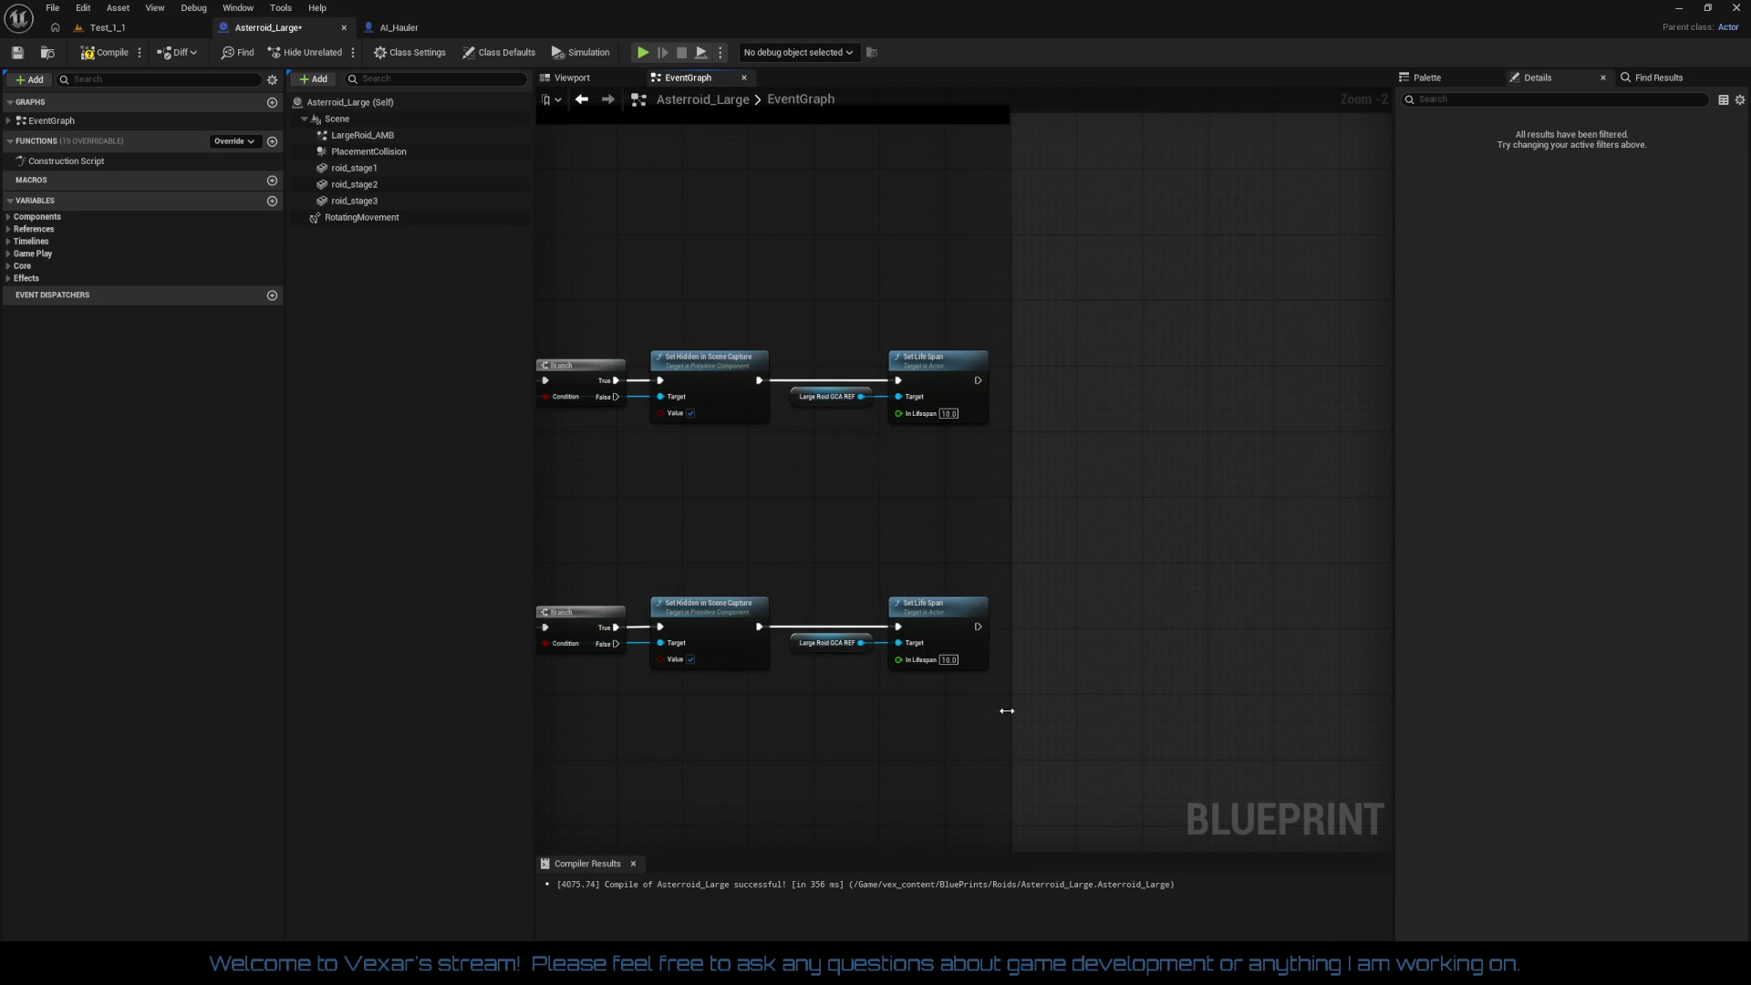
pyautogui.scroll(-2, 1071, 711)
pyautogui.moveTo(1306, 610)
pyautogui.mouseDown()
pyautogui.moveTo(1377, 710)
pyautogui.moveTo(1127, 644)
pyautogui.mouseUp()
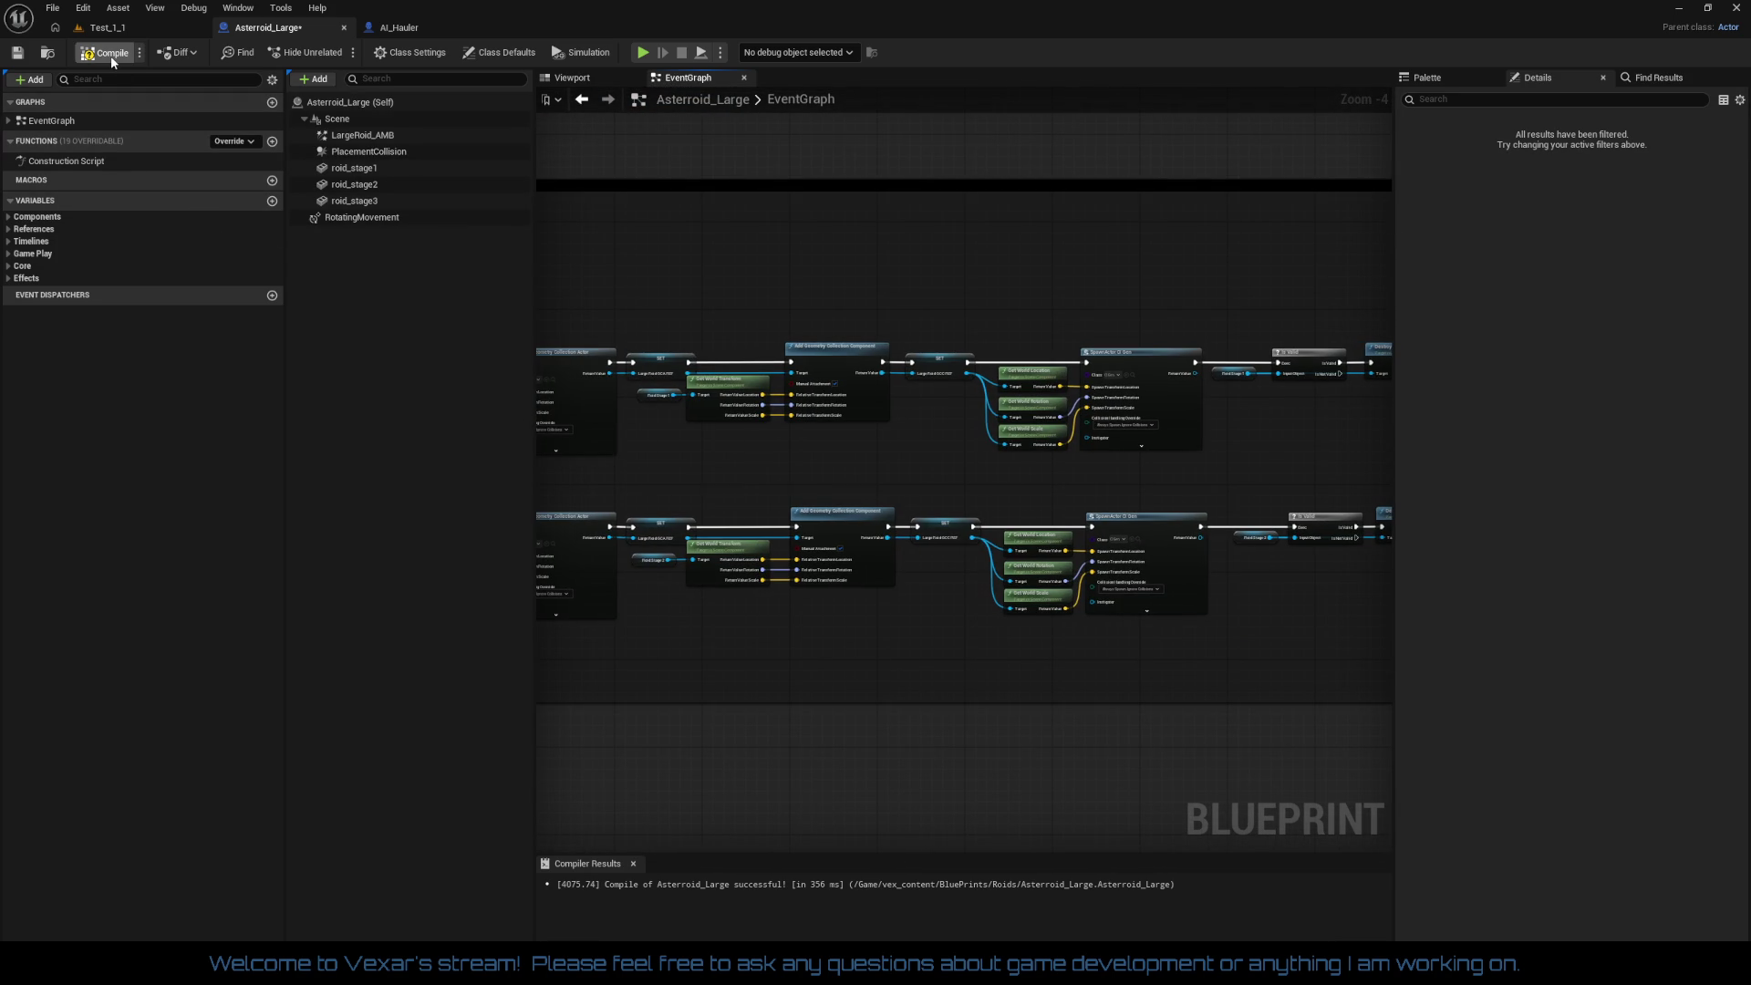
# Step: Play Test_1_1 in the editor, then pause, eject and select the Asteroid_Large actor
pyautogui.click(102, 27)
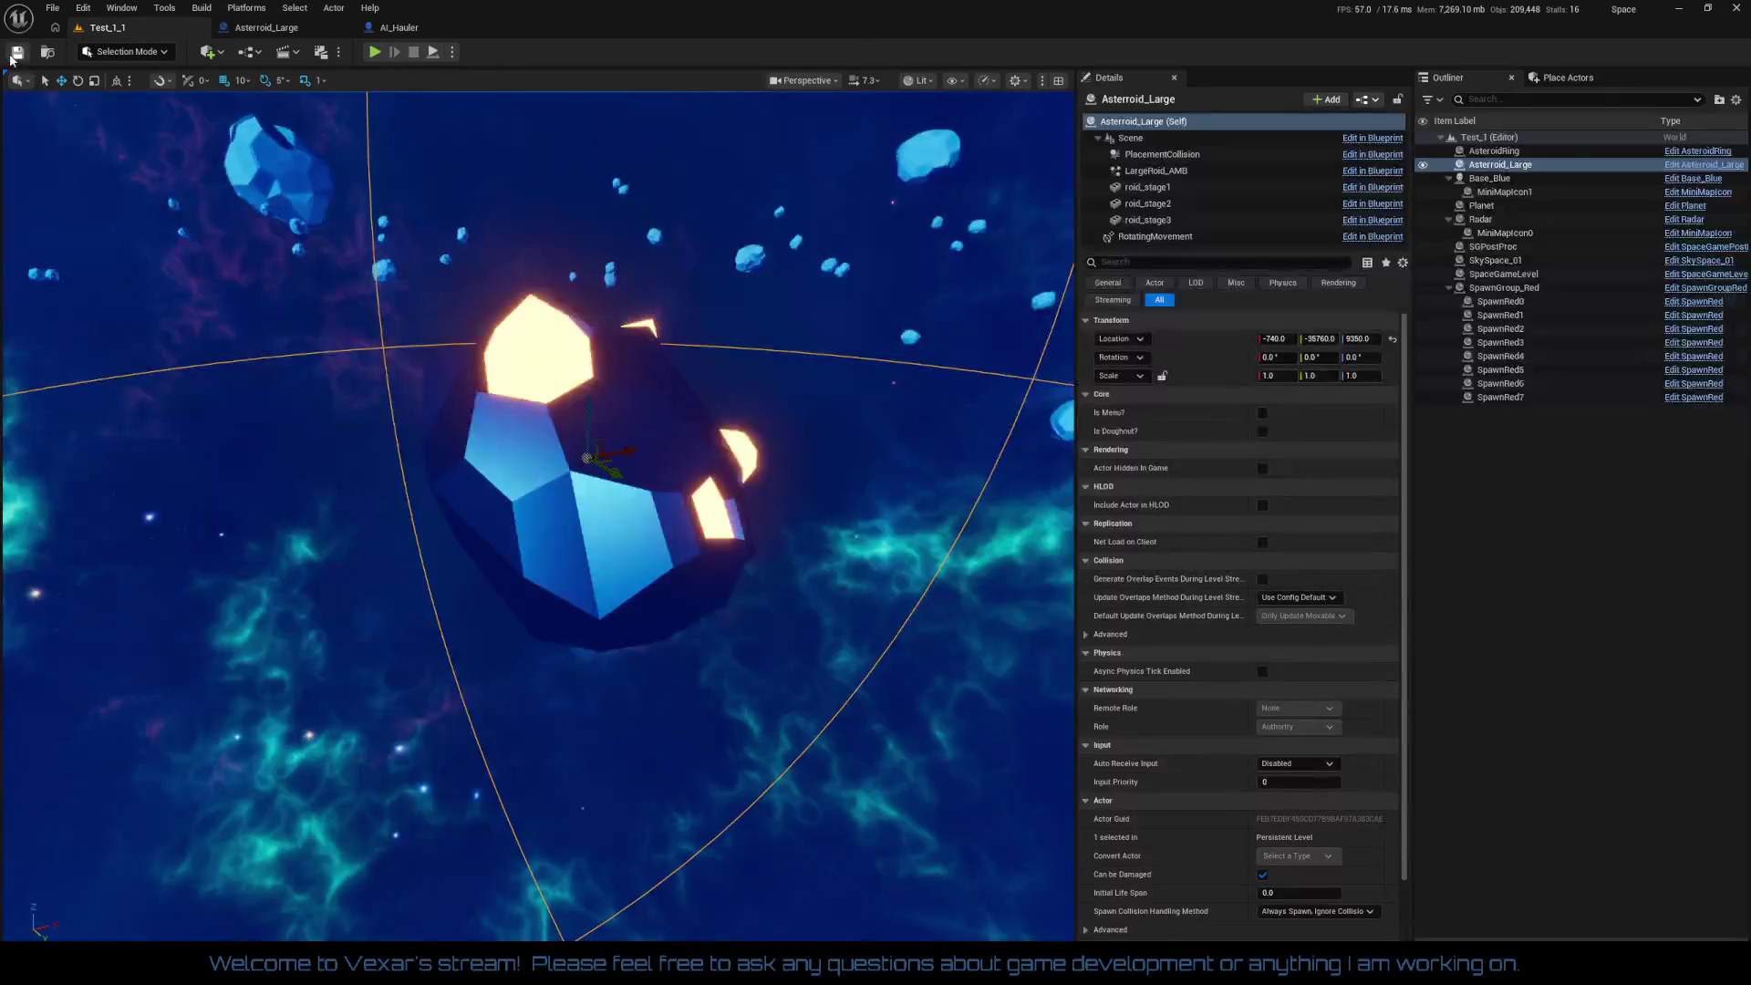
pyautogui.click(370, 54)
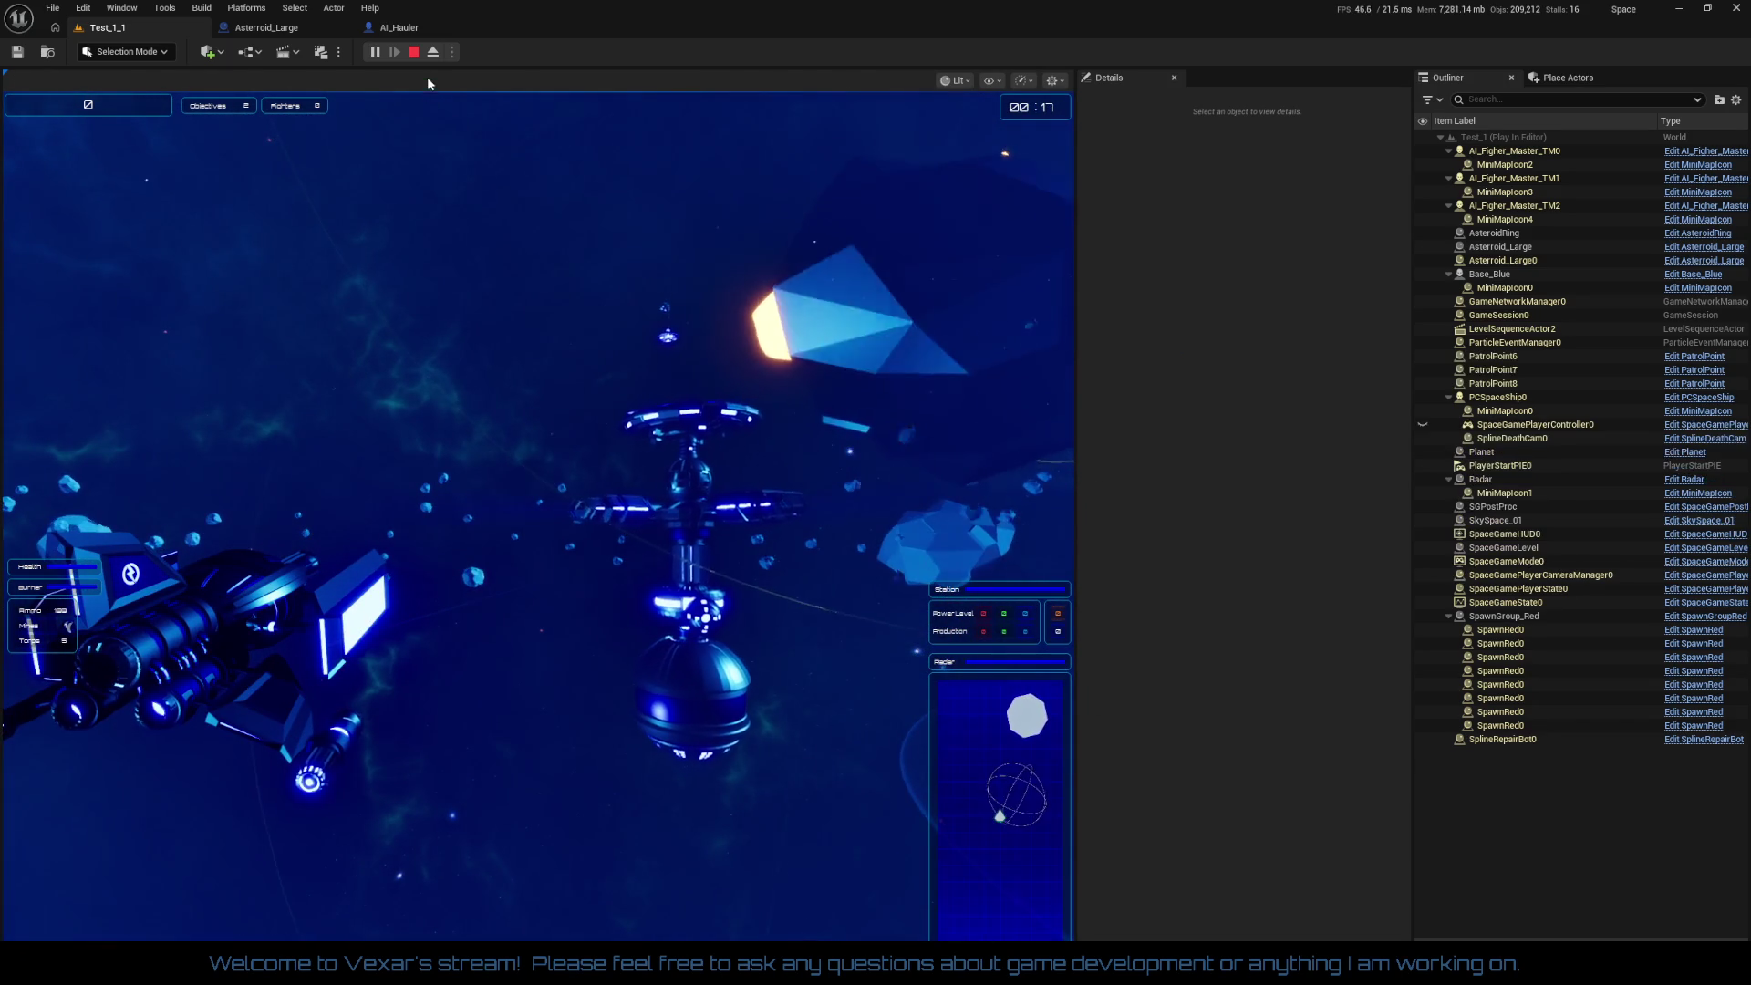
pyautogui.click(376, 53)
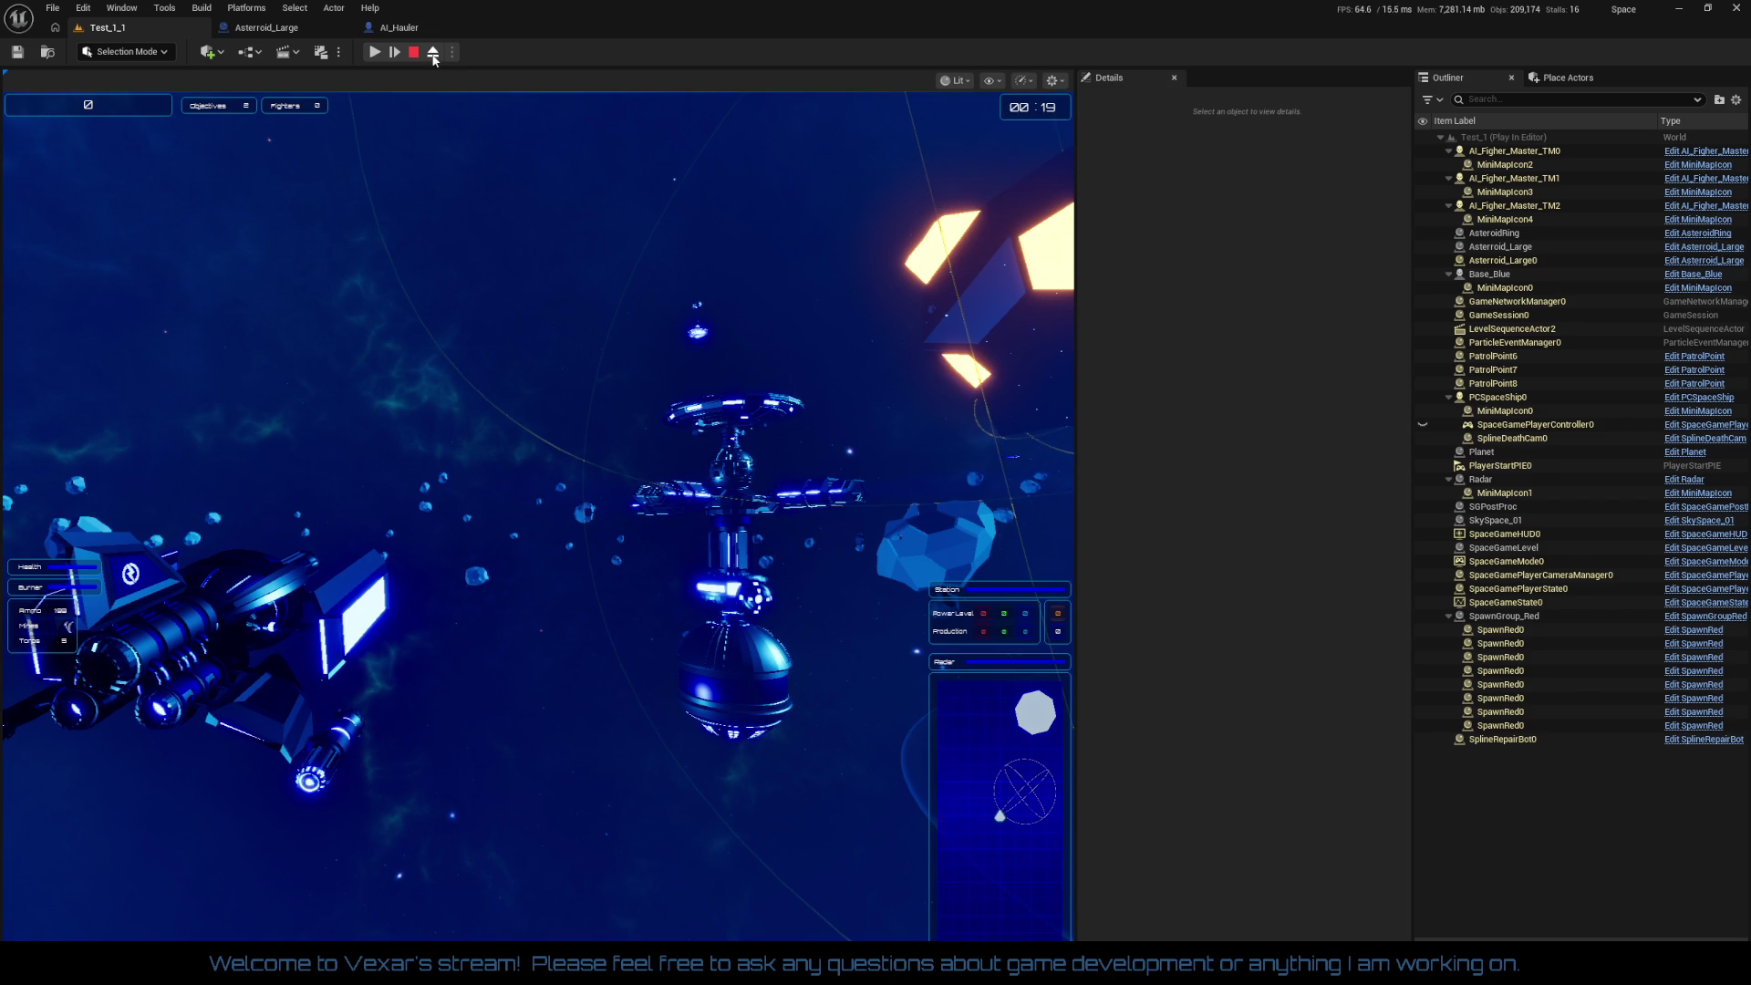
pyautogui.click(433, 52)
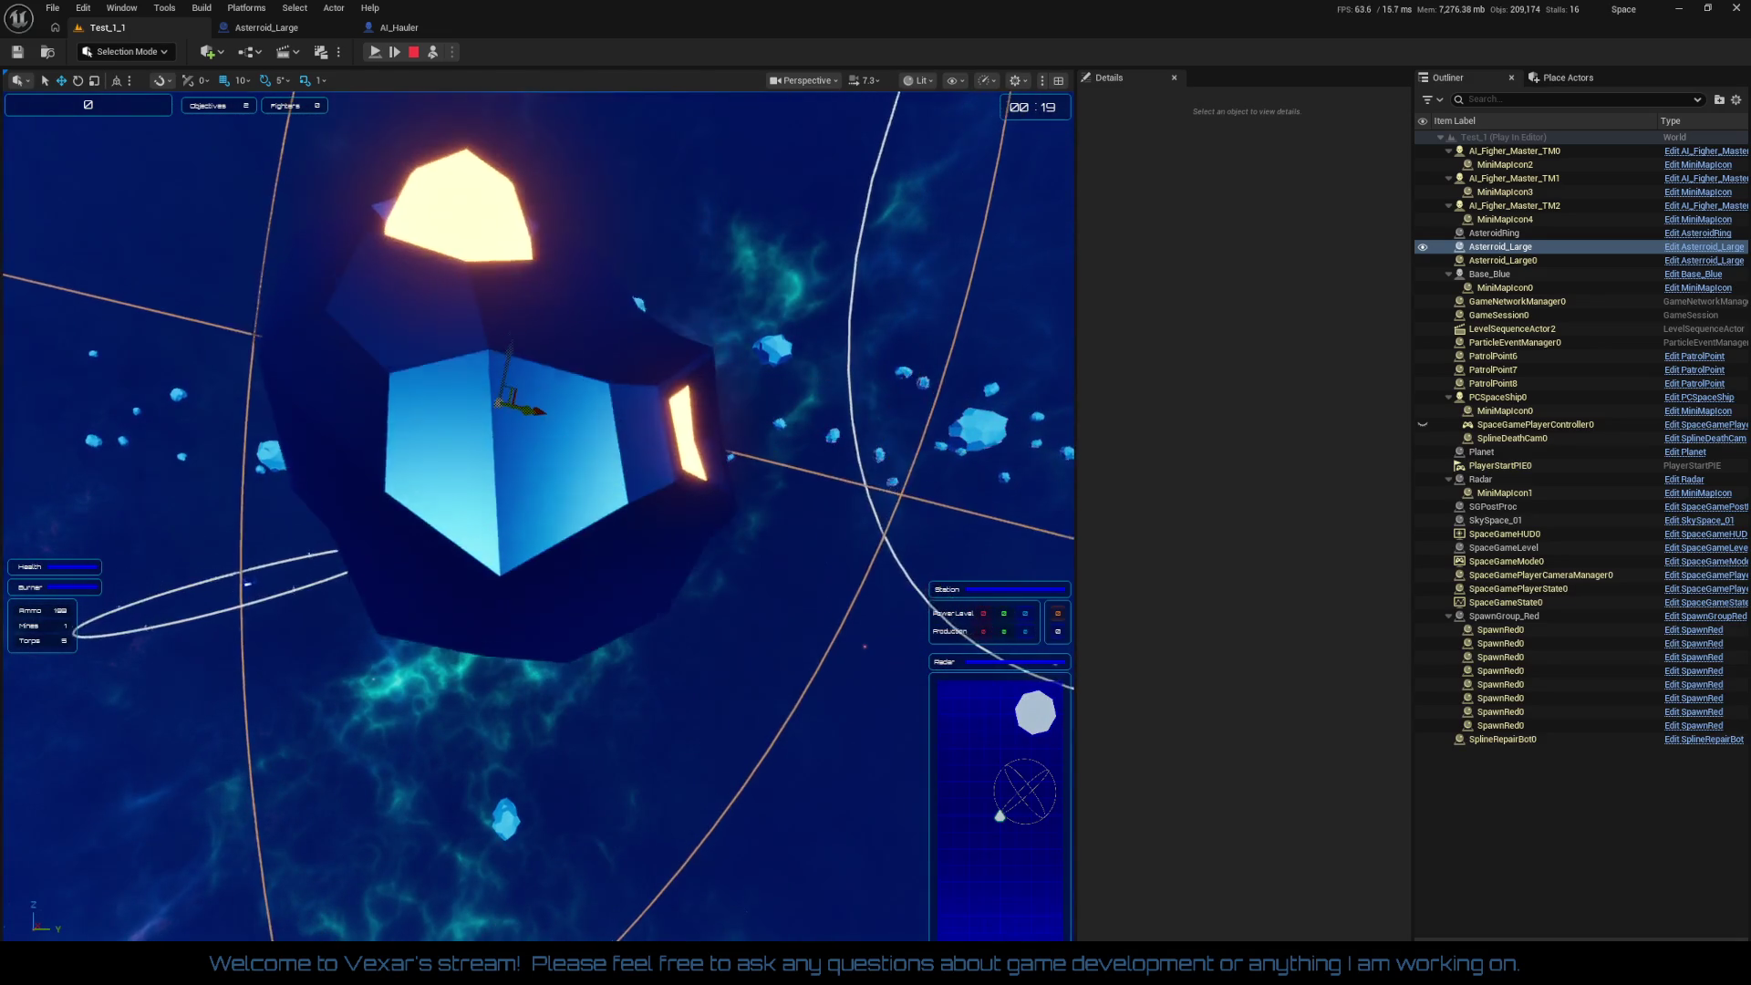
pyautogui.click(1530, 247)
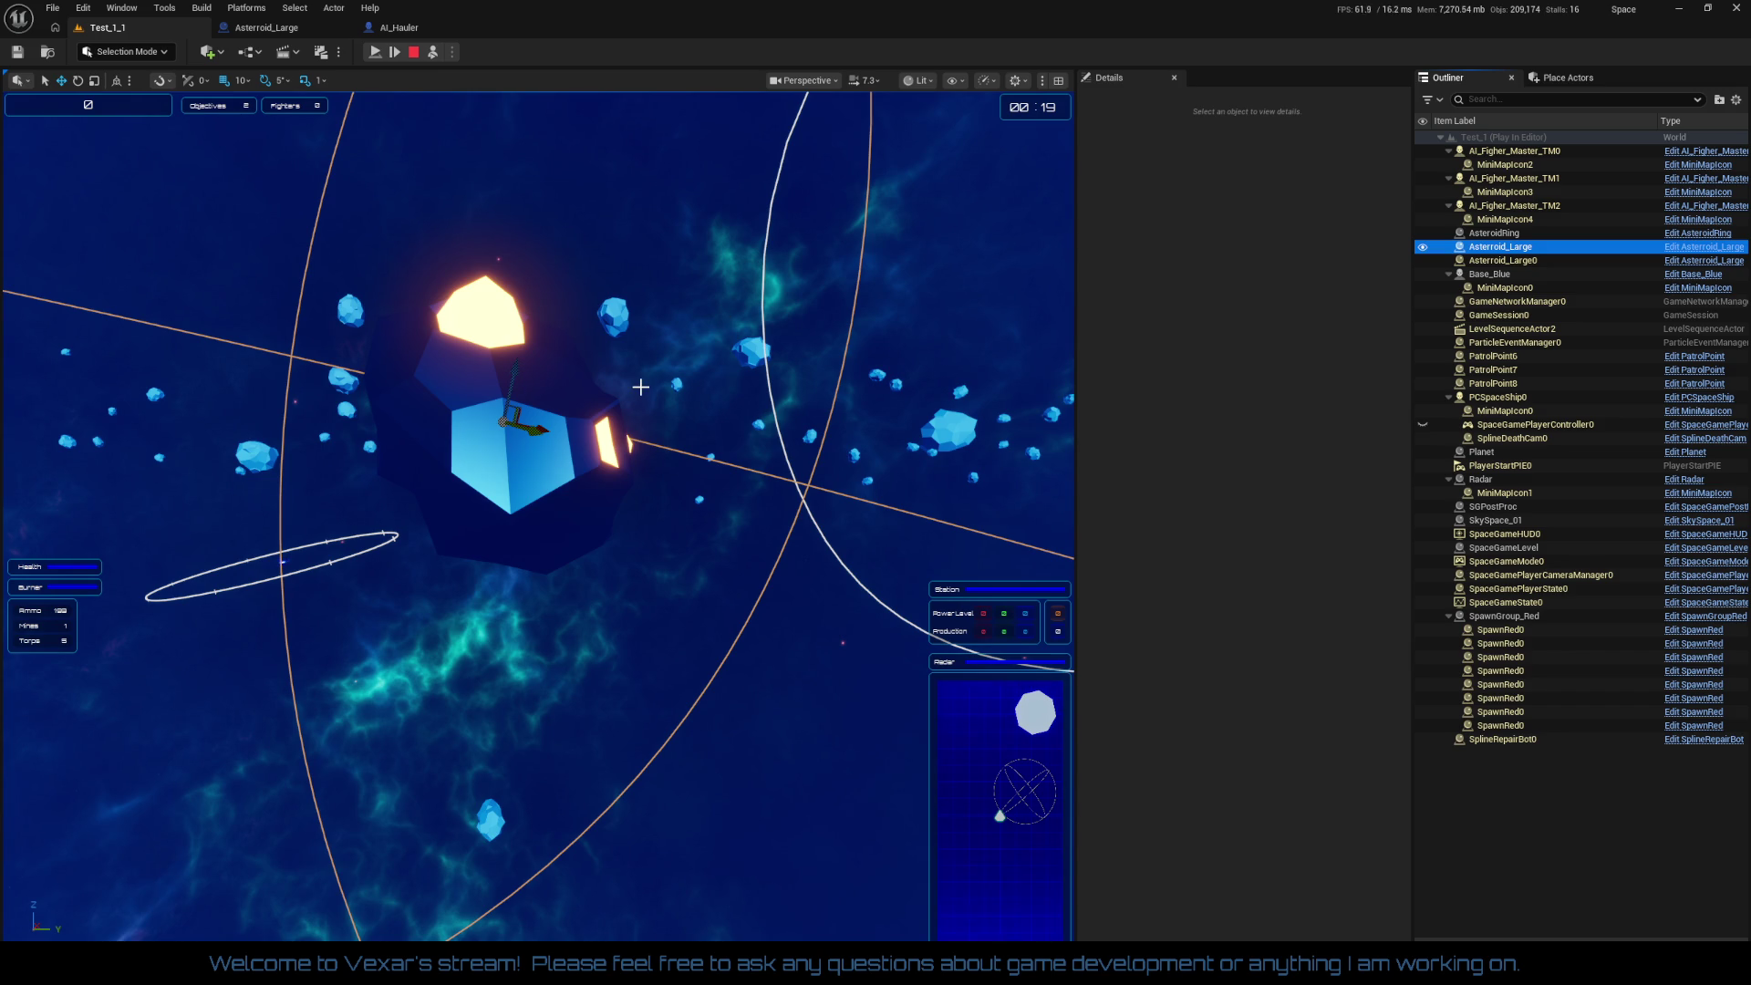
# Step: Reselect Asteroid_Large and inspect its Scene, PlacementCollision and LargeRoid_AMB components
pyautogui.click(1469, 791)
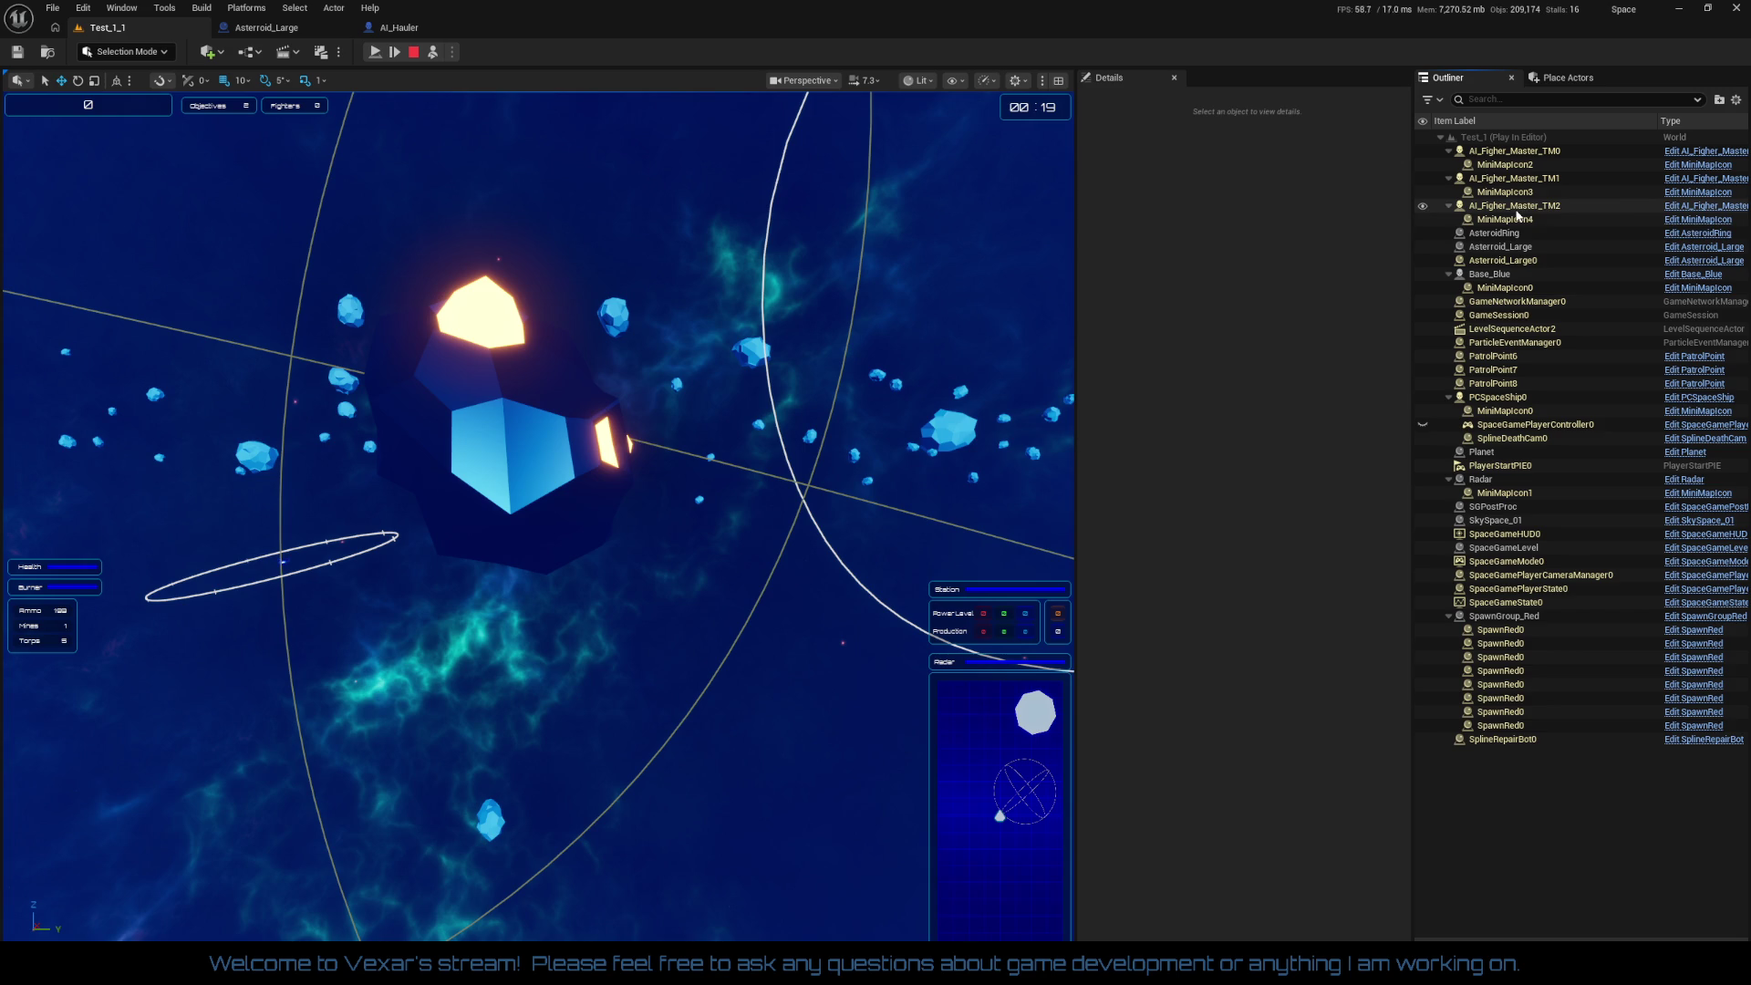
pyautogui.click(1507, 254)
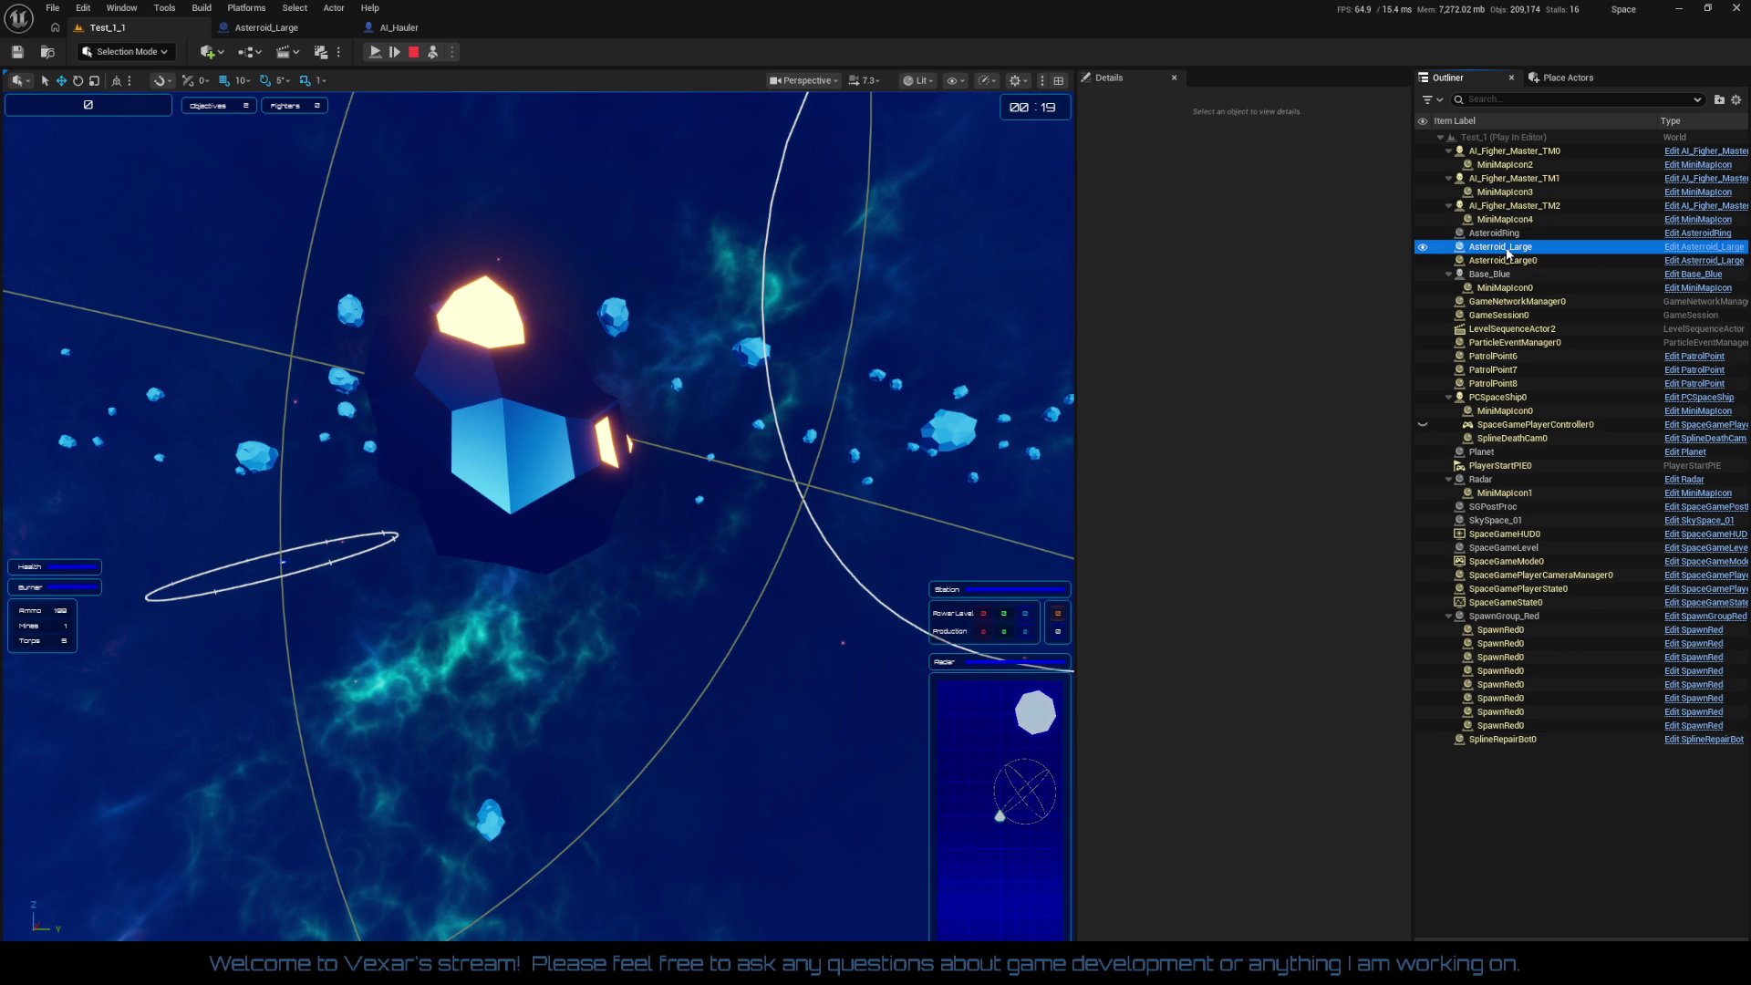
pyautogui.doubleClick(1507, 255)
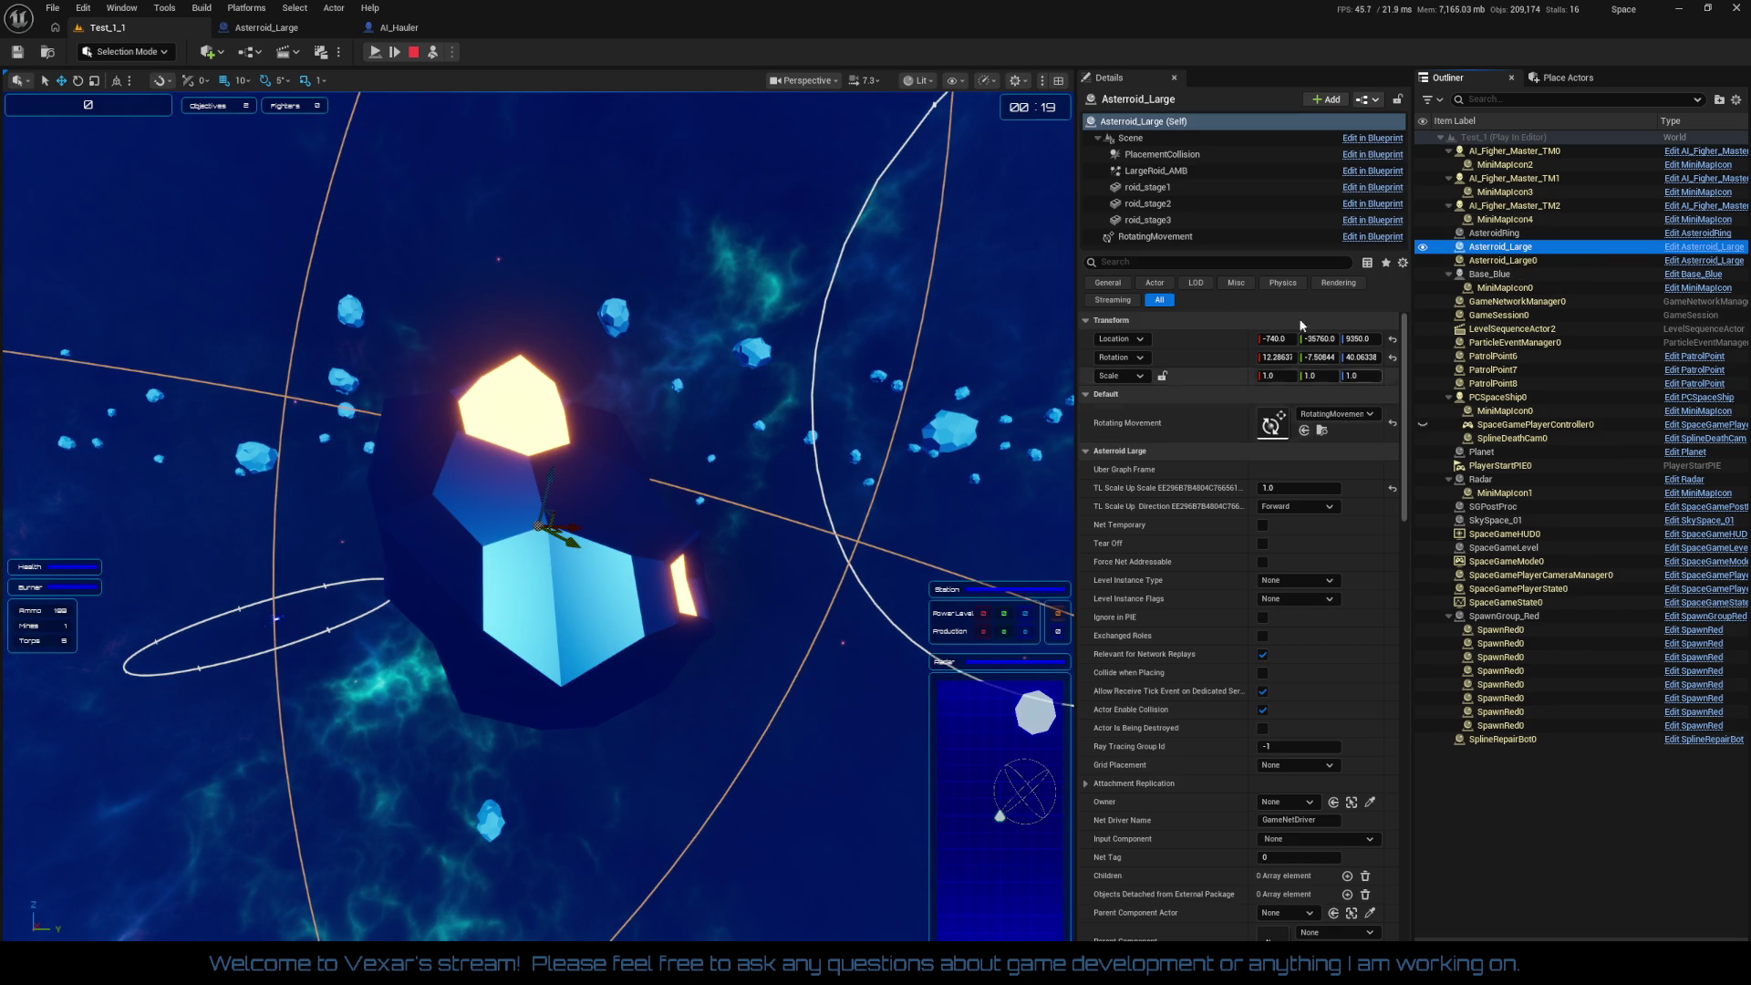
pyautogui.click(1160, 171)
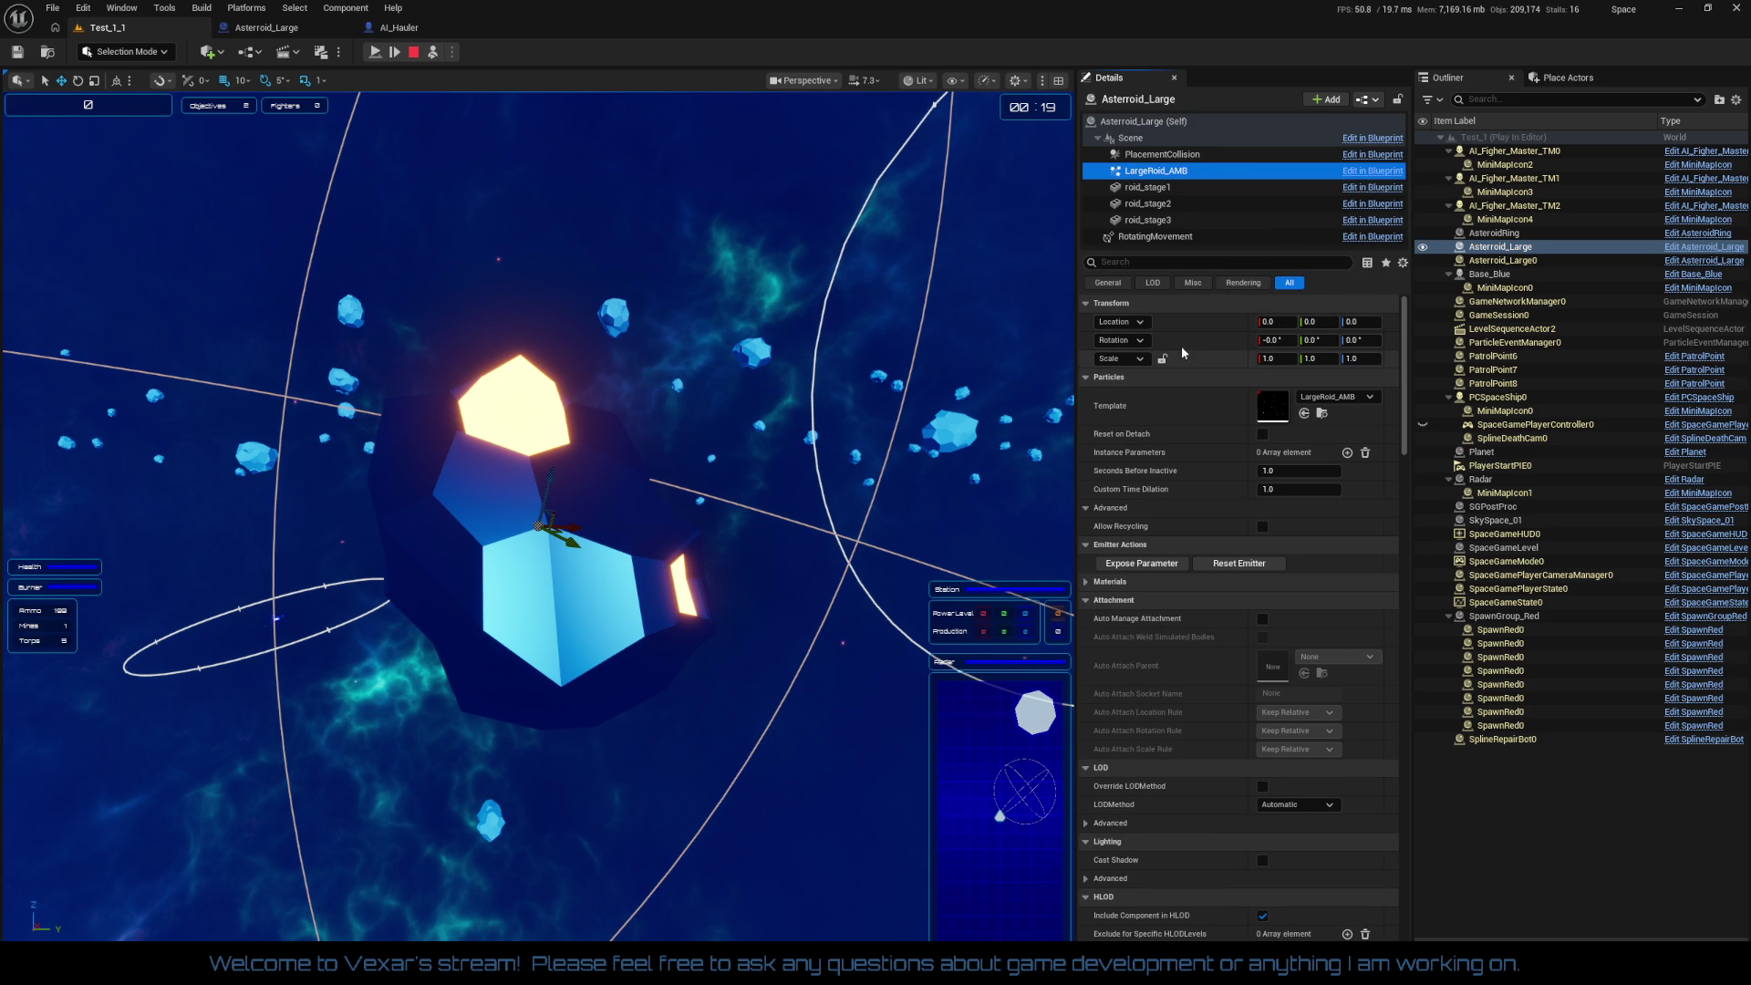
pyautogui.click(1144, 139)
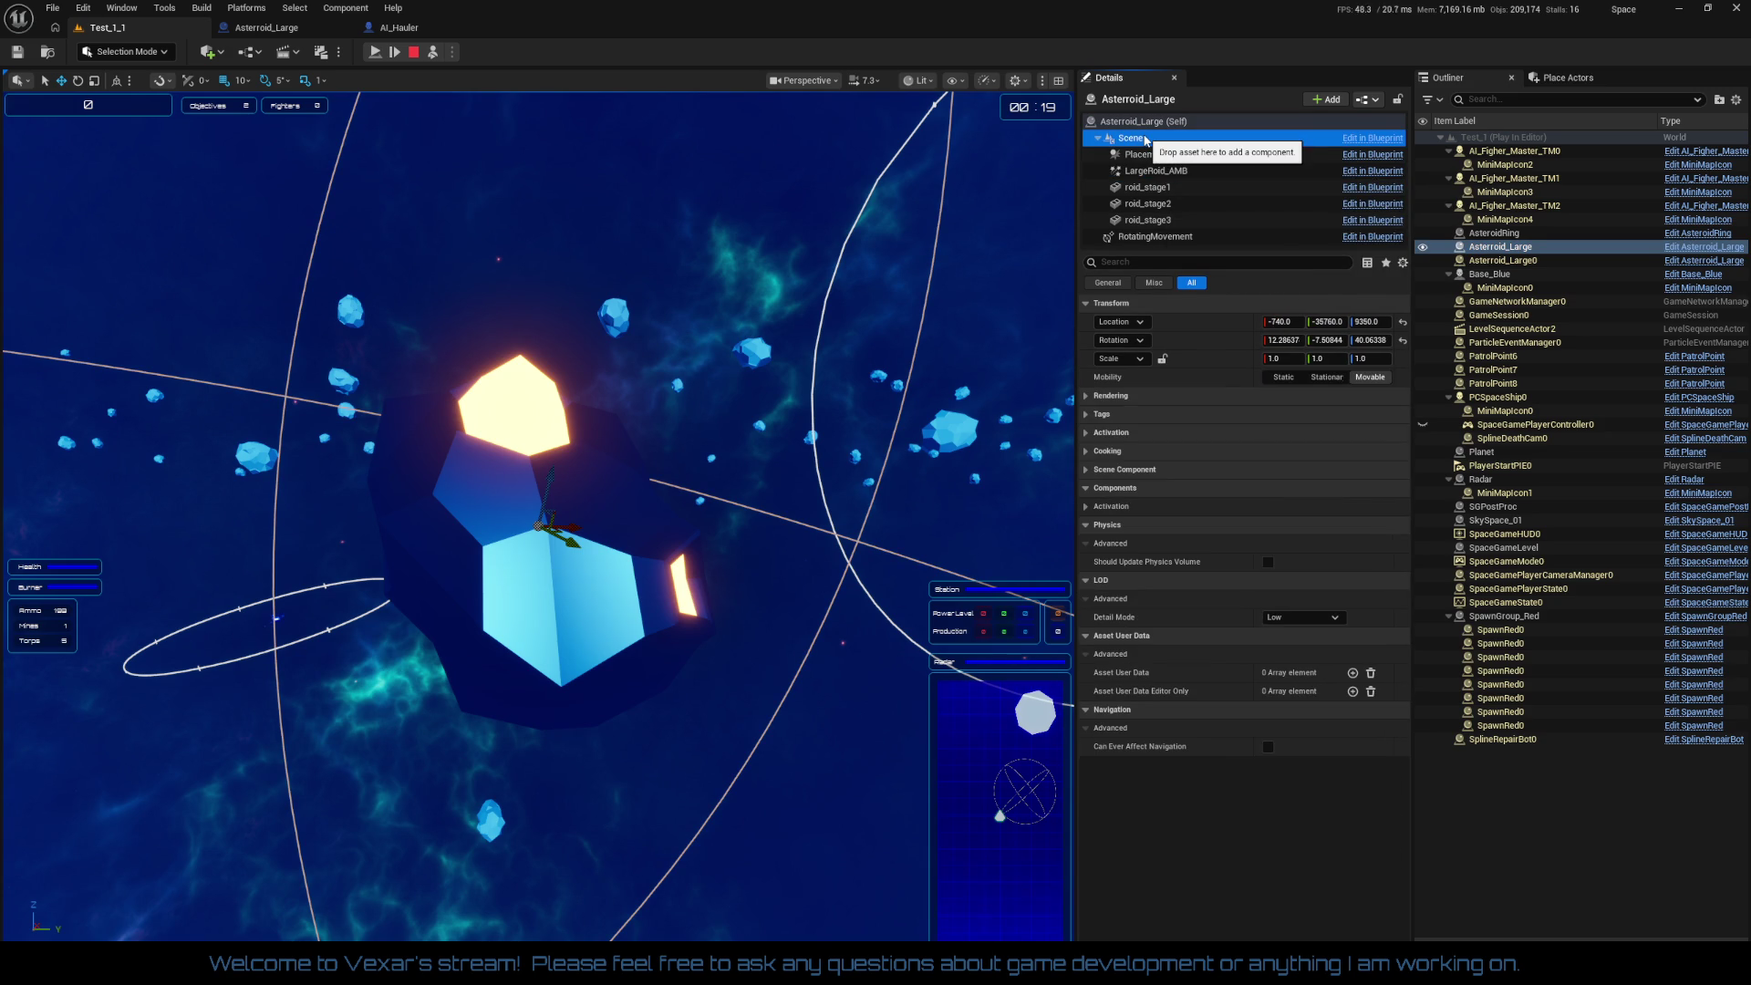
pyautogui.click(1147, 156)
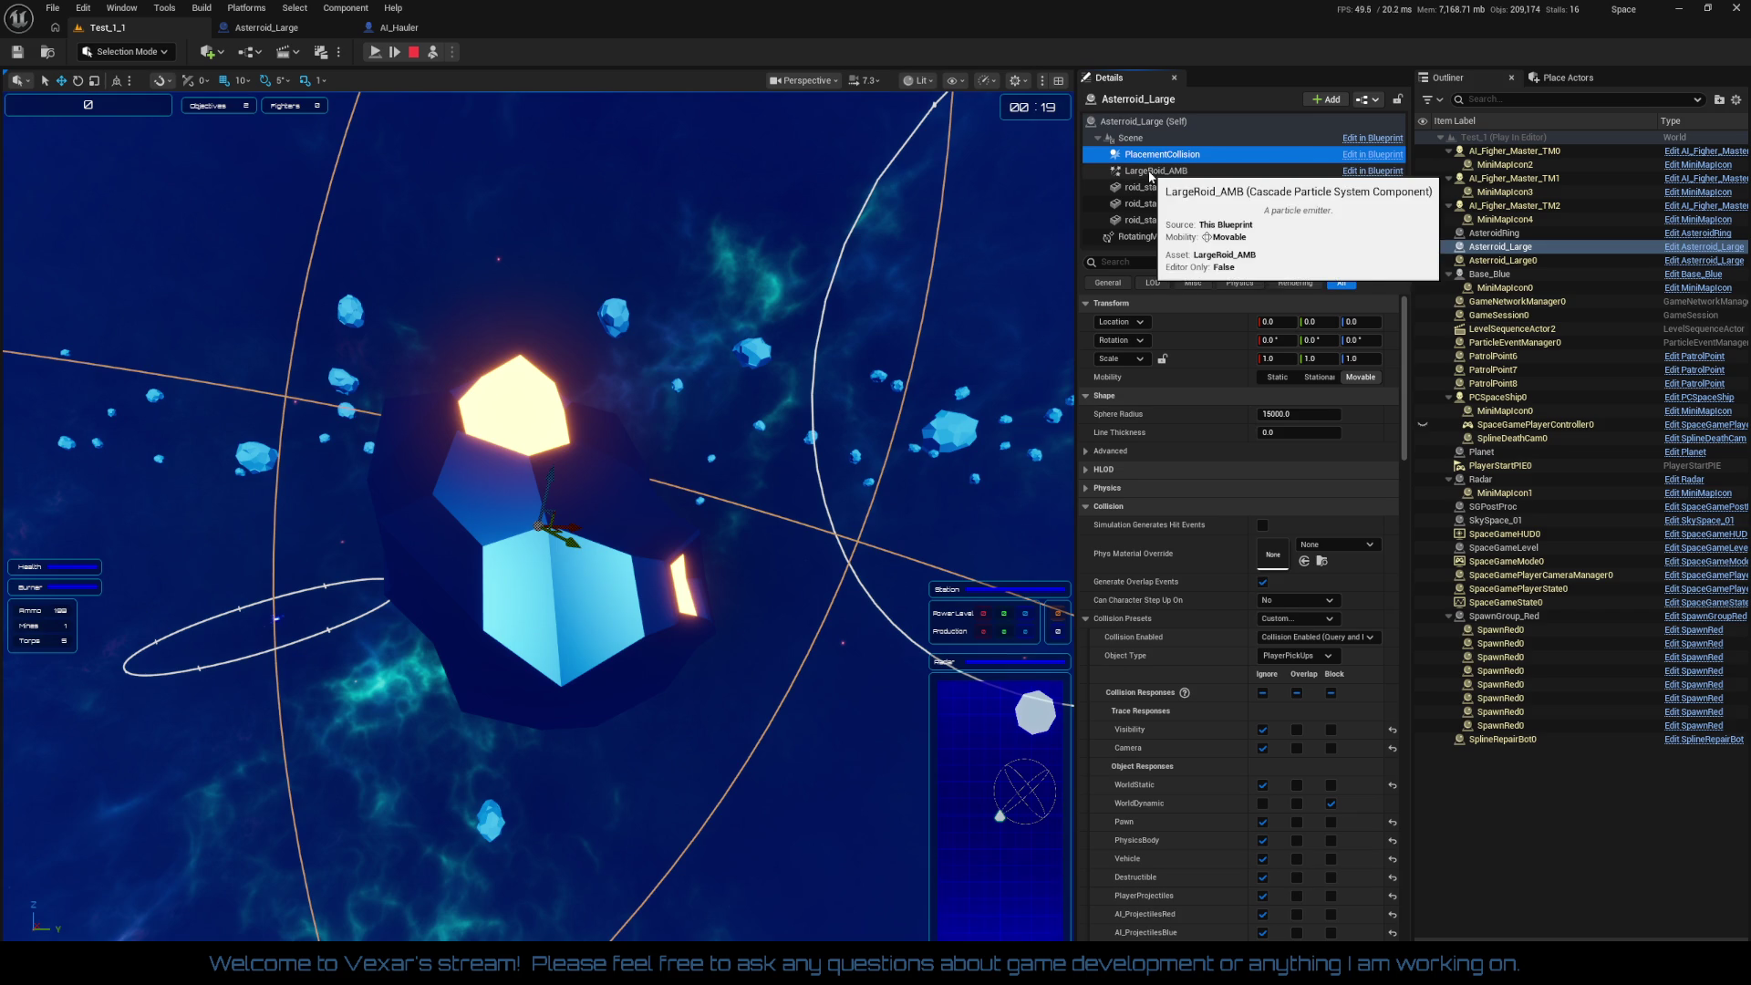
pyautogui.click(1151, 171)
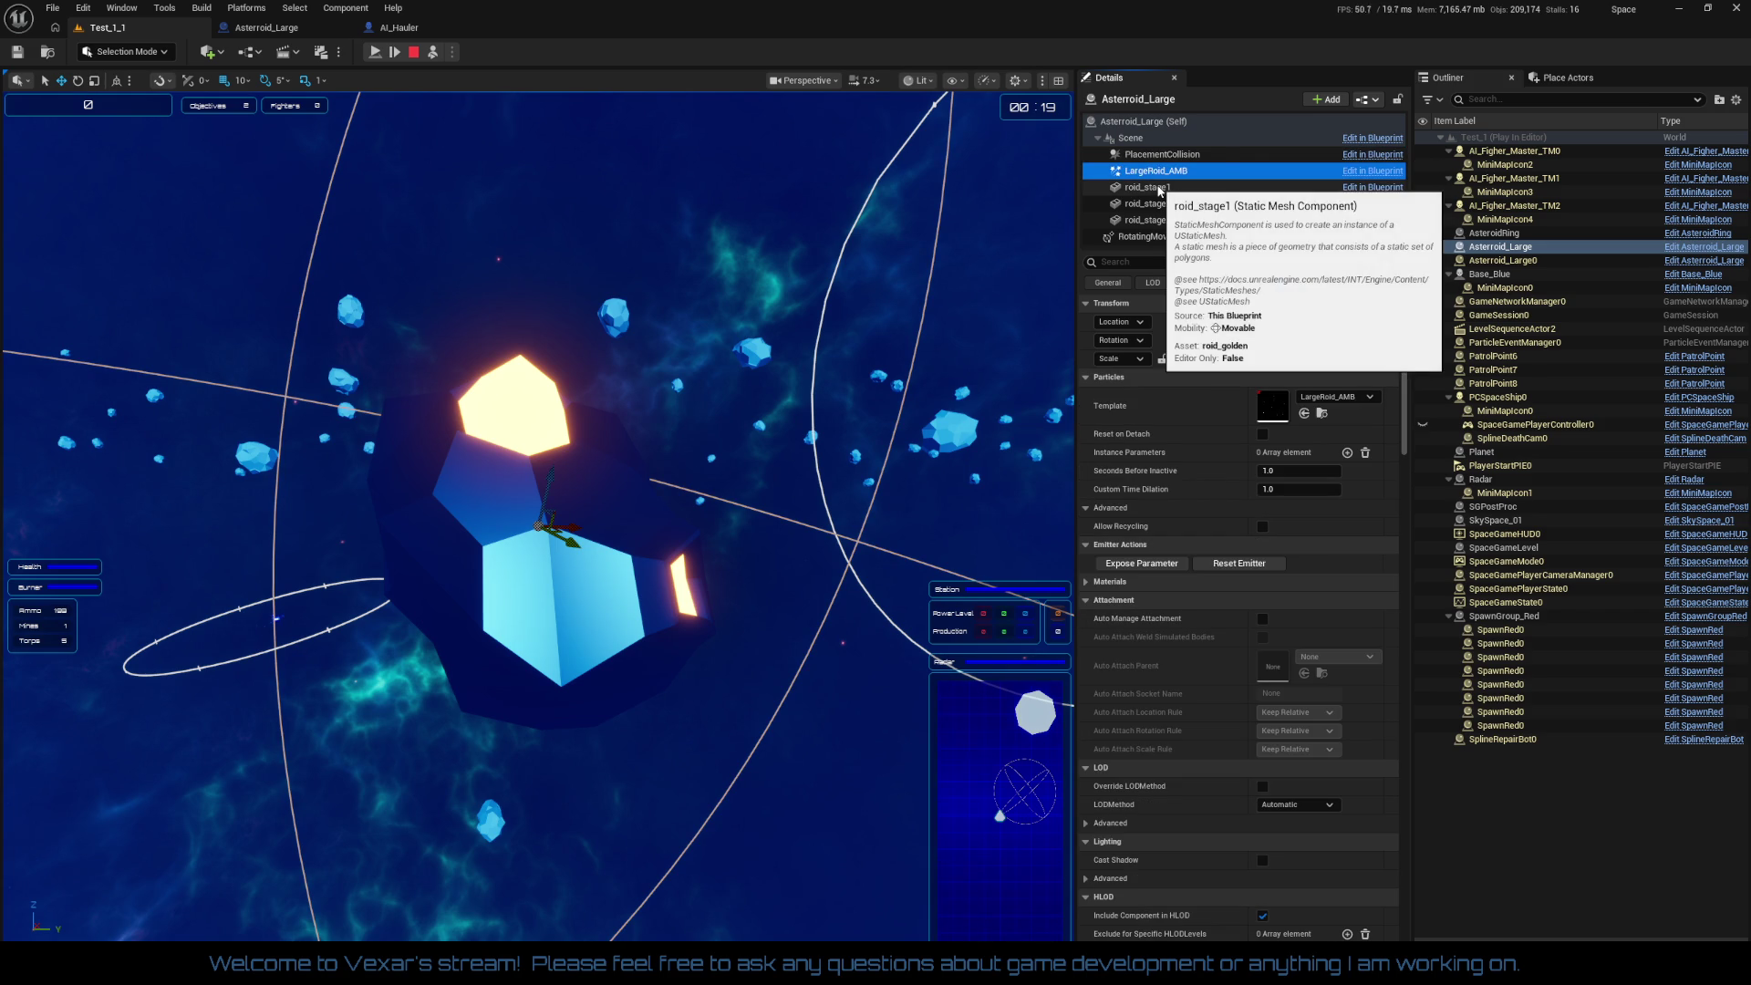
# Step: Check the three roid stages, then scroll LargeRoid_AMB's details to its Is Active state
pyautogui.click(1160, 188)
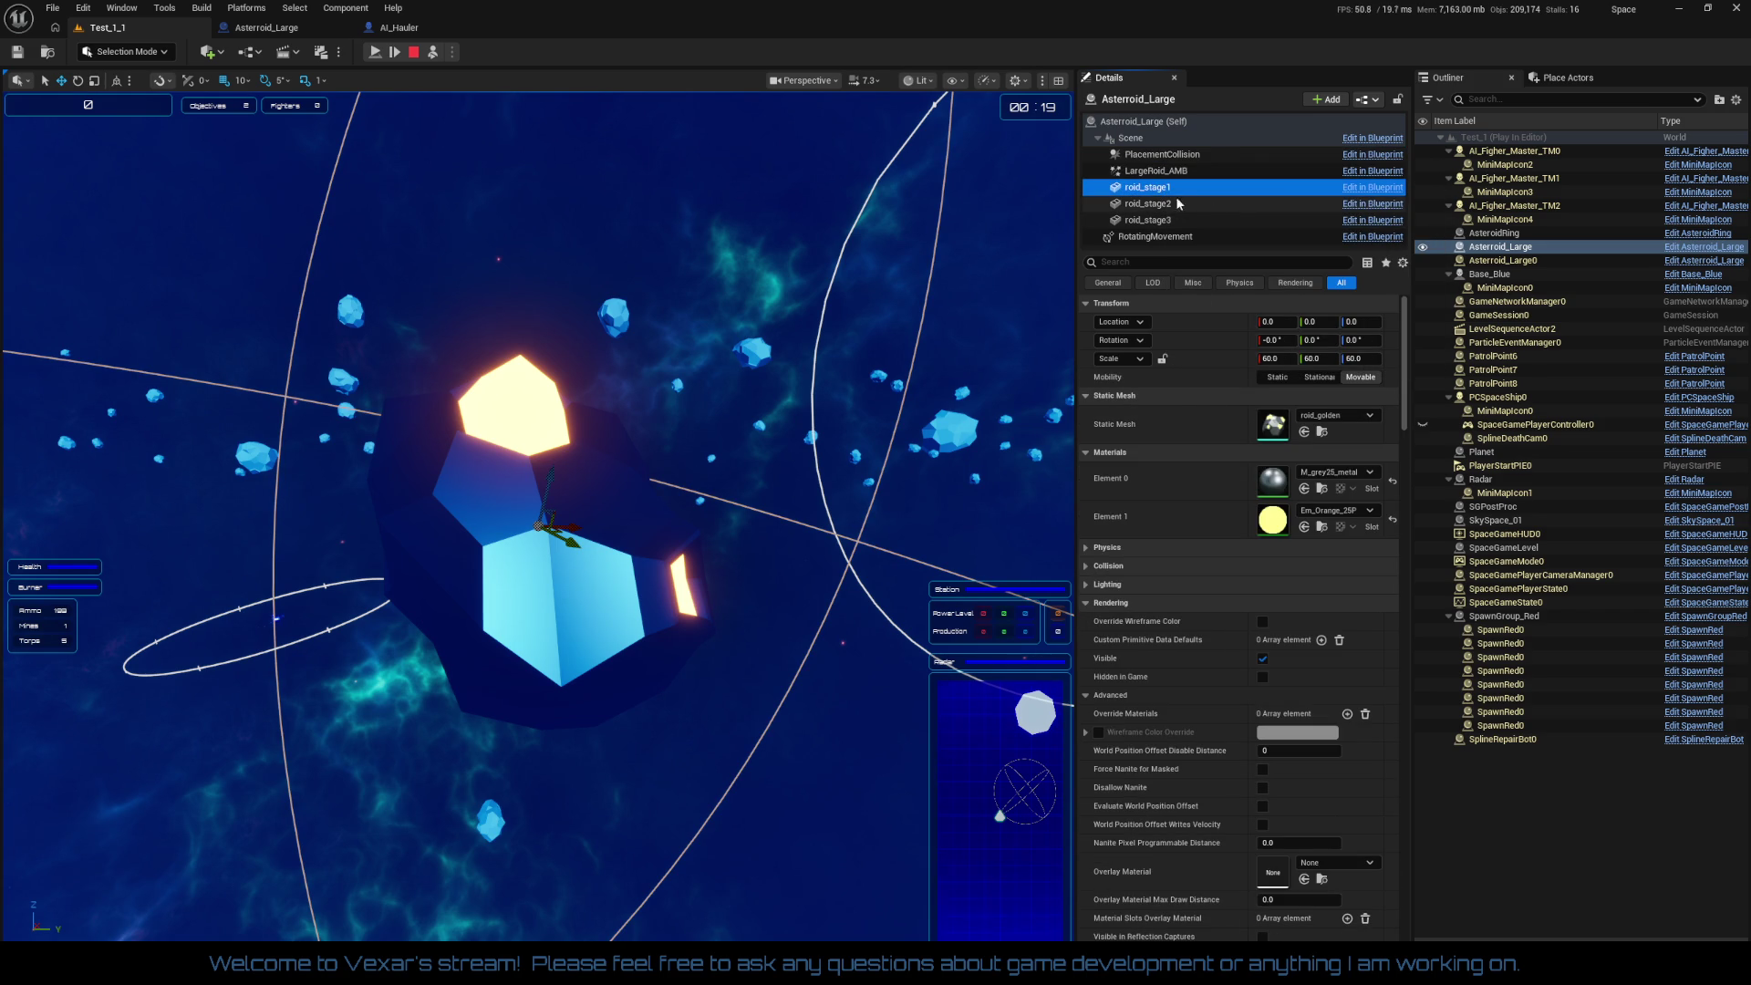
pyautogui.click(1154, 205)
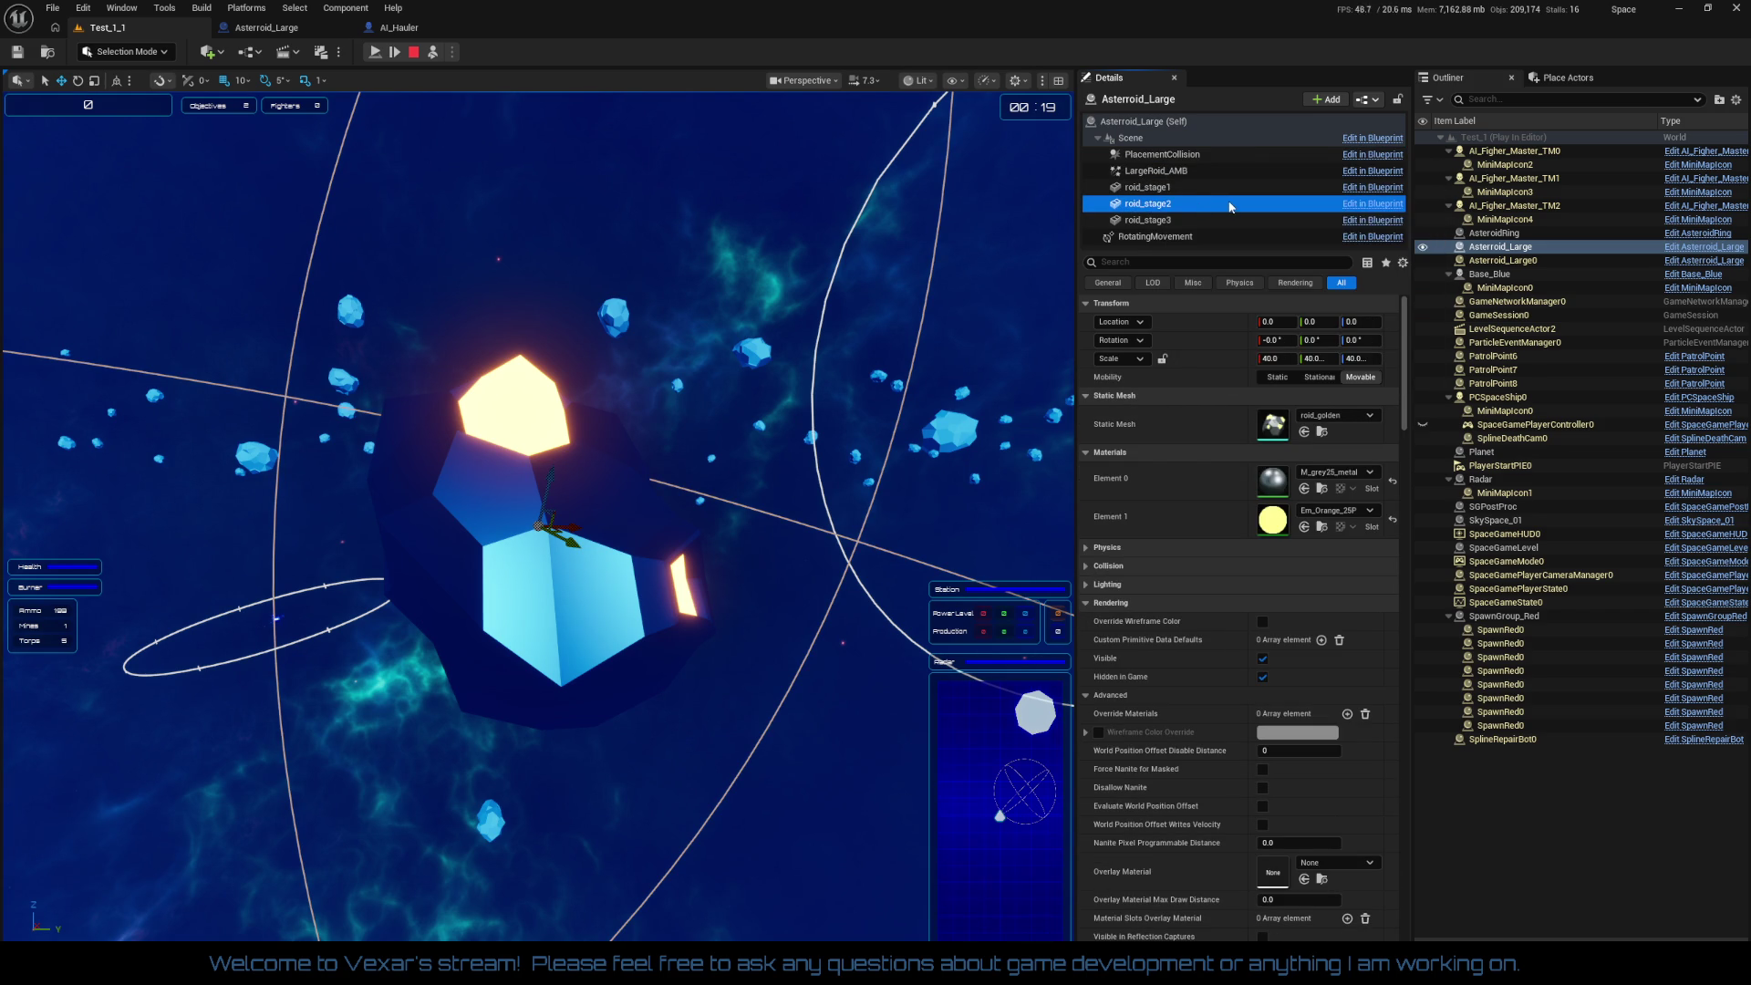
pyautogui.click(1161, 222)
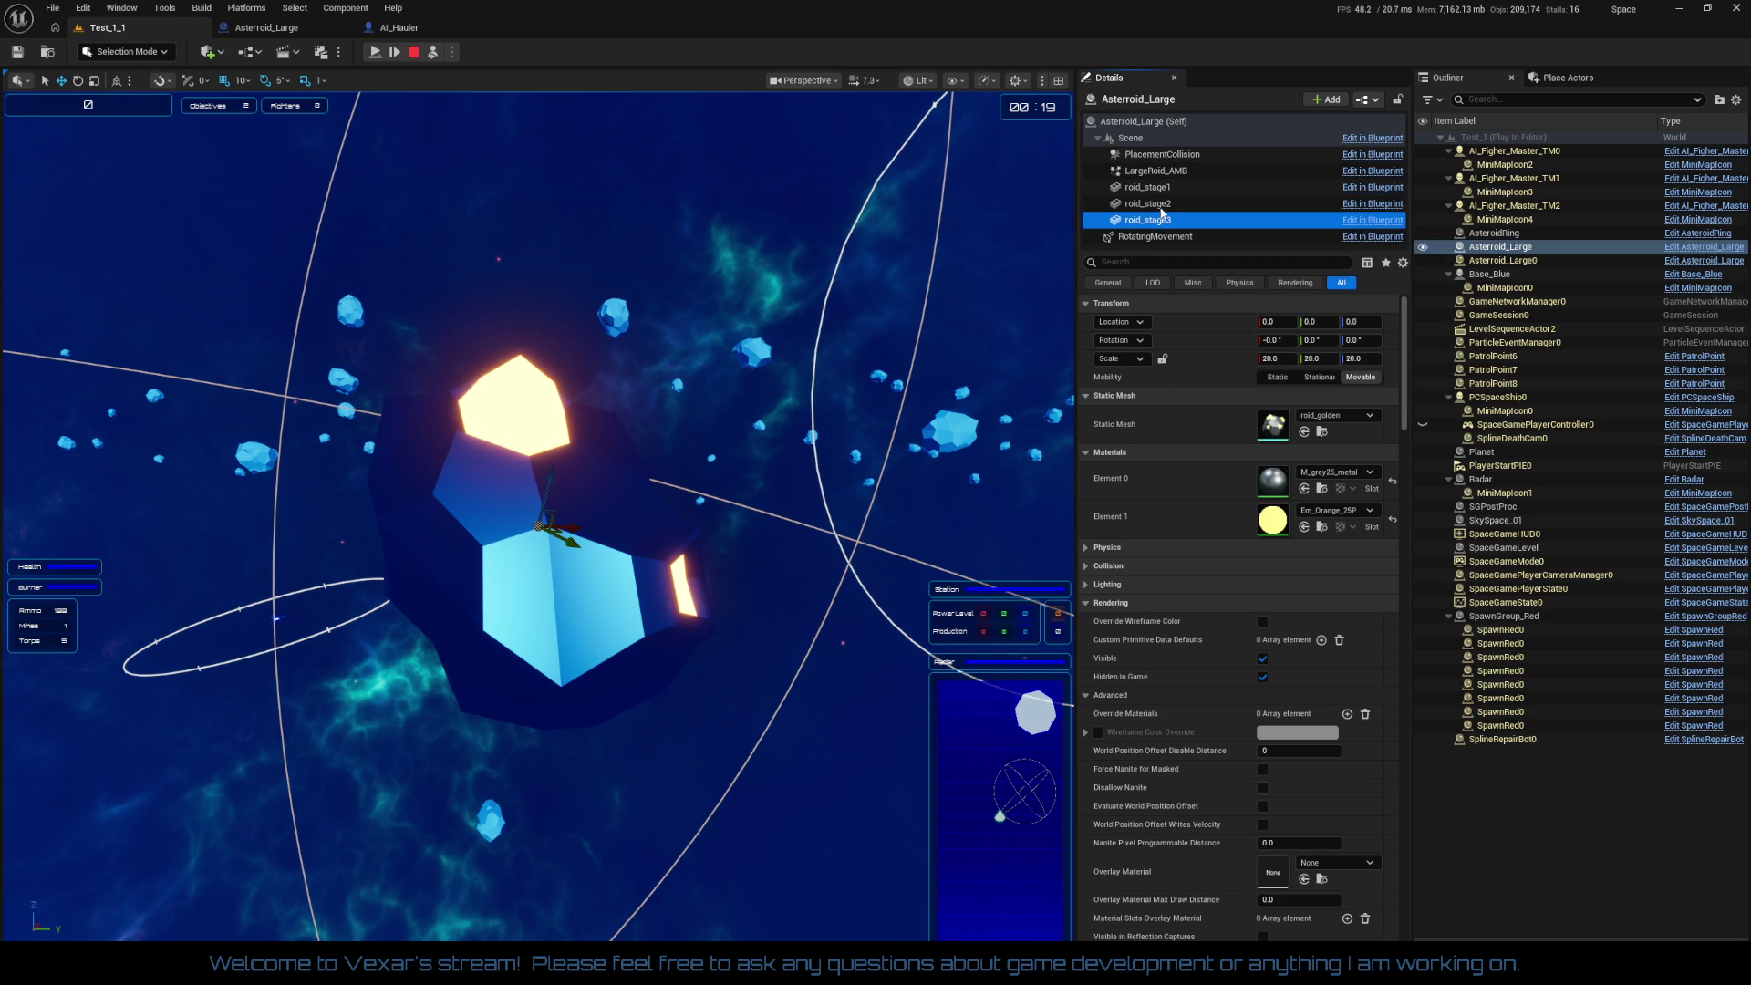
pyautogui.click(1163, 174)
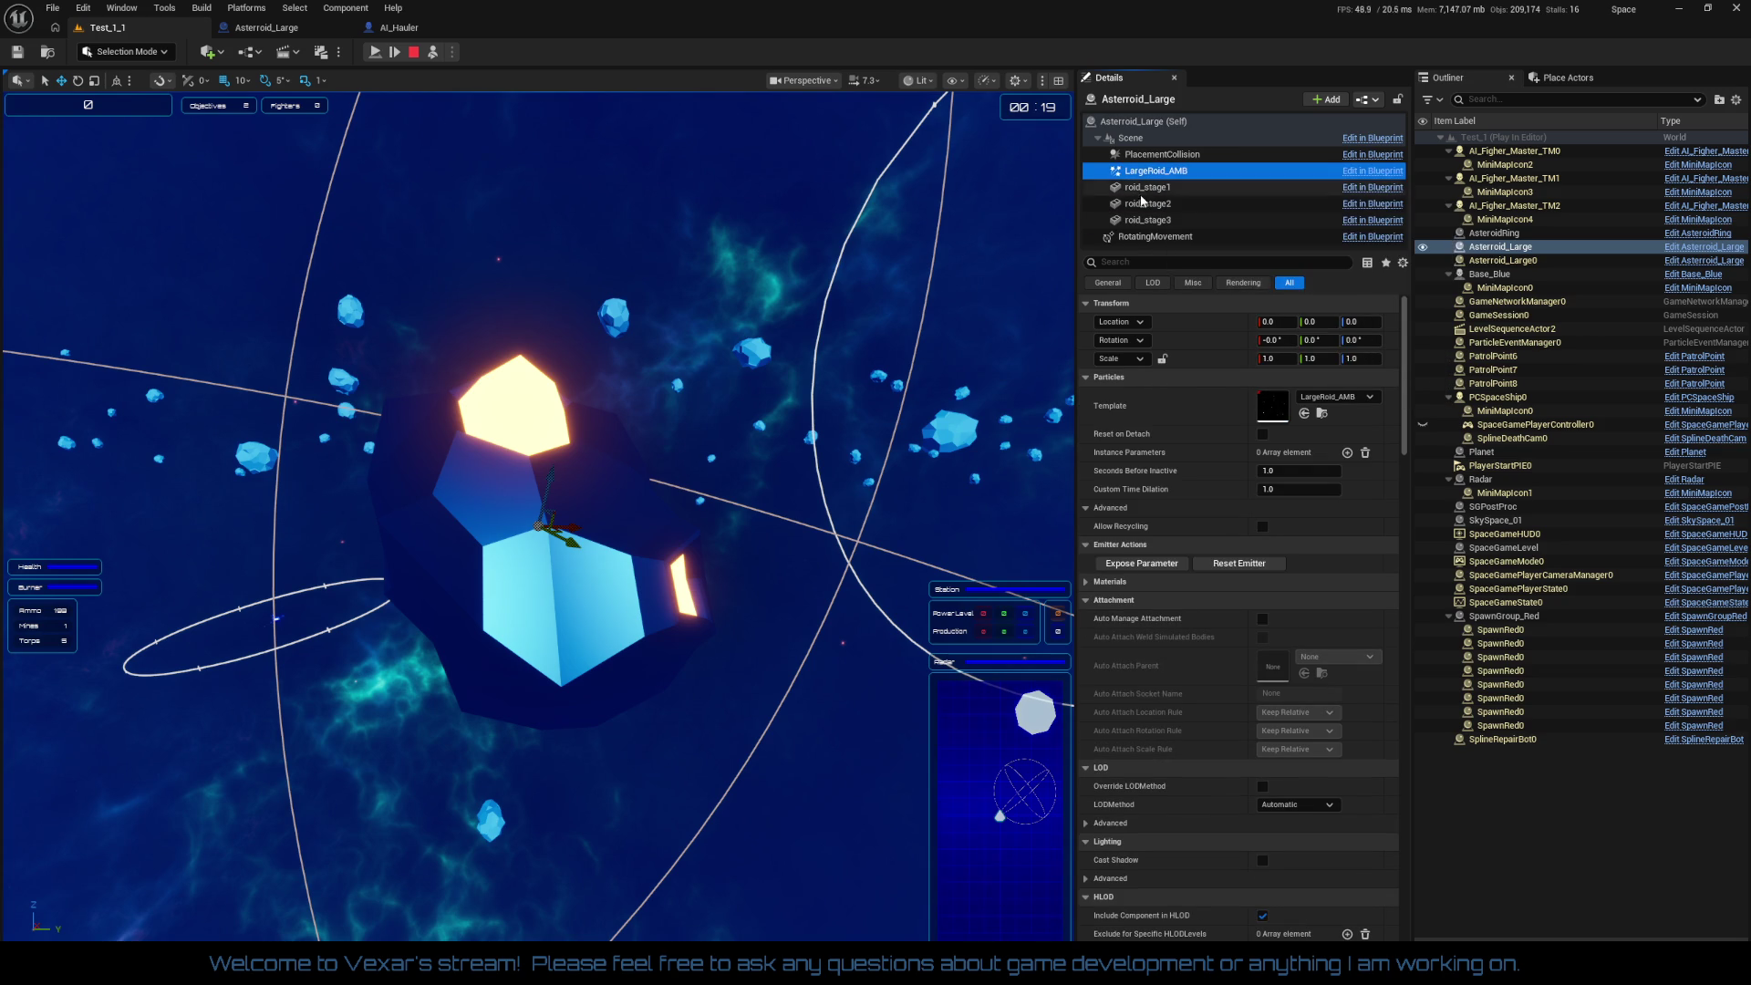
pyautogui.moveTo(1405, 383); pyautogui.dragTo(1383, 902)
pyautogui.scroll(-1, 1383, 905)
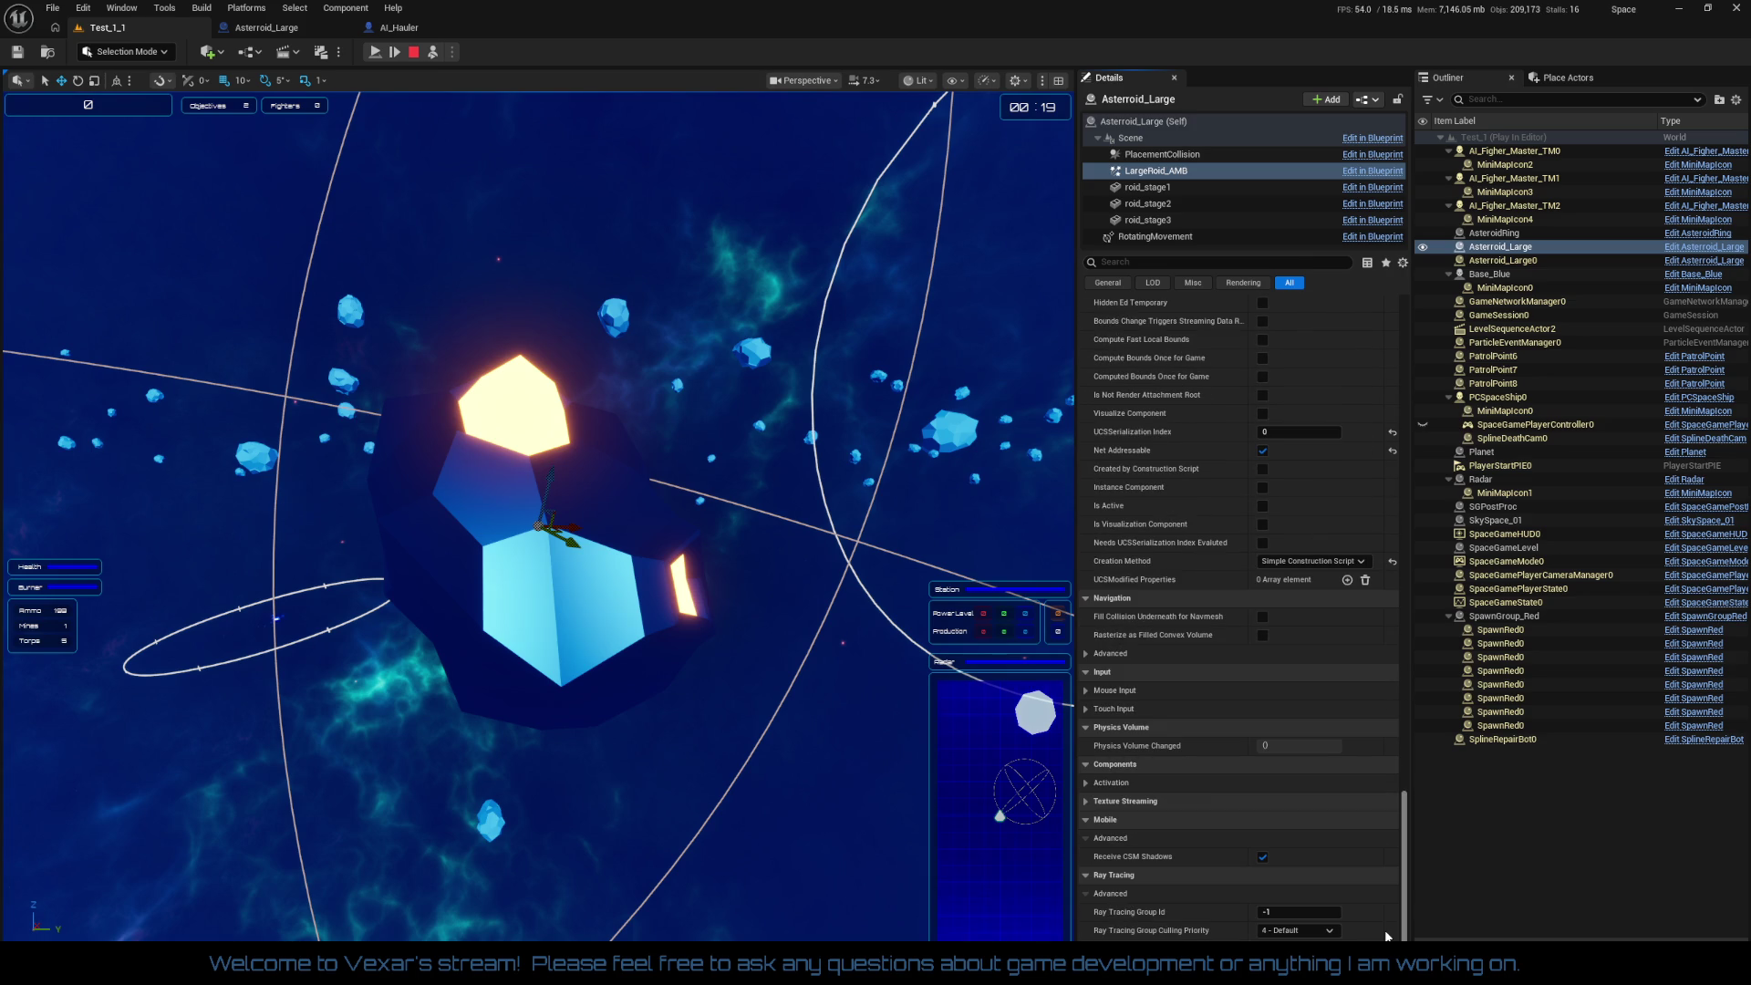
pyautogui.scroll(5, 1390, 879)
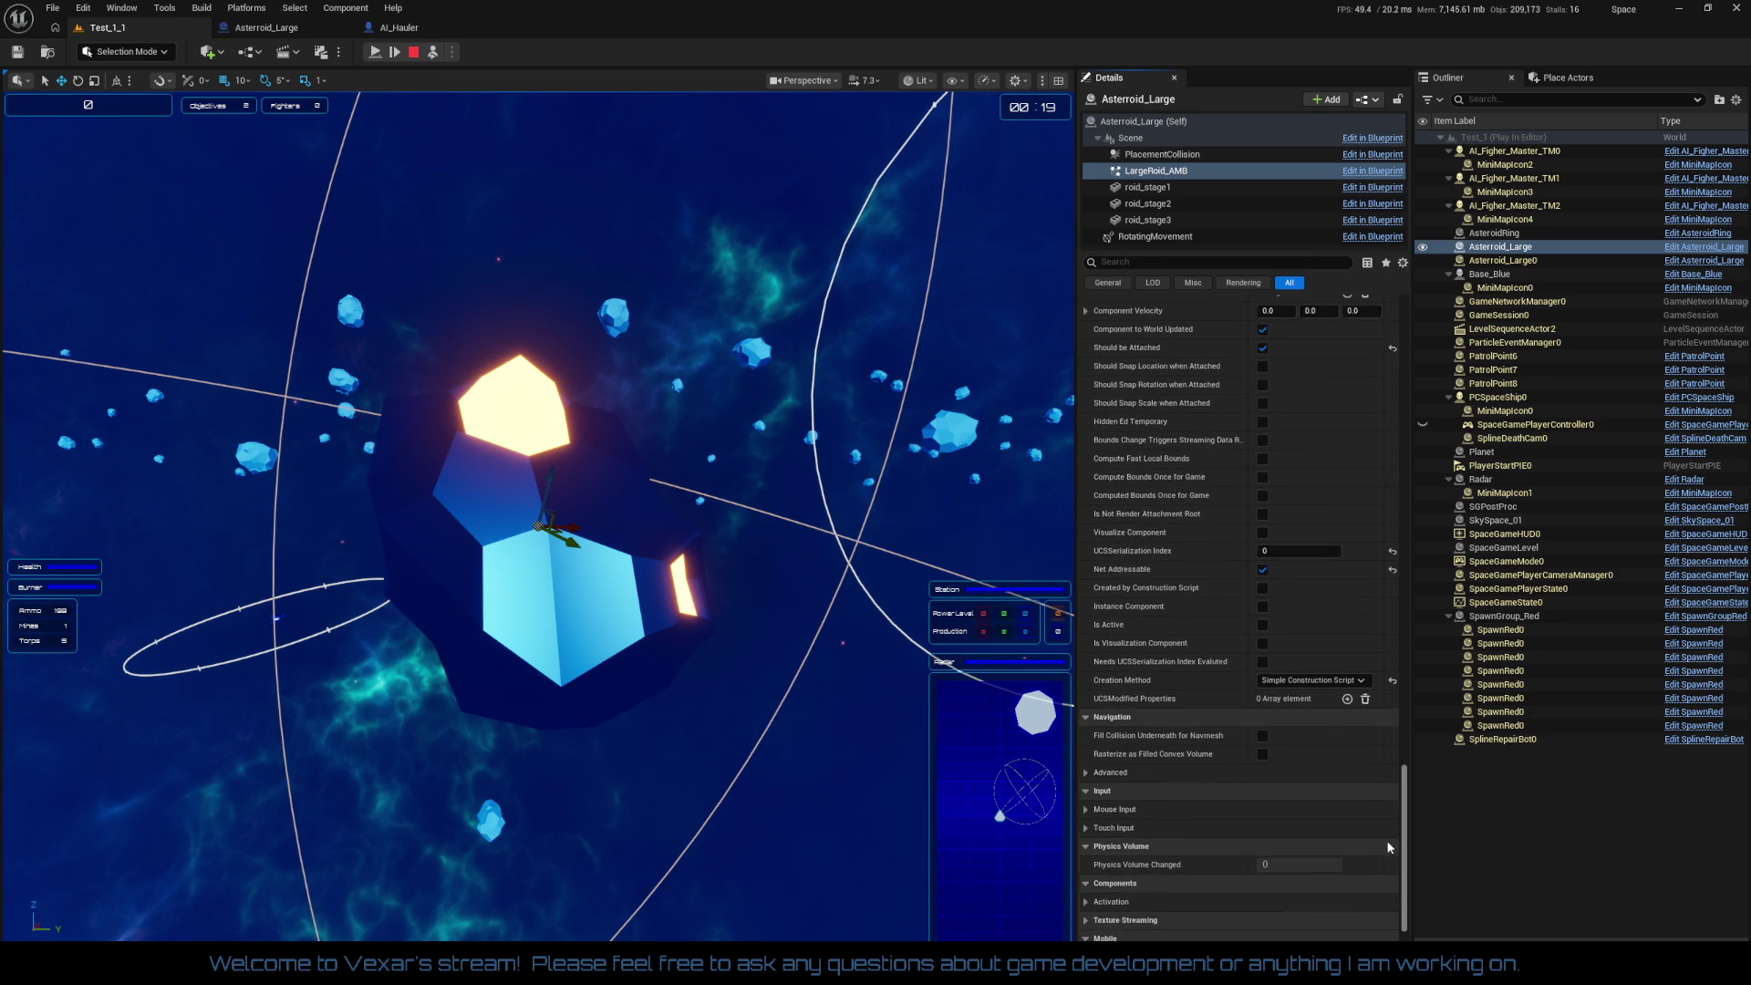
pyautogui.scroll(1, 1381, 817)
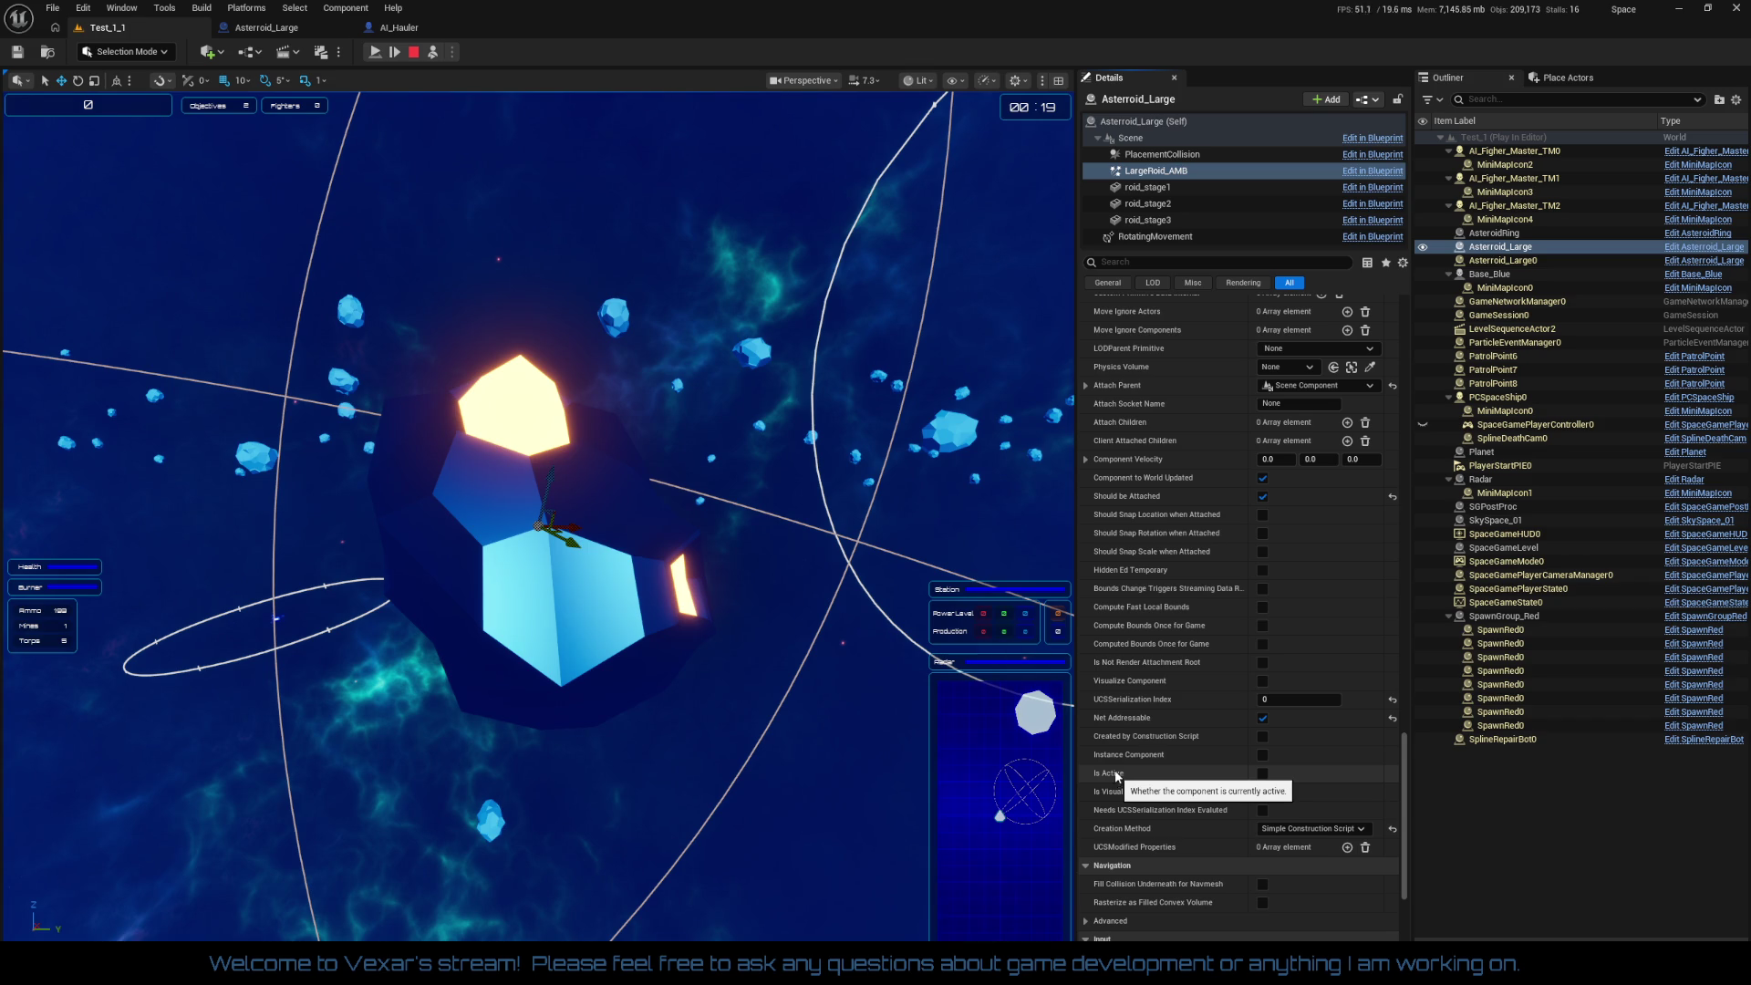
# Step: Stop the play session and select LargeRoid_AMB in the Asteroid_Large blueprint
pyautogui.click(415, 53)
pyautogui.click(294, 28)
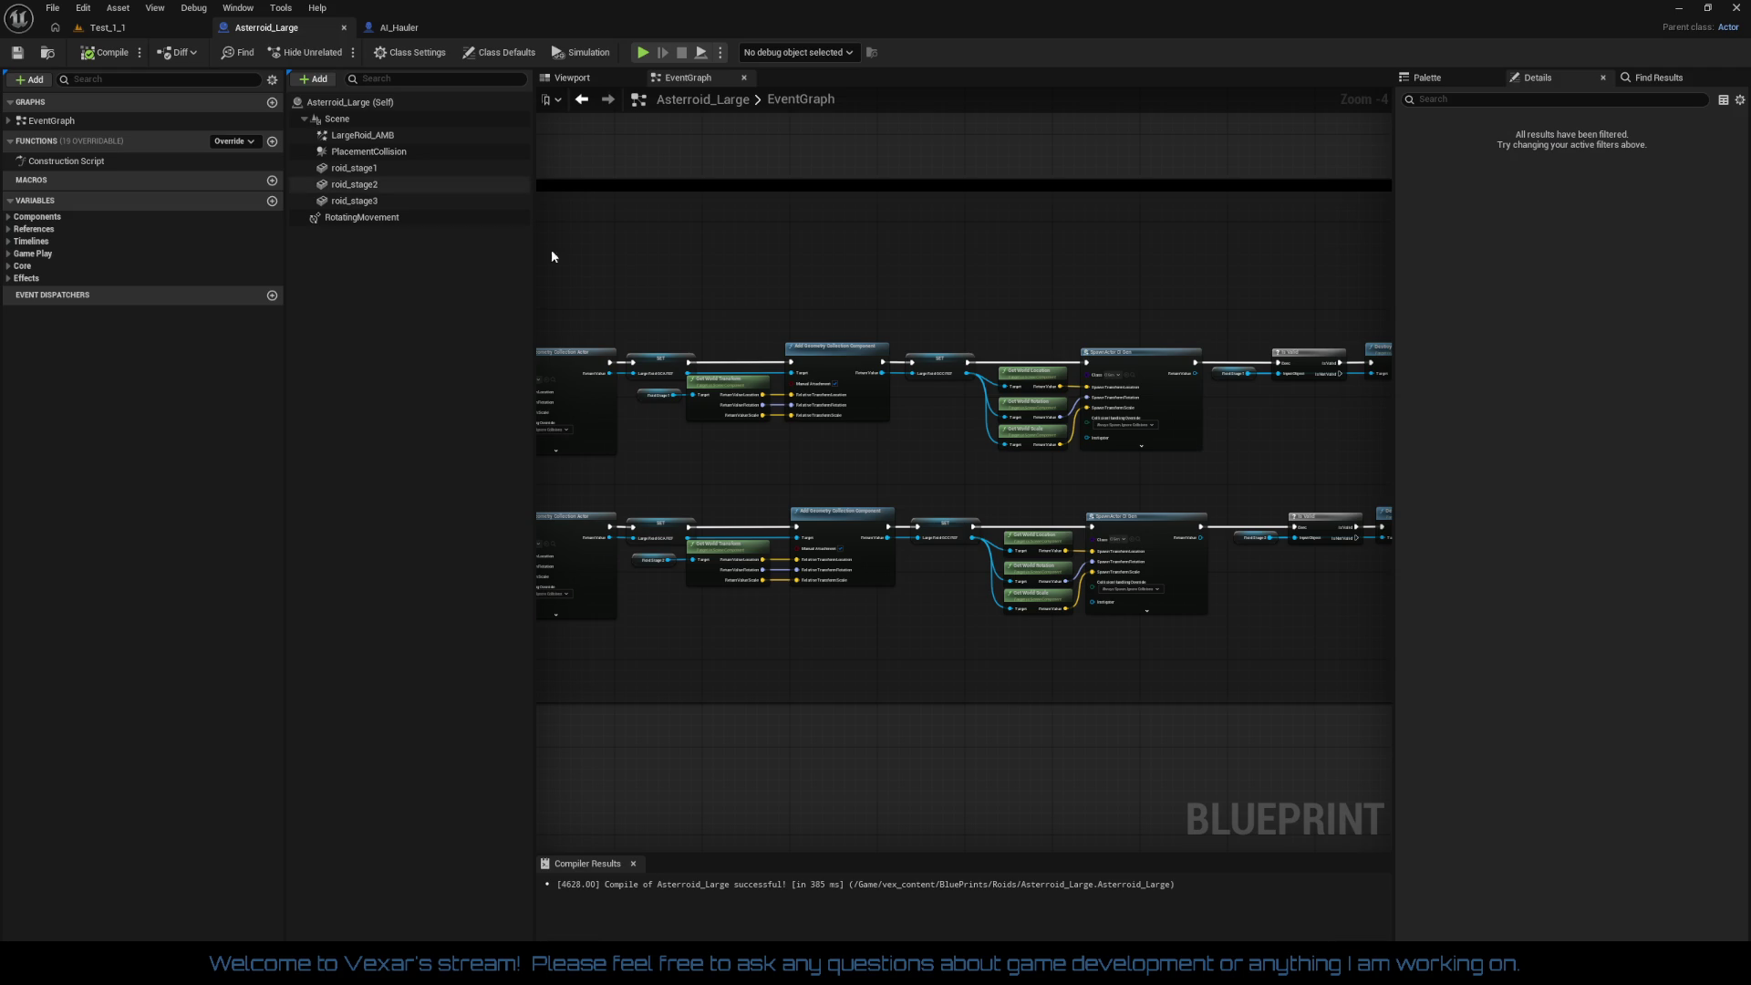
pyautogui.click(369, 136)
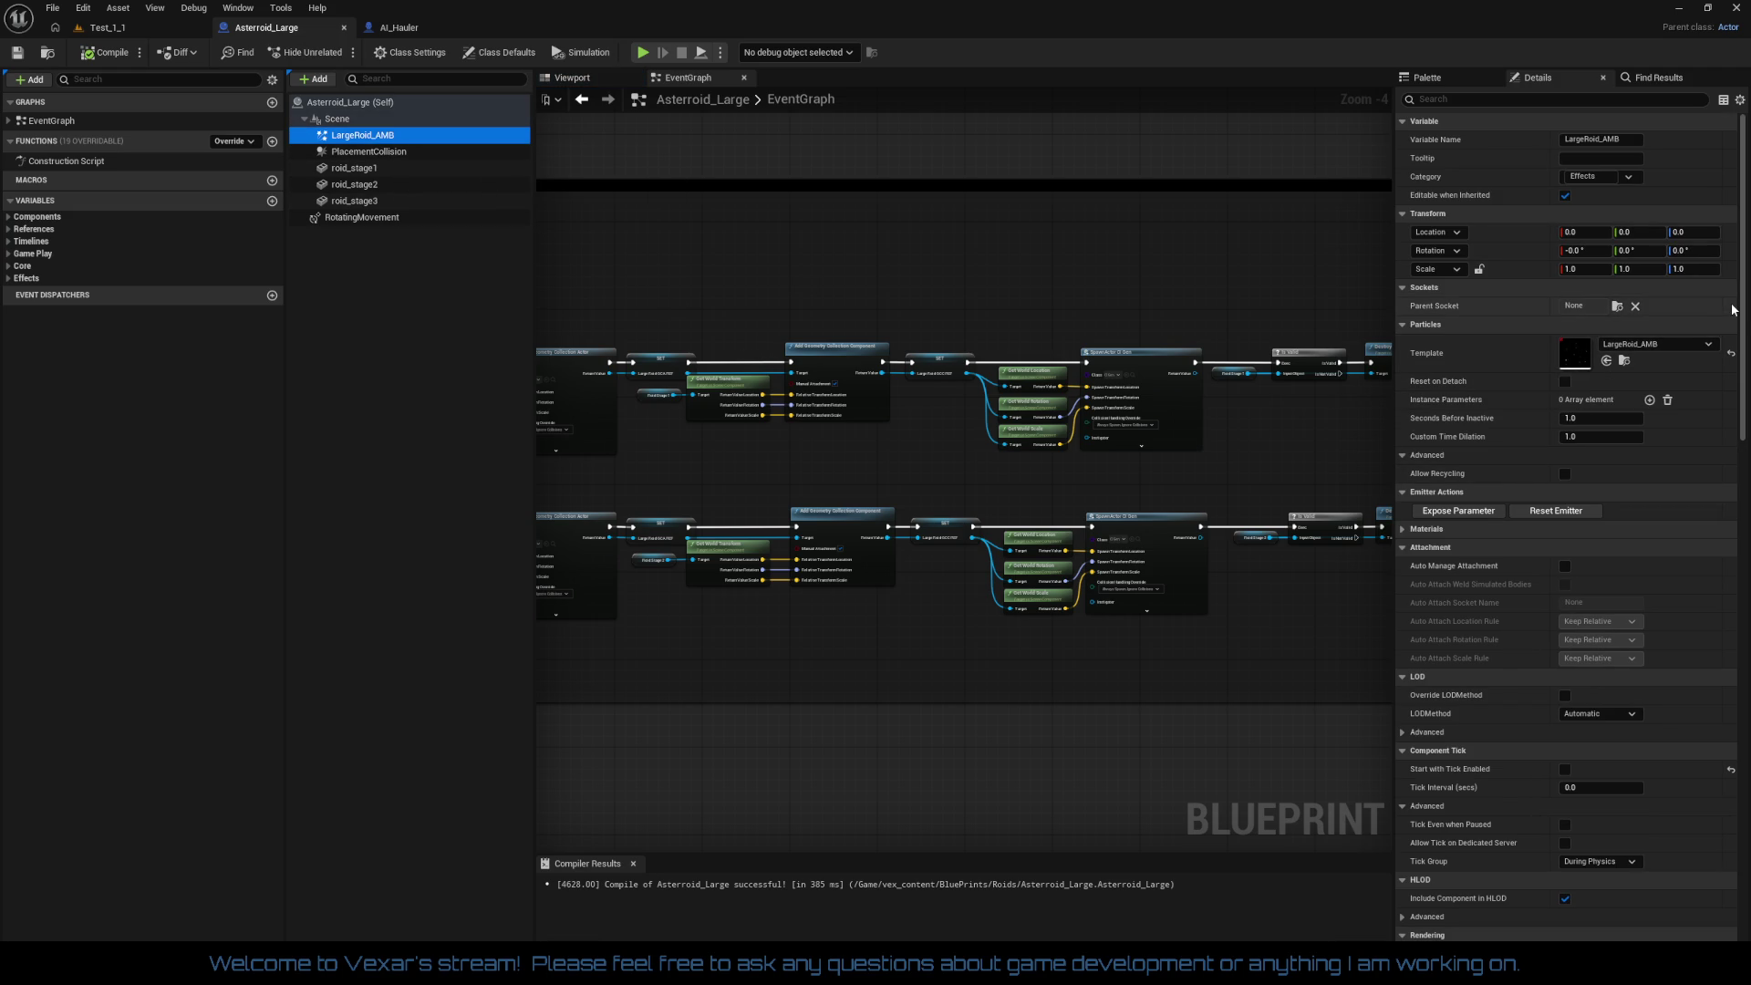
pyautogui.moveTo(1737, 317)
pyautogui.mouseDown()
pyautogui.moveTo(1729, 588)
pyautogui.moveTo(1605, 670)
pyautogui.mouseUp()
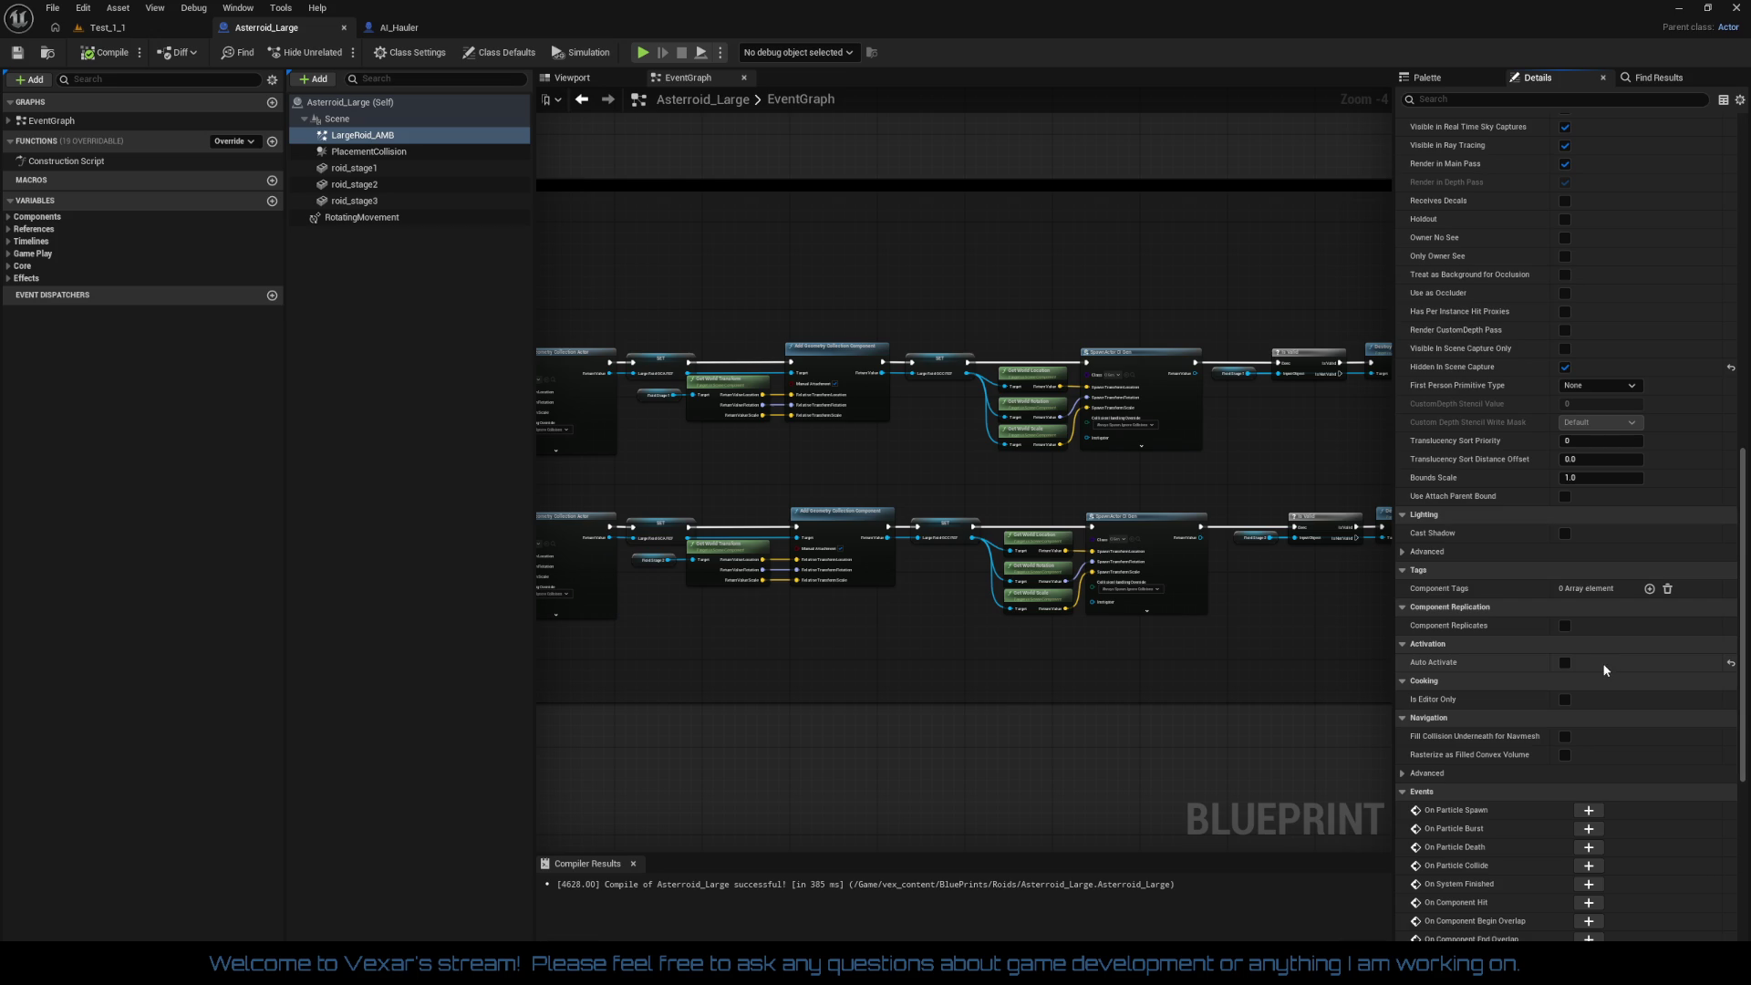
# Step: Drop a Large Roid AMB getter into the Start Health Check section beside the scale-up timeline
pyautogui.moveTo(1185, 639)
pyautogui.mouseDown()
pyautogui.moveTo(1122, 801)
pyautogui.moveTo(1287, 360)
pyautogui.moveTo(1347, 389)
pyautogui.mouseUp()
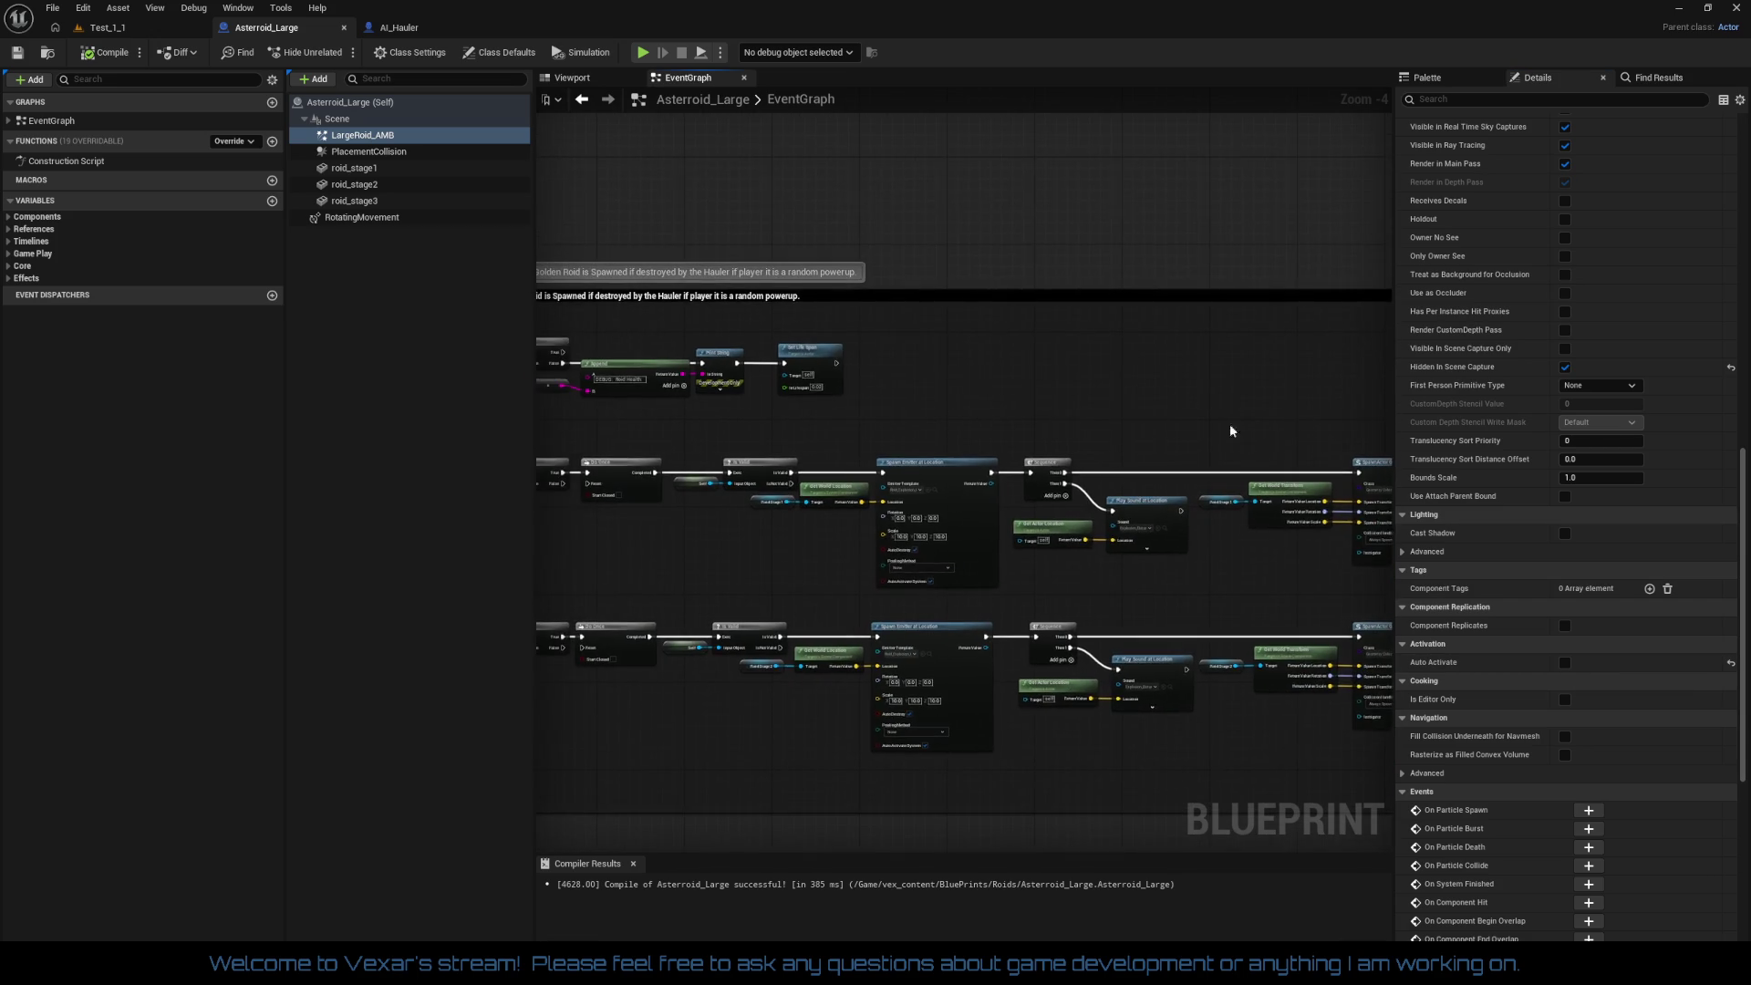
pyautogui.moveTo(748, 401); pyautogui.dragTo(1139, 444)
pyautogui.moveTo(1003, 542); pyautogui.dragTo(883, 581)
pyautogui.scroll(2, 830, 450)
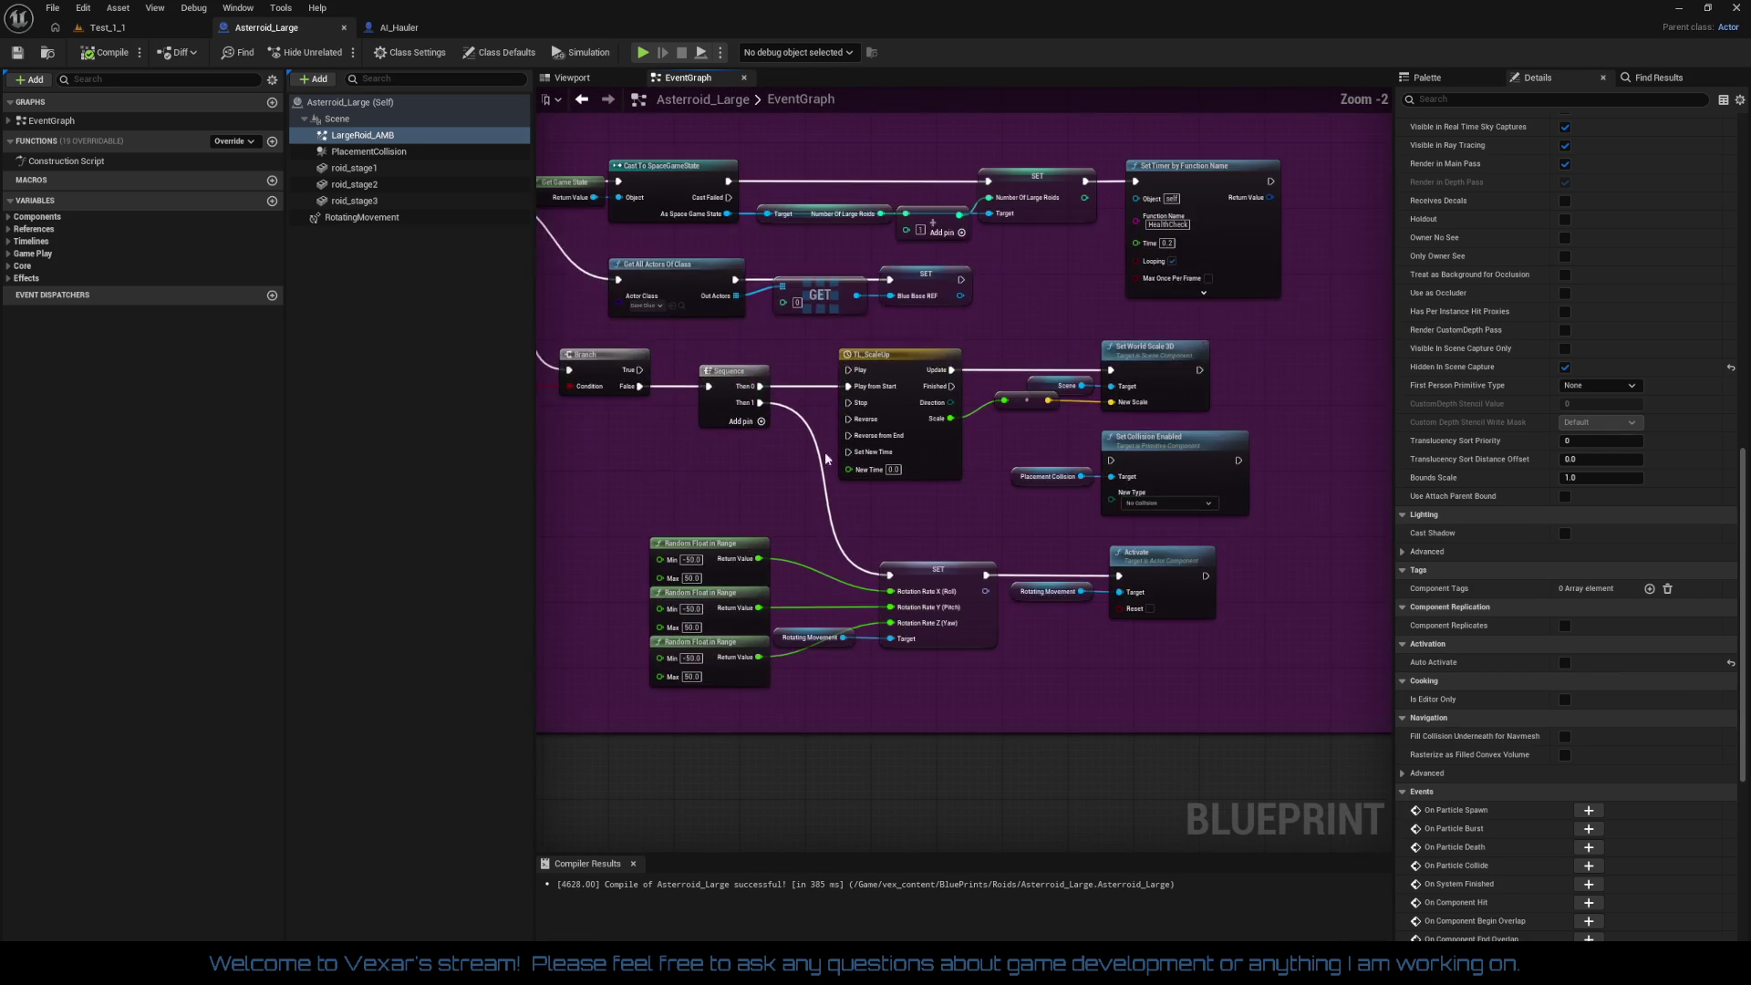
pyautogui.moveTo(361, 135)
pyautogui.mouseDown()
pyautogui.moveTo(633, 511)
pyautogui.moveTo(784, 531)
pyautogui.mouseUp()
pyautogui.scroll(2, 696, 462)
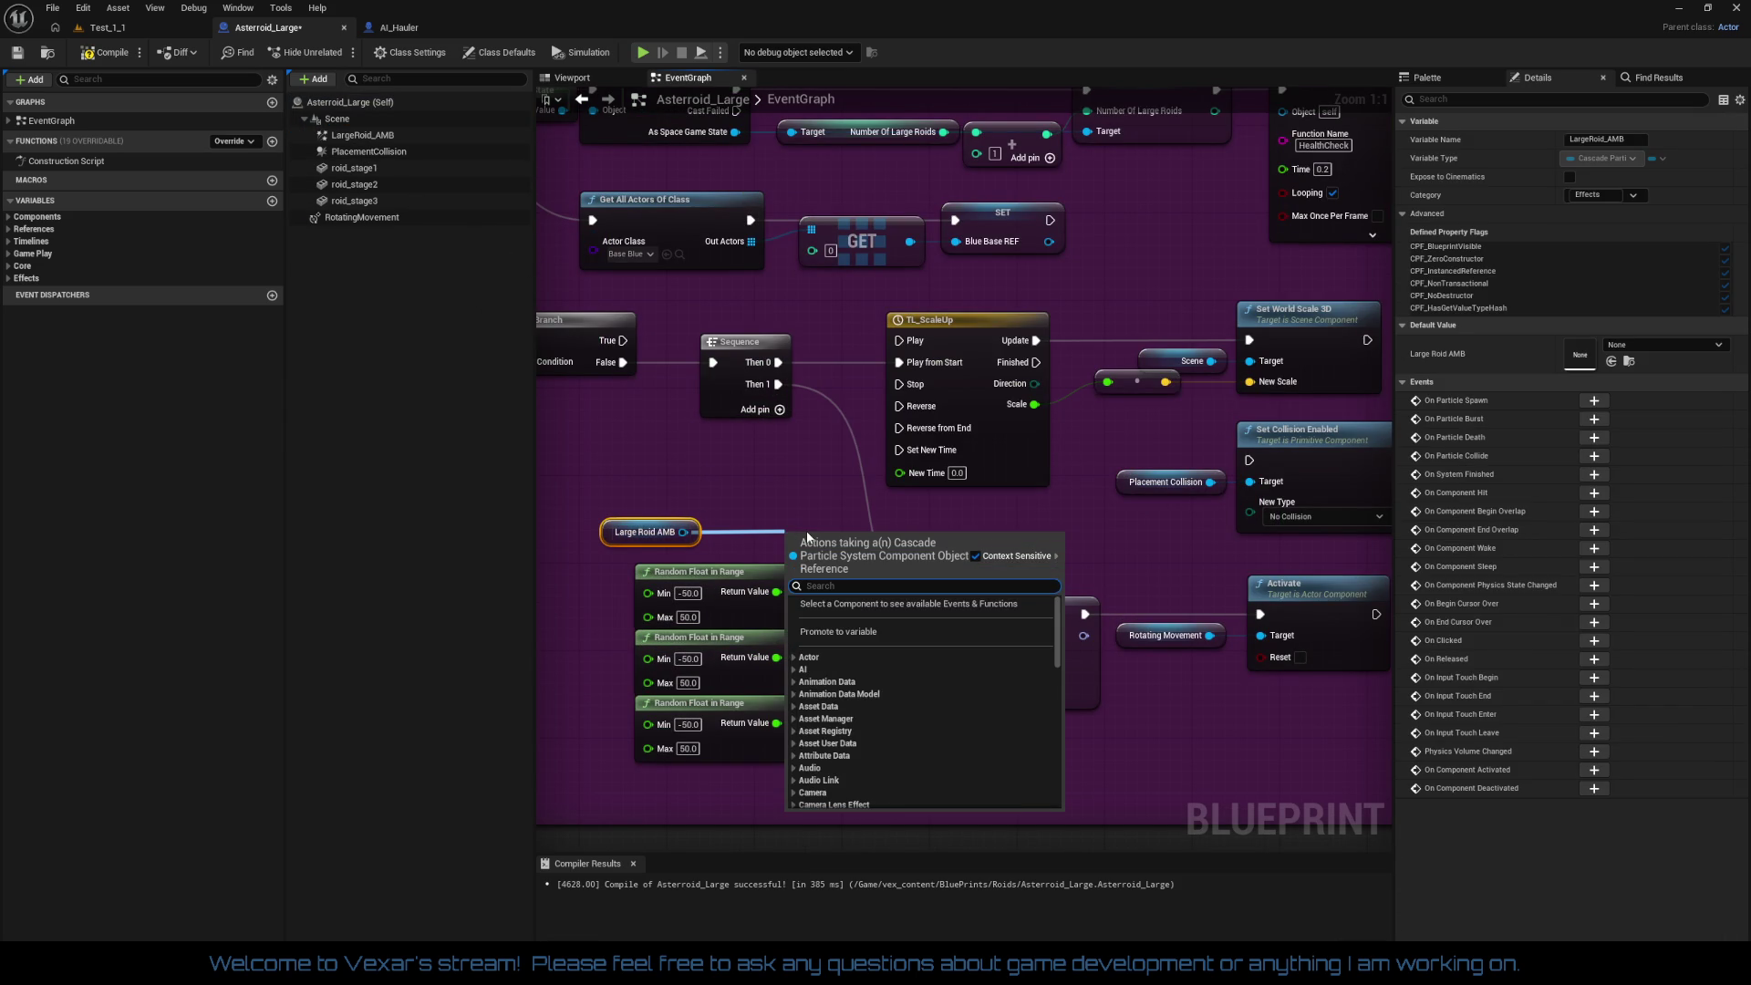
# Step: Add an Activate node for Large Roid AMB and position it
pyautogui.write('ac')
pyautogui.press('Return')
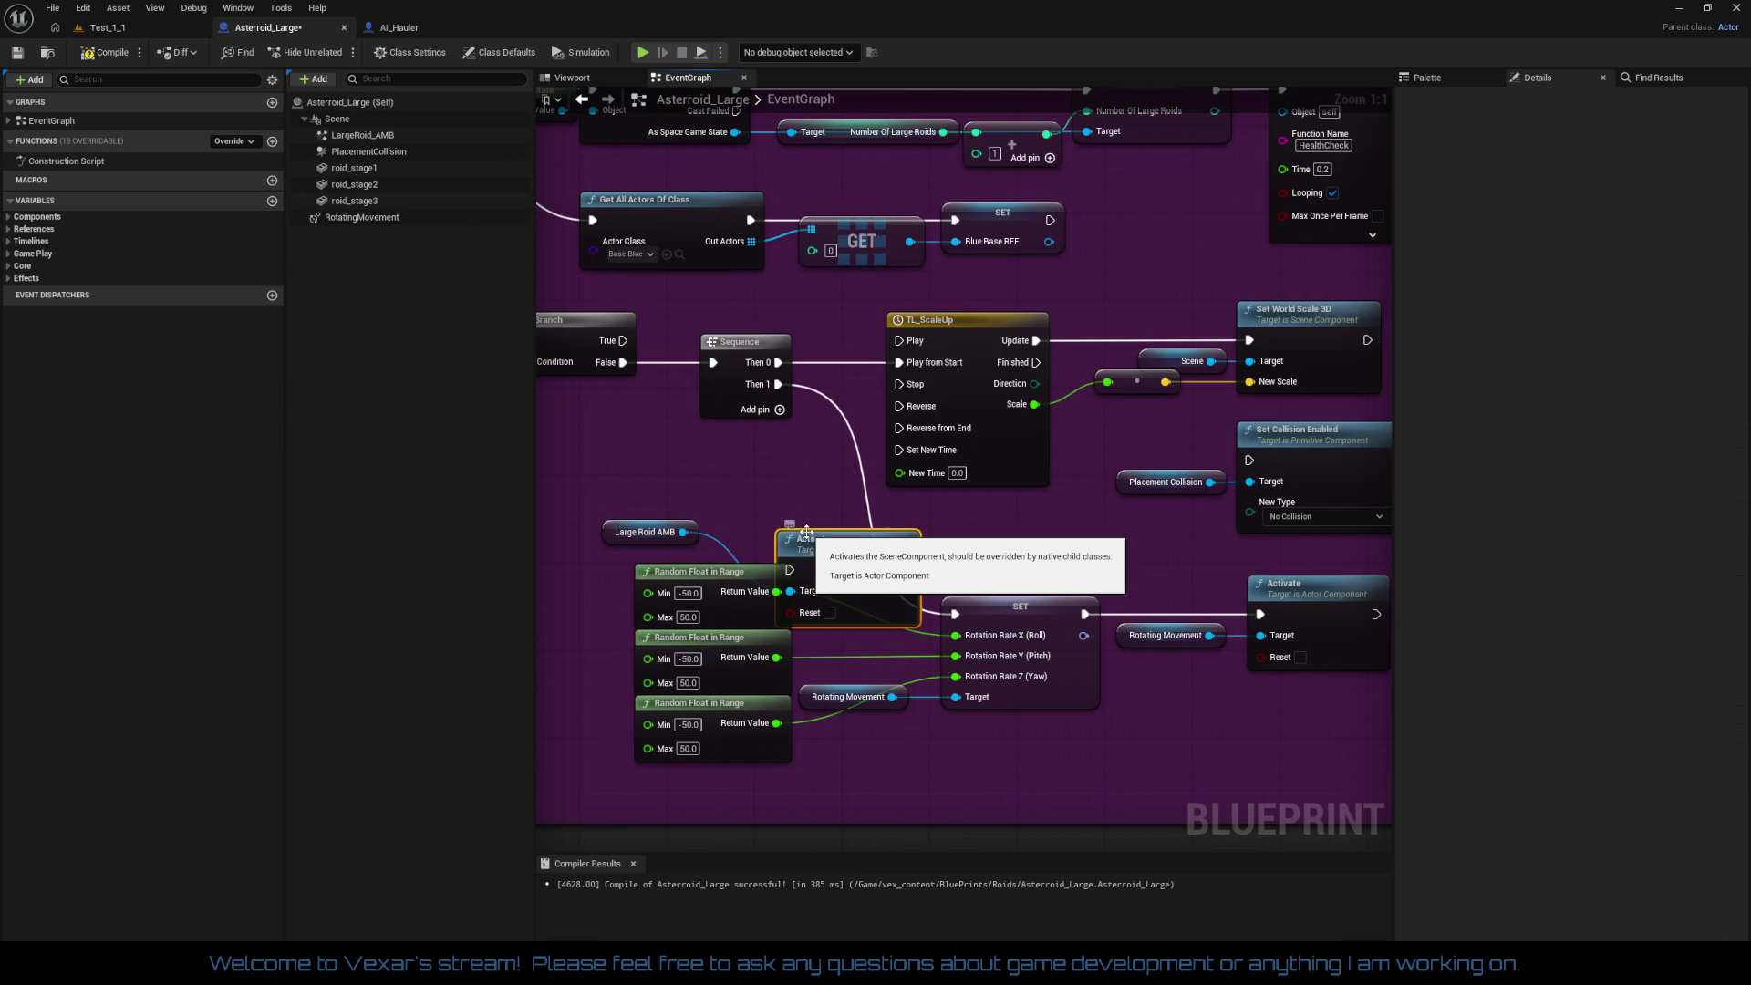
pyautogui.moveTo(824, 544)
pyautogui.mouseDown()
pyautogui.moveTo(757, 486)
pyautogui.moveTo(781, 553)
pyautogui.moveTo(607, 546)
pyautogui.mouseUp()
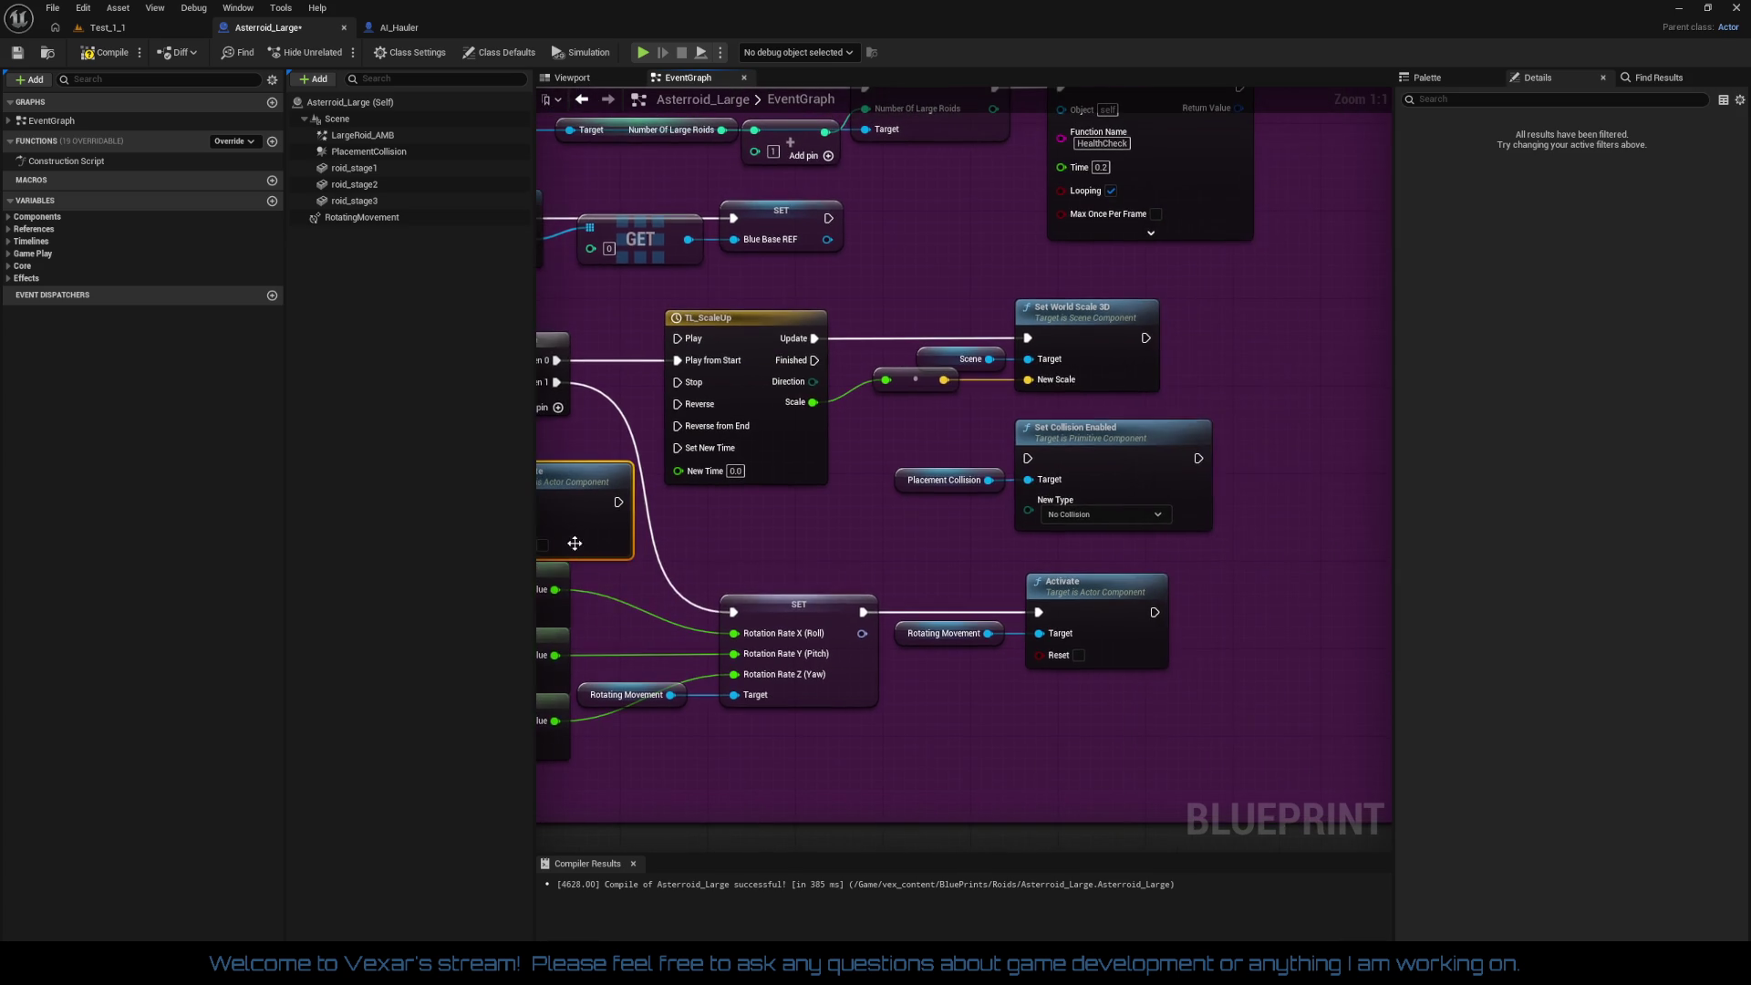
pyautogui.moveTo(742, 552); pyautogui.dragTo(770, 576)
pyautogui.moveTo(641, 516)
pyautogui.mouseDown()
pyautogui.moveTo(1378, 579)
pyautogui.moveTo(1177, 491)
pyautogui.moveTo(1003, 507)
pyautogui.moveTo(930, 481)
pyautogui.mouseUp()
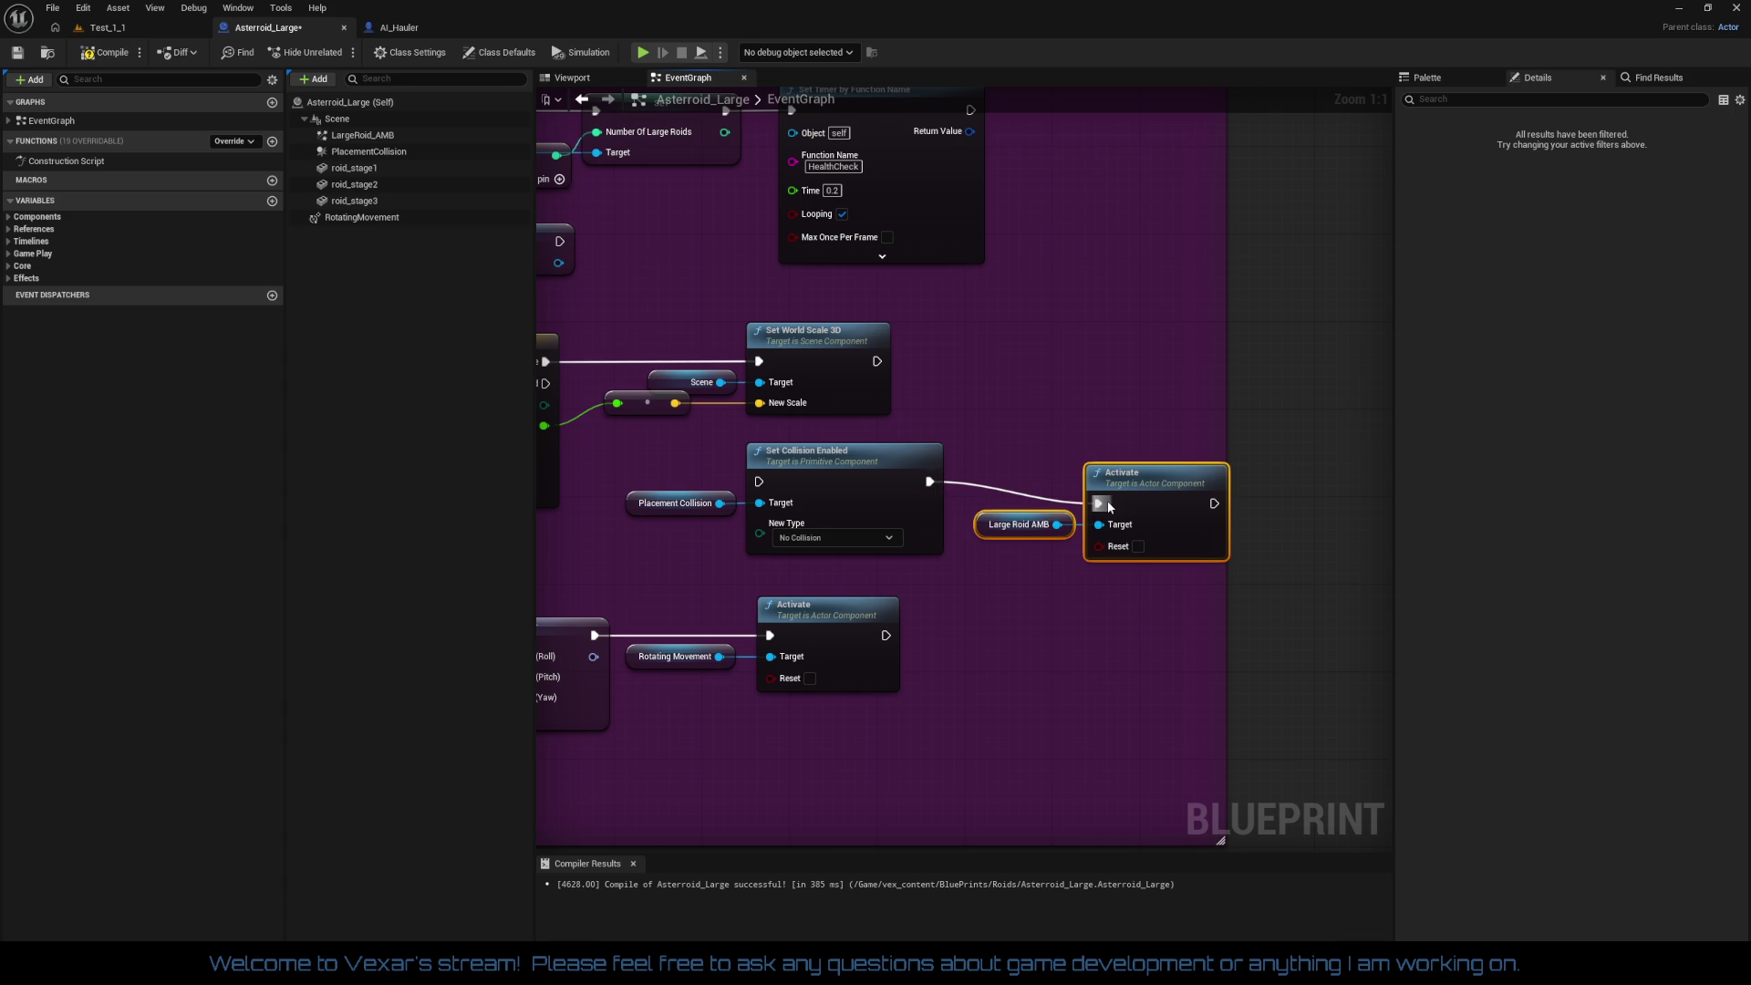
pyautogui.moveTo(1125, 488); pyautogui.dragTo(1103, 467)
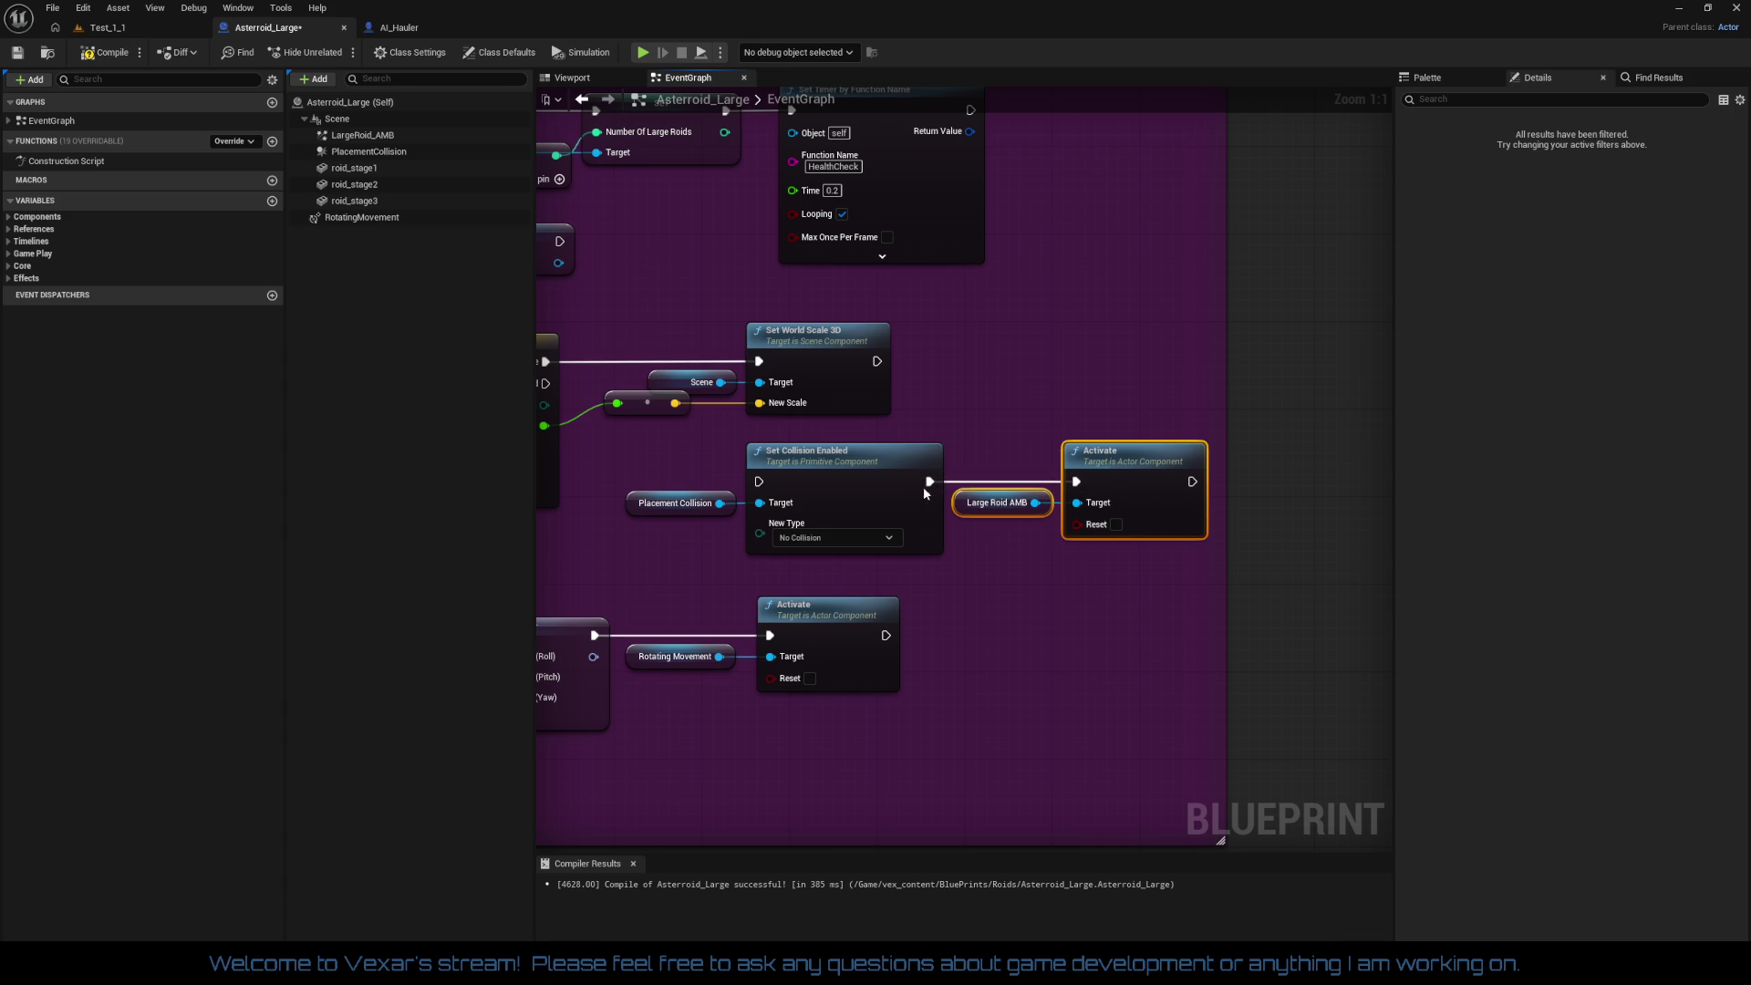
# Step: Chain TL_ScaleUp Finished into Set Collision Enabled and then Activate
pyautogui.moveTo(938, 503); pyautogui.dragTo(725, 405)
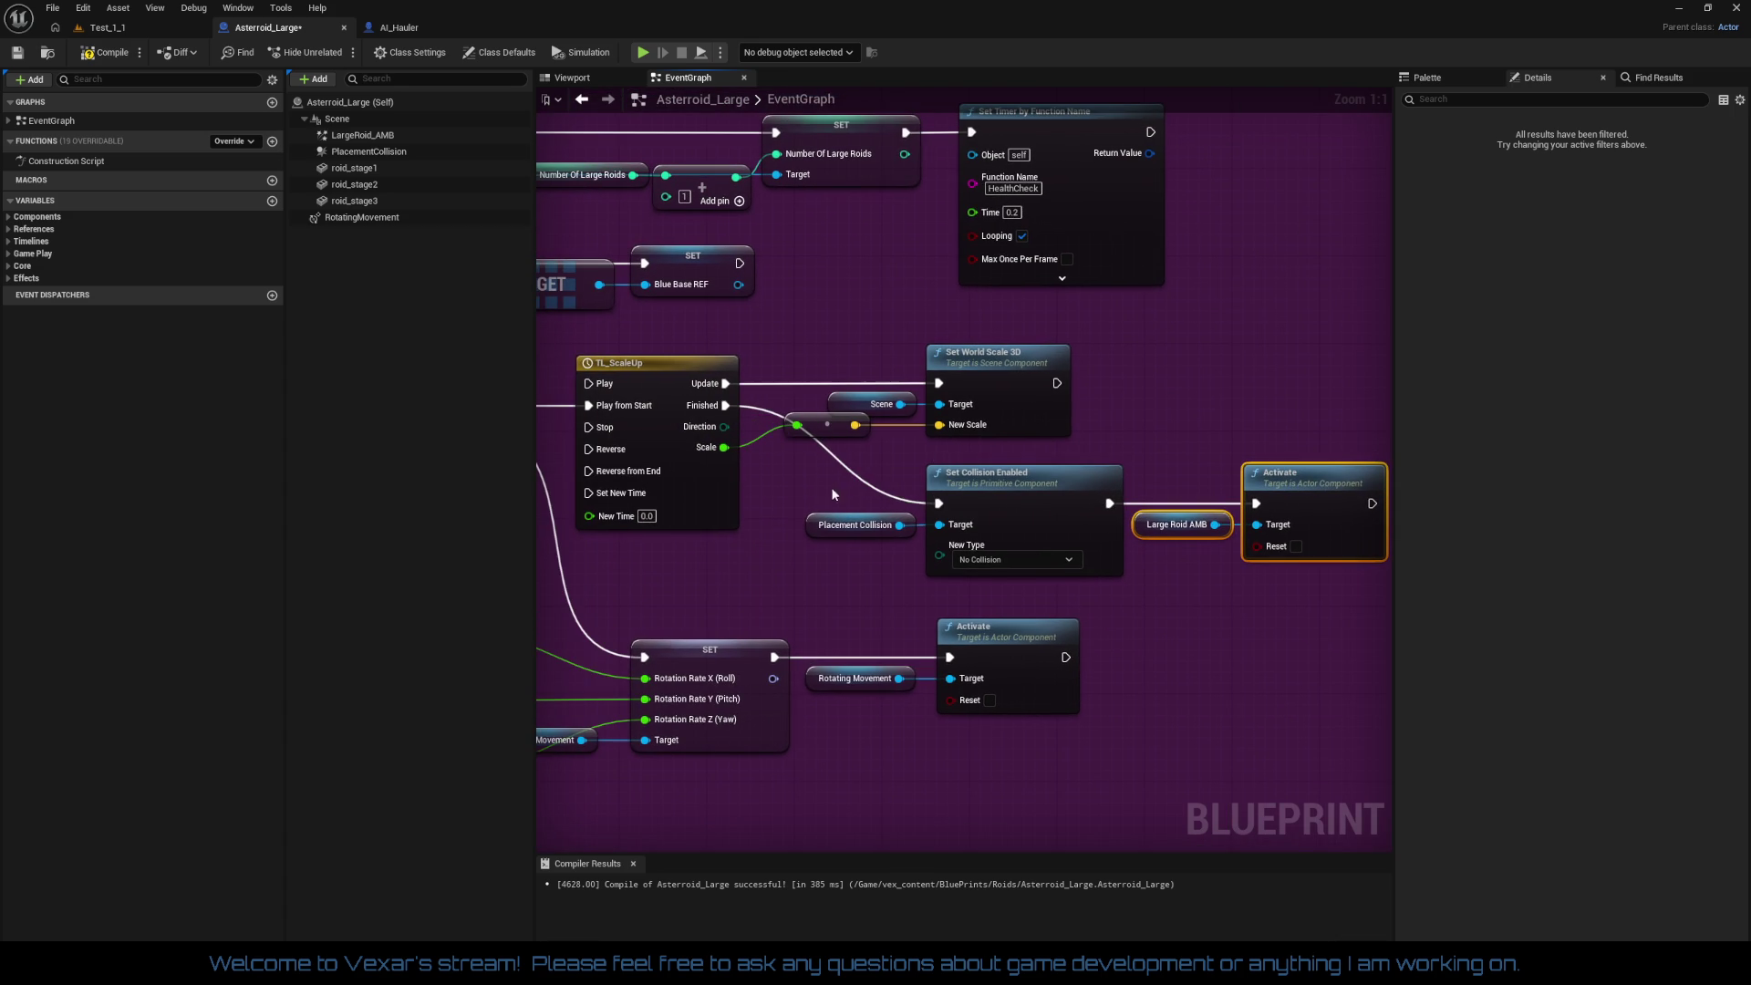
pyautogui.scroll(-1, 1037, 577)
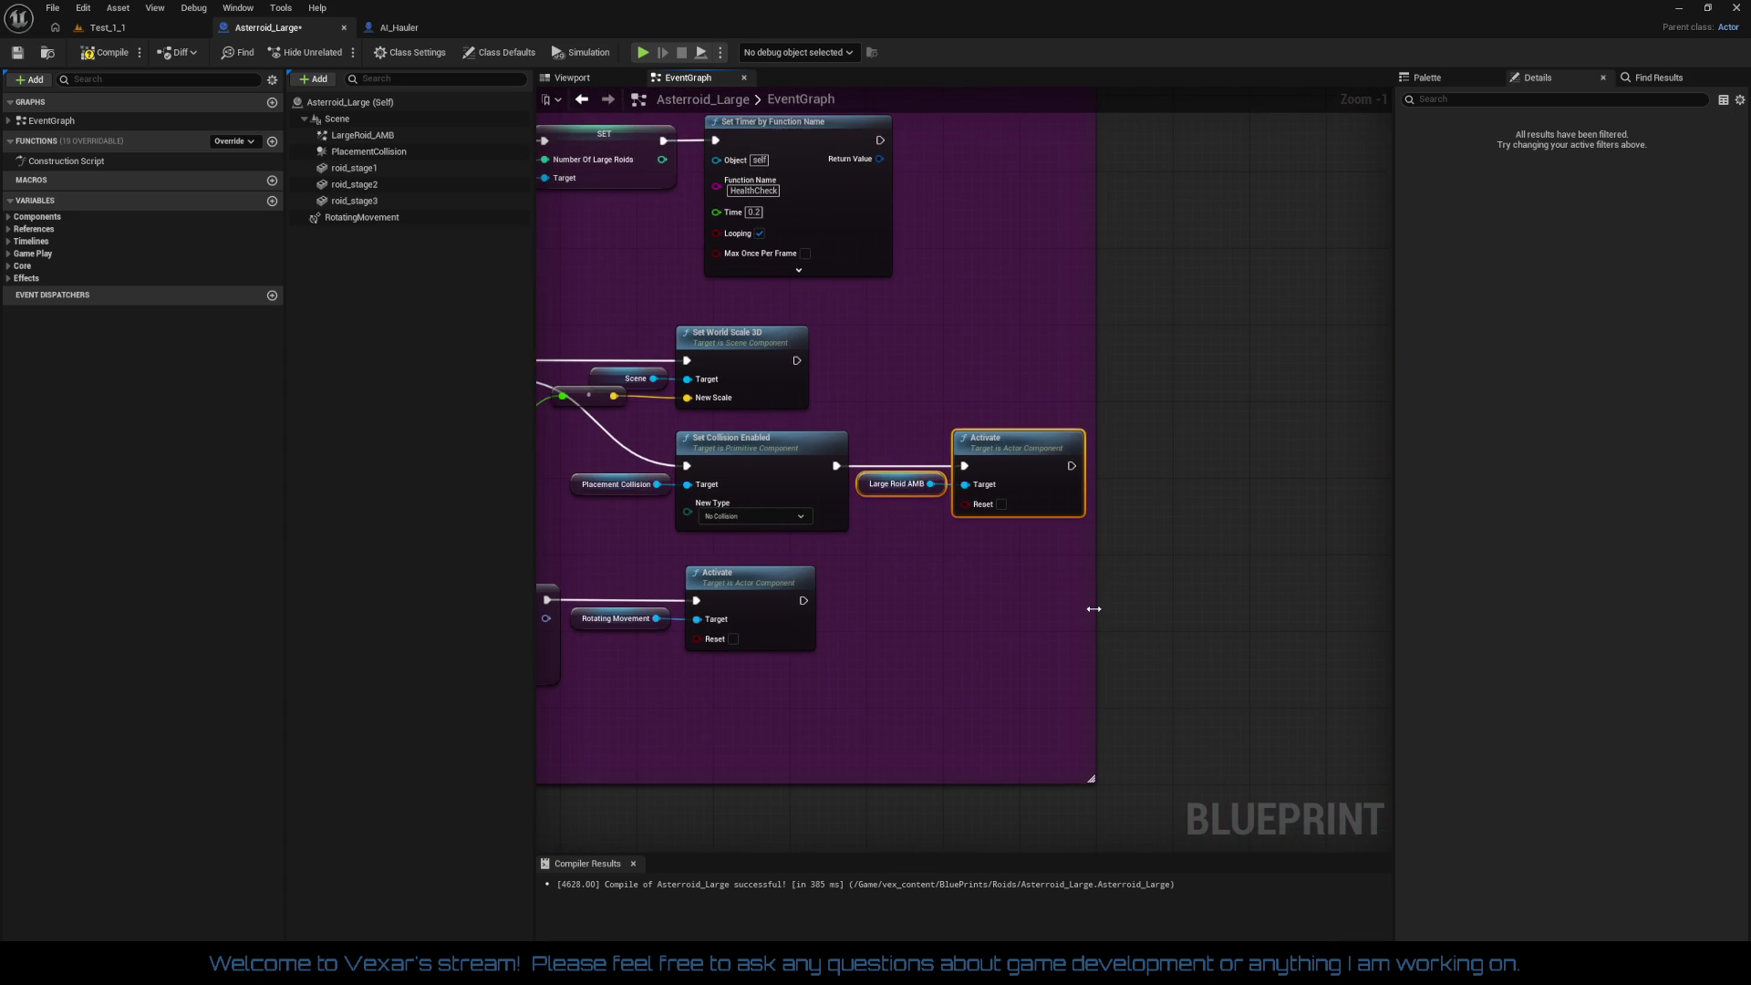
pyautogui.moveTo(1169, 605)
pyautogui.mouseDown()
pyautogui.moveTo(1203, 610)
pyautogui.moveTo(1121, 592)
pyautogui.mouseUp()
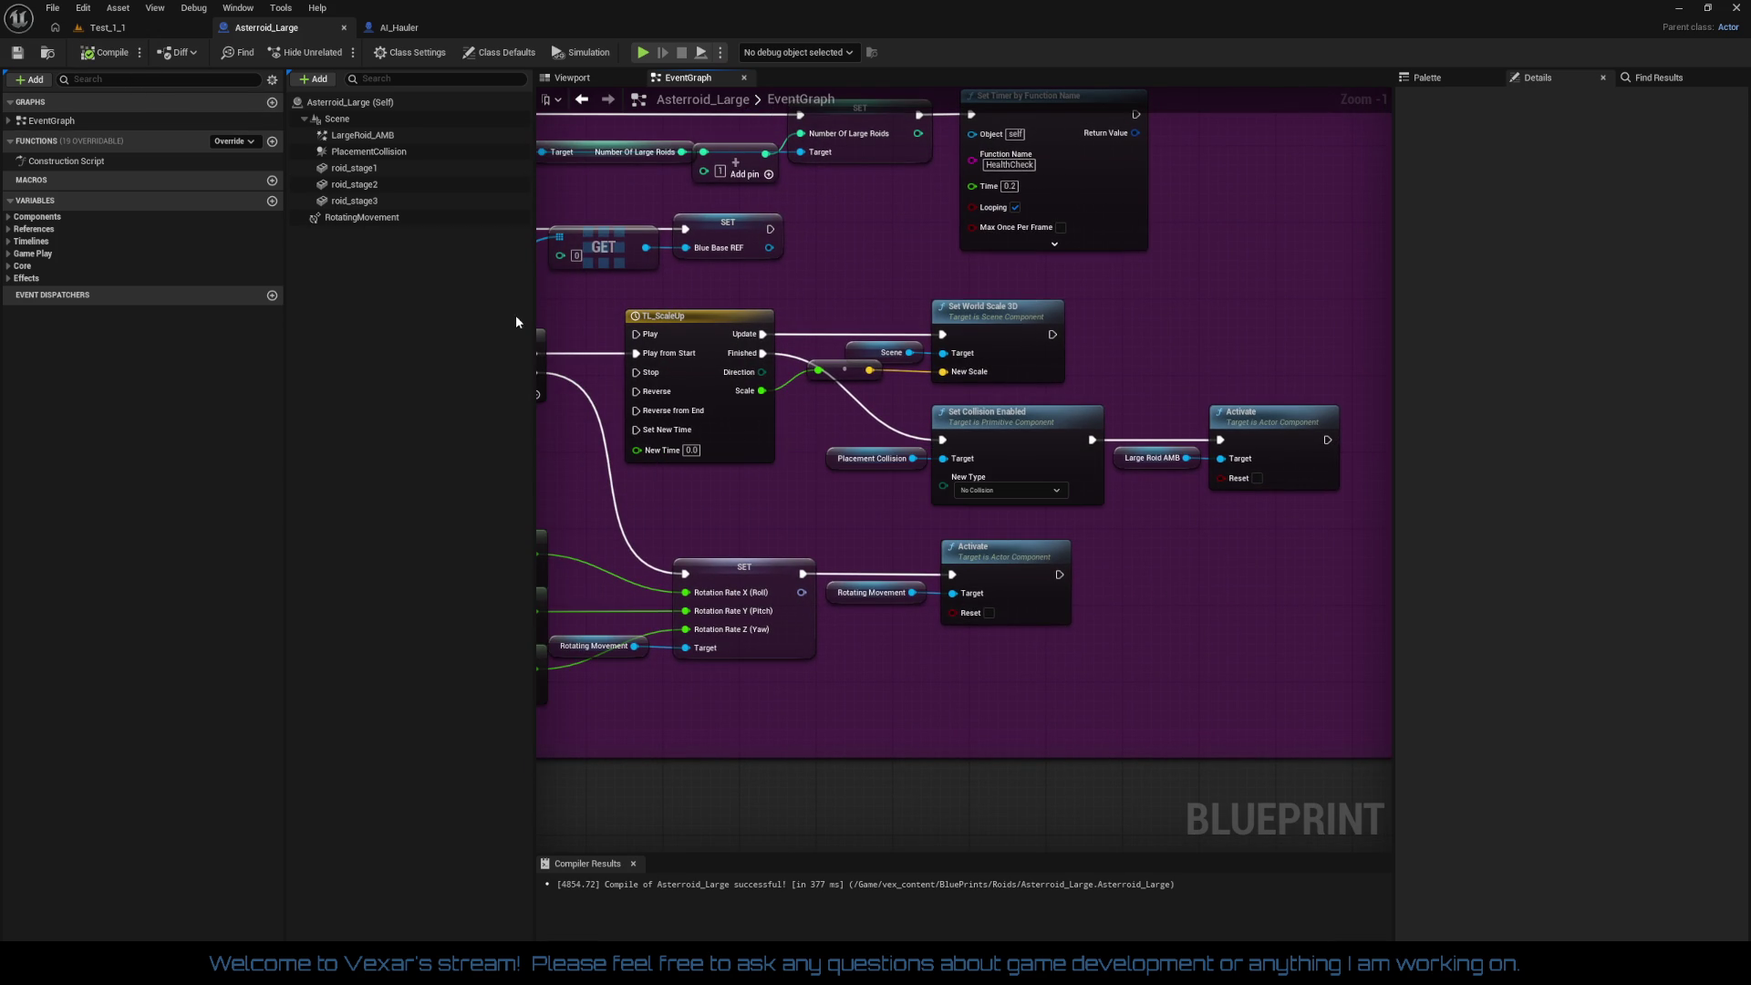
pyautogui.moveTo(663, 466); pyautogui.dragTo(752, 565)
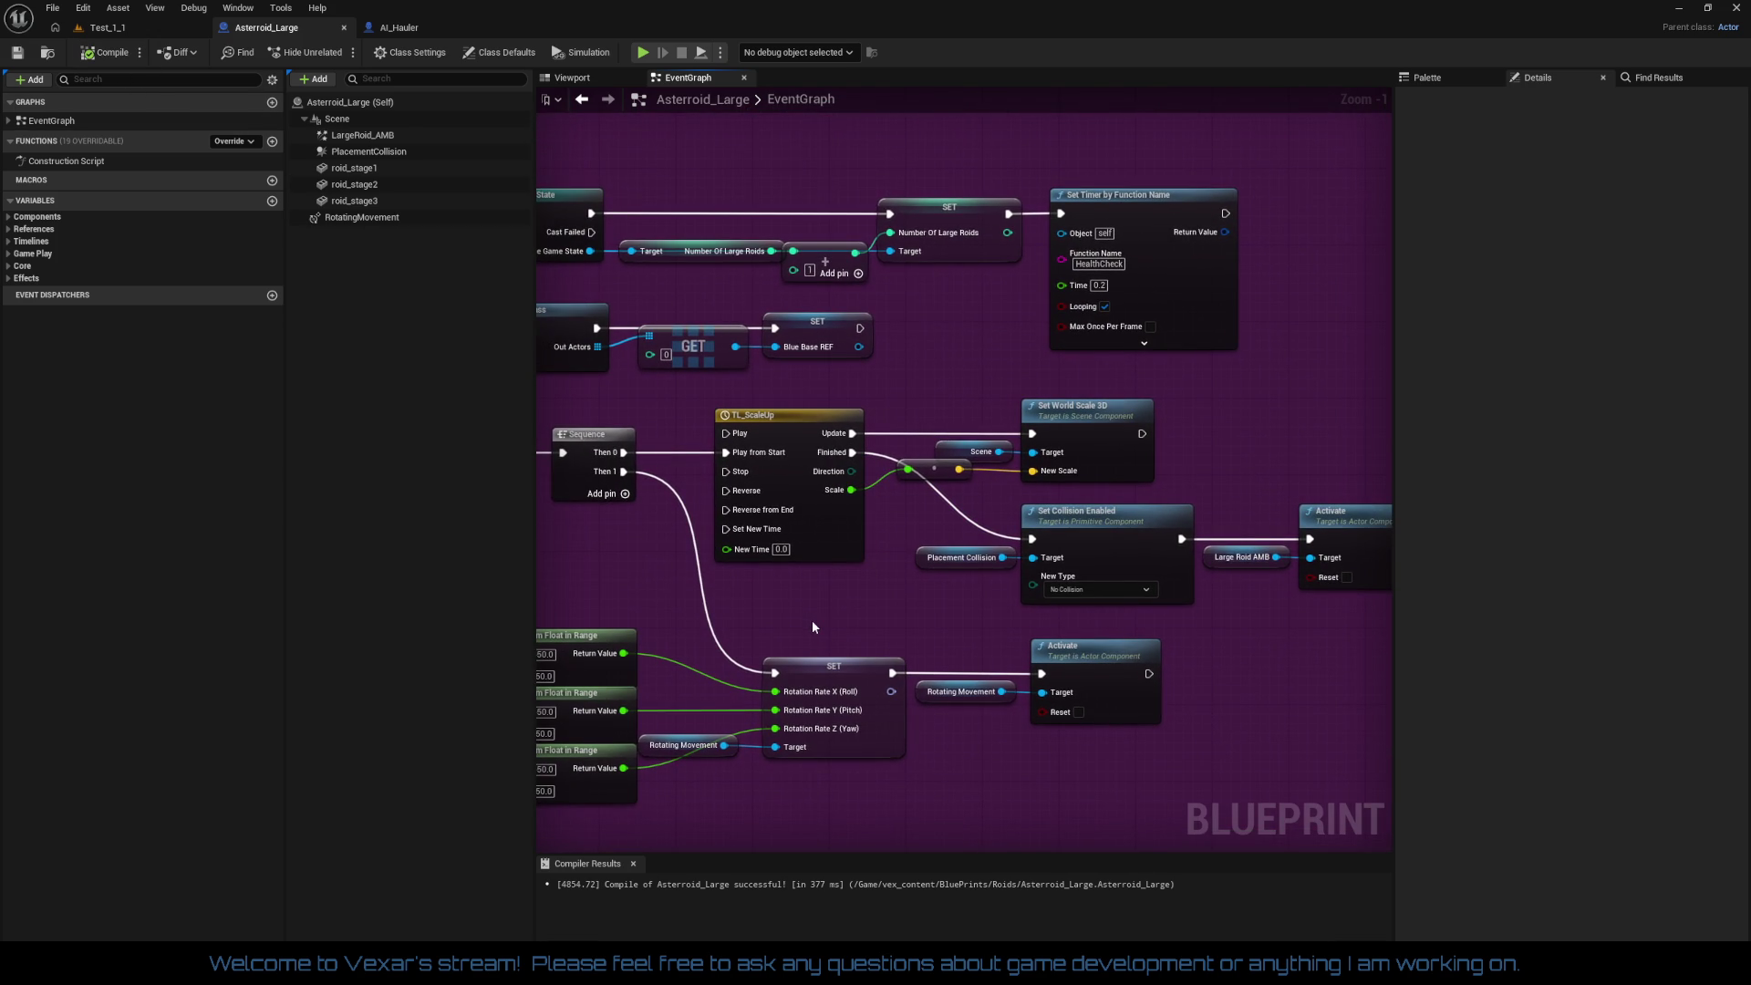
pyautogui.moveTo(813, 627)
pyautogui.mouseDown()
pyautogui.moveTo(973, 711)
pyautogui.moveTo(1290, 703)
pyautogui.moveTo(991, 540)
pyautogui.moveTo(1147, 590)
pyautogui.mouseUp()
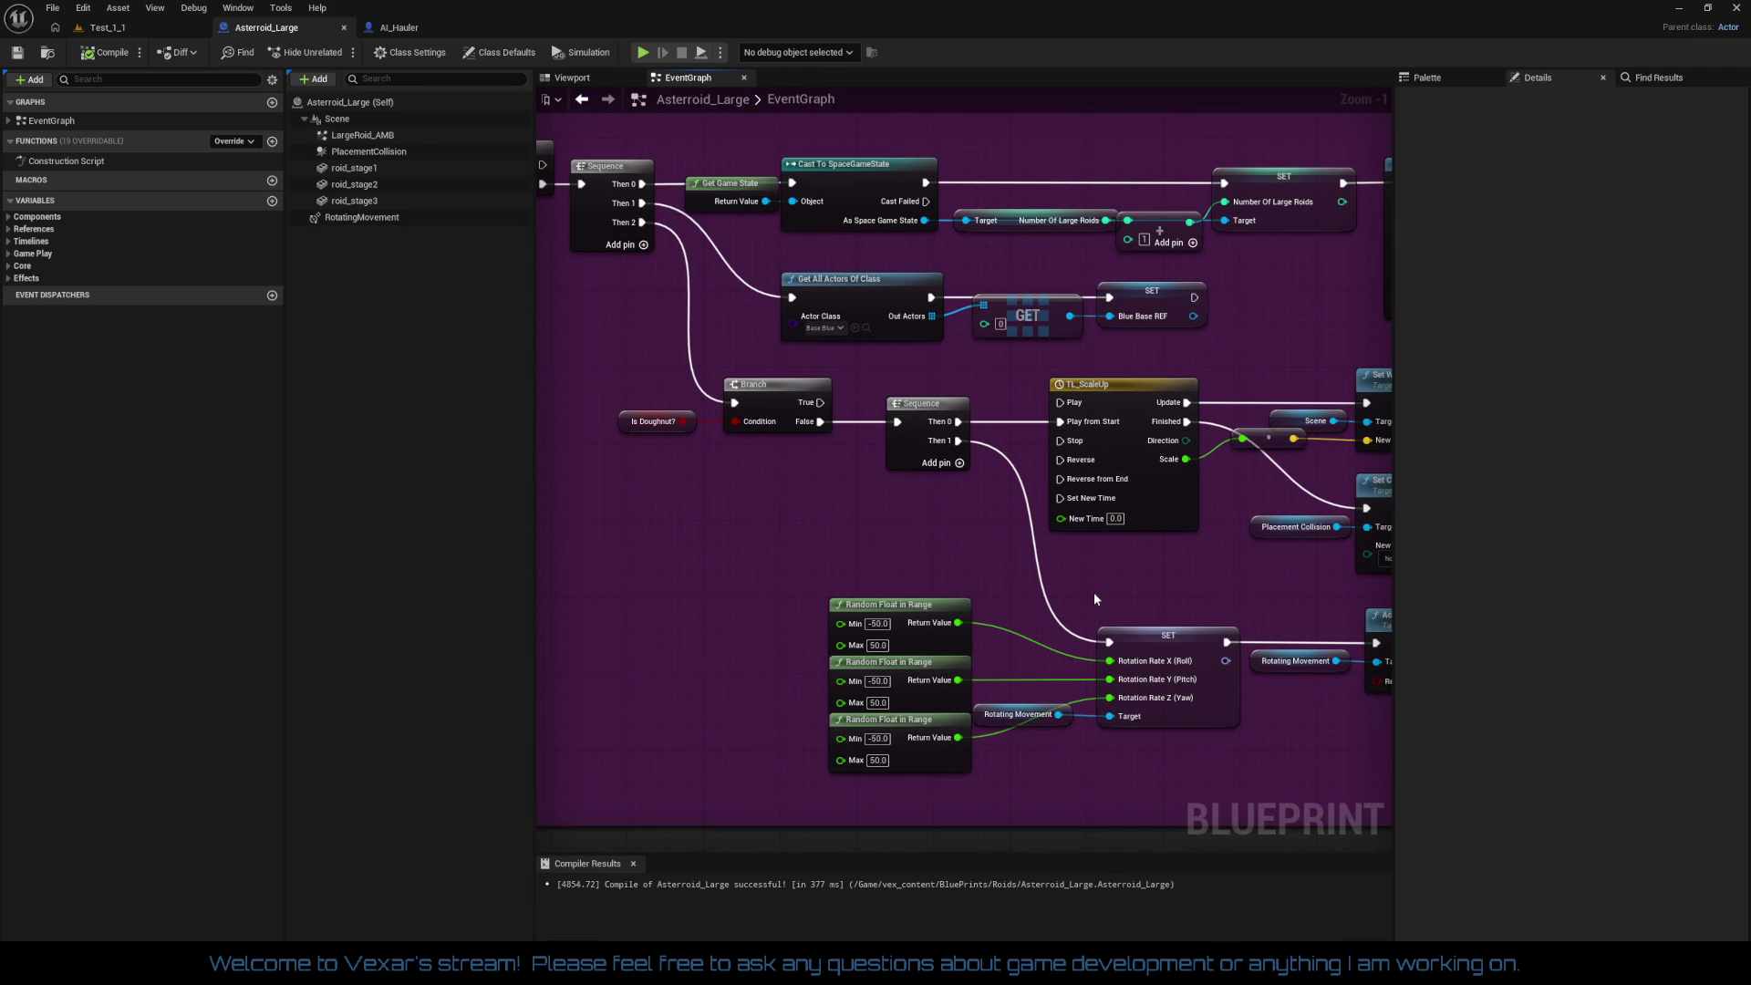
pyautogui.moveTo(1090, 598)
pyautogui.mouseDown()
pyautogui.moveTo(589, 517)
pyautogui.moveTo(855, 545)
pyautogui.mouseUp()
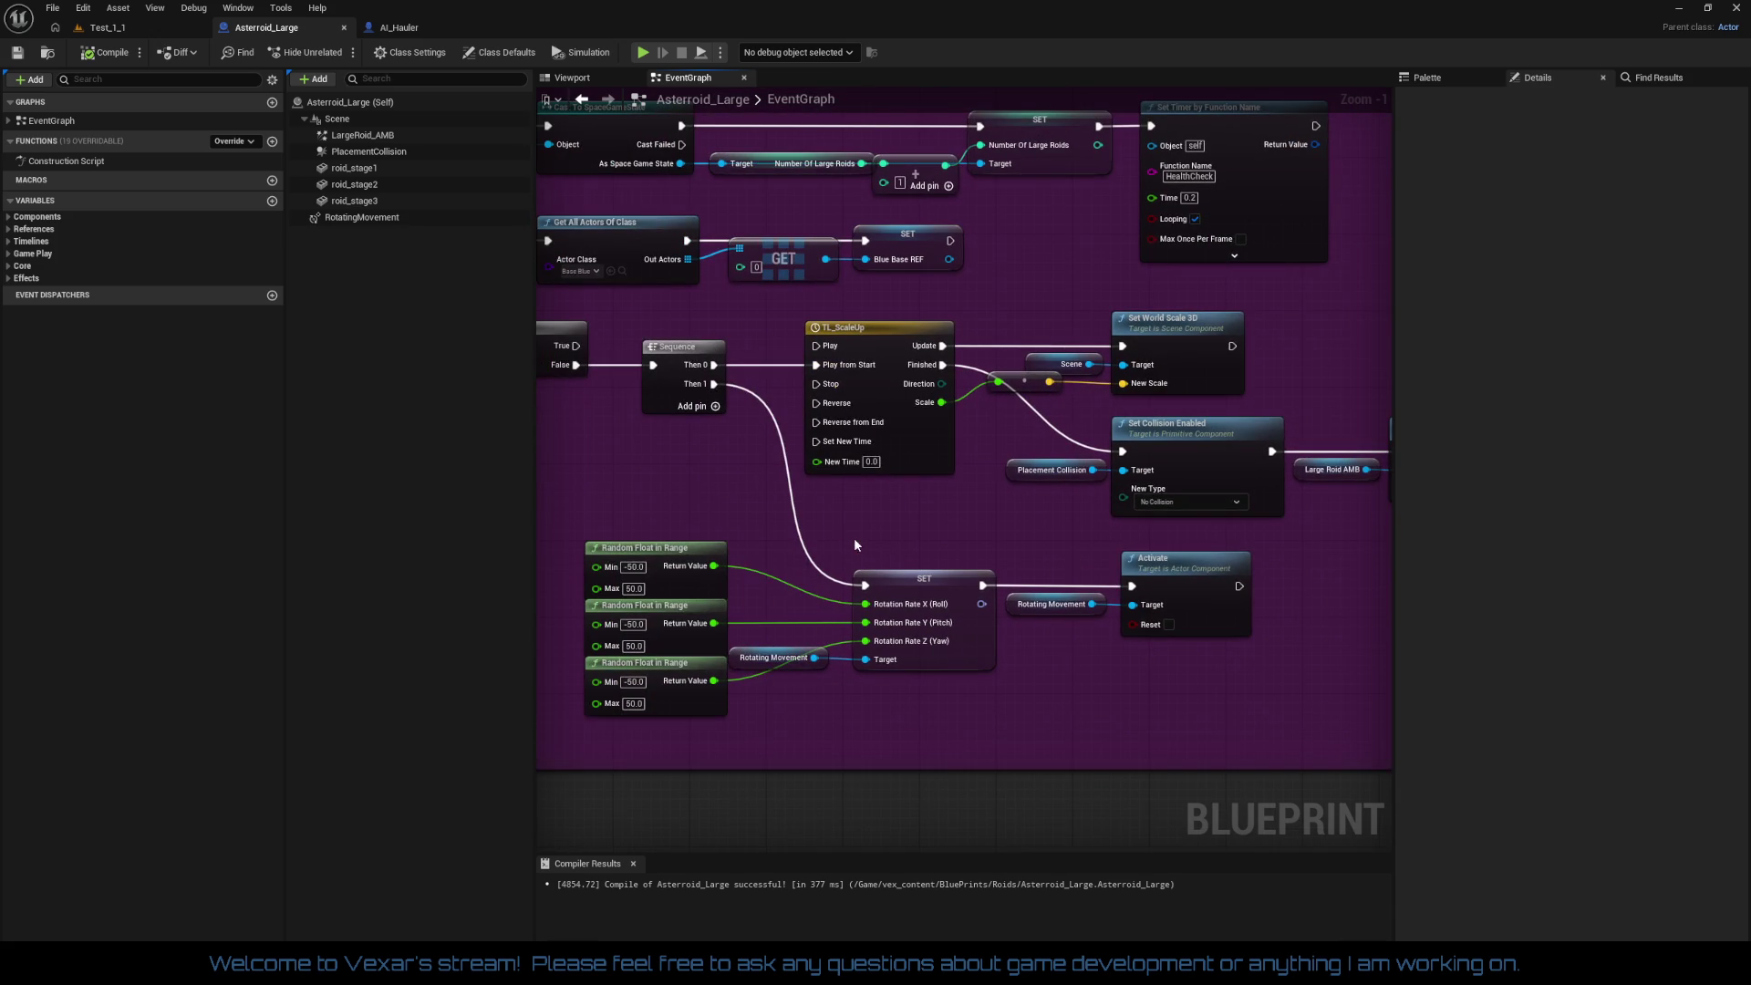
# Step: Duplicate the Placement Collision and Set Collision Enabled nodes and move the copy left
pyautogui.click(146, 28)
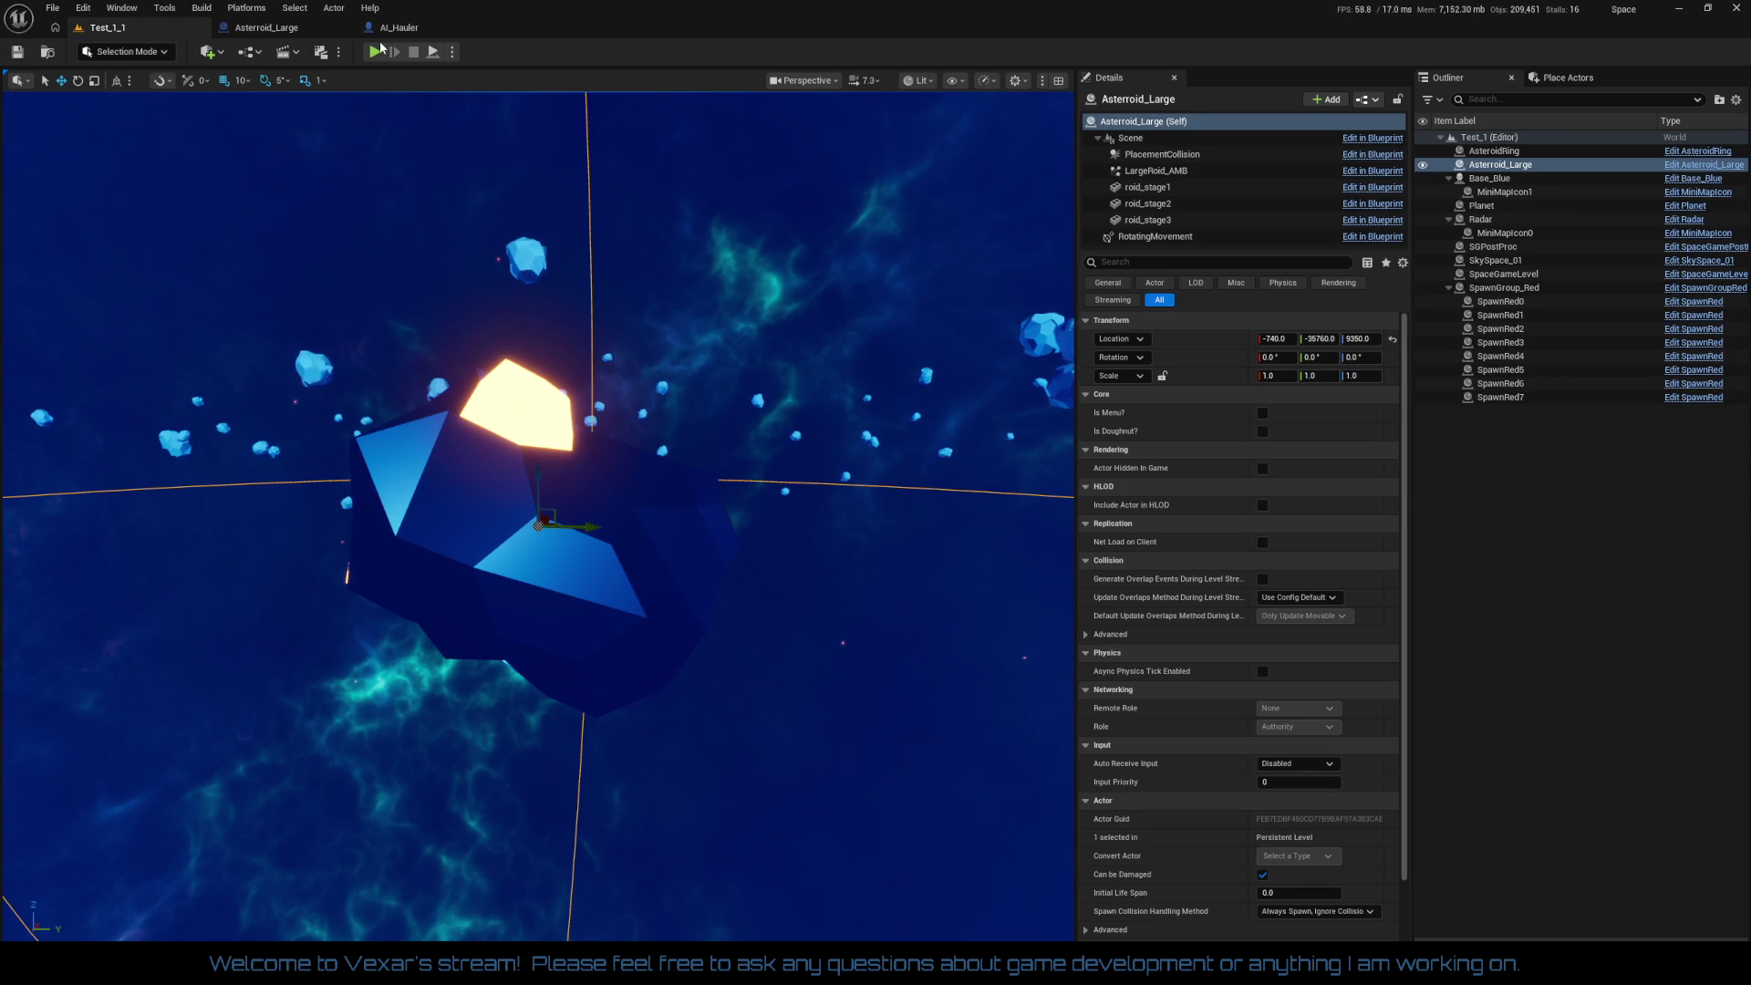
pyautogui.click(297, 31)
pyautogui.moveTo(1051, 444); pyautogui.dragTo(1174, 498)
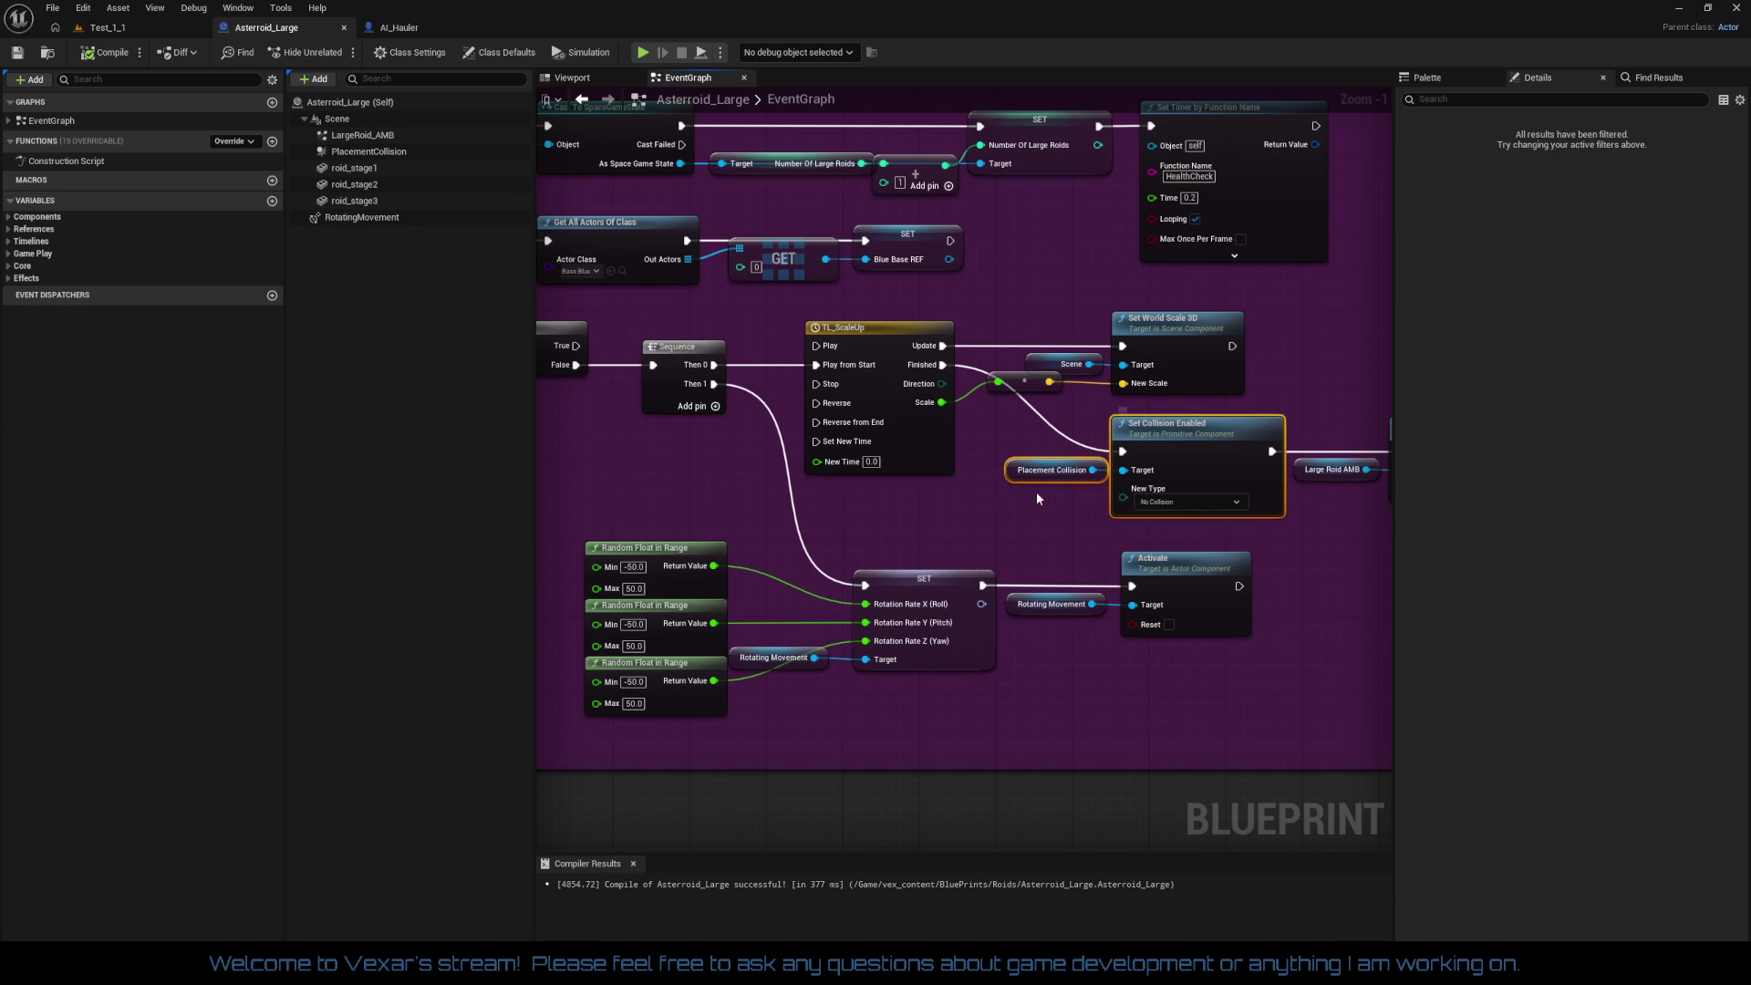
pyautogui.moveTo(950, 479); pyautogui.dragTo(981, 473)
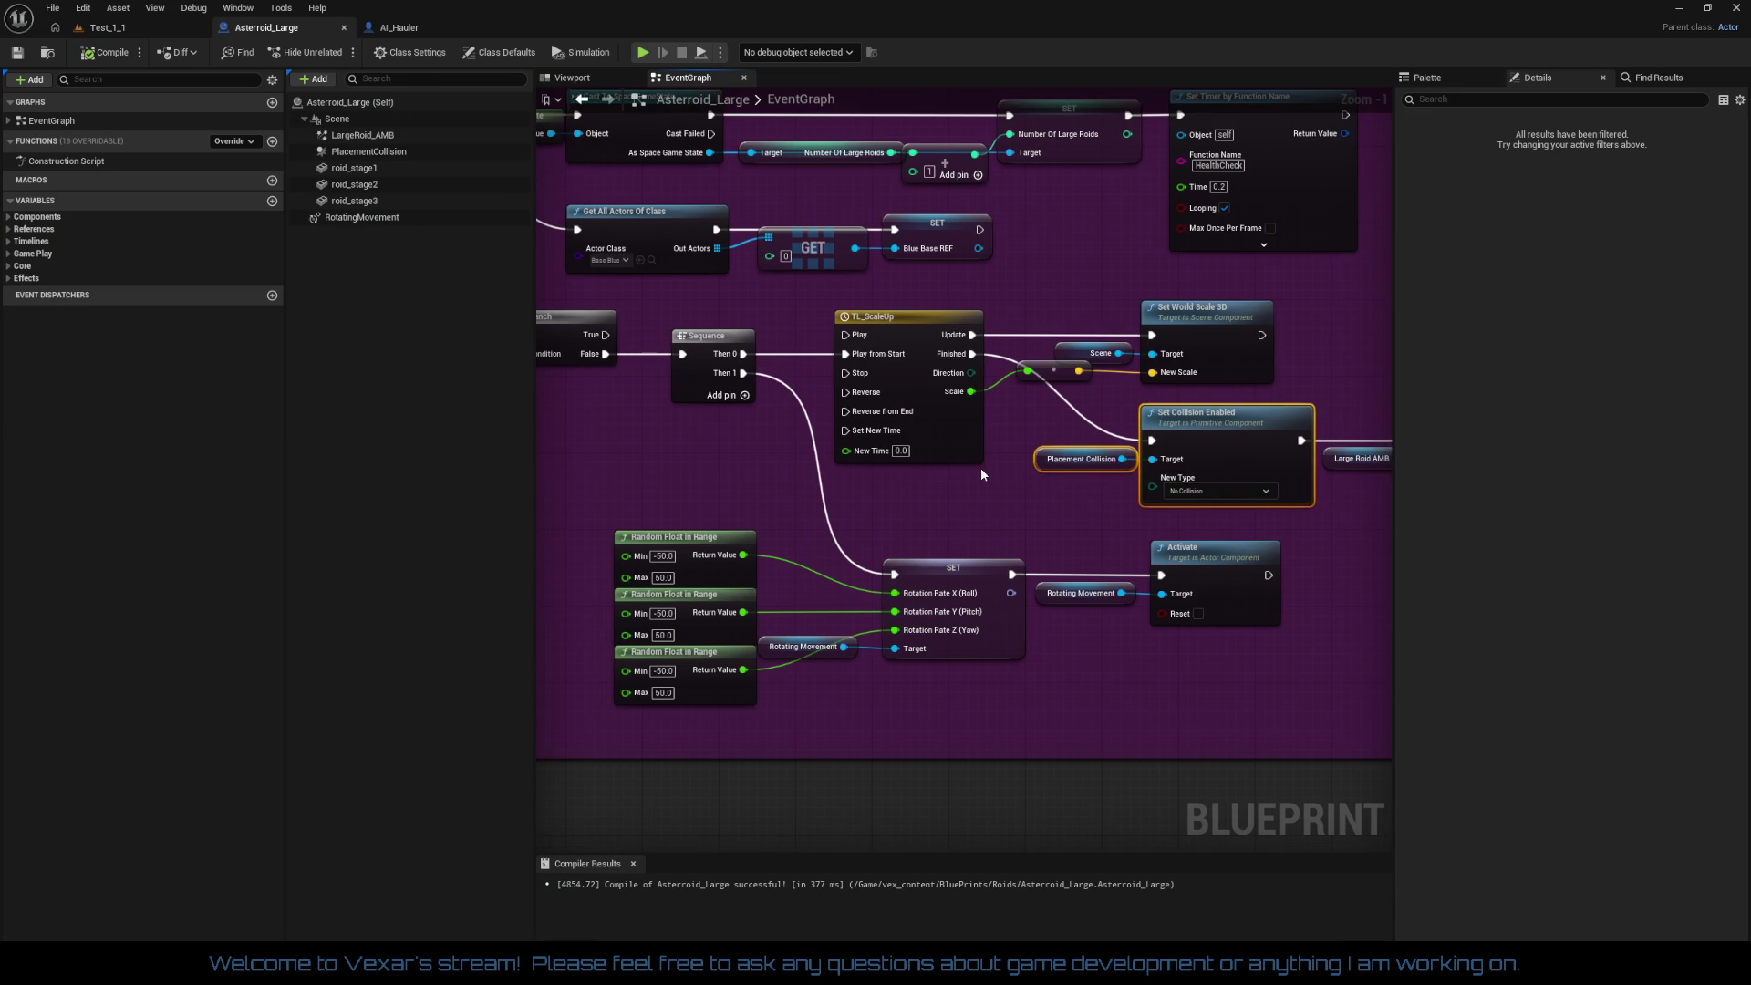
pyautogui.hotkey('ctrl', 'w')
pyautogui.moveTo(1121, 459)
pyautogui.mouseDown()
pyautogui.moveTo(784, 465)
pyautogui.moveTo(883, 489)
pyautogui.mouseUp()
pyautogui.press('Escape')
pyautogui.moveTo(1080, 493)
pyautogui.mouseDown()
pyautogui.moveTo(718, 432)
pyautogui.moveTo(671, 448)
pyautogui.moveTo(721, 465)
pyautogui.mouseUp()
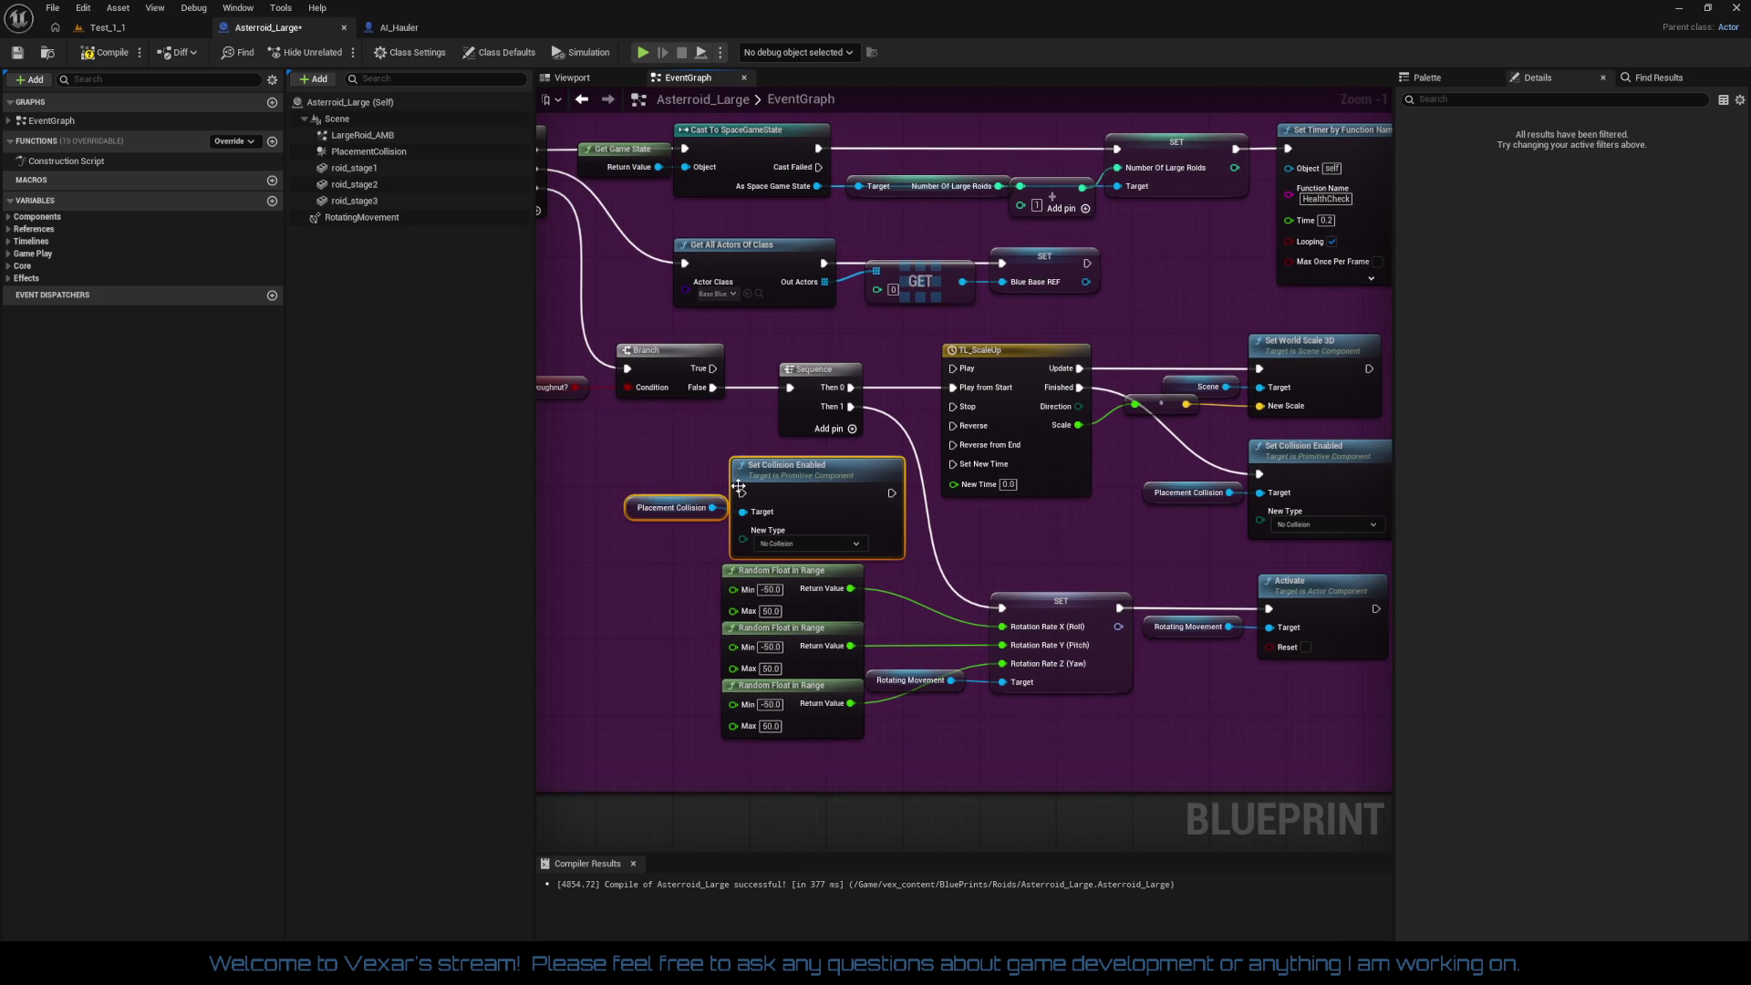
# Step: Wire the Branch's True output into the duplicate Set Collision Enabled node
pyautogui.press('q')
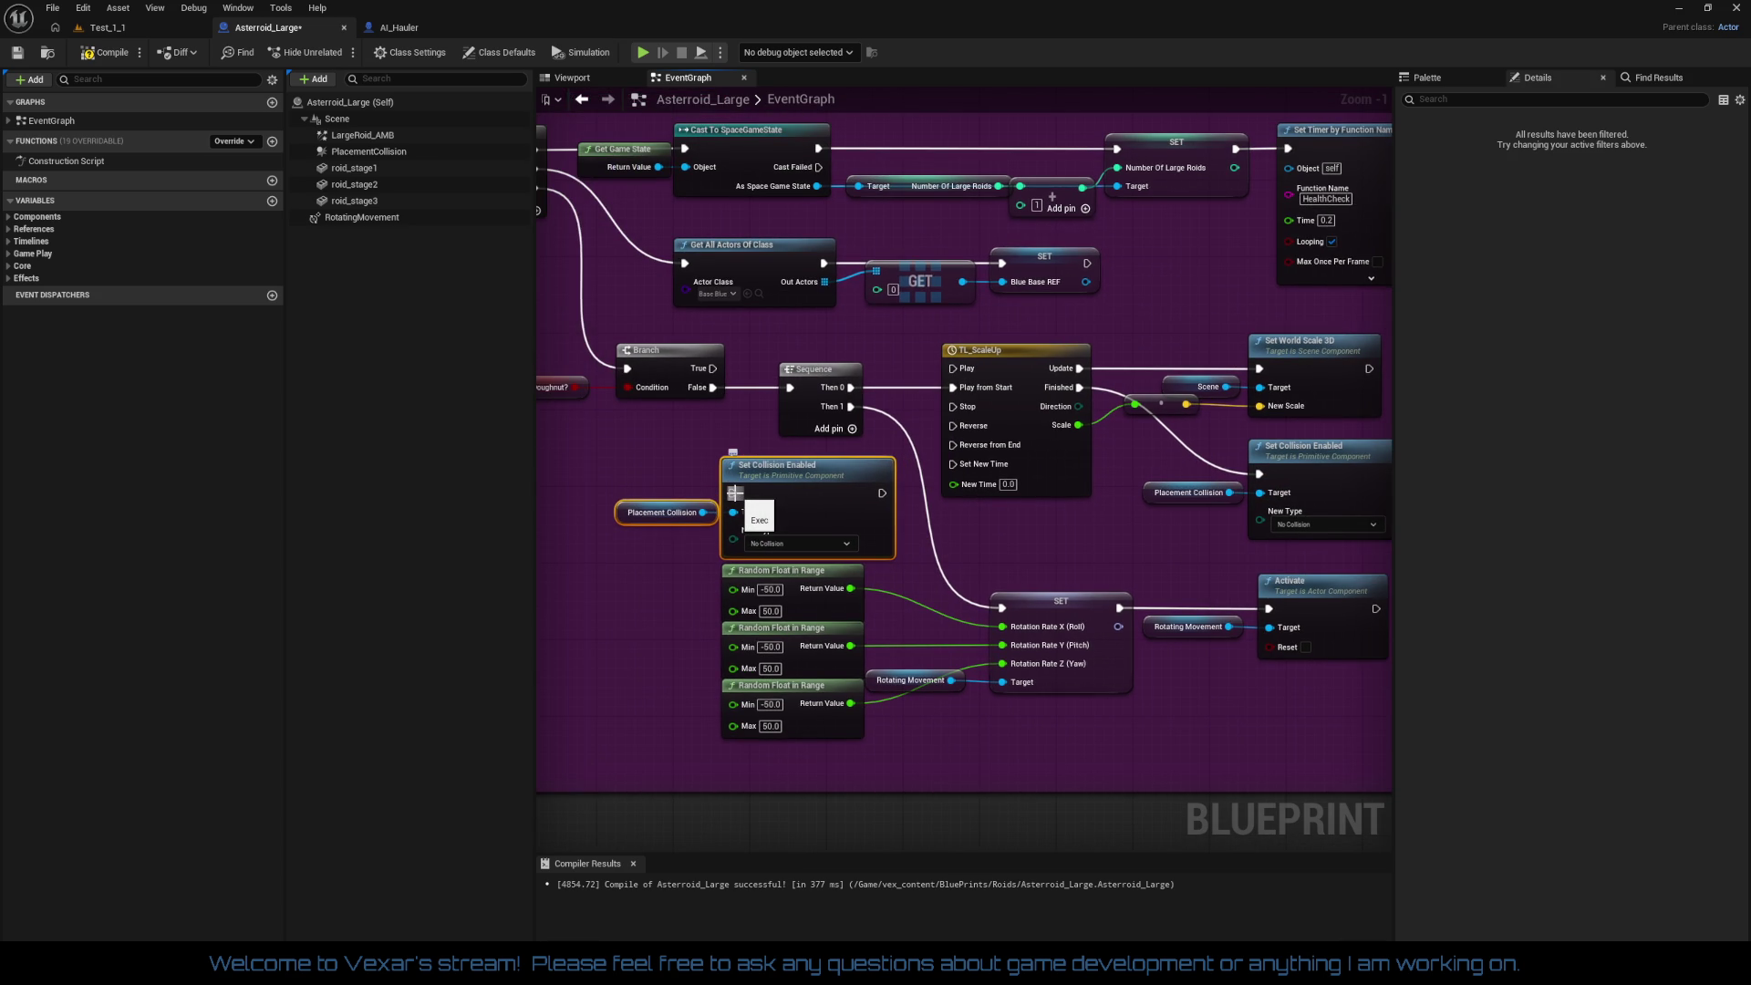
pyautogui.moveTo(735, 493)
pyautogui.mouseDown()
pyautogui.moveTo(891, 536)
pyautogui.moveTo(897, 412)
pyautogui.mouseUp()
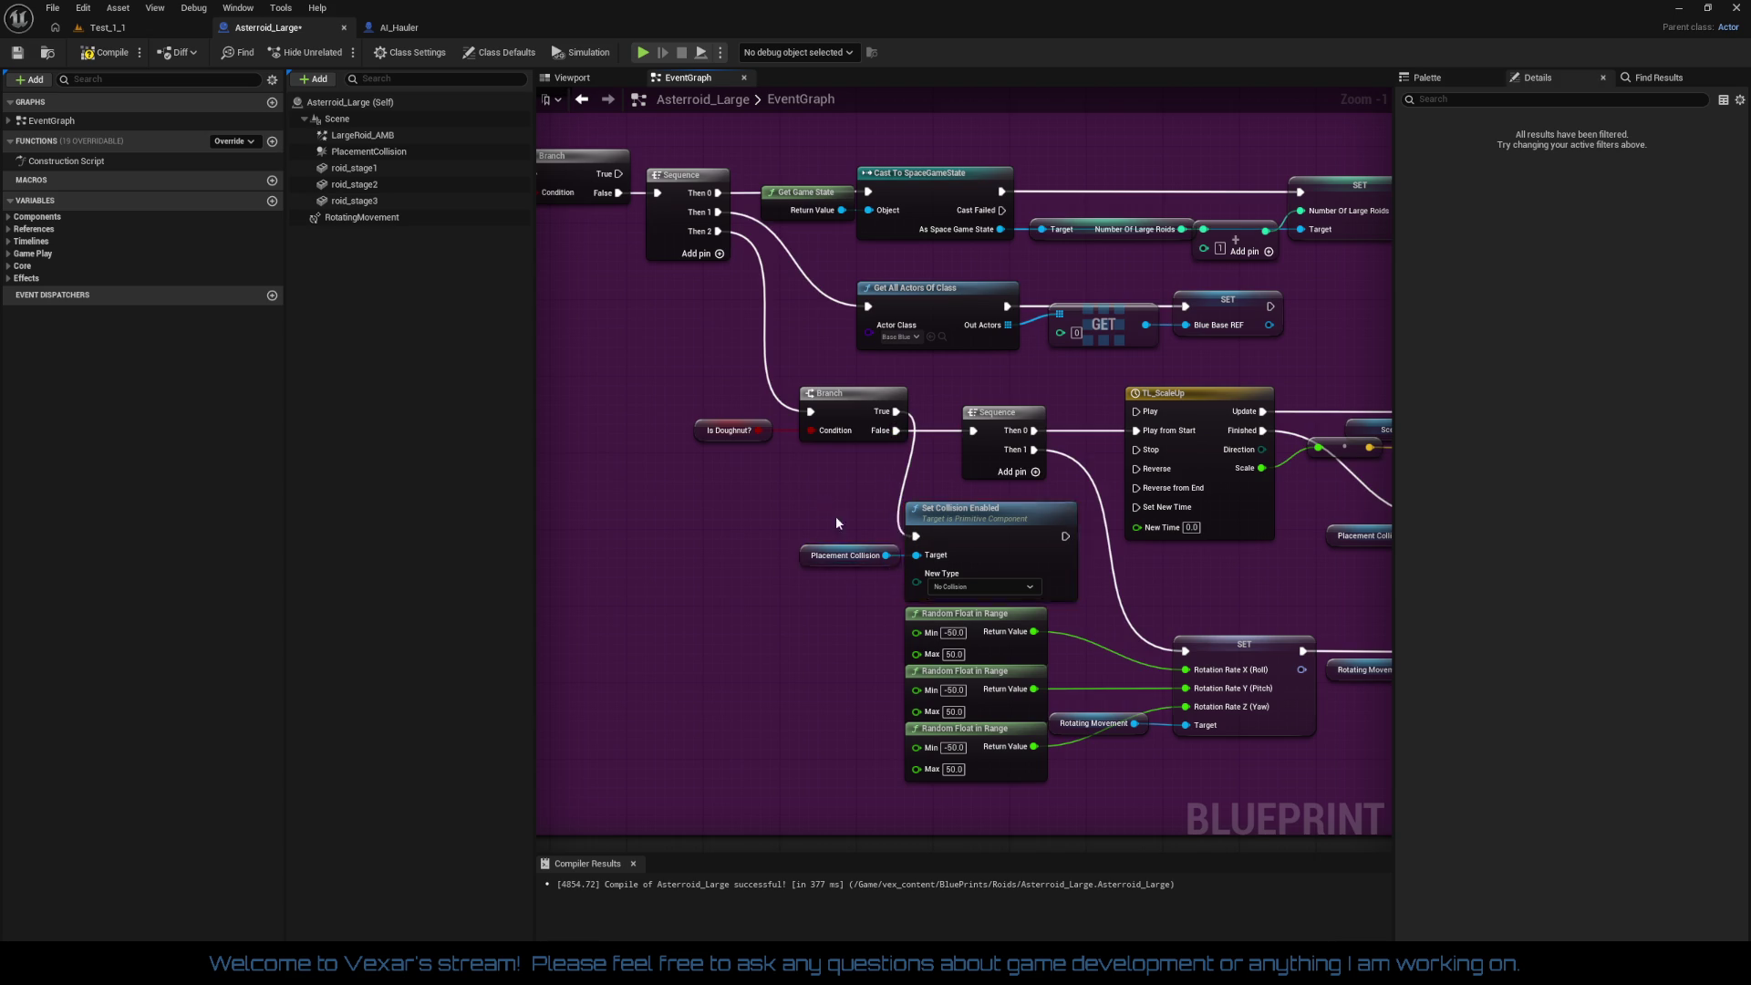
pyautogui.moveTo(997, 537)
pyautogui.mouseDown()
pyautogui.moveTo(1036, 525)
pyautogui.moveTo(916, 534)
pyautogui.mouseUp()
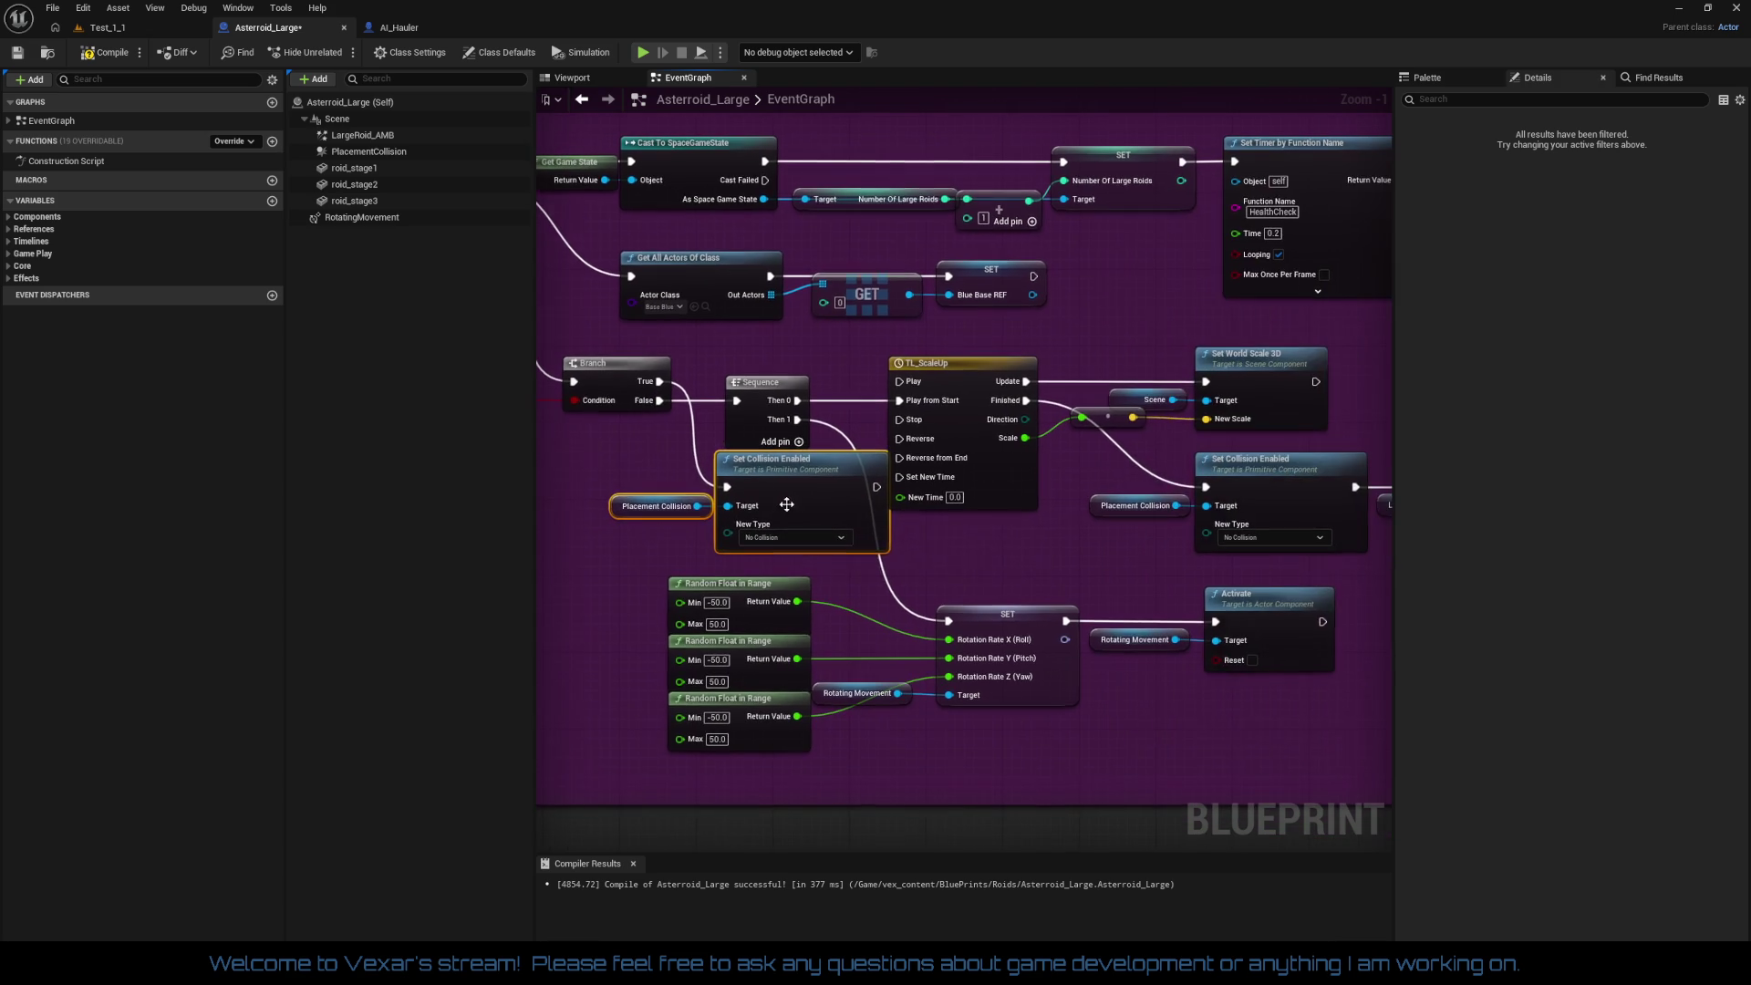
pyautogui.moveTo(898, 337)
pyautogui.mouseDown()
pyautogui.moveTo(1194, 525)
pyautogui.moveTo(1410, 585)
pyautogui.moveTo(1328, 605)
pyautogui.mouseUp()
pyautogui.press('q')
pyautogui.hotkey('ctrl', 'z')
pyautogui.hotkey('ctrl', 'z')
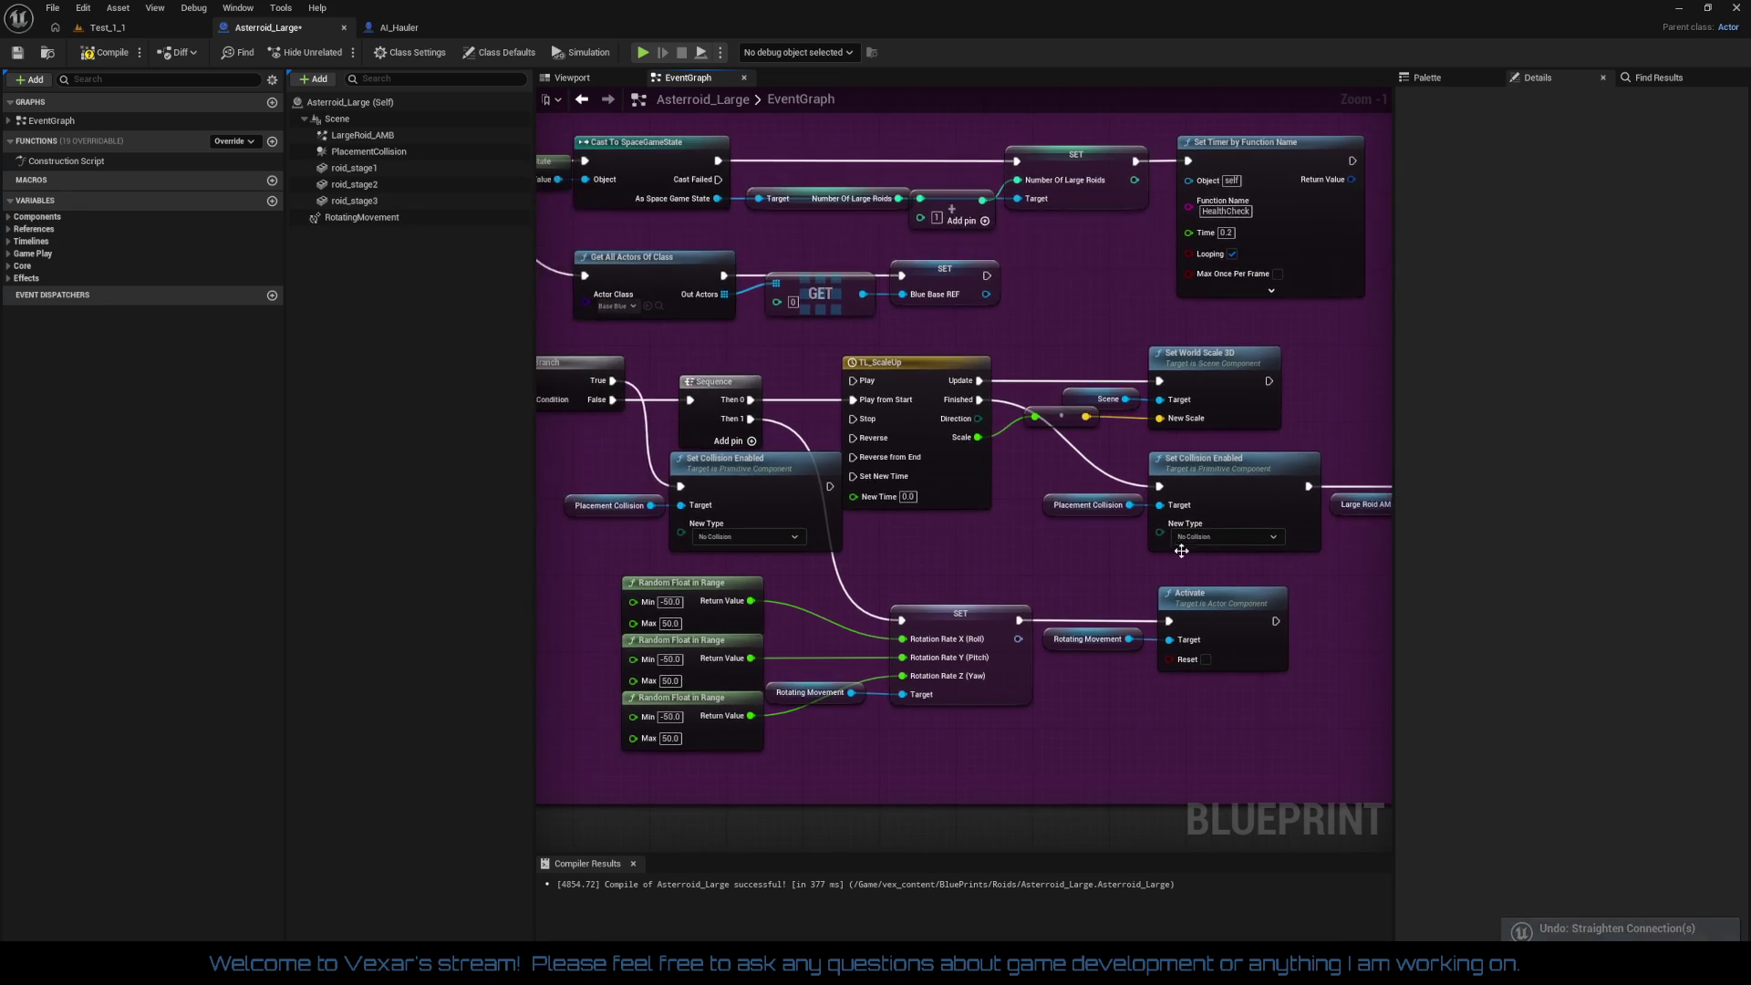
# Step: Rearrange the Branch, collision and random rotation-rate nodes beneath the scale-up timeline
pyautogui.moveTo(1107, 560)
pyautogui.mouseDown()
pyautogui.moveTo(1223, 574)
pyautogui.moveTo(1215, 539)
pyautogui.moveTo(1063, 534)
pyautogui.moveTo(1020, 391)
pyautogui.moveTo(685, 529)
pyautogui.mouseUp()
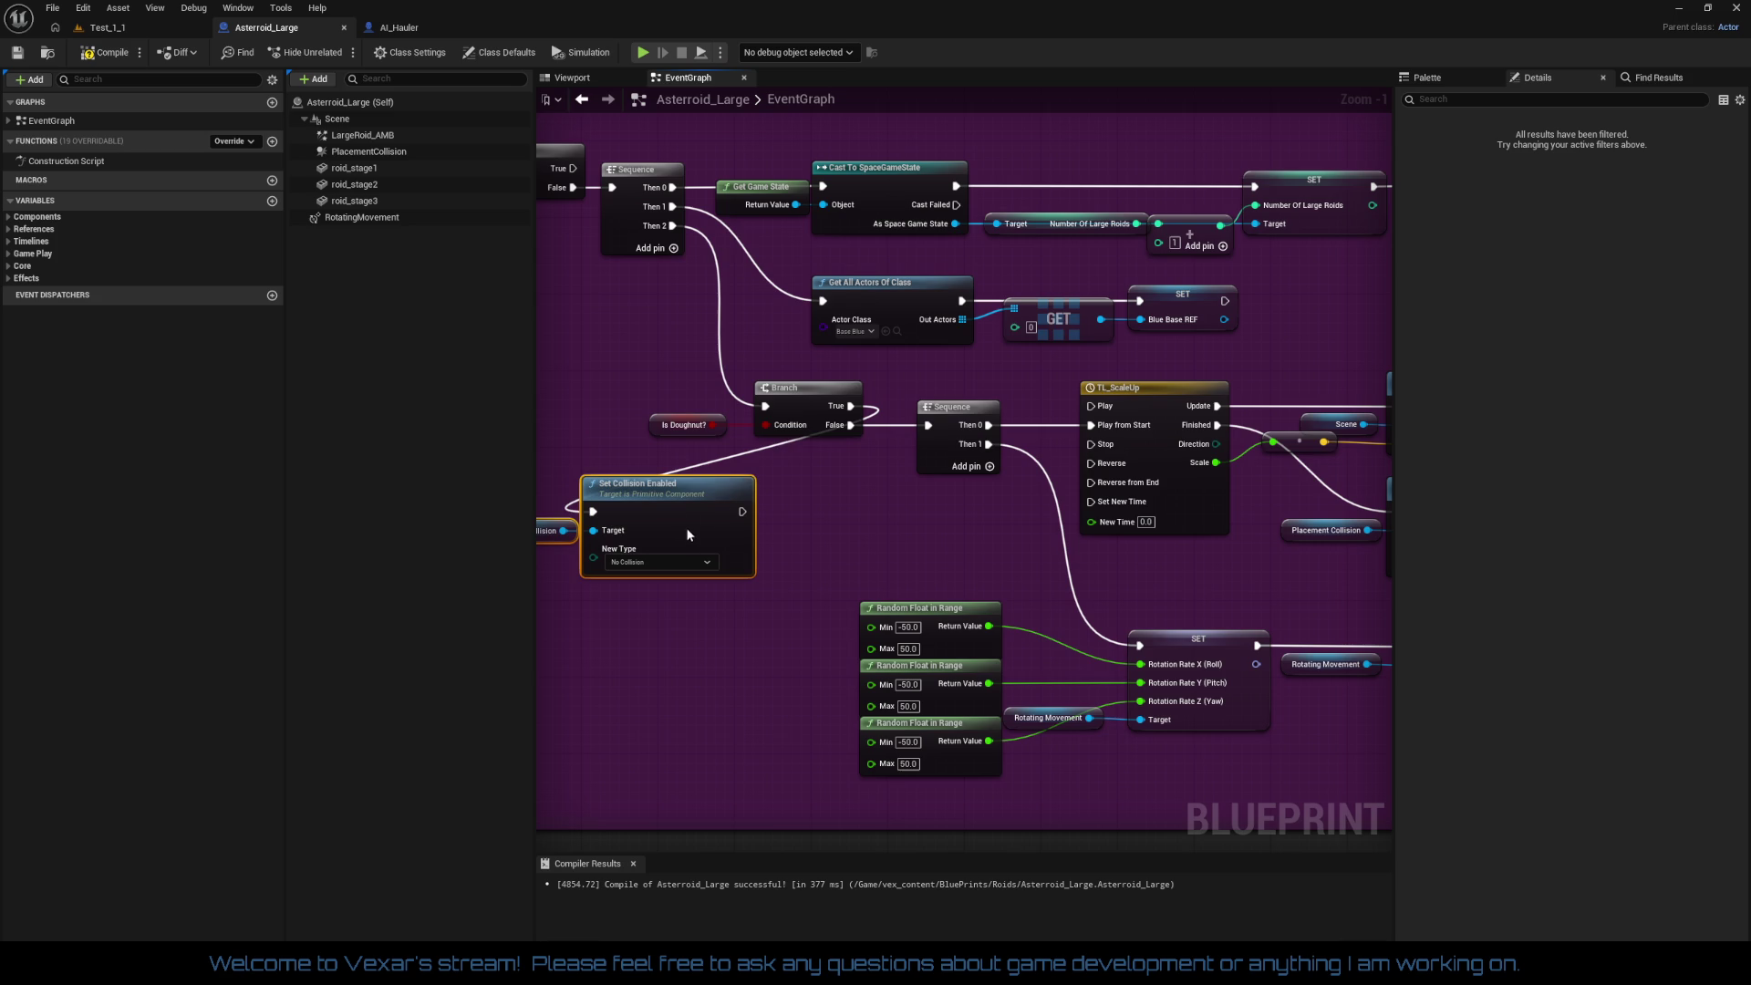
pyautogui.moveTo(661, 380)
pyautogui.mouseDown()
pyautogui.moveTo(985, 440)
pyautogui.moveTo(863, 409)
pyautogui.moveTo(957, 474)
pyautogui.moveTo(1262, 549)
pyautogui.mouseUp()
pyautogui.moveTo(978, 548); pyautogui.dragTo(1392, 490)
pyautogui.moveTo(751, 306)
pyautogui.mouseDown()
pyautogui.moveTo(754, 415)
pyautogui.moveTo(847, 542)
pyautogui.mouseUp()
pyautogui.click(678, 487)
pyautogui.moveTo(678, 486)
pyautogui.mouseDown()
pyautogui.moveTo(739, 416)
pyautogui.moveTo(1017, 372)
pyautogui.moveTo(1007, 383)
pyautogui.moveTo(944, 210)
pyautogui.mouseUp()
pyautogui.moveTo(781, 442)
pyautogui.mouseDown()
pyautogui.moveTo(1015, 540)
pyautogui.moveTo(1062, 580)
pyautogui.moveTo(1058, 604)
pyautogui.moveTo(866, 631)
pyautogui.mouseUp()
pyautogui.moveTo(1233, 619)
pyautogui.mouseDown()
pyautogui.moveTo(1010, 538)
pyautogui.moveTo(1036, 546)
pyautogui.moveTo(1055, 593)
pyautogui.moveTo(1033, 653)
pyautogui.moveTo(1008, 611)
pyautogui.moveTo(1010, 627)
pyautogui.moveTo(1143, 619)
pyautogui.moveTo(1110, 809)
pyautogui.mouseUp()
pyautogui.click(1112, 659)
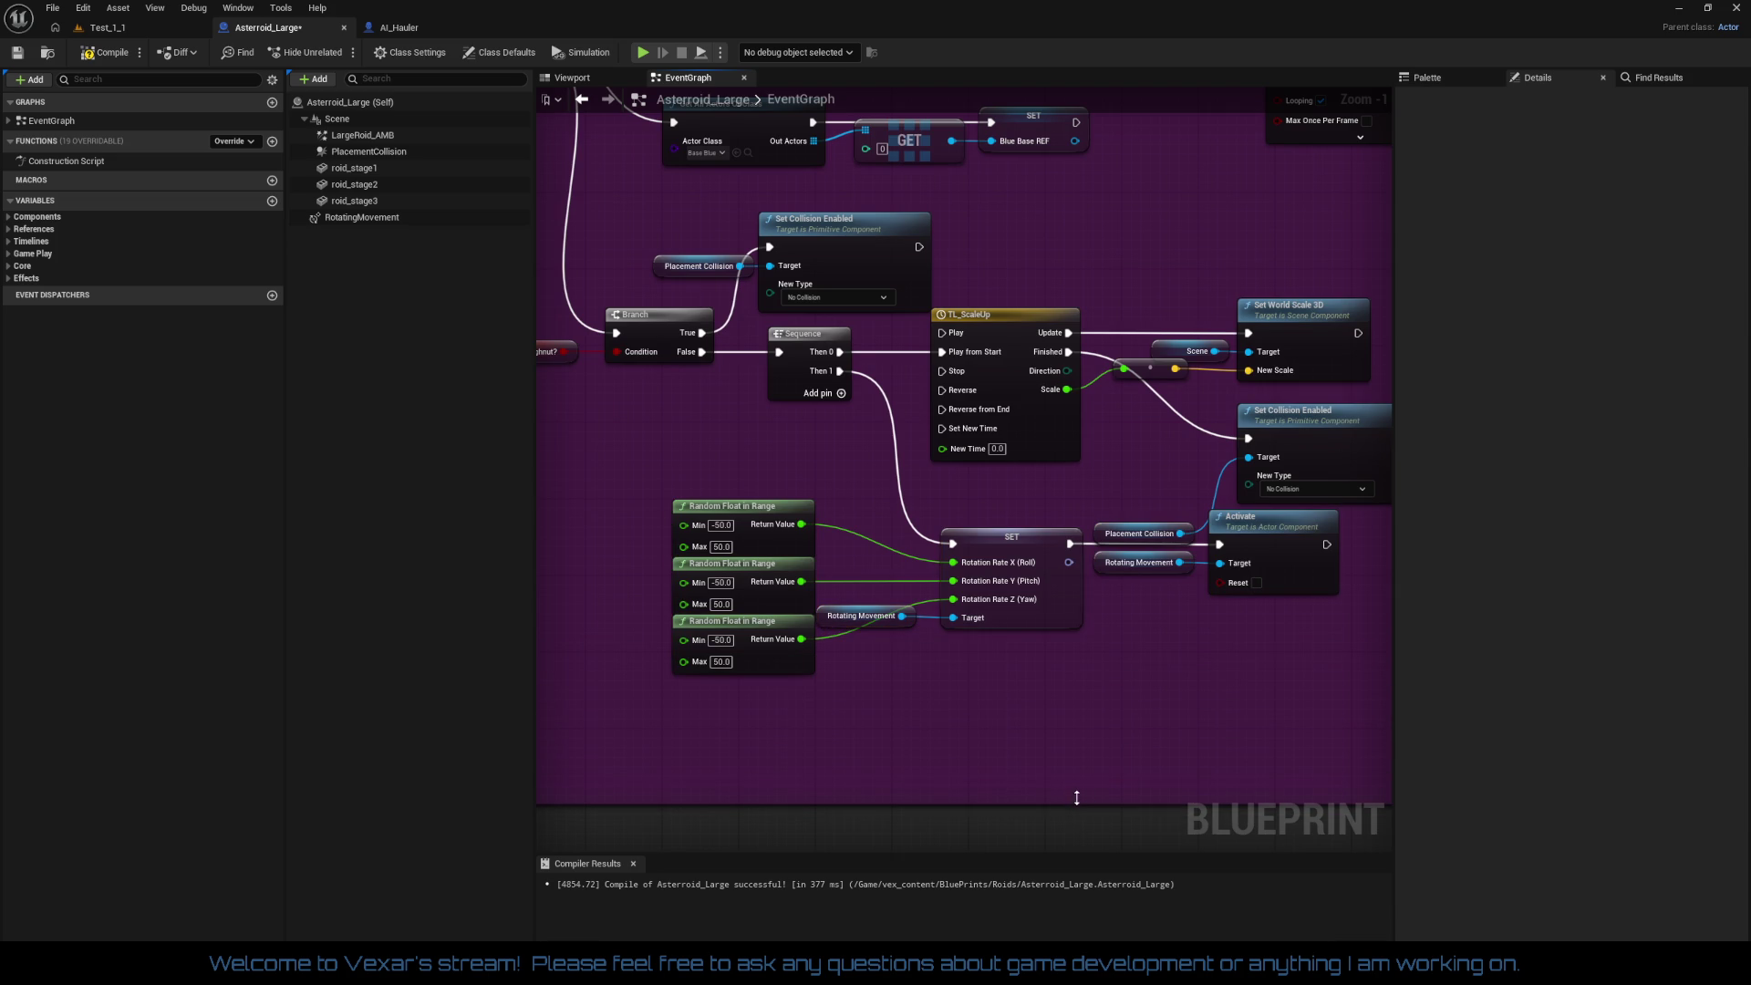
# Step: Rearrange the Placement Collision getter, Set World Scale 3D and Random Float nodes into tidy positions
pyautogui.moveTo(1118, 696); pyautogui.dragTo(1024, 662)
pyautogui.moveTo(971, 602); pyautogui.dragTo(989, 525)
pyautogui.click(1304, 560)
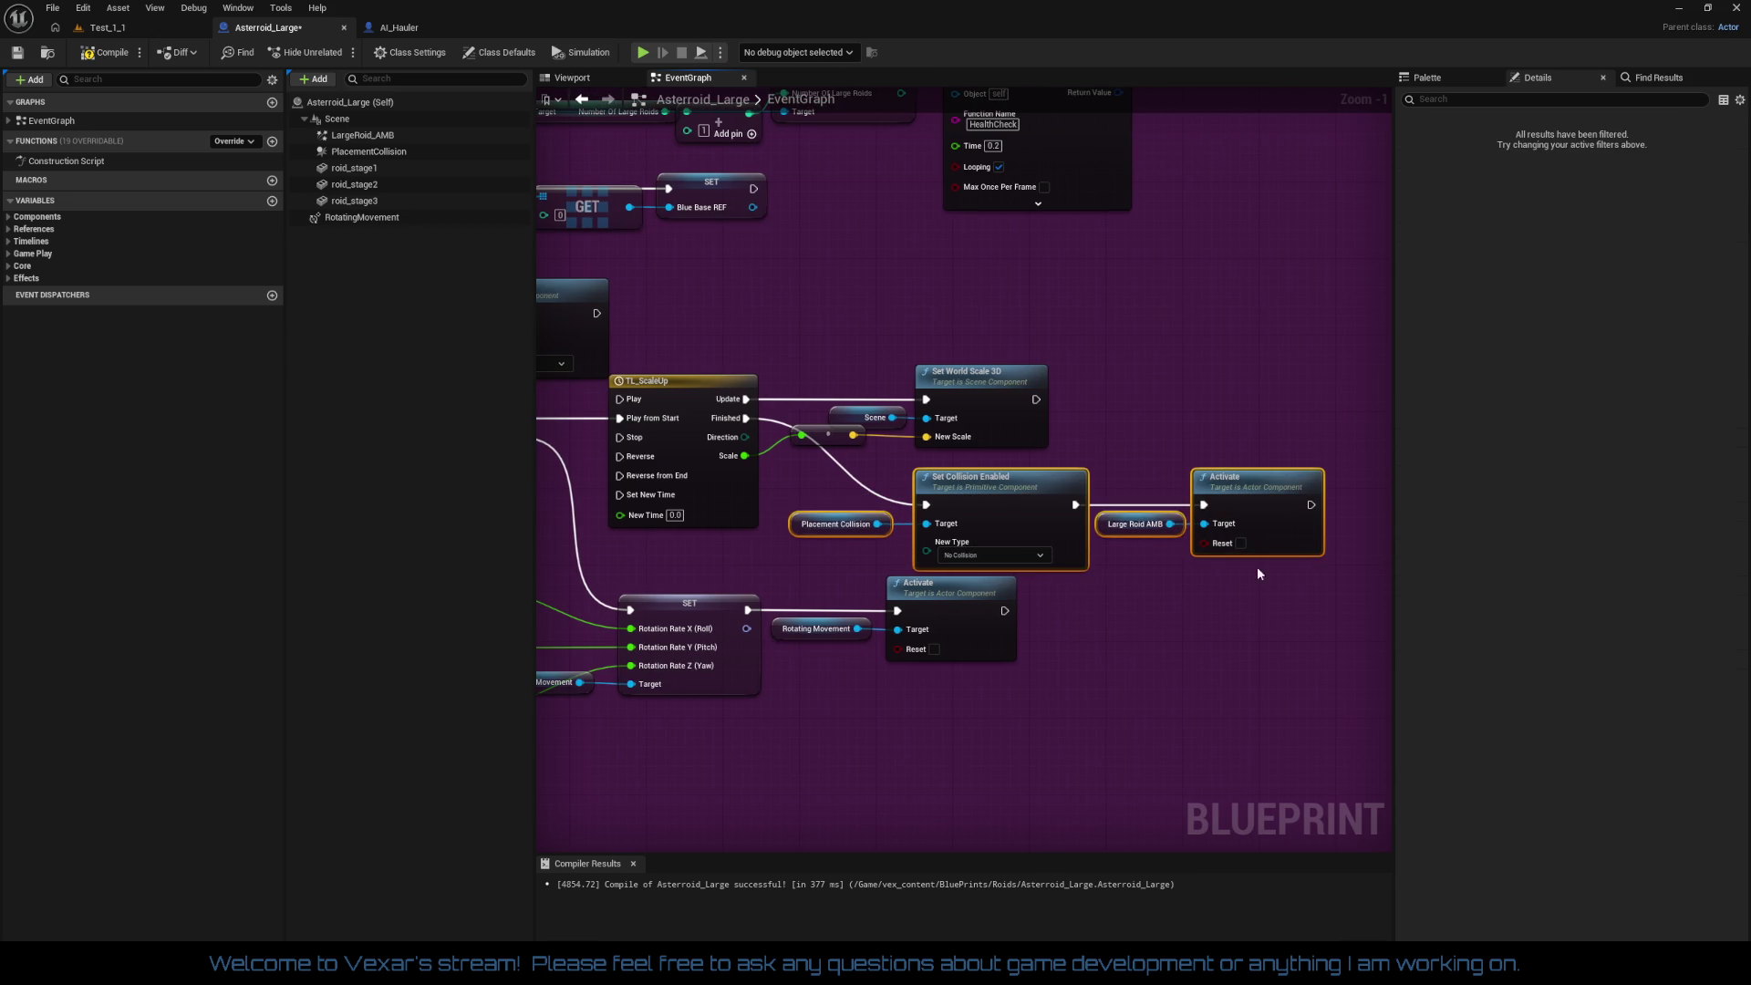
pyautogui.moveTo(1282, 561); pyautogui.dragTo(1093, 527)
pyautogui.moveTo(921, 321)
pyautogui.mouseDown()
pyautogui.moveTo(1097, 447)
pyautogui.moveTo(1083, 434)
pyautogui.mouseUp()
pyautogui.moveTo(1049, 364); pyautogui.dragTo(1009, 363)
pyautogui.moveTo(870, 506)
pyautogui.mouseDown()
pyautogui.moveTo(989, 547)
pyautogui.moveTo(823, 471)
pyautogui.moveTo(893, 457)
pyautogui.mouseUp()
pyautogui.moveTo(824, 516); pyautogui.dragTo(905, 521)
pyautogui.moveTo(832, 601)
pyautogui.mouseDown()
pyautogui.moveTo(903, 624)
pyautogui.moveTo(900, 609)
pyautogui.mouseUp()
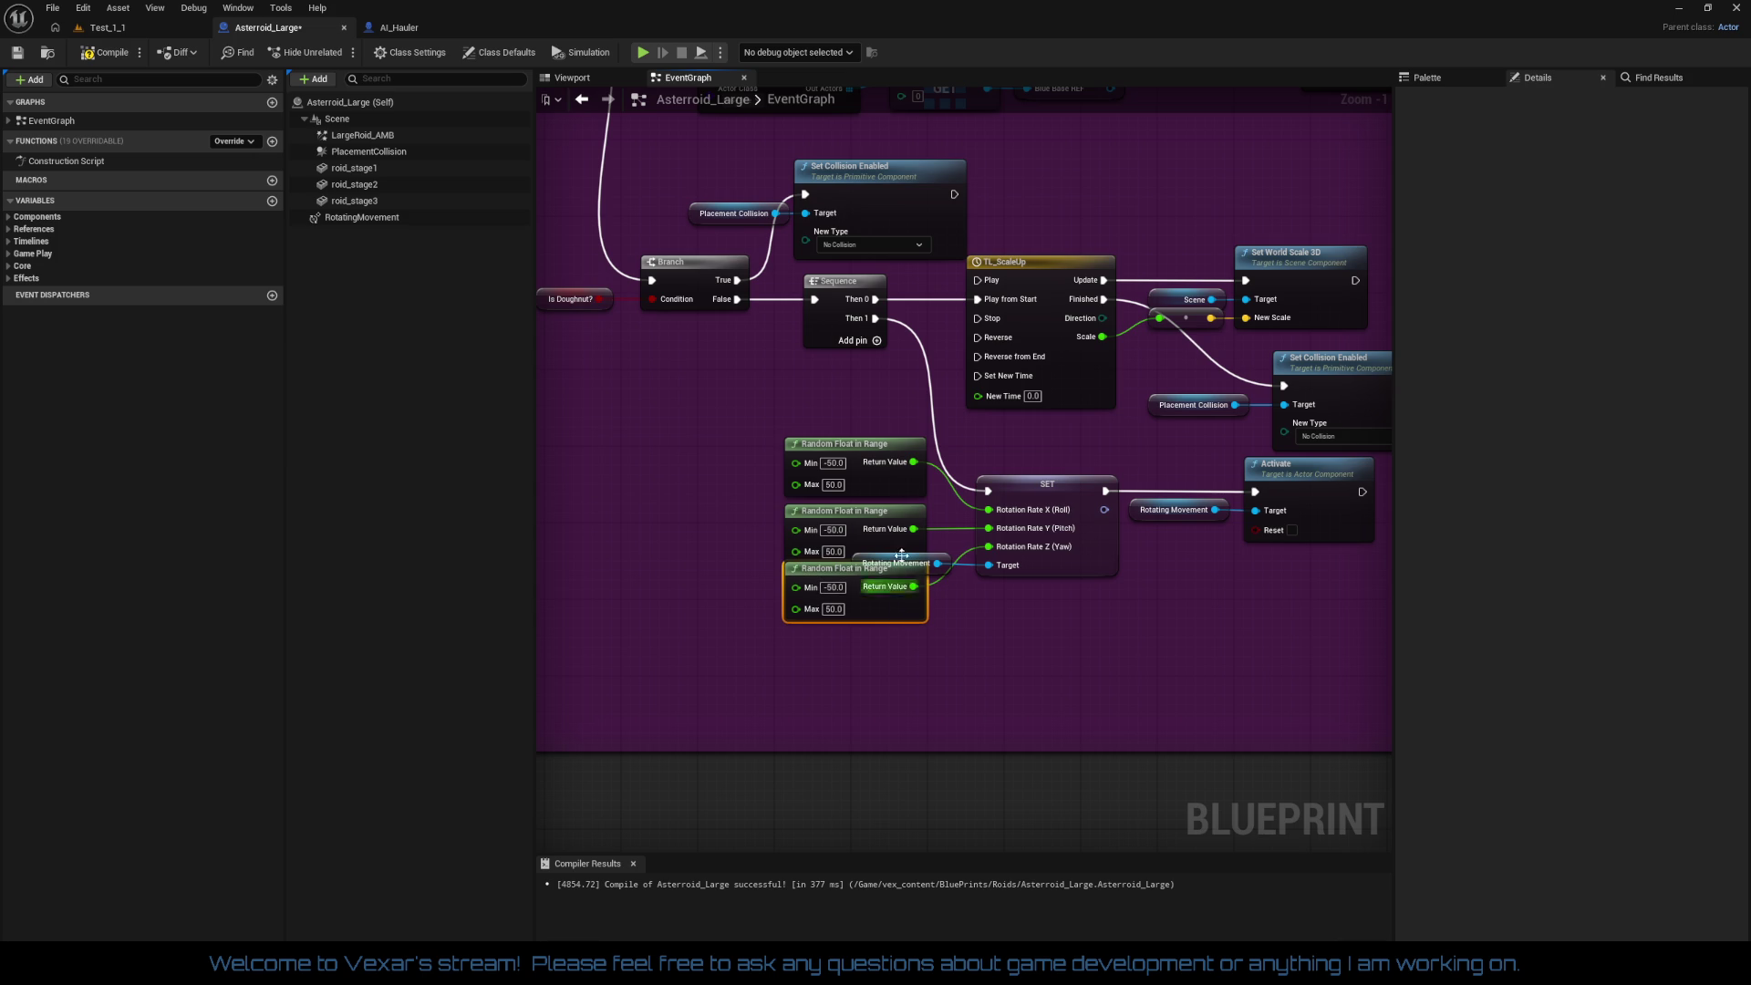
pyautogui.moveTo(883, 451); pyautogui.dragTo(882, 461)
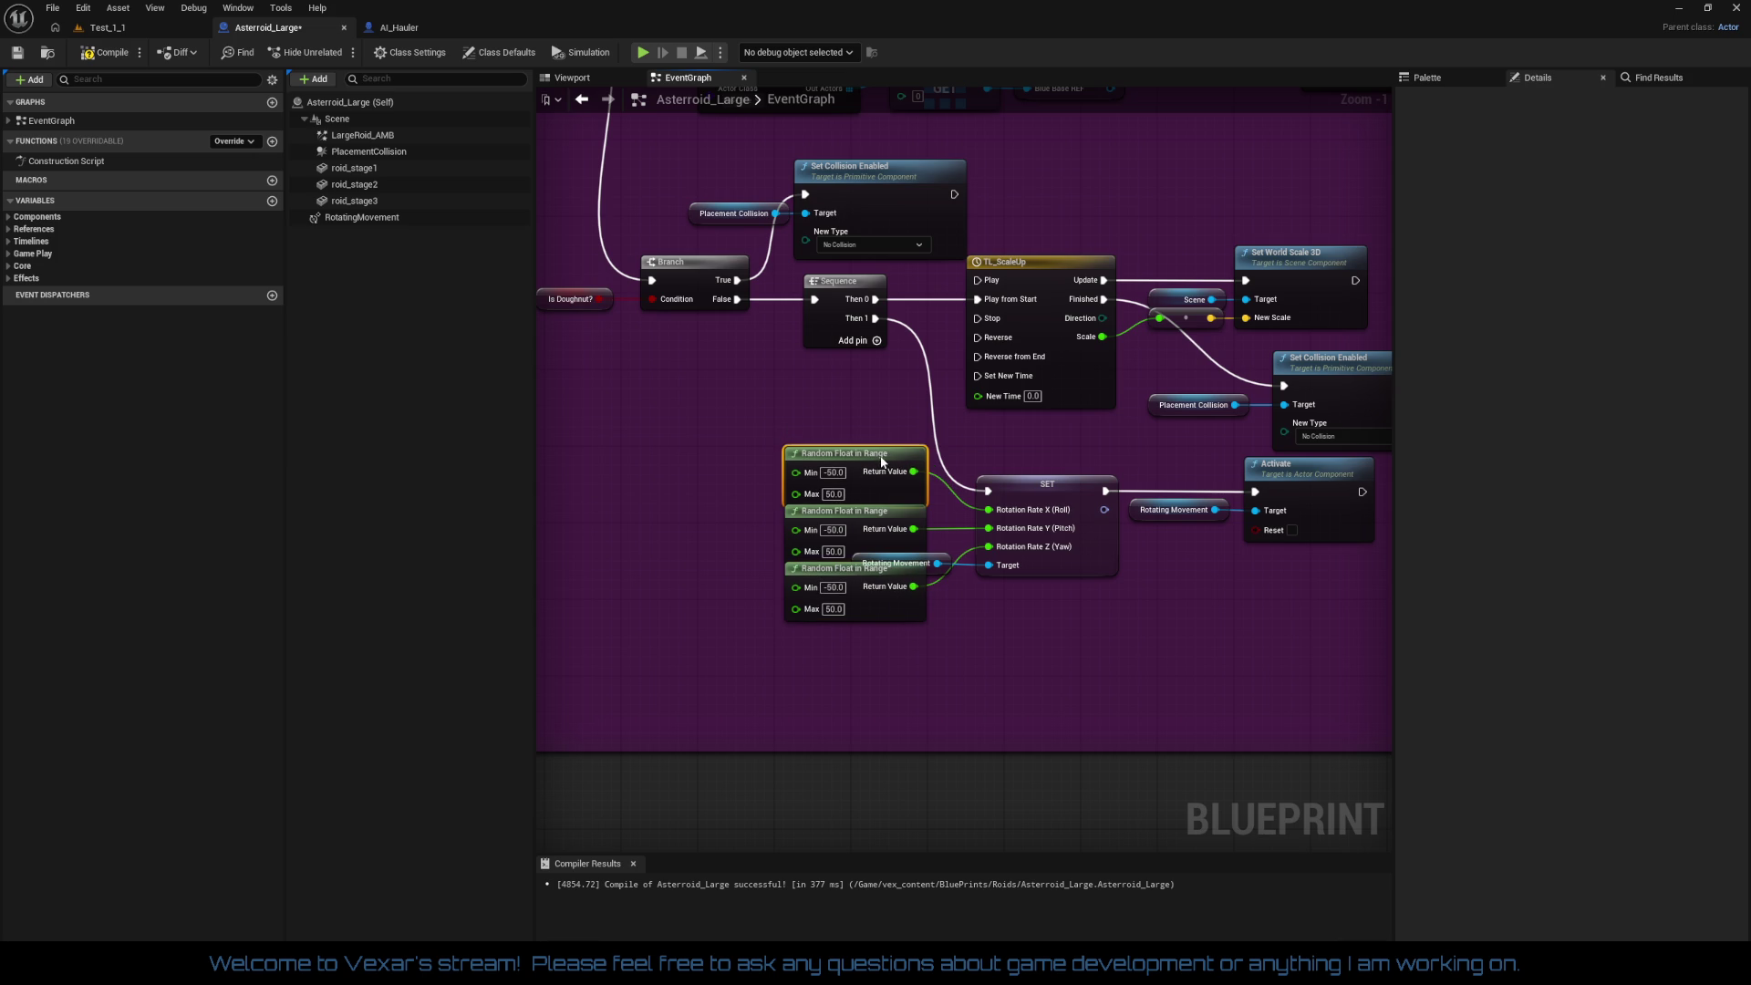
# Step: Move the Rotating Movement node below the SET node and recompile Asteroid_Large
pyautogui.click(925, 553)
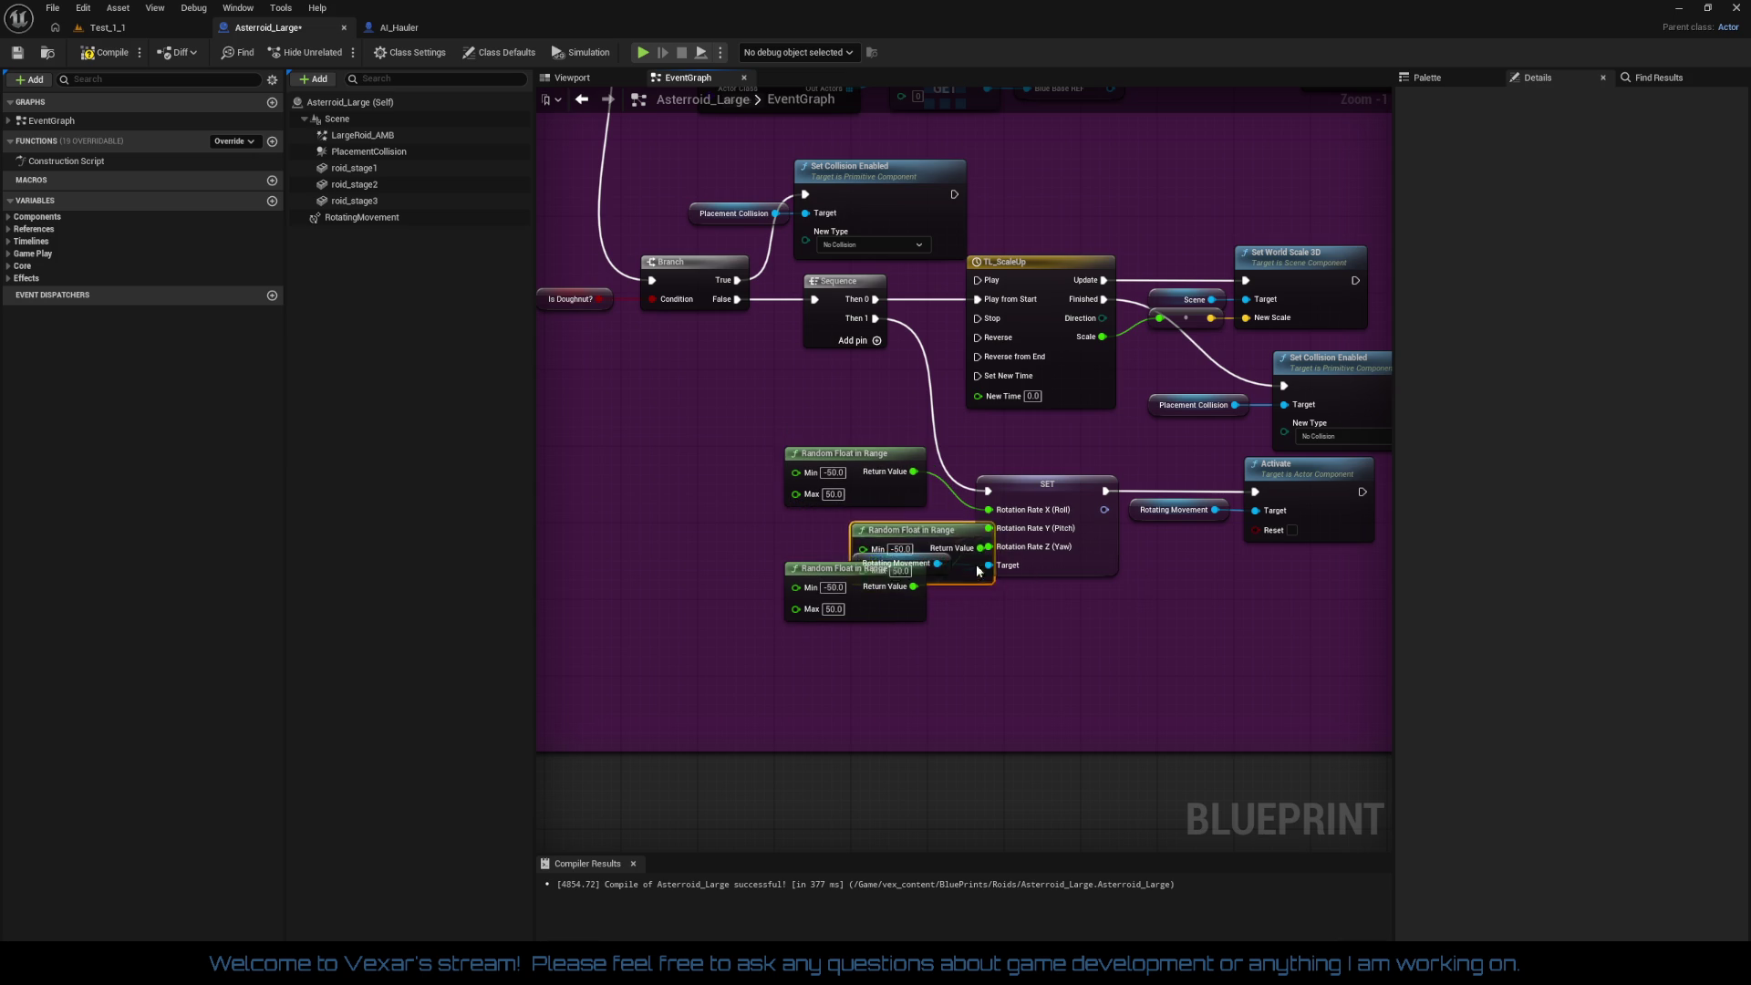
pyautogui.moveTo(942, 563)
pyautogui.mouseDown()
pyautogui.moveTo(1057, 614)
pyautogui.moveTo(1062, 593)
pyautogui.mouseUp()
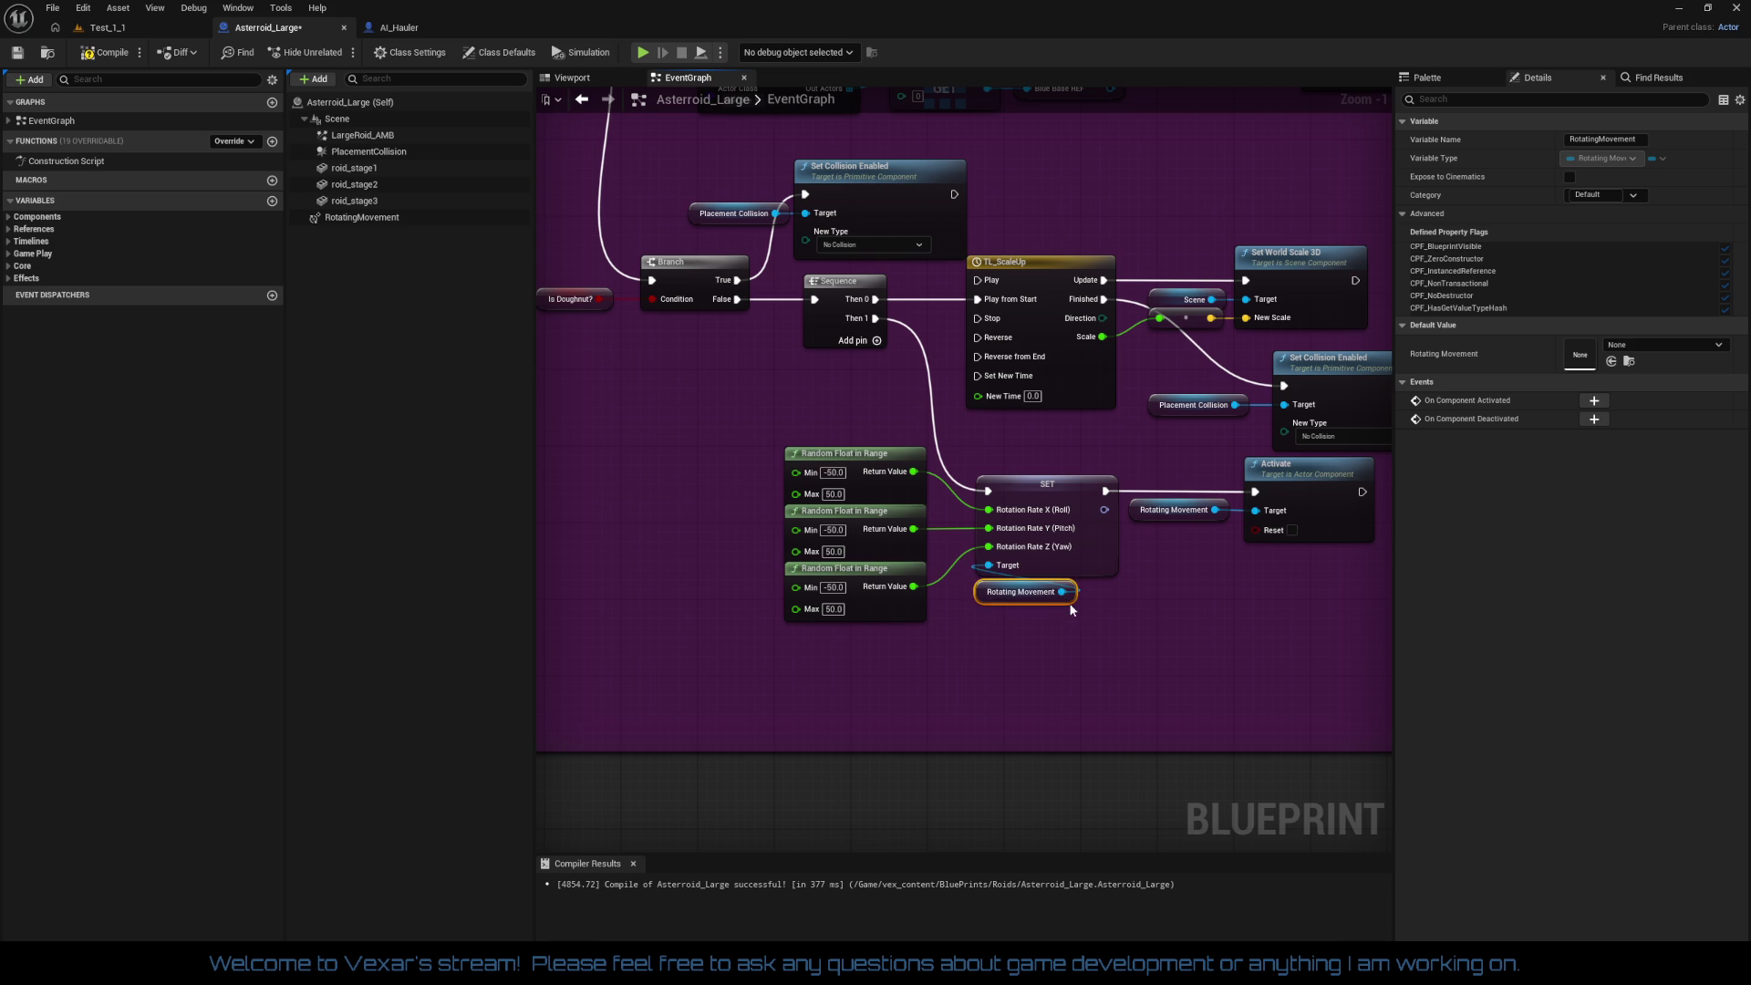
pyautogui.click(1089, 621)
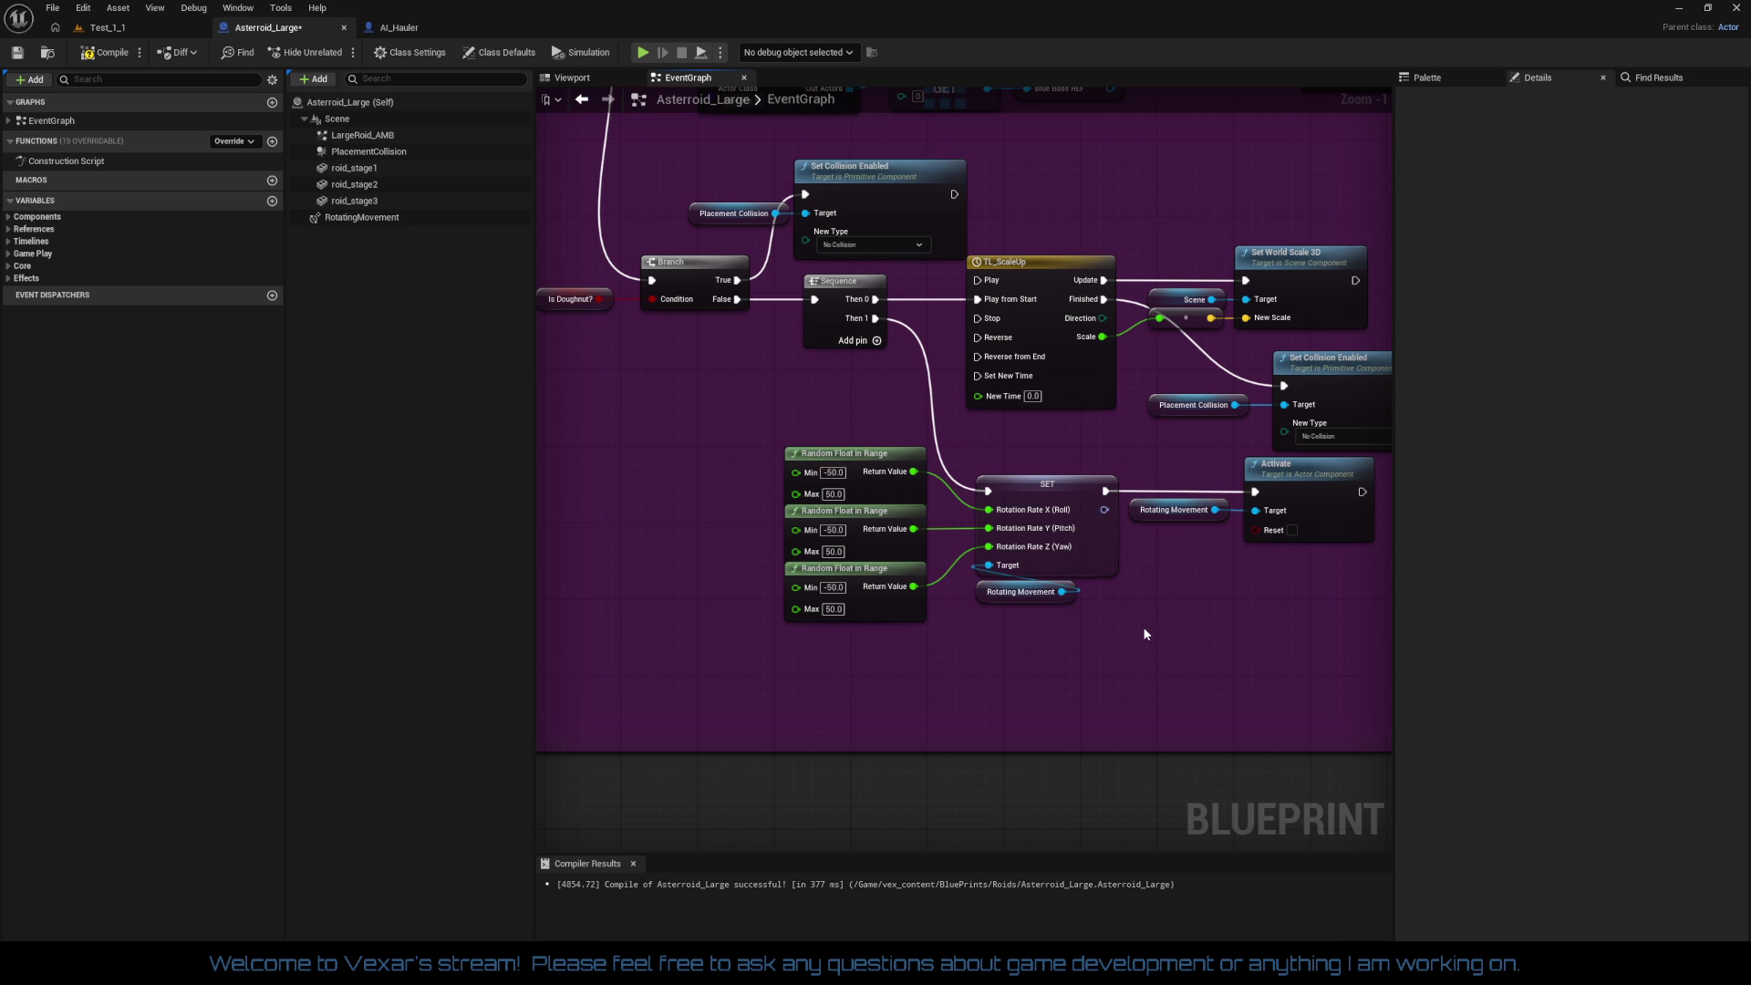
pyautogui.moveTo(1077, 637)
pyautogui.mouseDown()
pyautogui.moveTo(763, 614)
pyautogui.moveTo(1094, 672)
pyautogui.moveTo(1158, 625)
pyautogui.moveTo(845, 593)
pyautogui.mouseUp()
pyautogui.click(122, 57)
# Step: Shift the collision and Activate nodes left, then return to the Test_1_1 level
pyautogui.scroll(-1, 979, 572)
pyautogui.scroll(2, 996, 567)
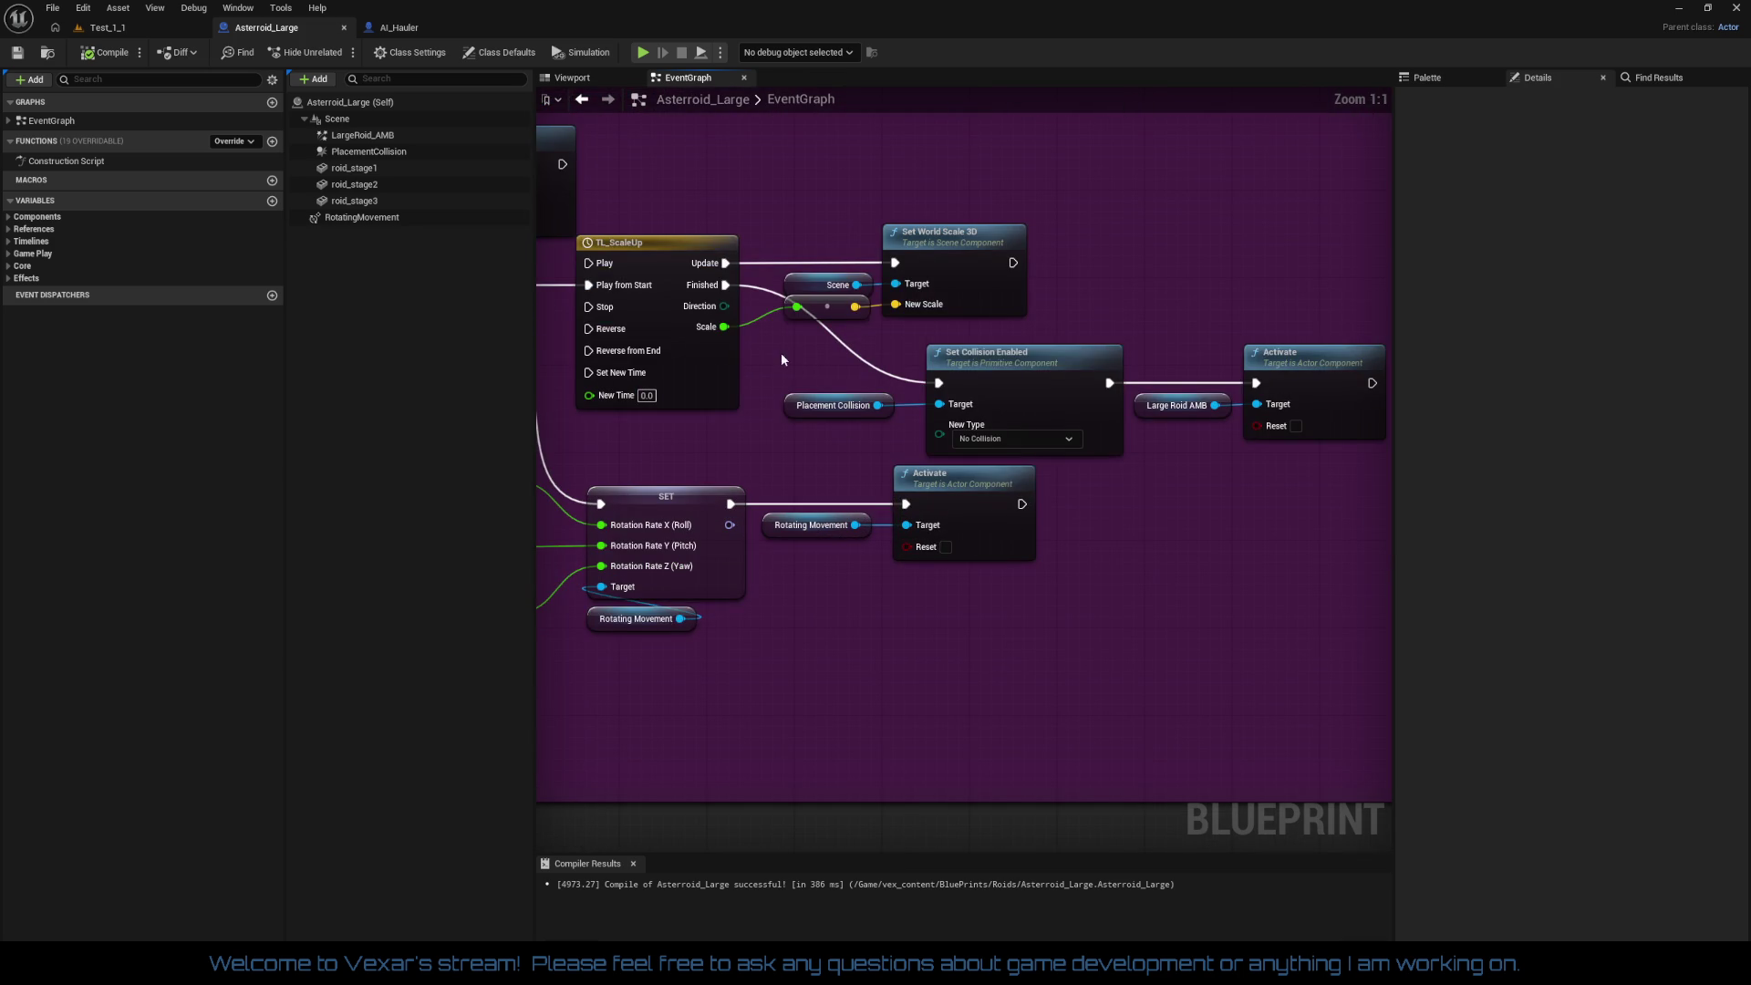
pyautogui.moveTo(1086, 435)
pyautogui.mouseDown()
pyautogui.moveTo(1078, 401)
pyautogui.moveTo(1008, 358)
pyautogui.mouseUp()
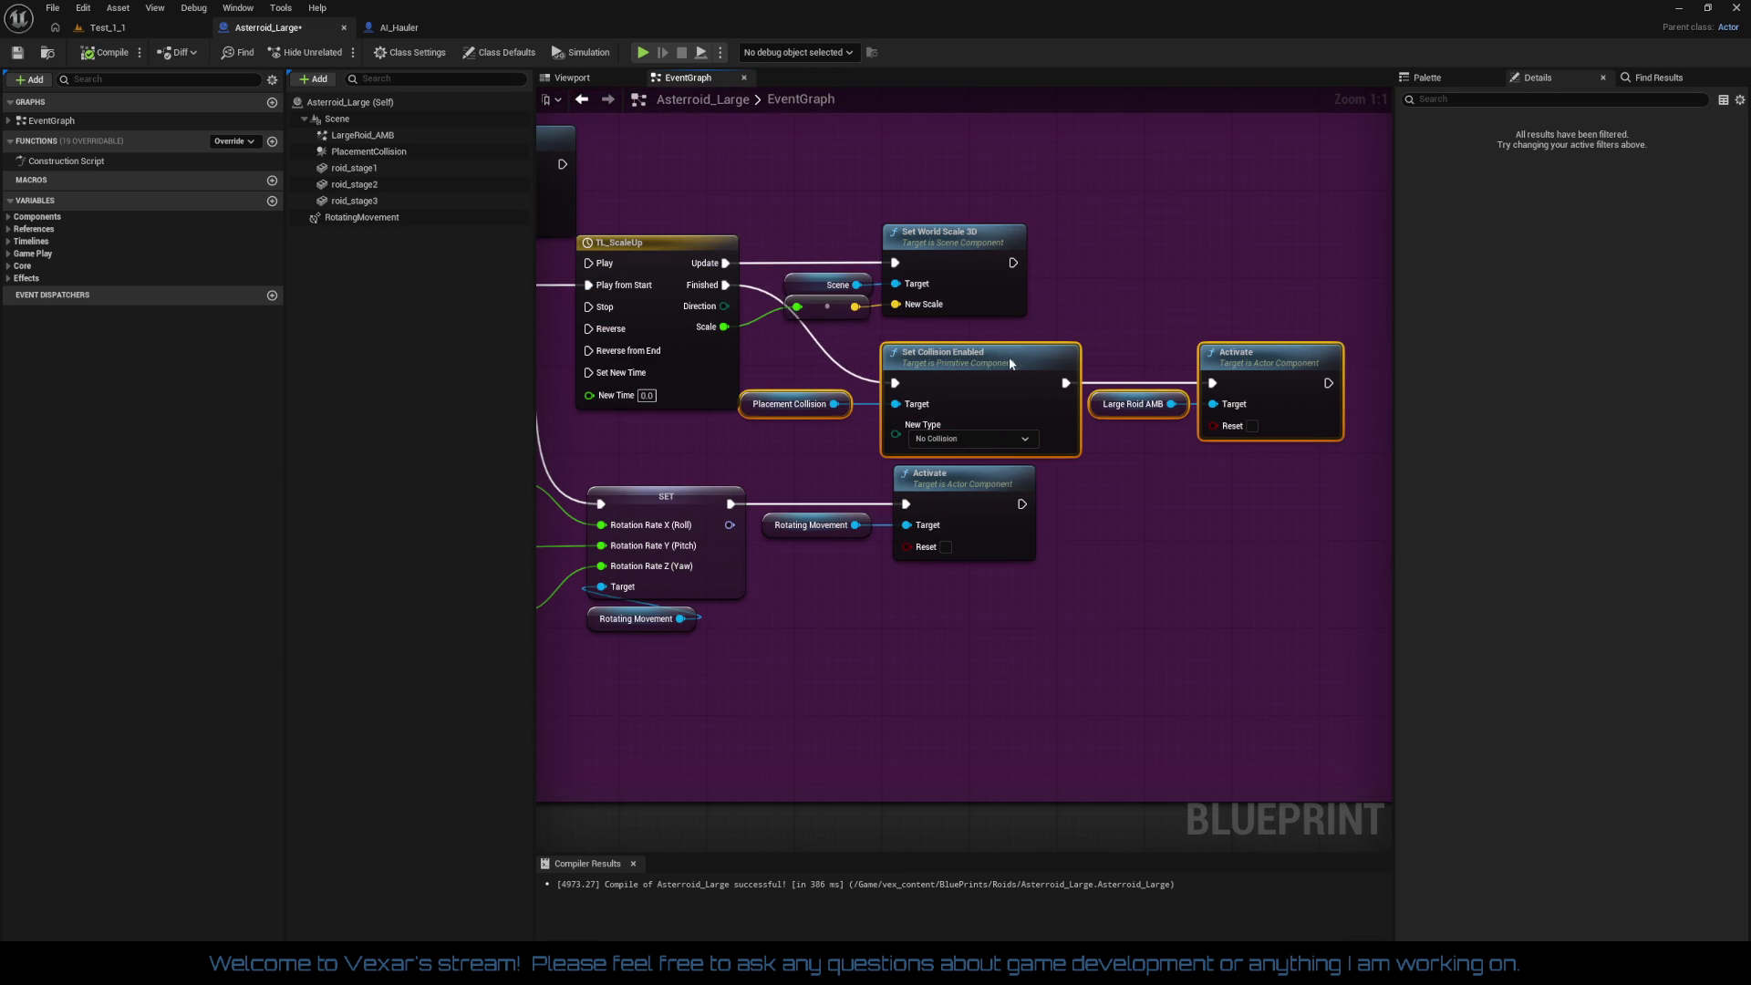
pyautogui.click(1143, 504)
pyautogui.moveTo(1143, 503); pyautogui.dragTo(1261, 497)
pyautogui.moveTo(1122, 528)
pyautogui.mouseDown()
pyautogui.moveTo(1251, 577)
pyautogui.moveTo(1199, 610)
pyautogui.mouseUp()
pyautogui.scroll(-1, 1251, 577)
pyautogui.moveTo(766, 492); pyautogui.dragTo(809, 649)
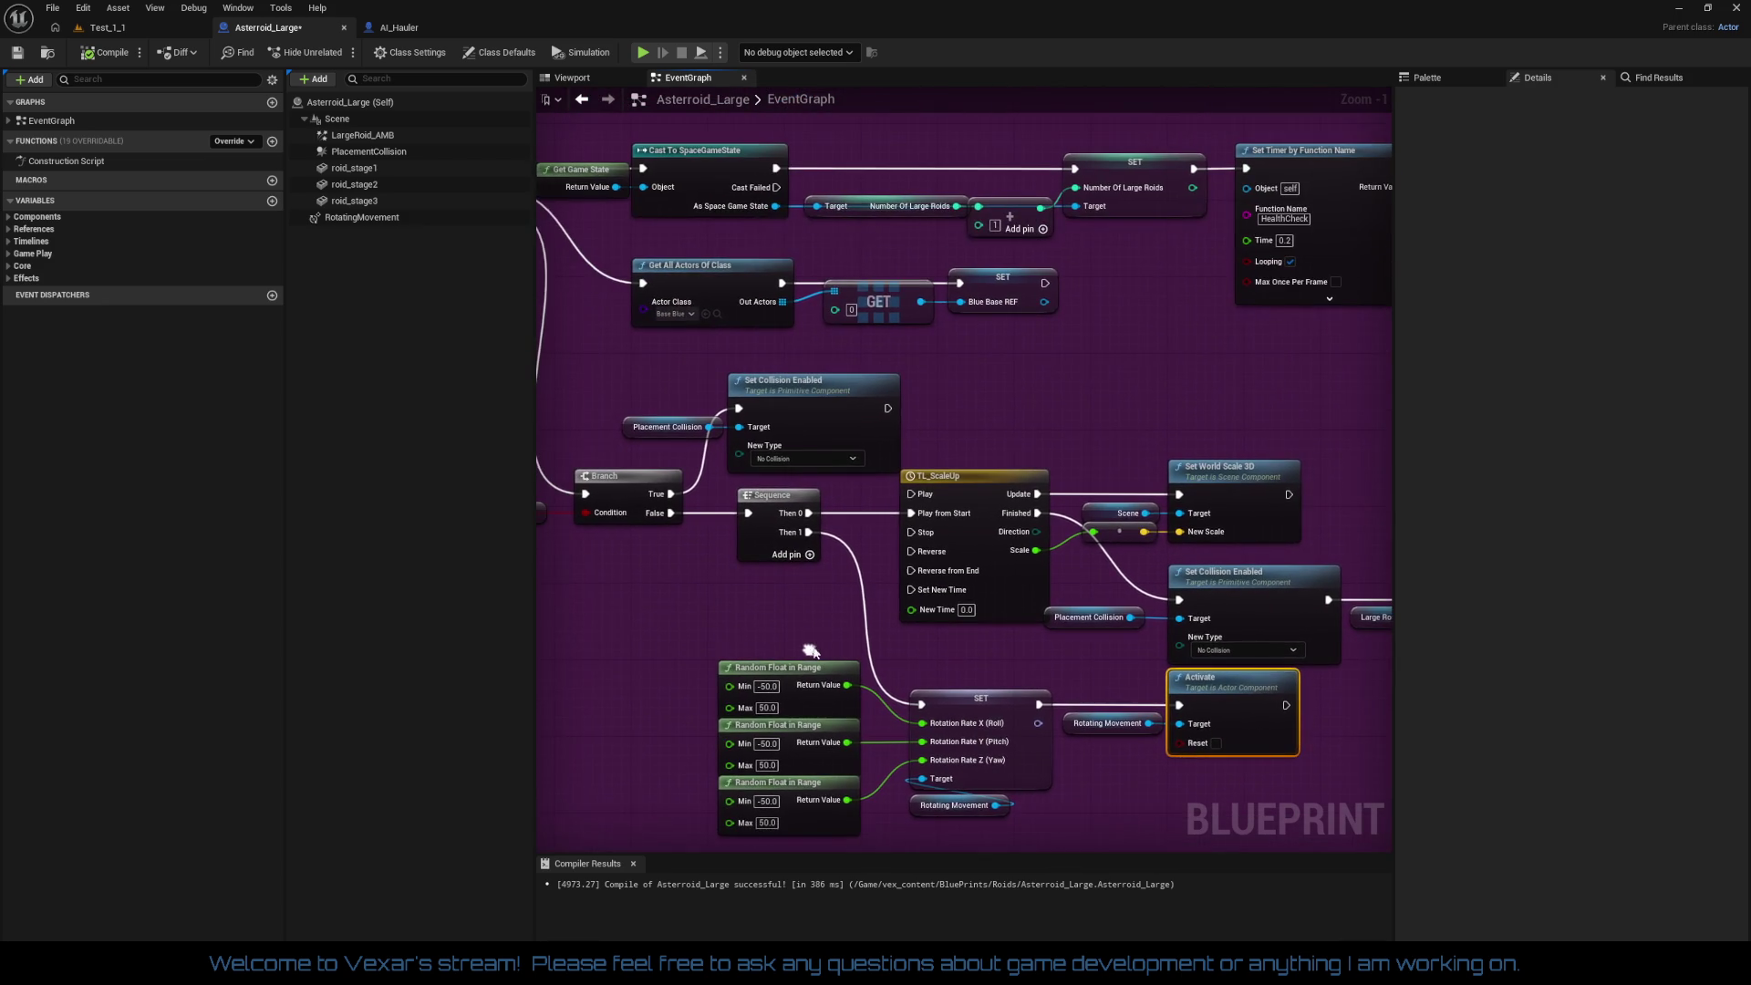
pyautogui.moveTo(771, 565); pyautogui.dragTo(999, 523)
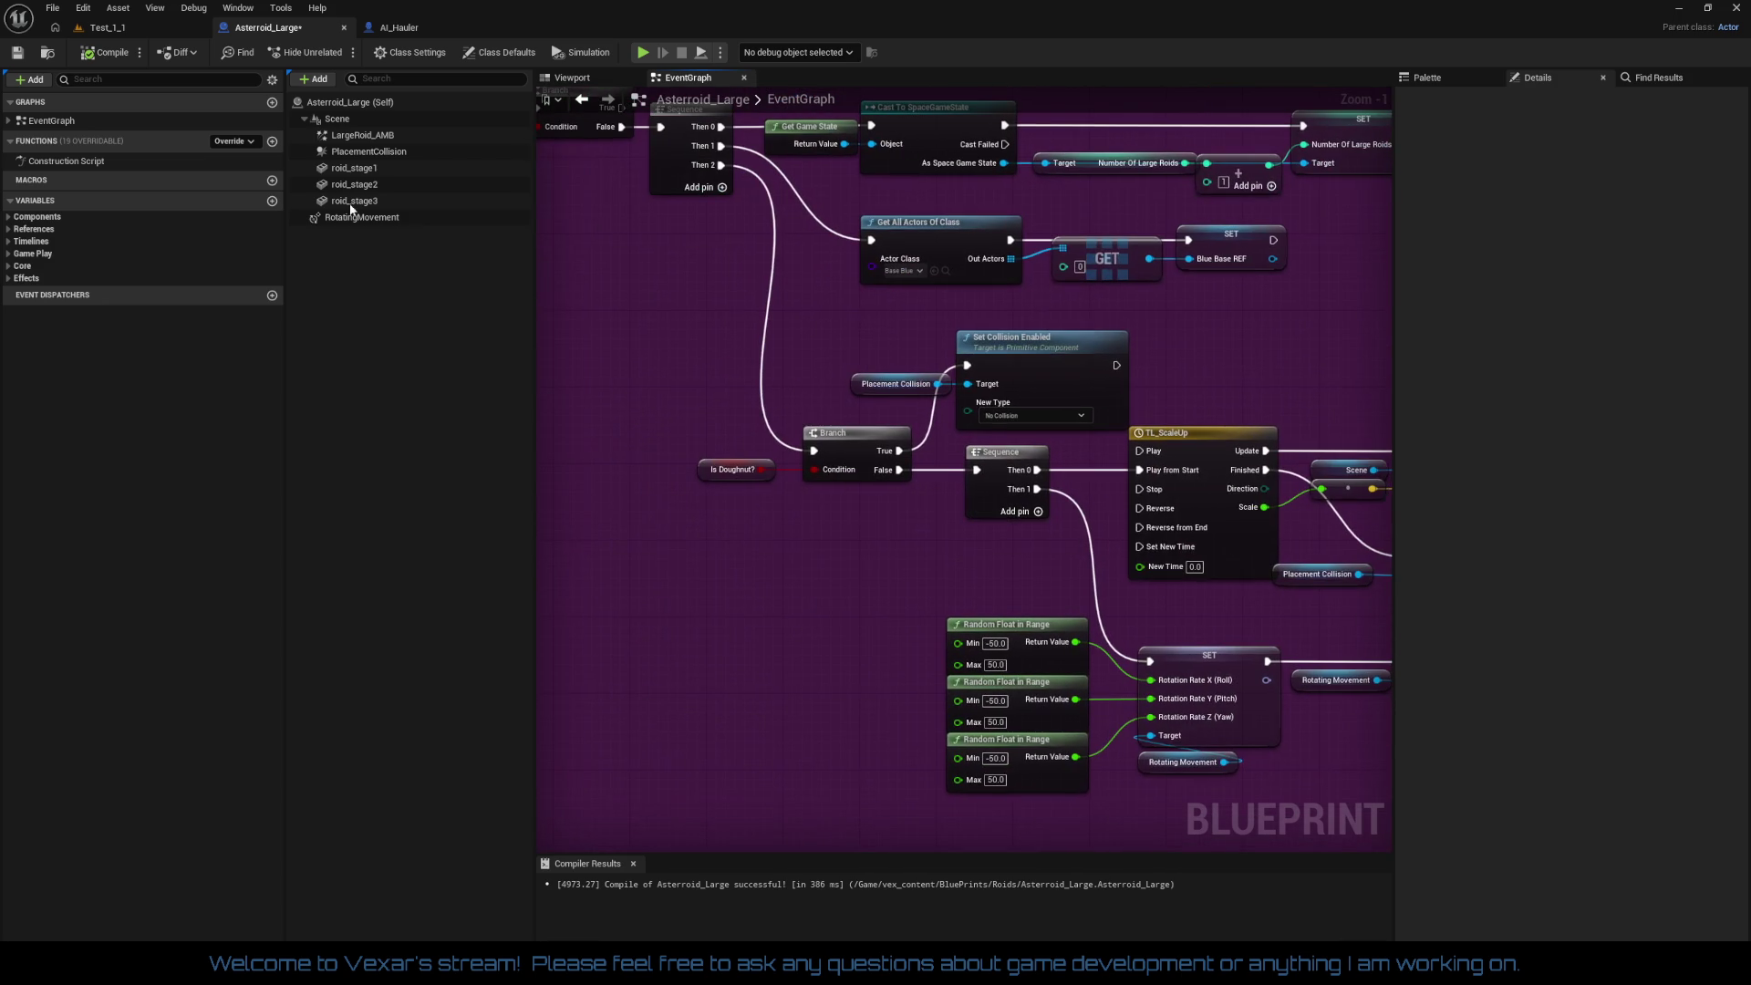
pyautogui.click(113, 34)
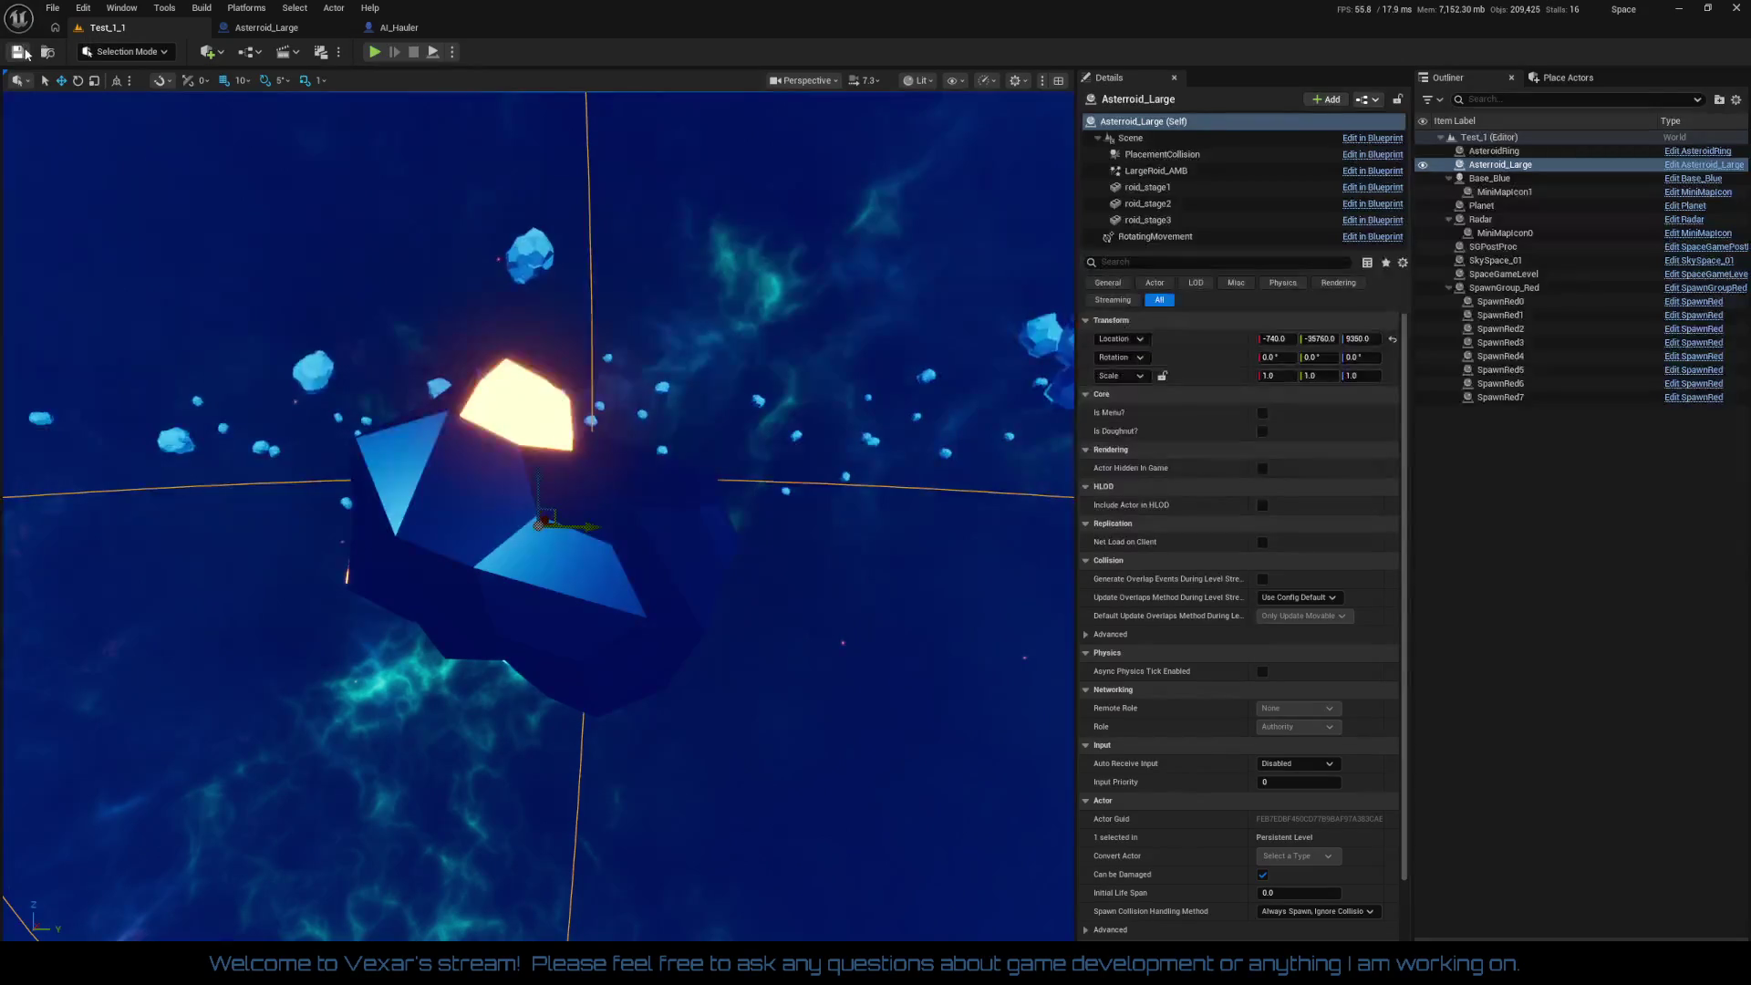
# Step: Play-test the Test_1_1 level with the large asteroid, then stop the session
pyautogui.click(374, 52)
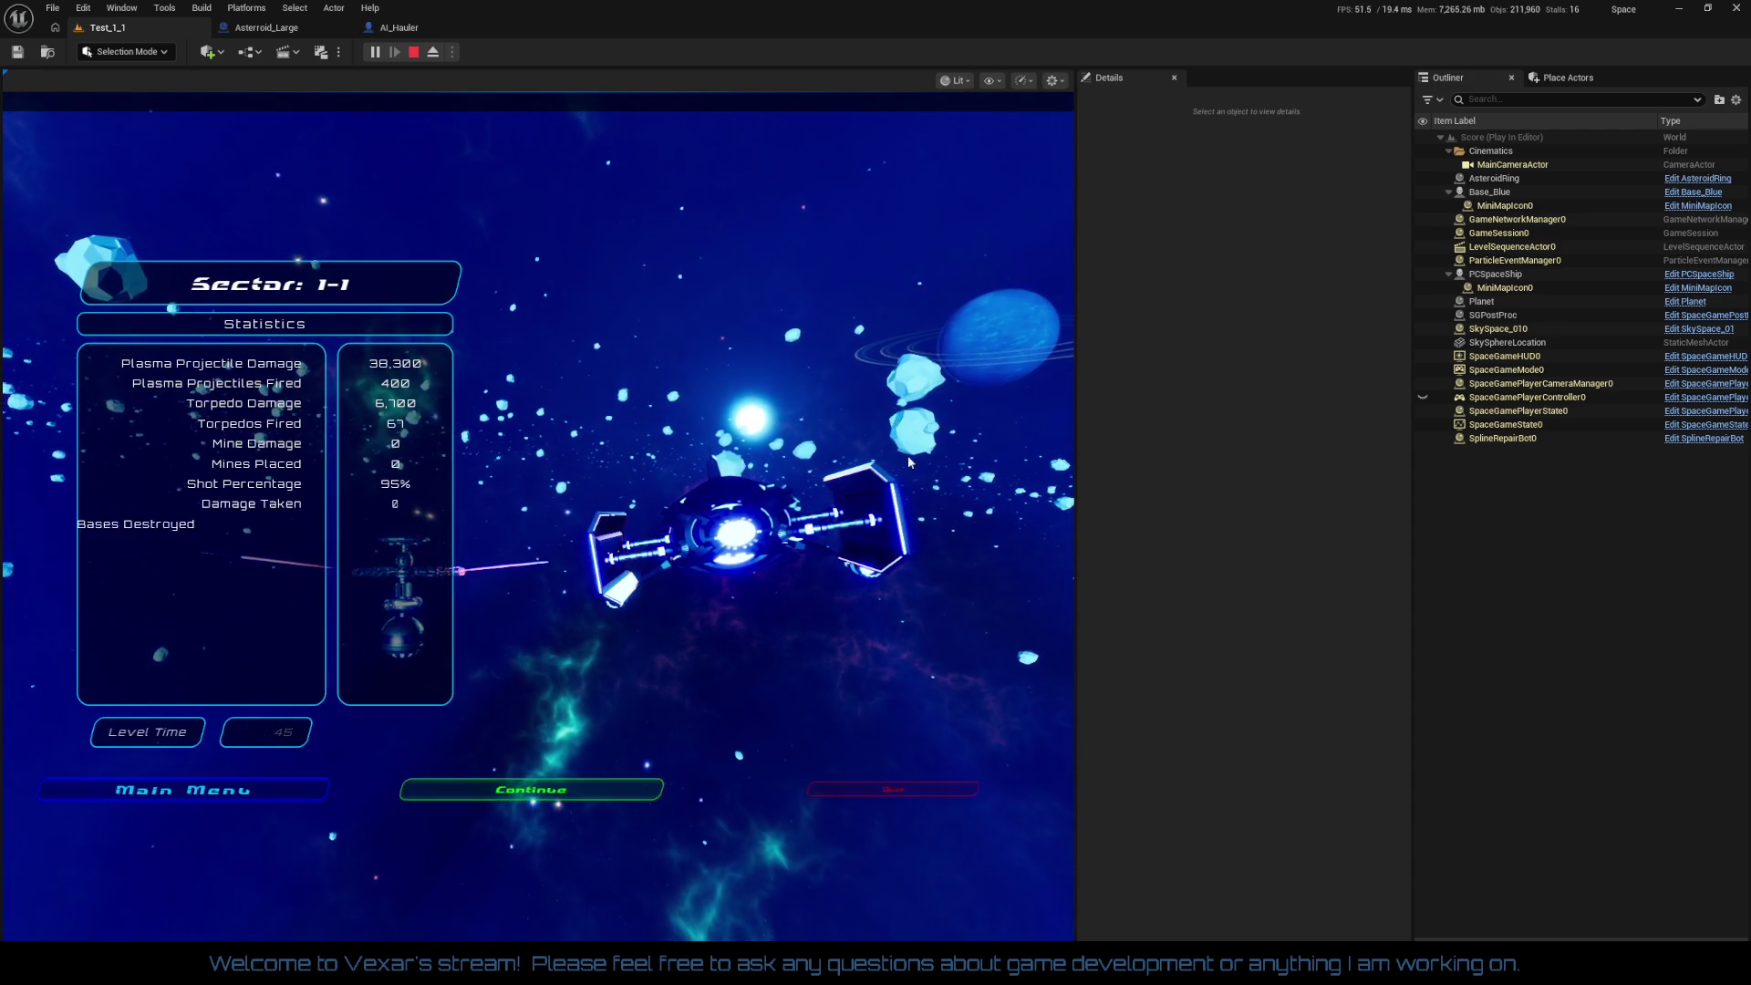
pyautogui.click(900, 782)
pyautogui.scroll(-5, 720, 700)
# Step: Dock the LargeRoid_AMB particle system's Cascade editor as a tab
pyautogui.moveTo(720, 701); pyautogui.dragTo(912, 666)
pyautogui.moveTo(622, 676); pyautogui.dragTo(622, 677)
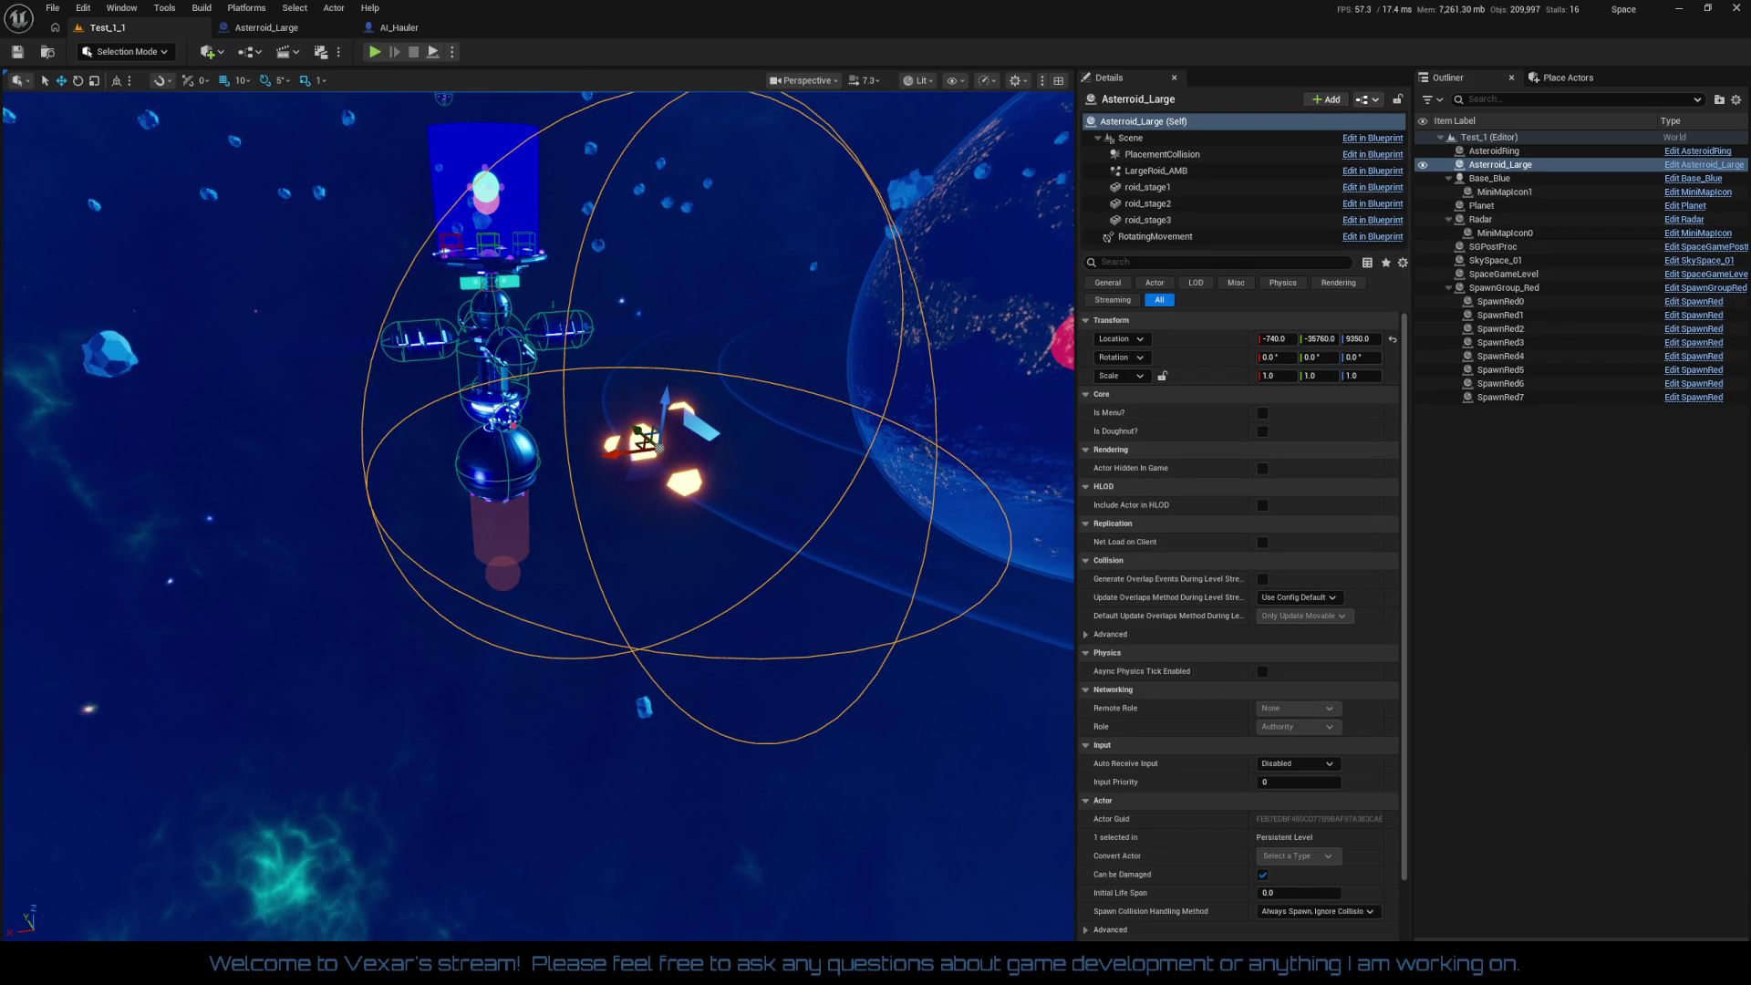
pyautogui.moveTo(604, 162); pyautogui.dragTo(545, 30)
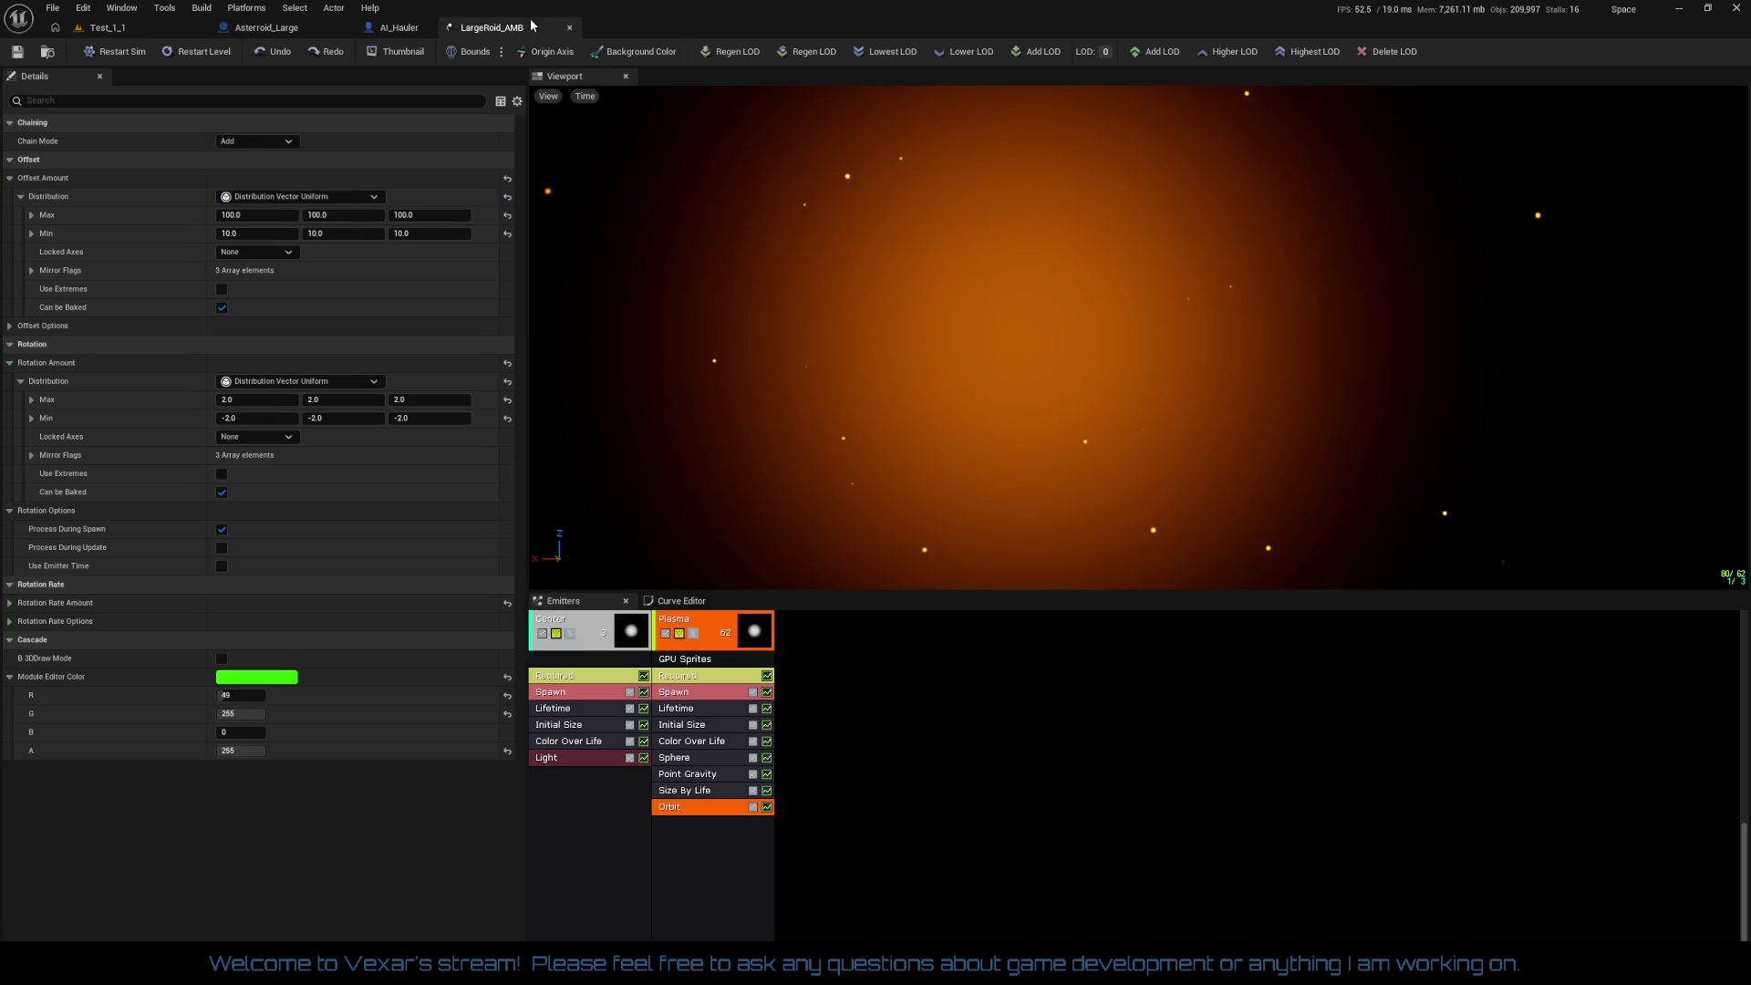
# Step: Open Test_1_0 from File > Recent Levels, then go back to the Asteroid_Large blueprint
pyautogui.click(291, 32)
pyautogui.click(162, 36)
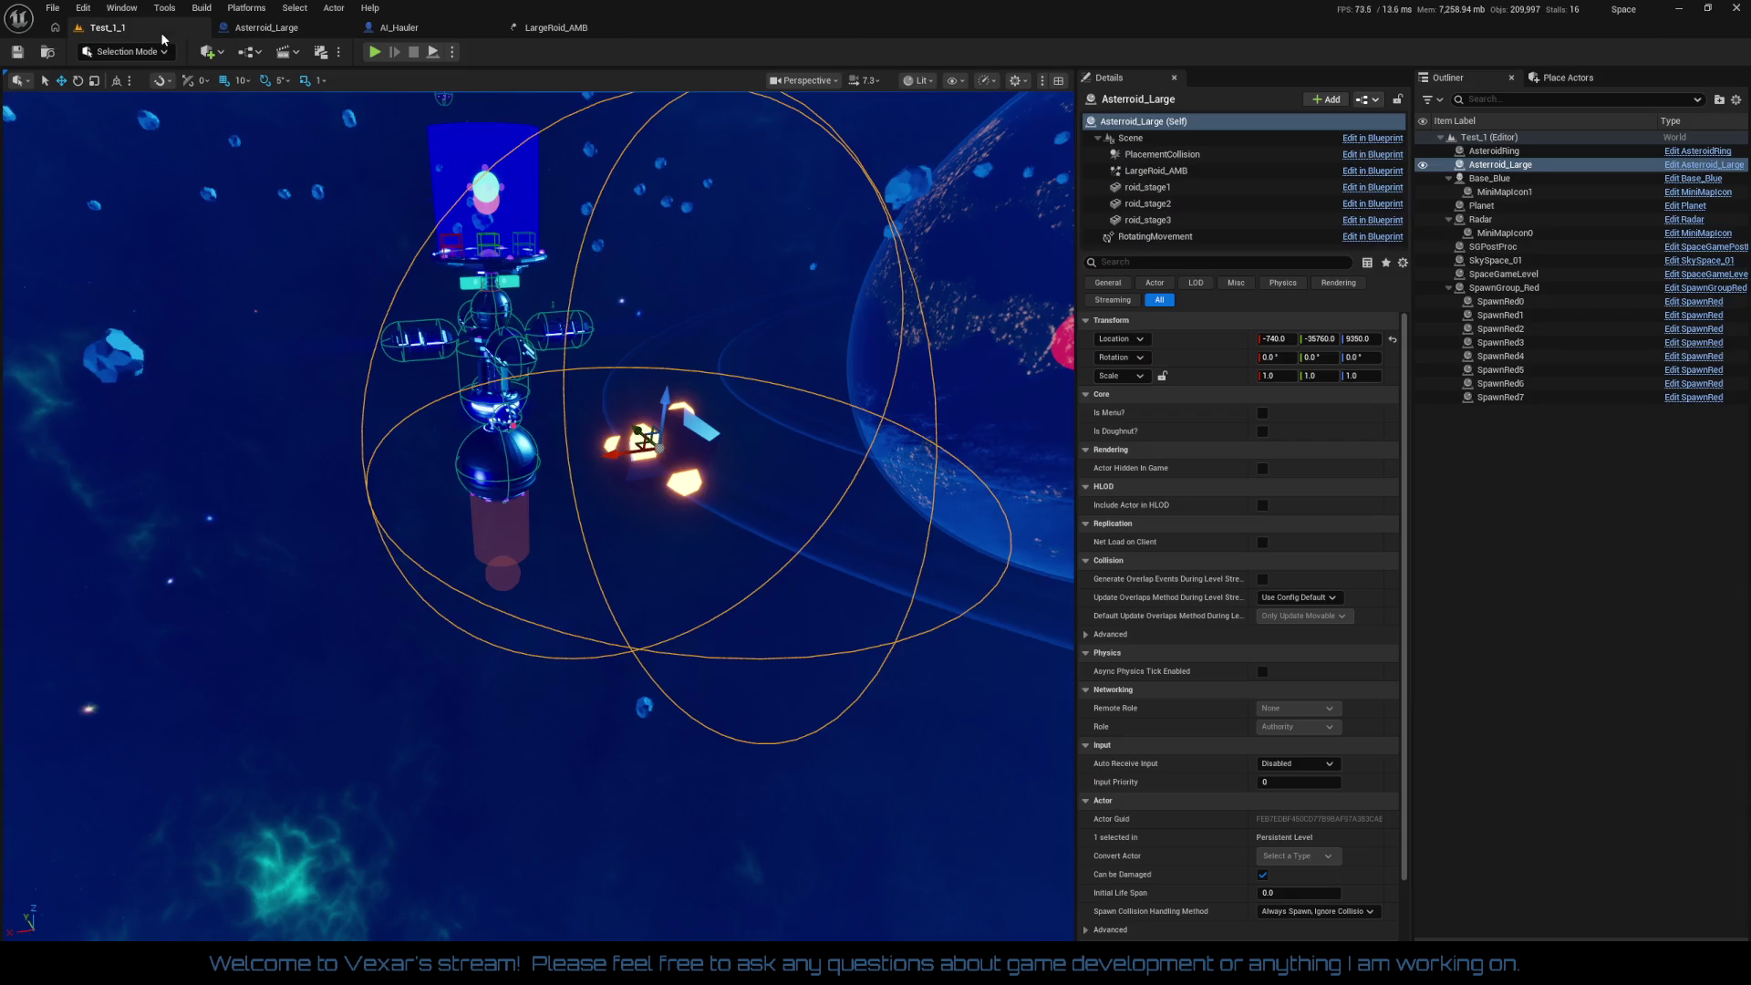
pyautogui.click(52, 8)
pyautogui.moveTo(96, 91)
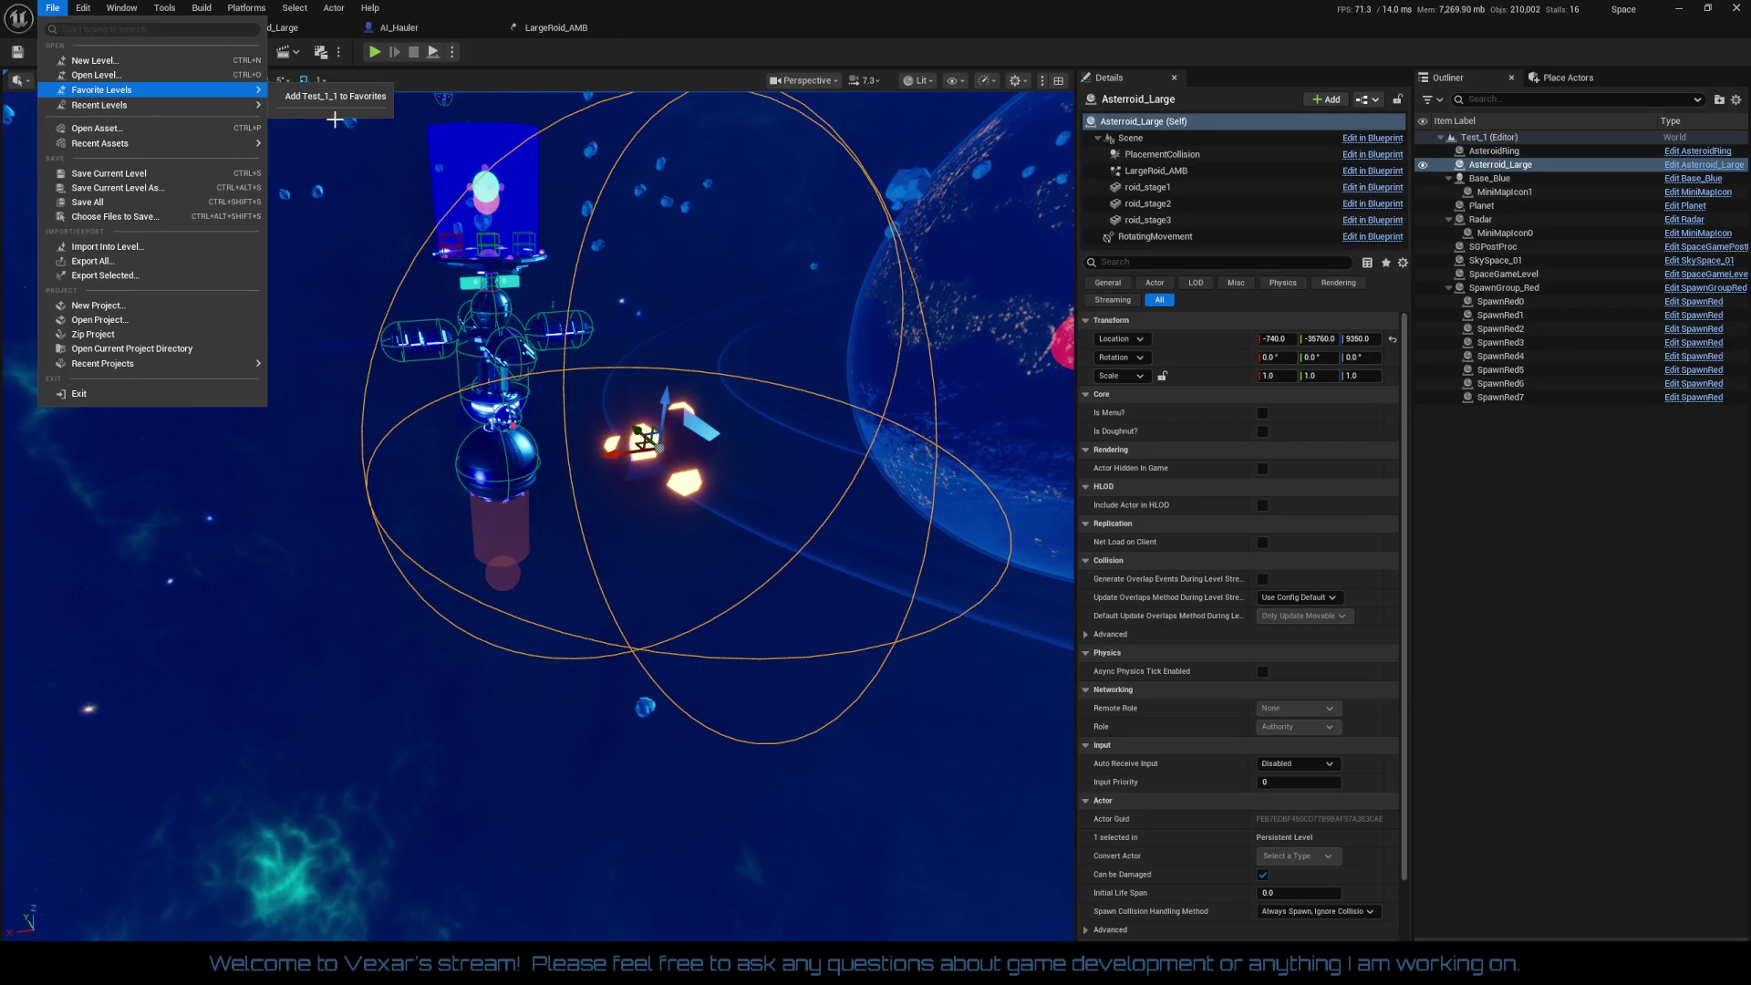
pyautogui.moveTo(190, 102)
pyautogui.click(319, 149)
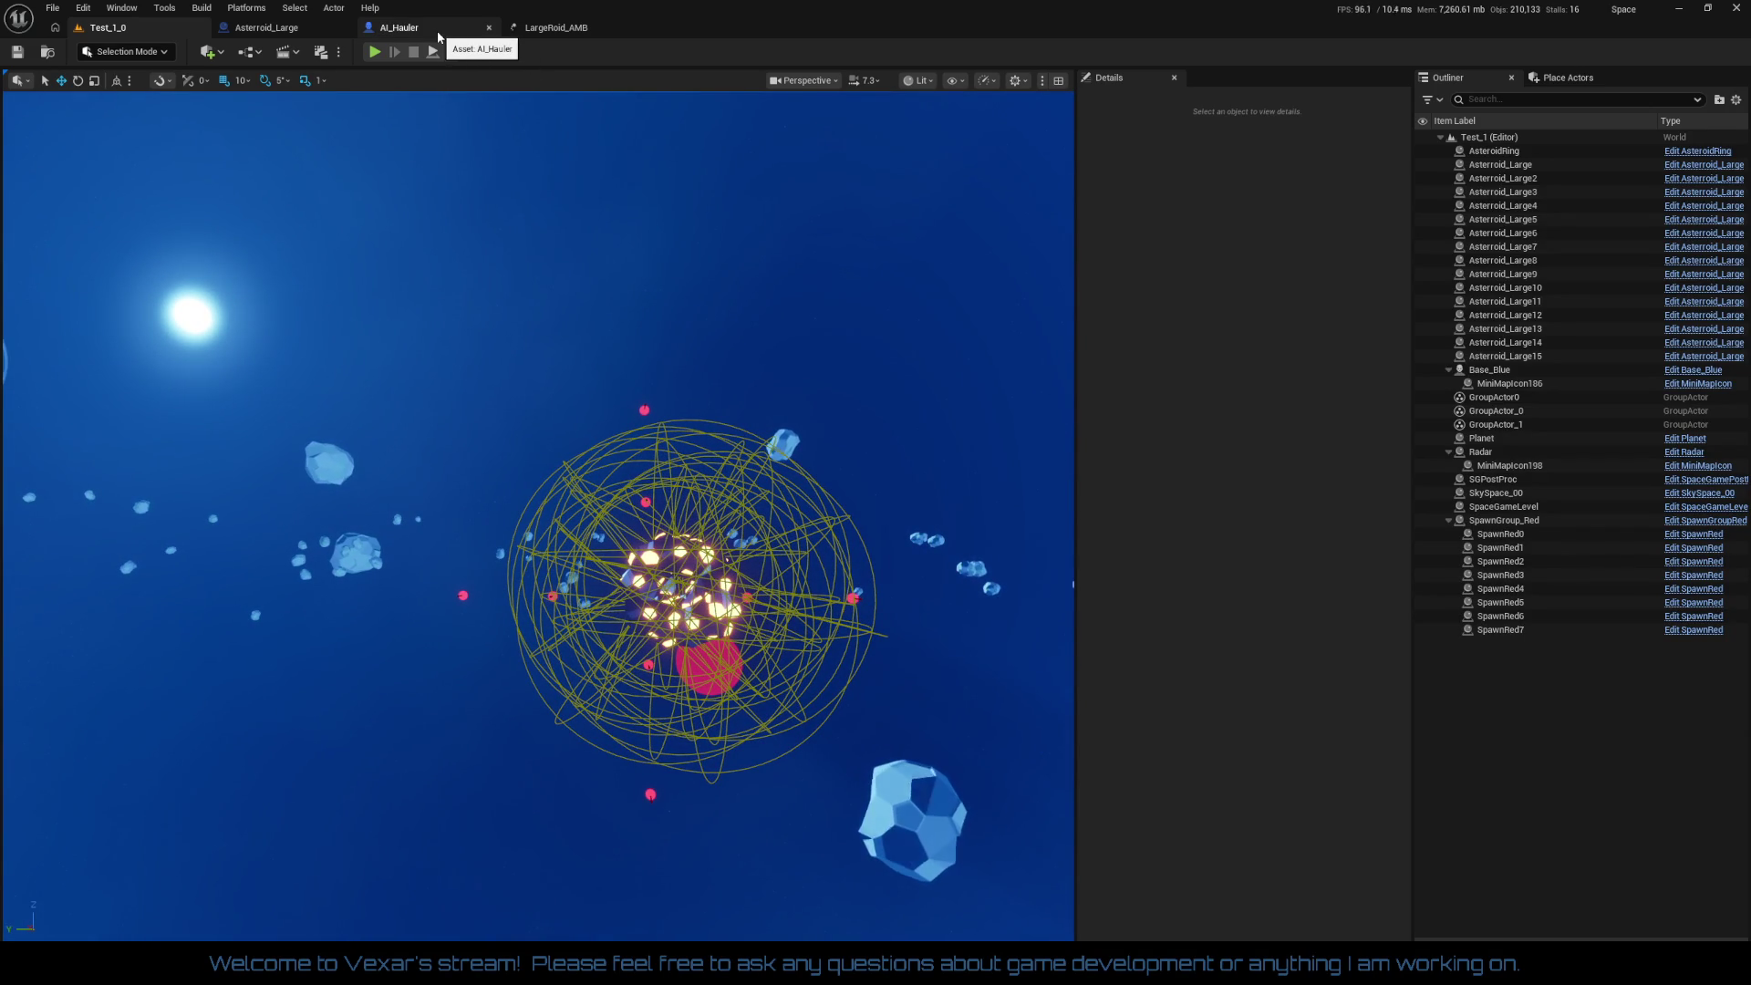
pyautogui.click(270, 29)
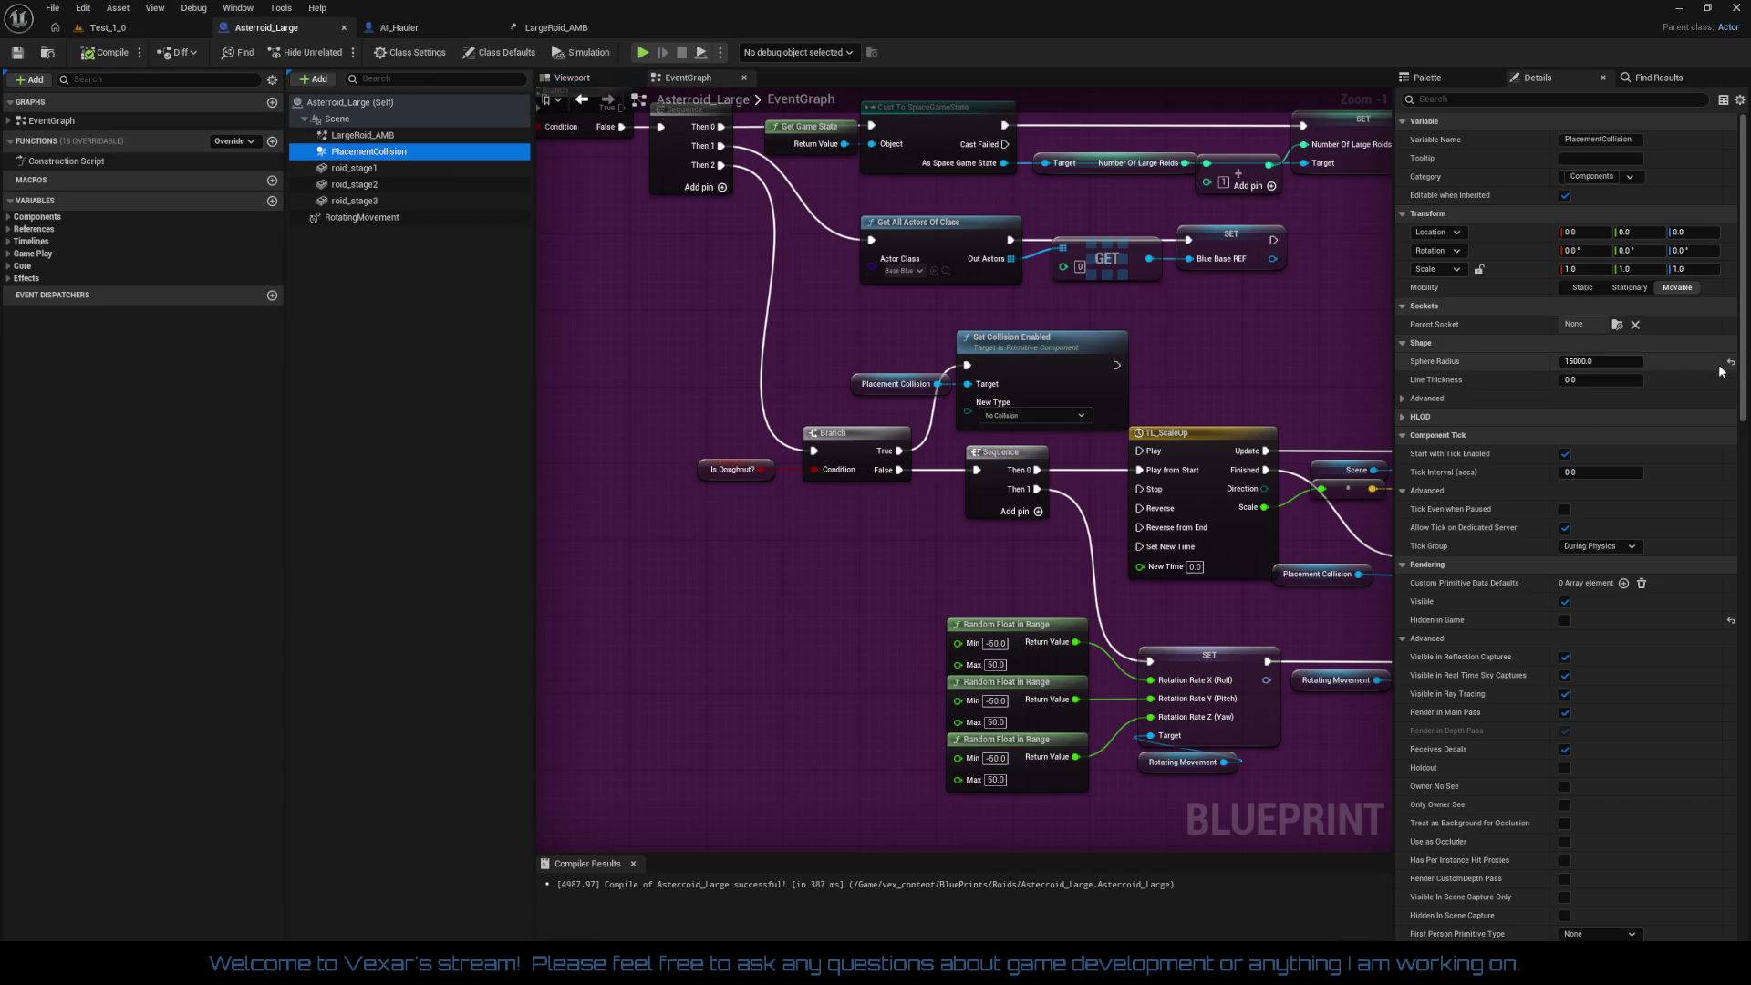
# Step: Tick Hidden in Game on PlacementCollision and recompile Asteroid_Large
pyautogui.moveTo(1744, 379)
pyautogui.mouseDown()
pyautogui.moveTo(1723, 712)
pyautogui.moveTo(1707, 464)
pyautogui.mouseUp()
pyautogui.click(1565, 301)
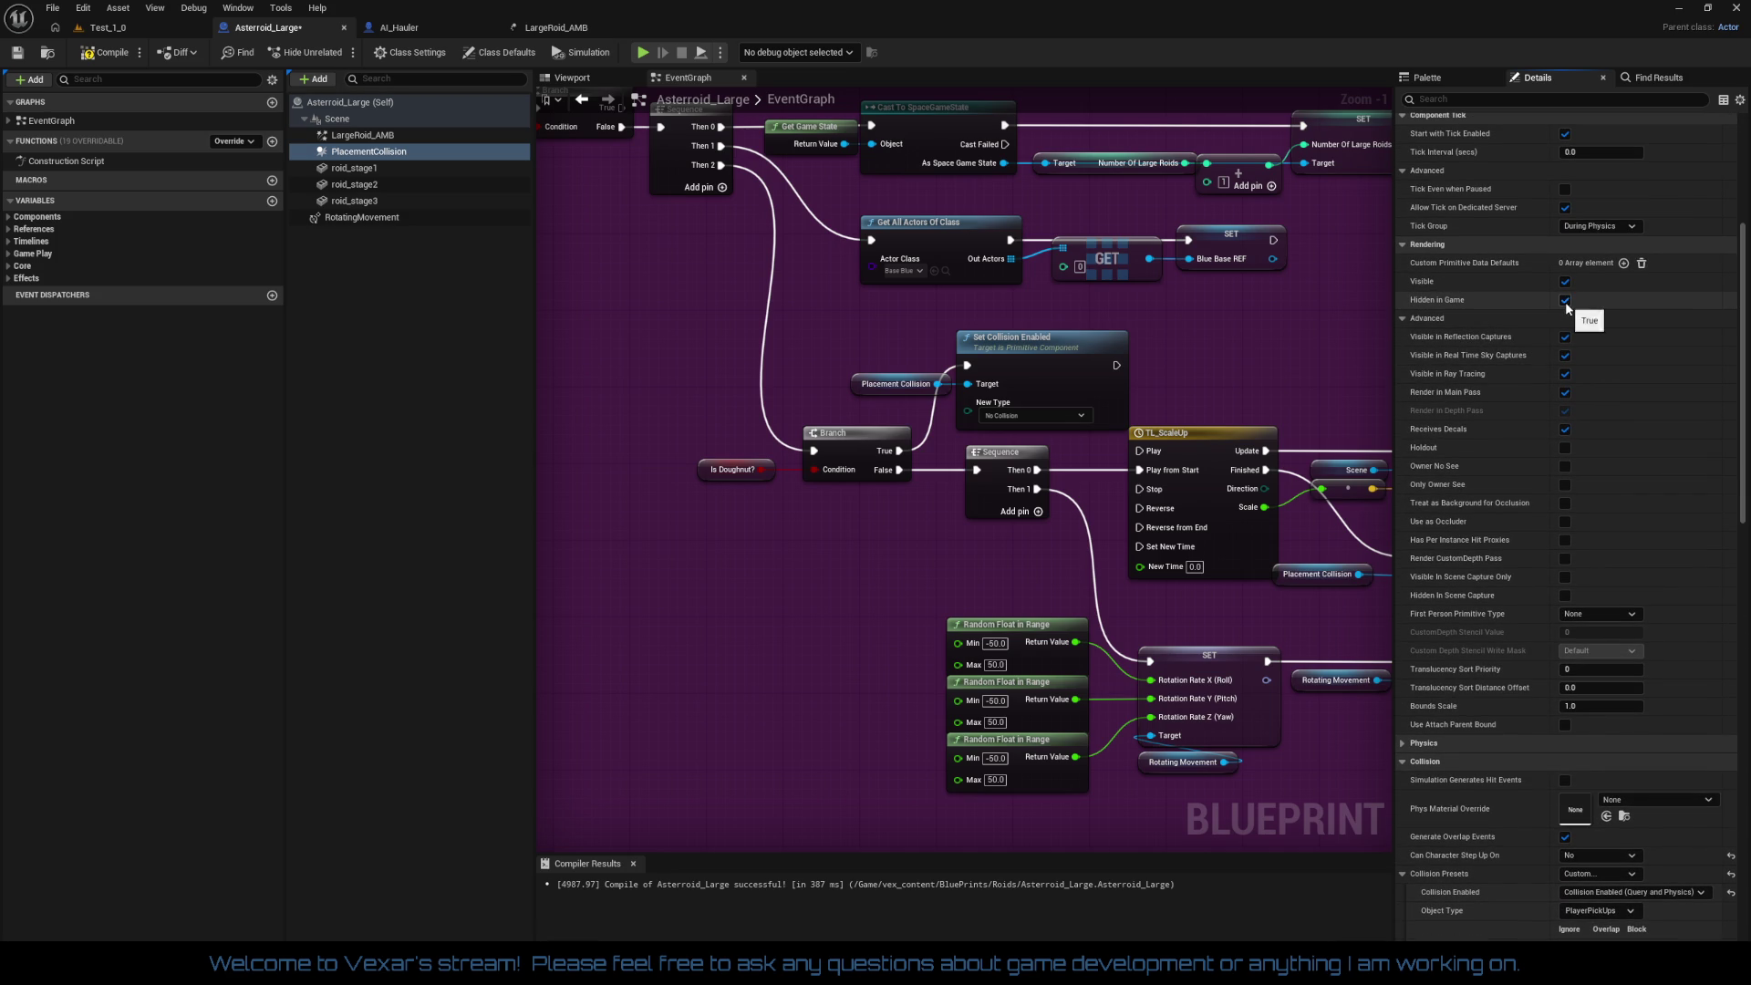
pyautogui.click(123, 57)
# Step: Check Asteroid_Large11 through Asteroid_Large15 in the Test_1_0 Outliner, then return to the blueprint
pyautogui.click(136, 35)
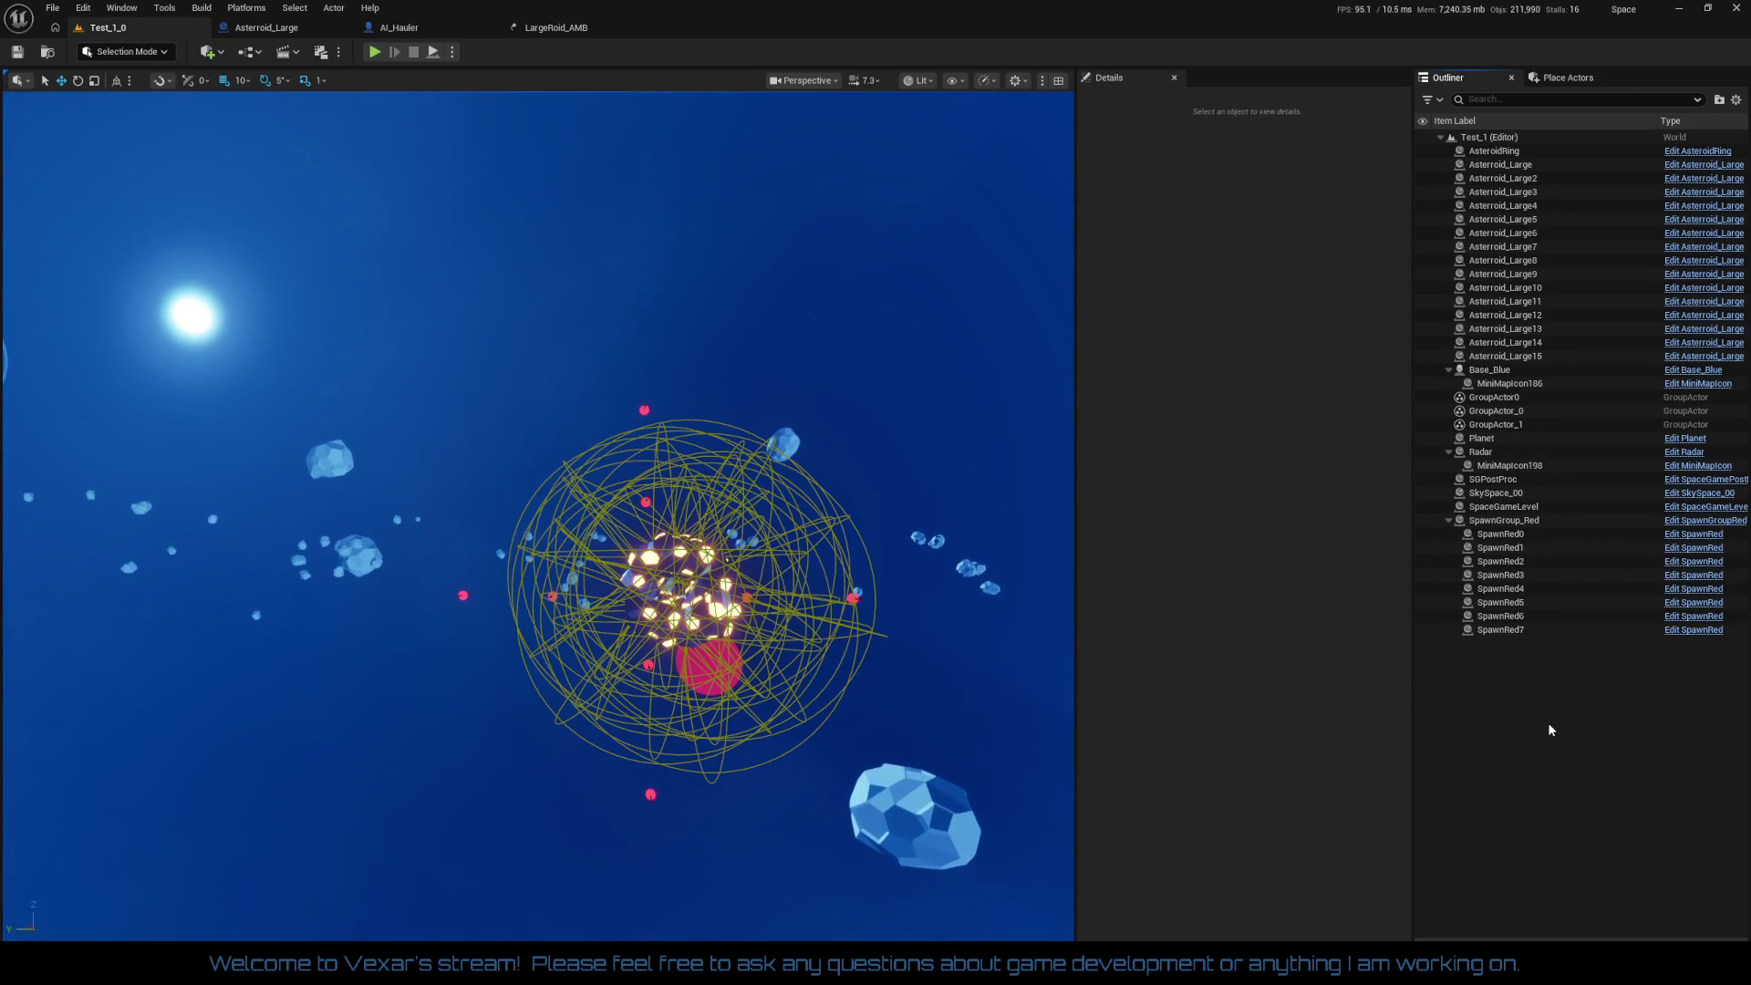
pyautogui.click(1505, 356)
pyautogui.keyDown('shift'); pyautogui.click(1478, 306); pyautogui.keyUp('shift')
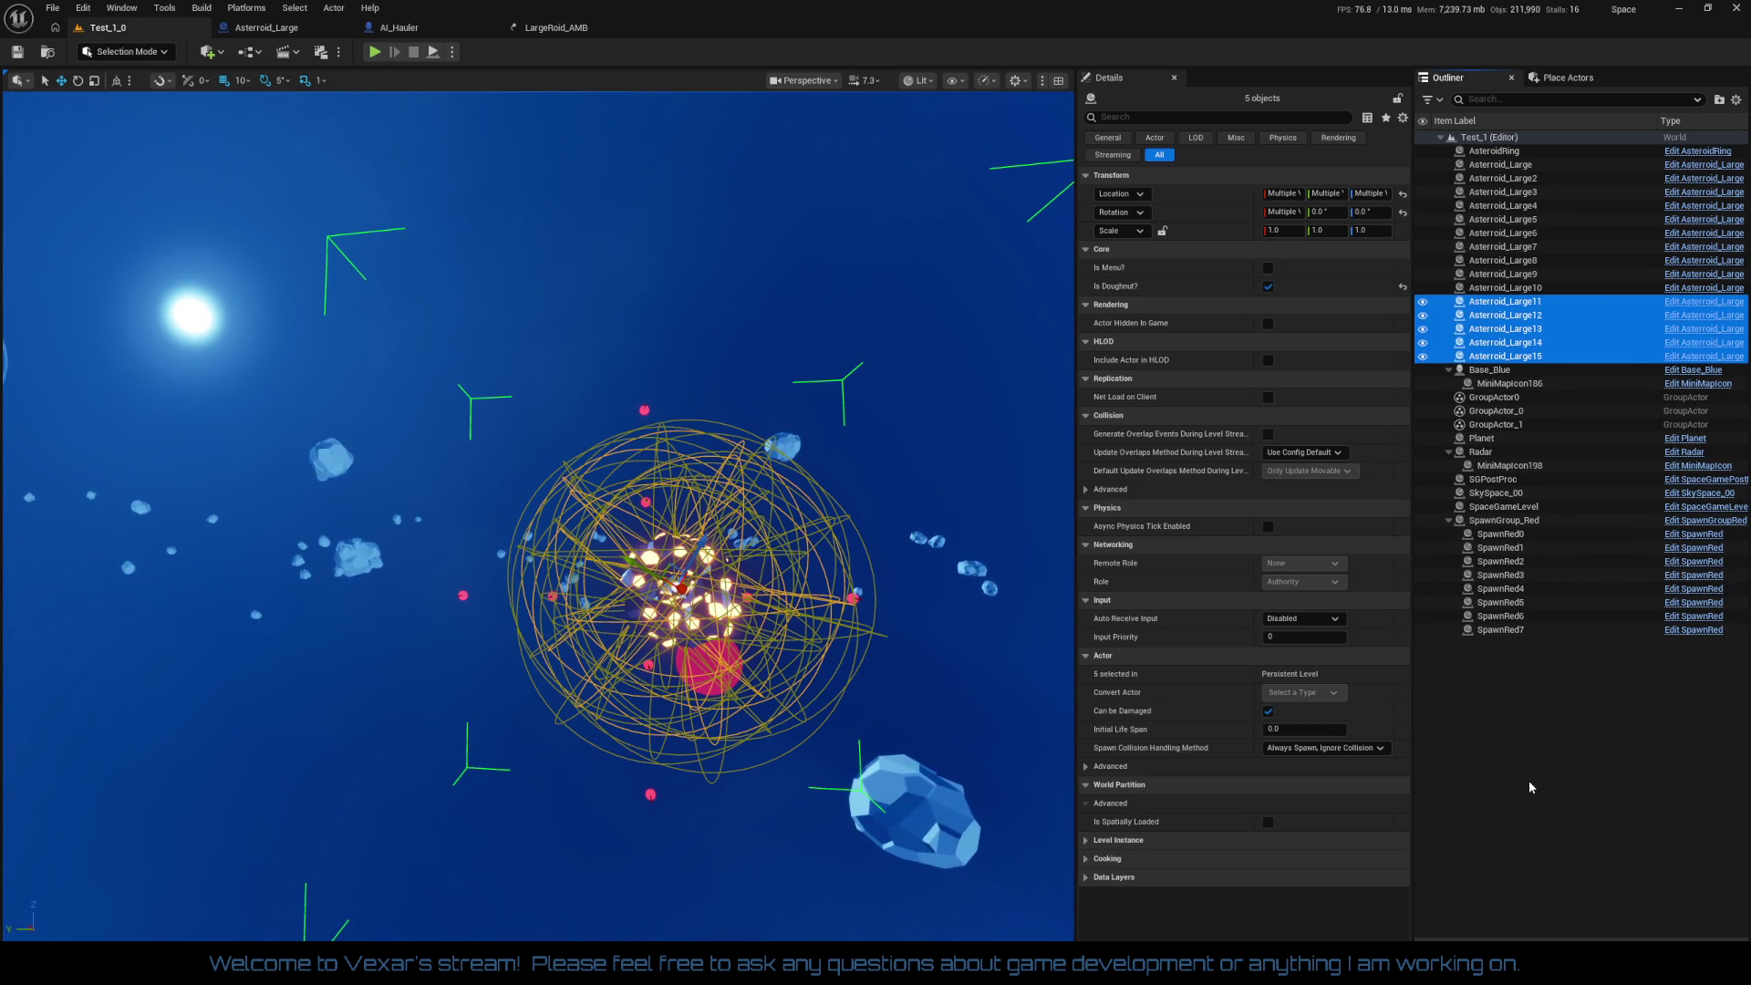
pyautogui.click(1529, 784)
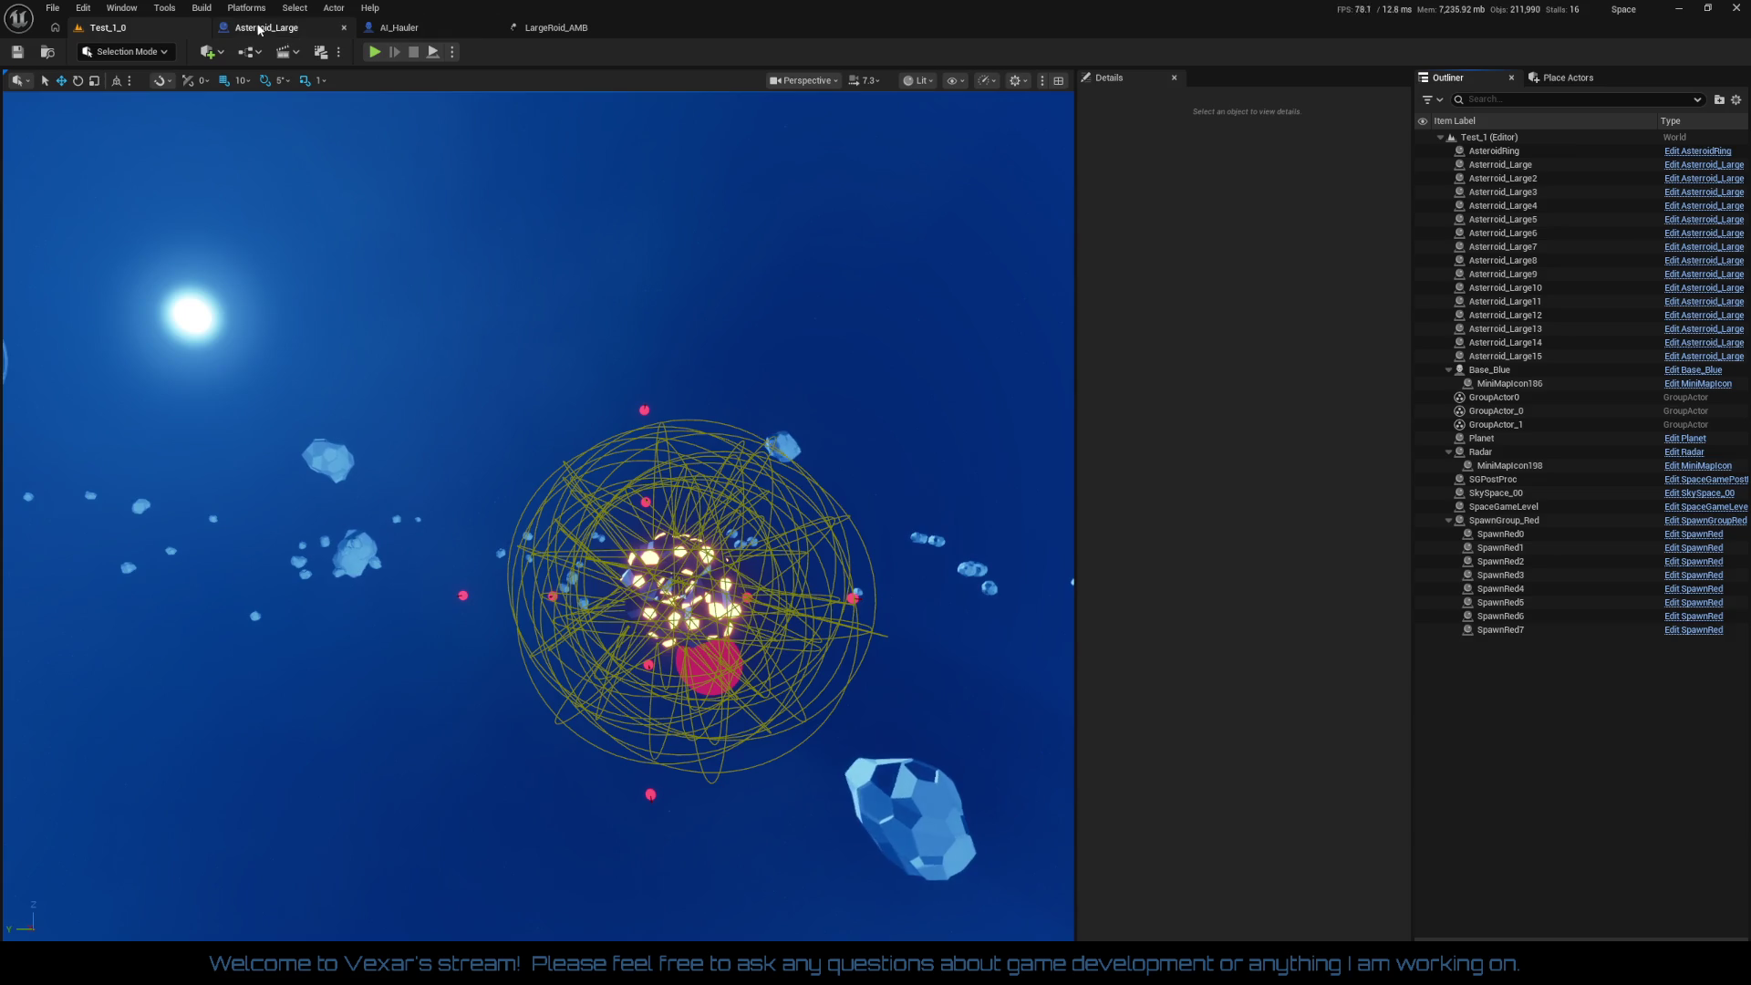
pyautogui.click(260, 29)
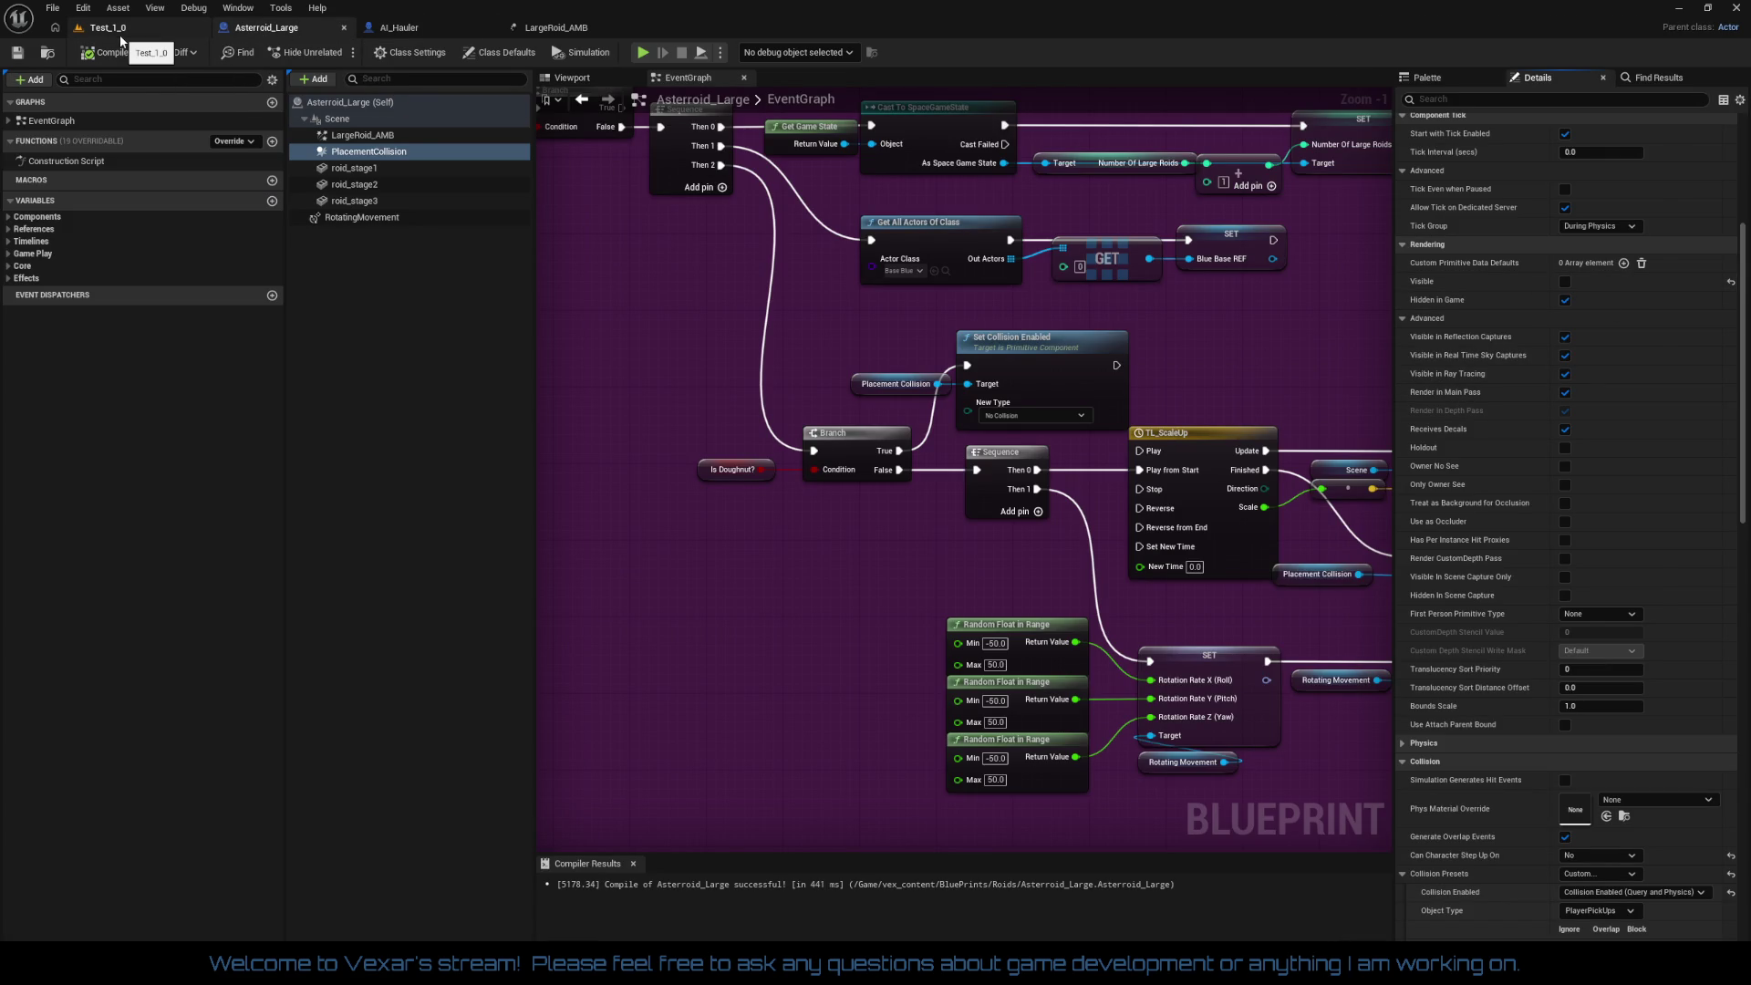
# Step: Return to Test_1_0, zoom toward the asteroid cluster, and start a play-in-editor session
pyautogui.click(107, 29)
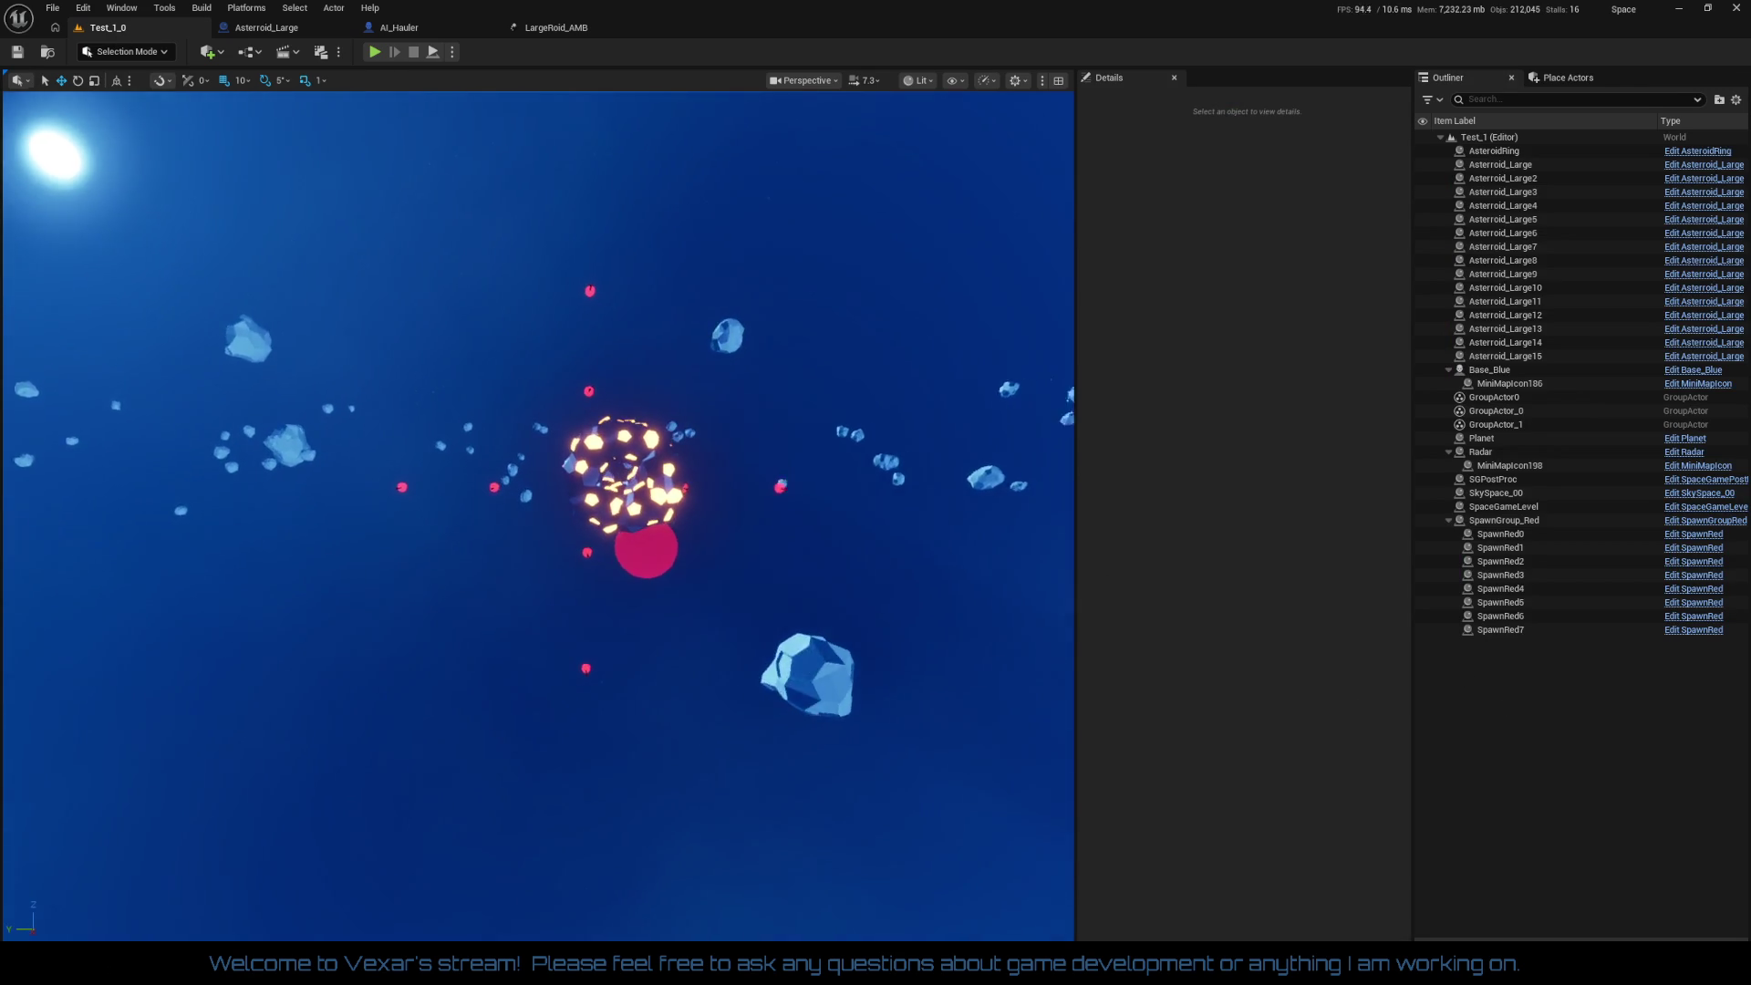
pyautogui.scroll(5, 774, 777)
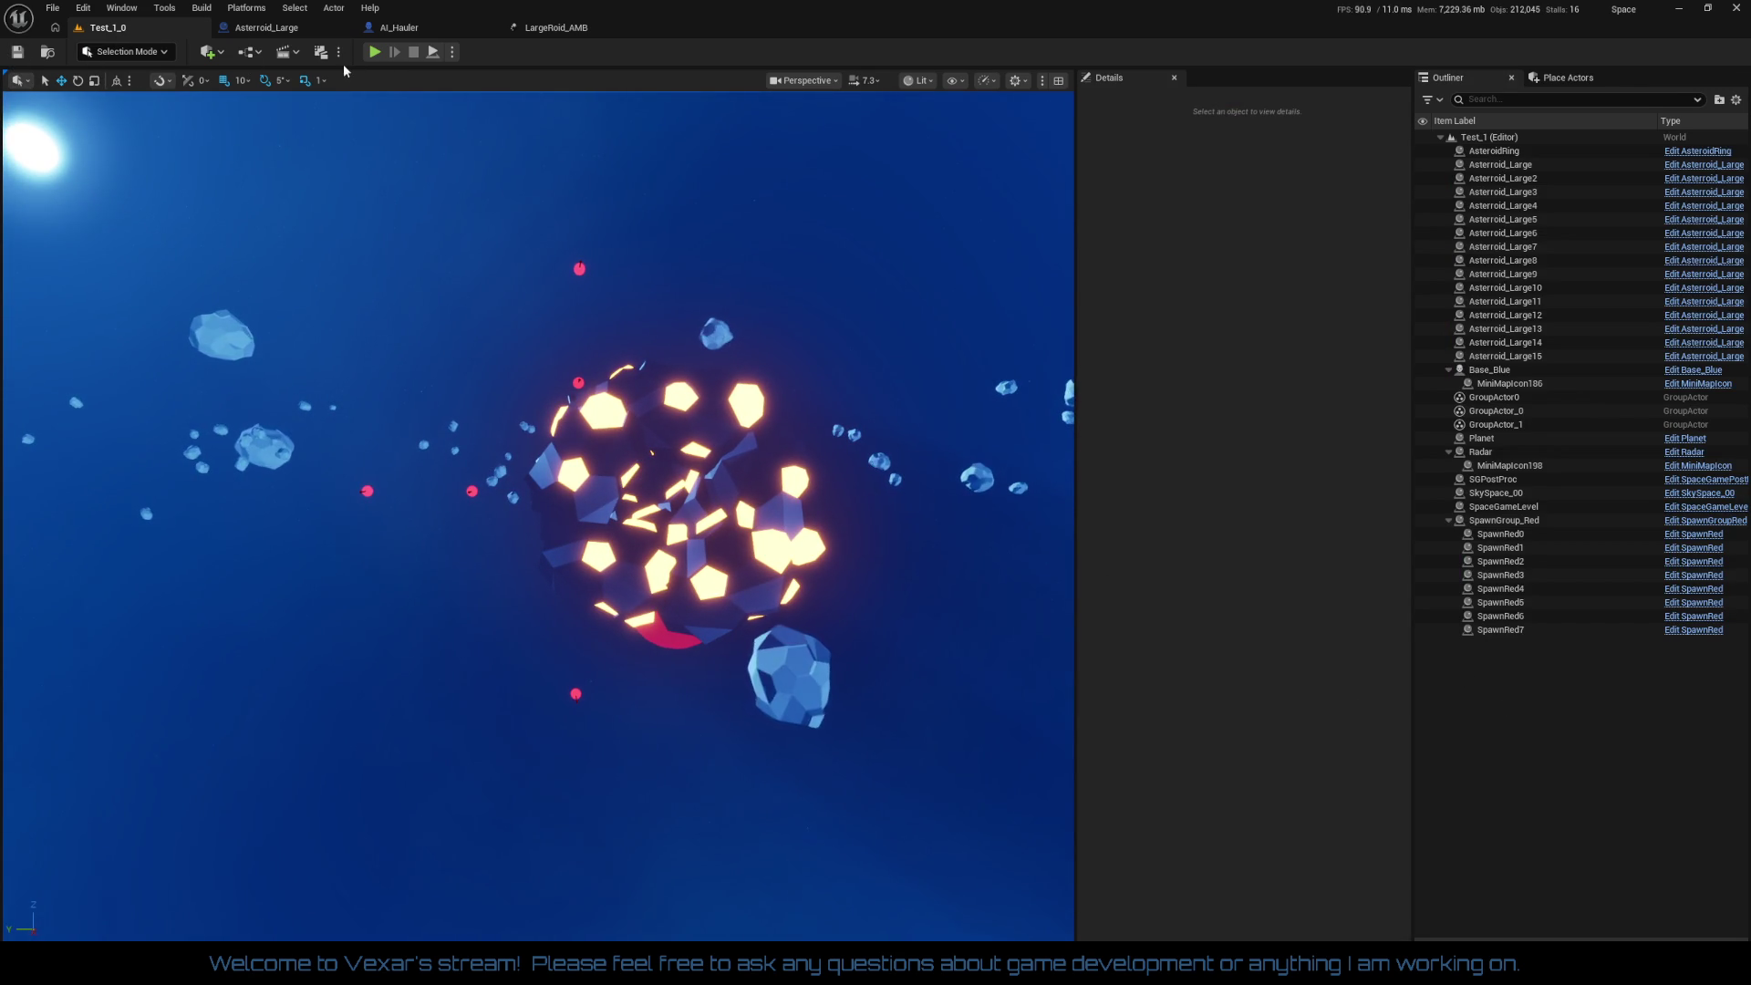
pyautogui.click(375, 52)
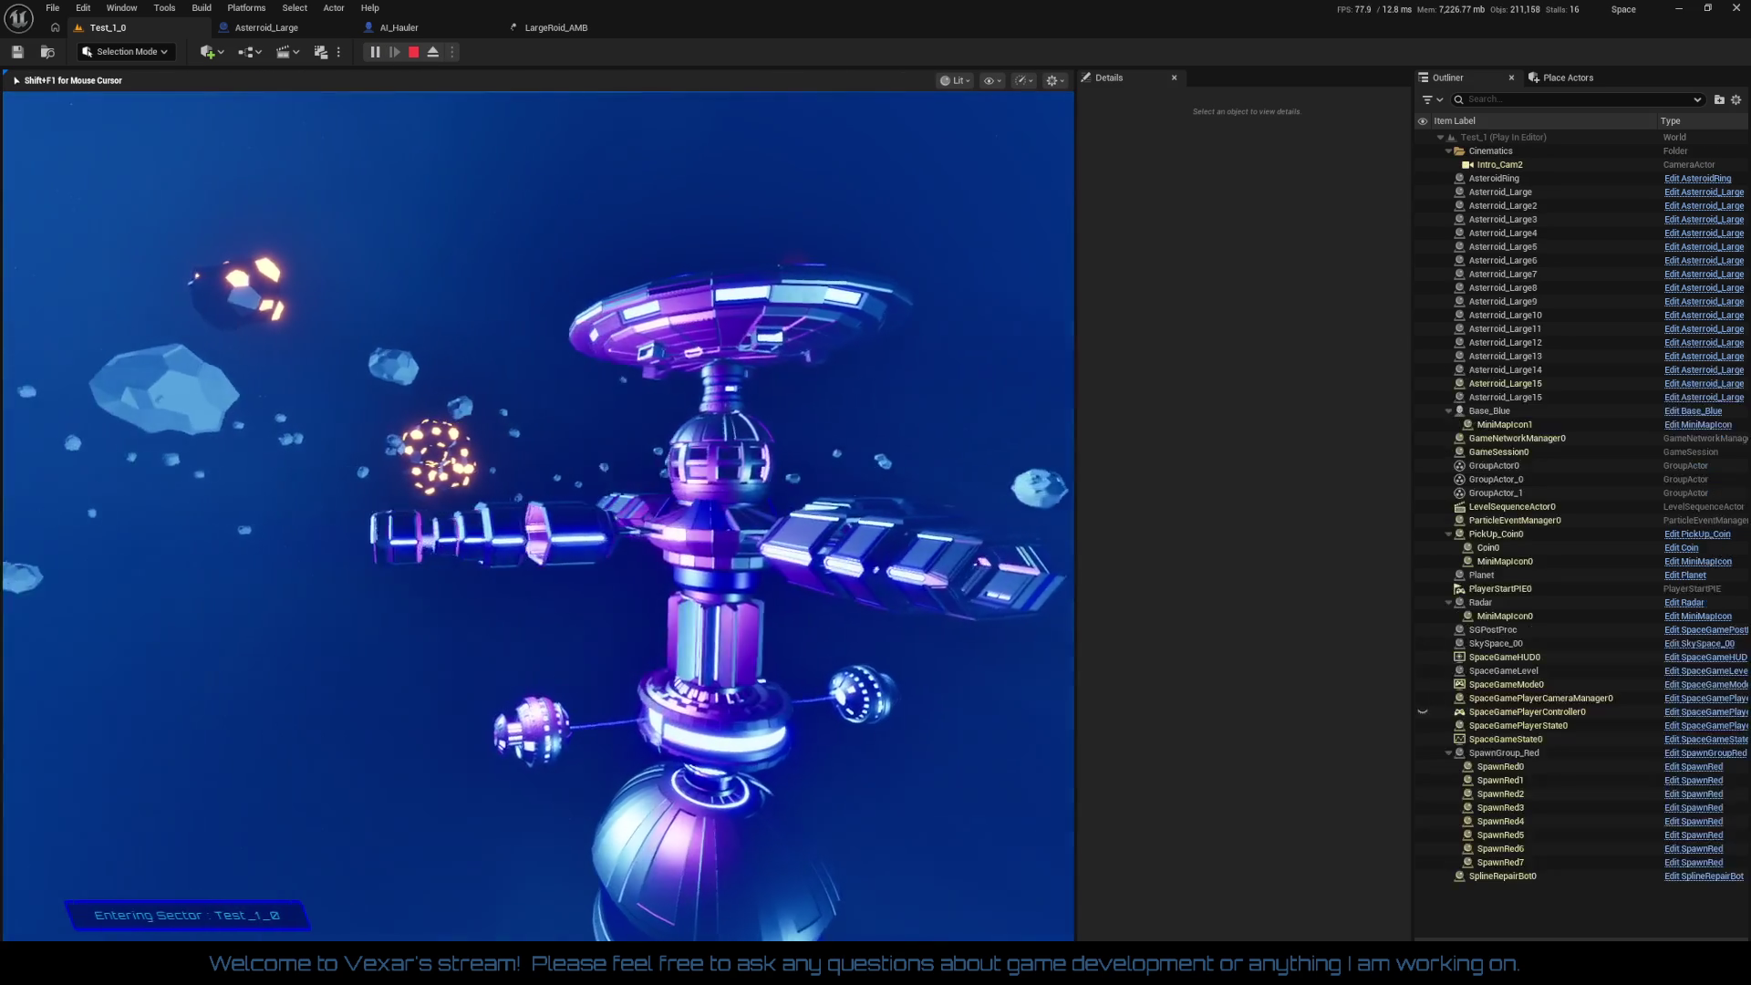
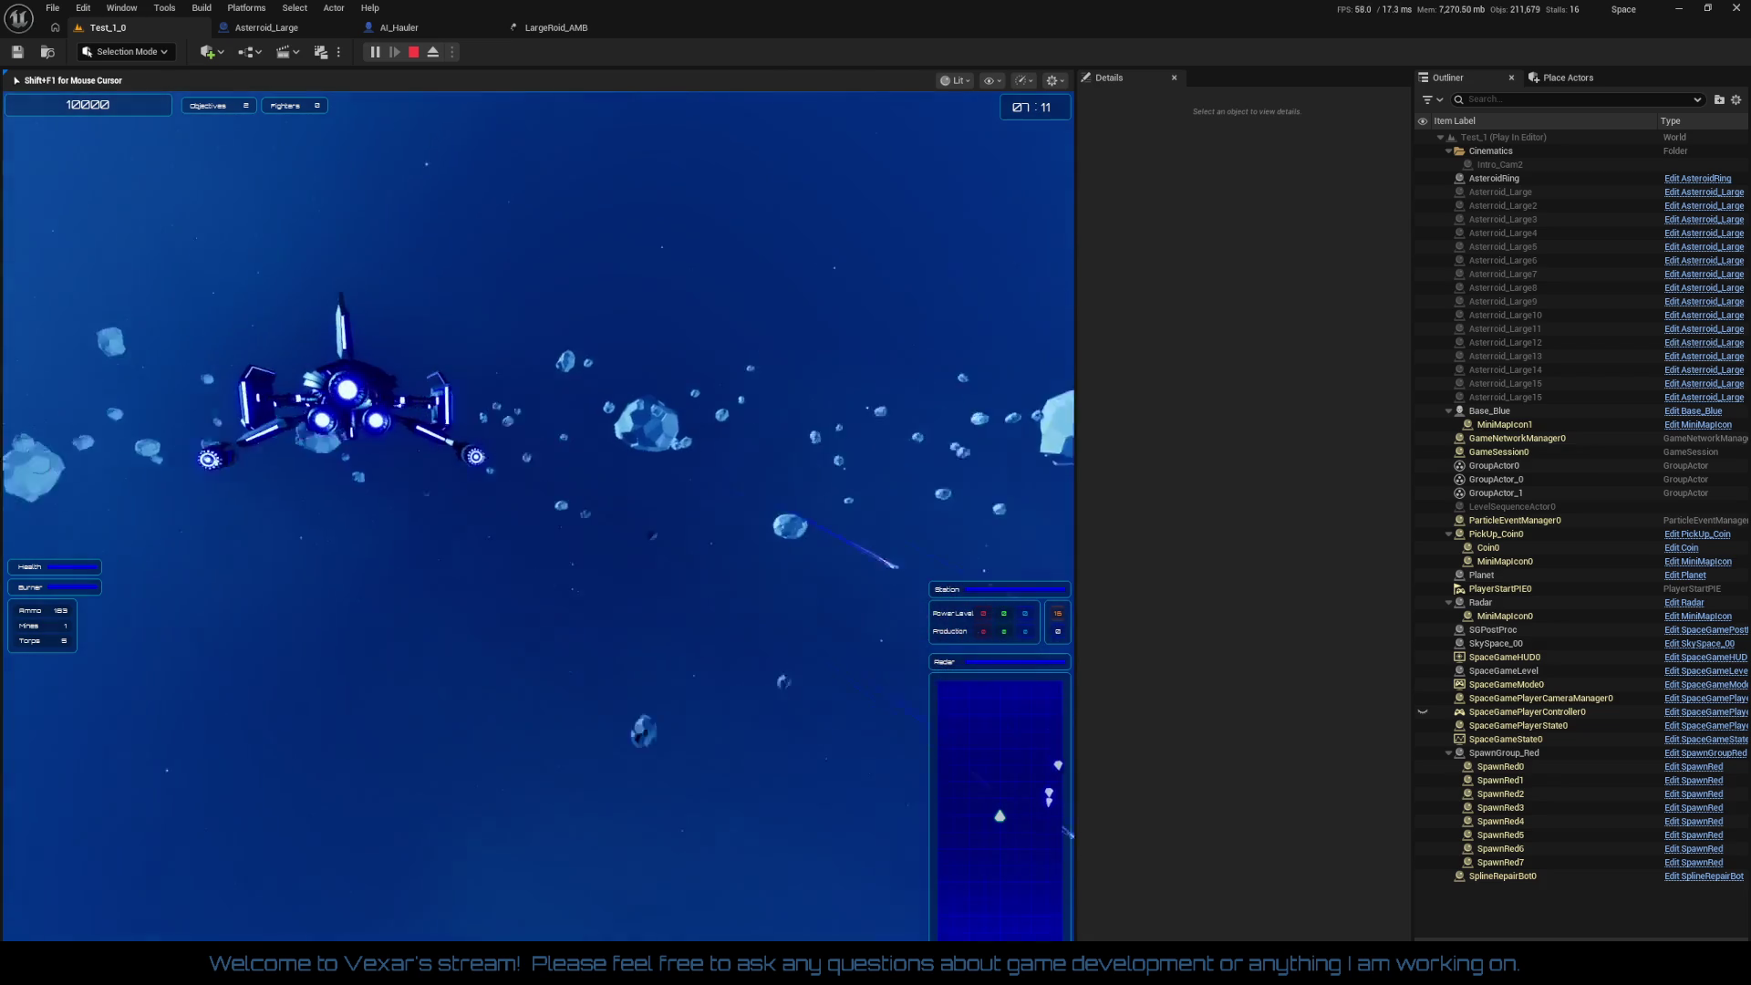
# Step: Exit the running play test and select the fifteen large asteroids in the Outliner
pyautogui.press('Escape')
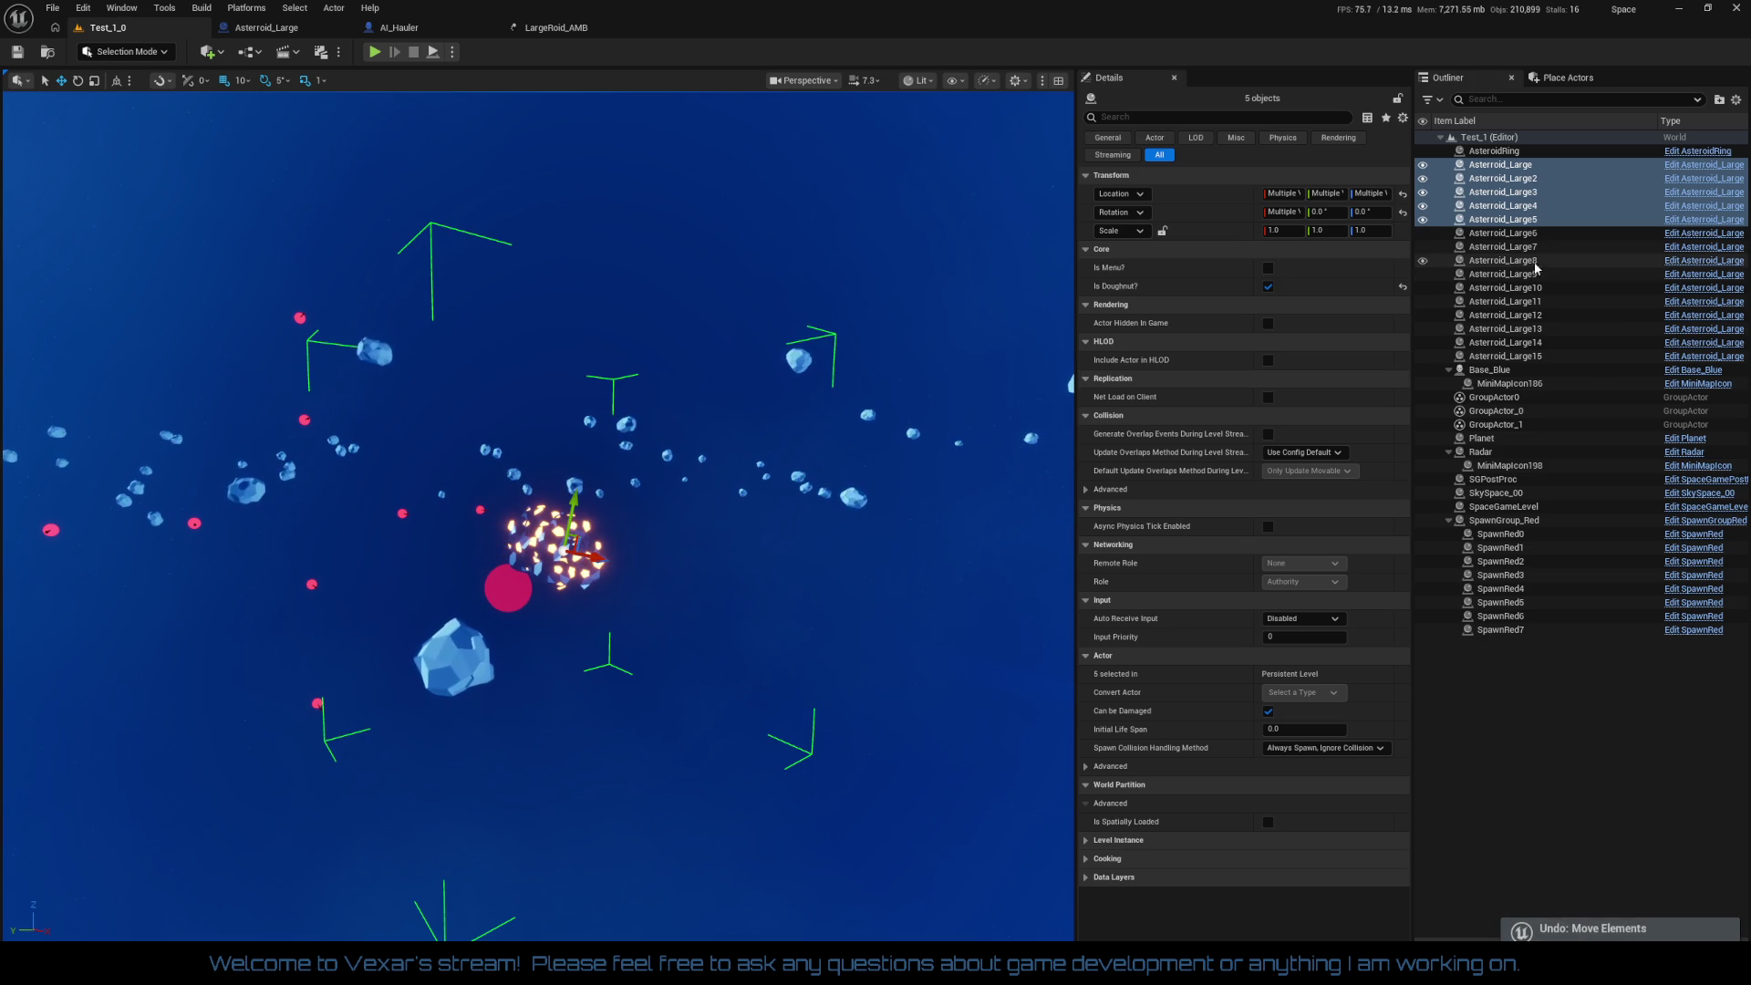
pyautogui.keyDown('shift'); pyautogui.click(1516, 356); pyautogui.keyUp('shift')
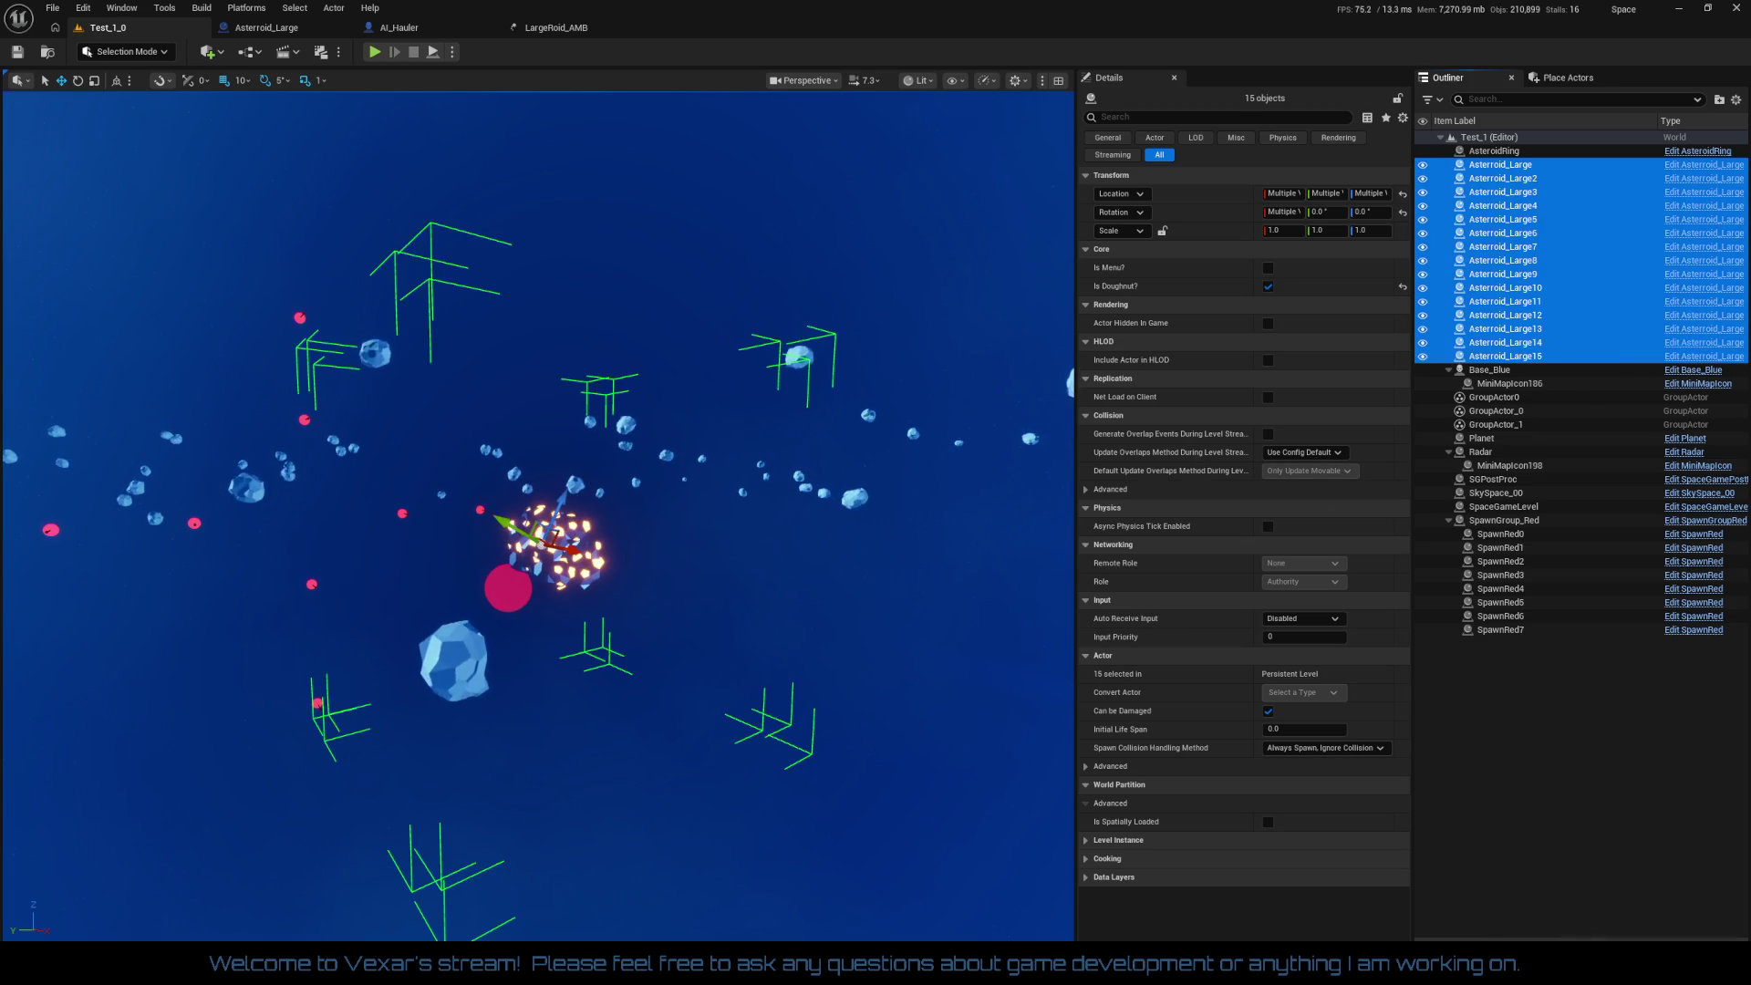
# Step: Frame the fifteen selected asteroids and drag them to a new position
pyautogui.press('f')
pyautogui.moveTo(603, 812); pyautogui.dragTo(586, 810)
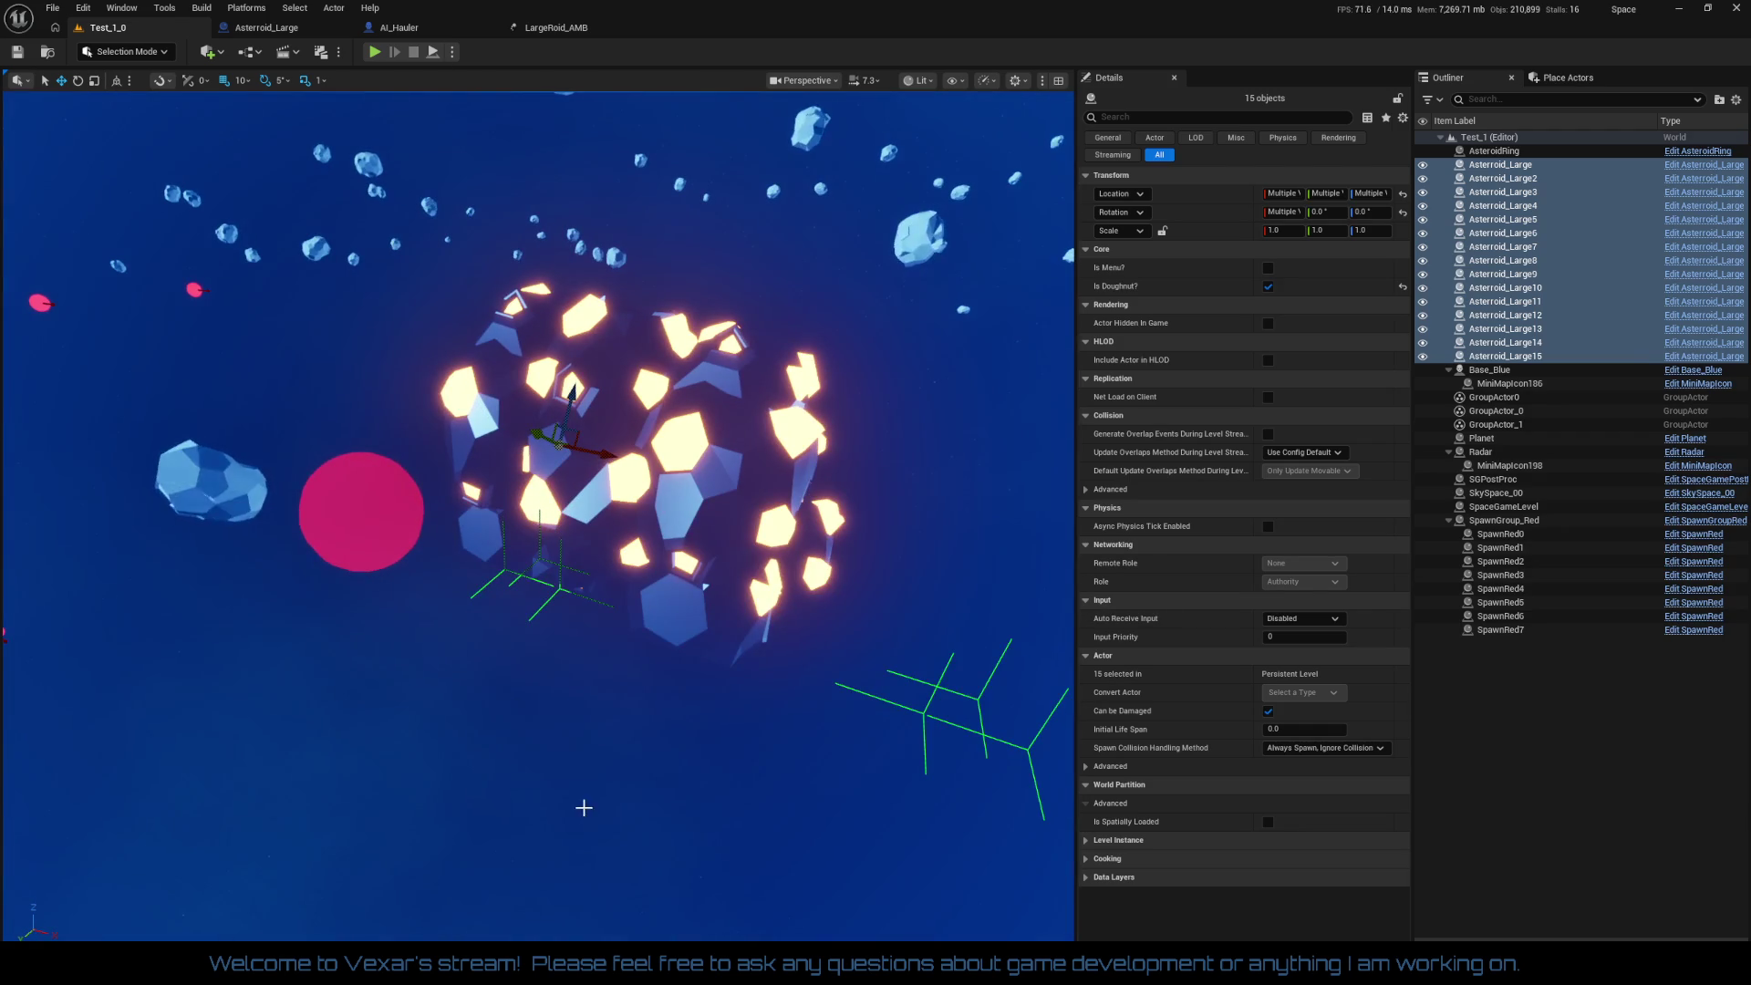
pyautogui.moveTo(604, 454)
pyautogui.mouseDown()
pyautogui.moveTo(155, 310)
pyautogui.moveTo(133, 271)
pyautogui.mouseUp()
# Step: Fly the view around the moved asteroid cluster and the ship to check placement
pyautogui.press('f')
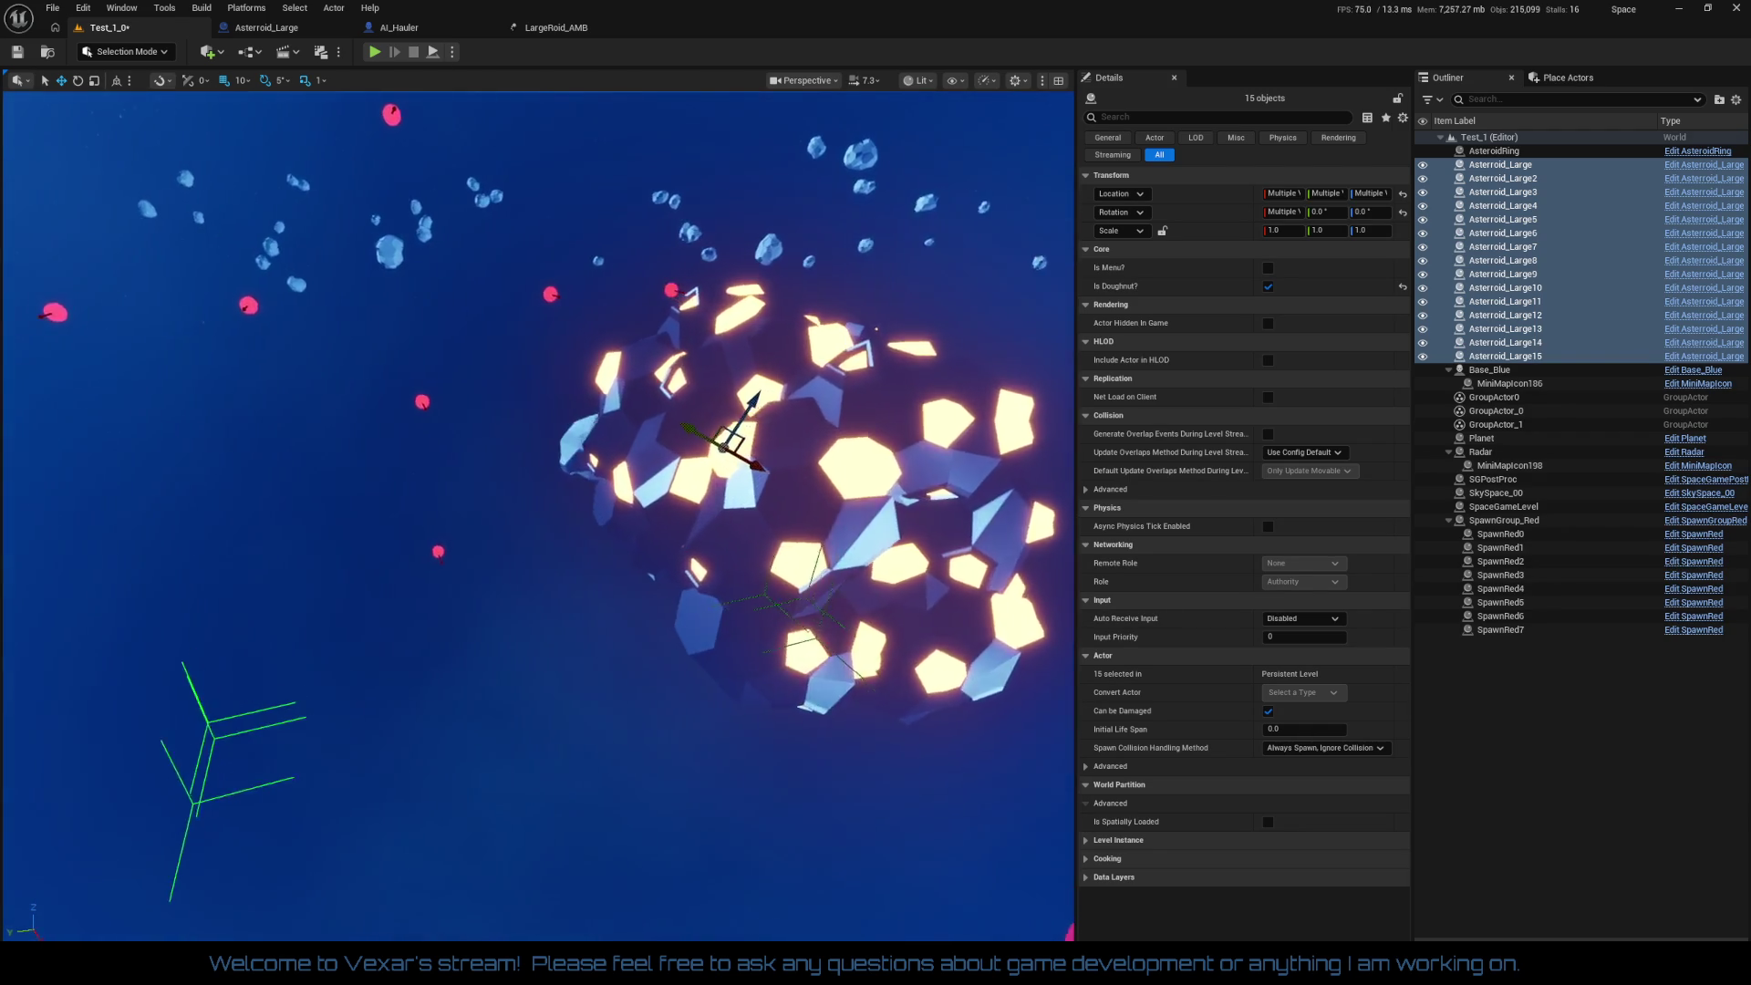
pyautogui.press('d')
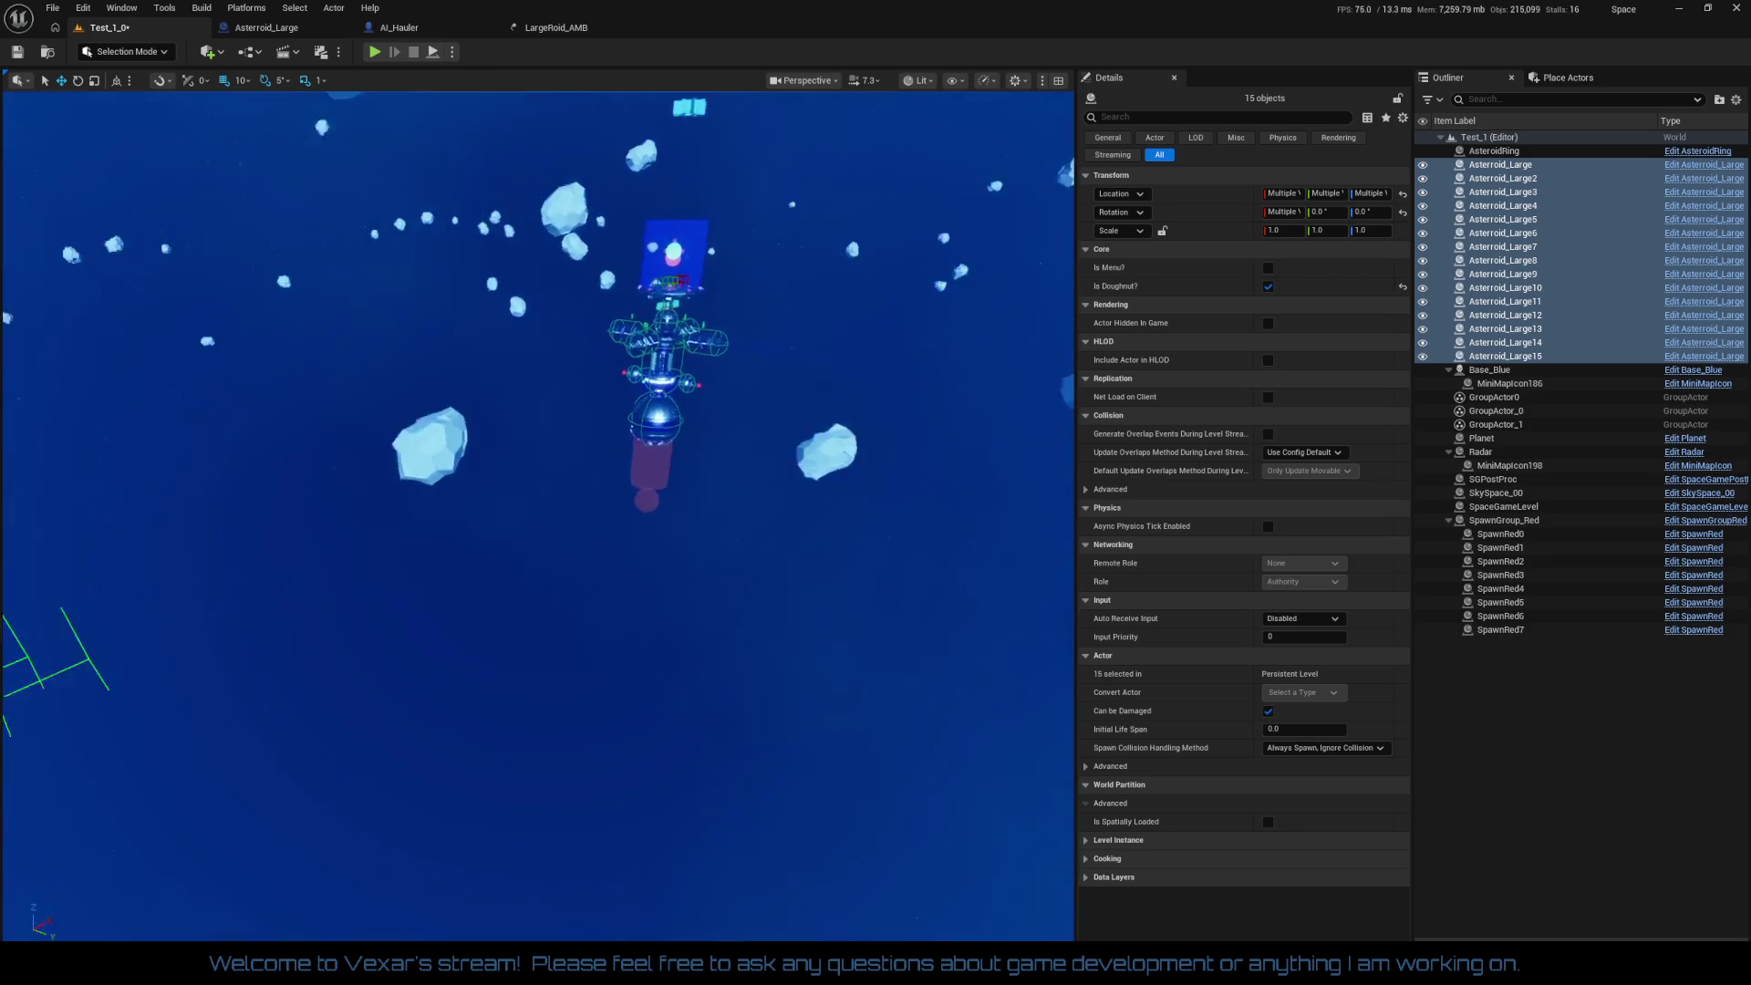
pyautogui.press('f')
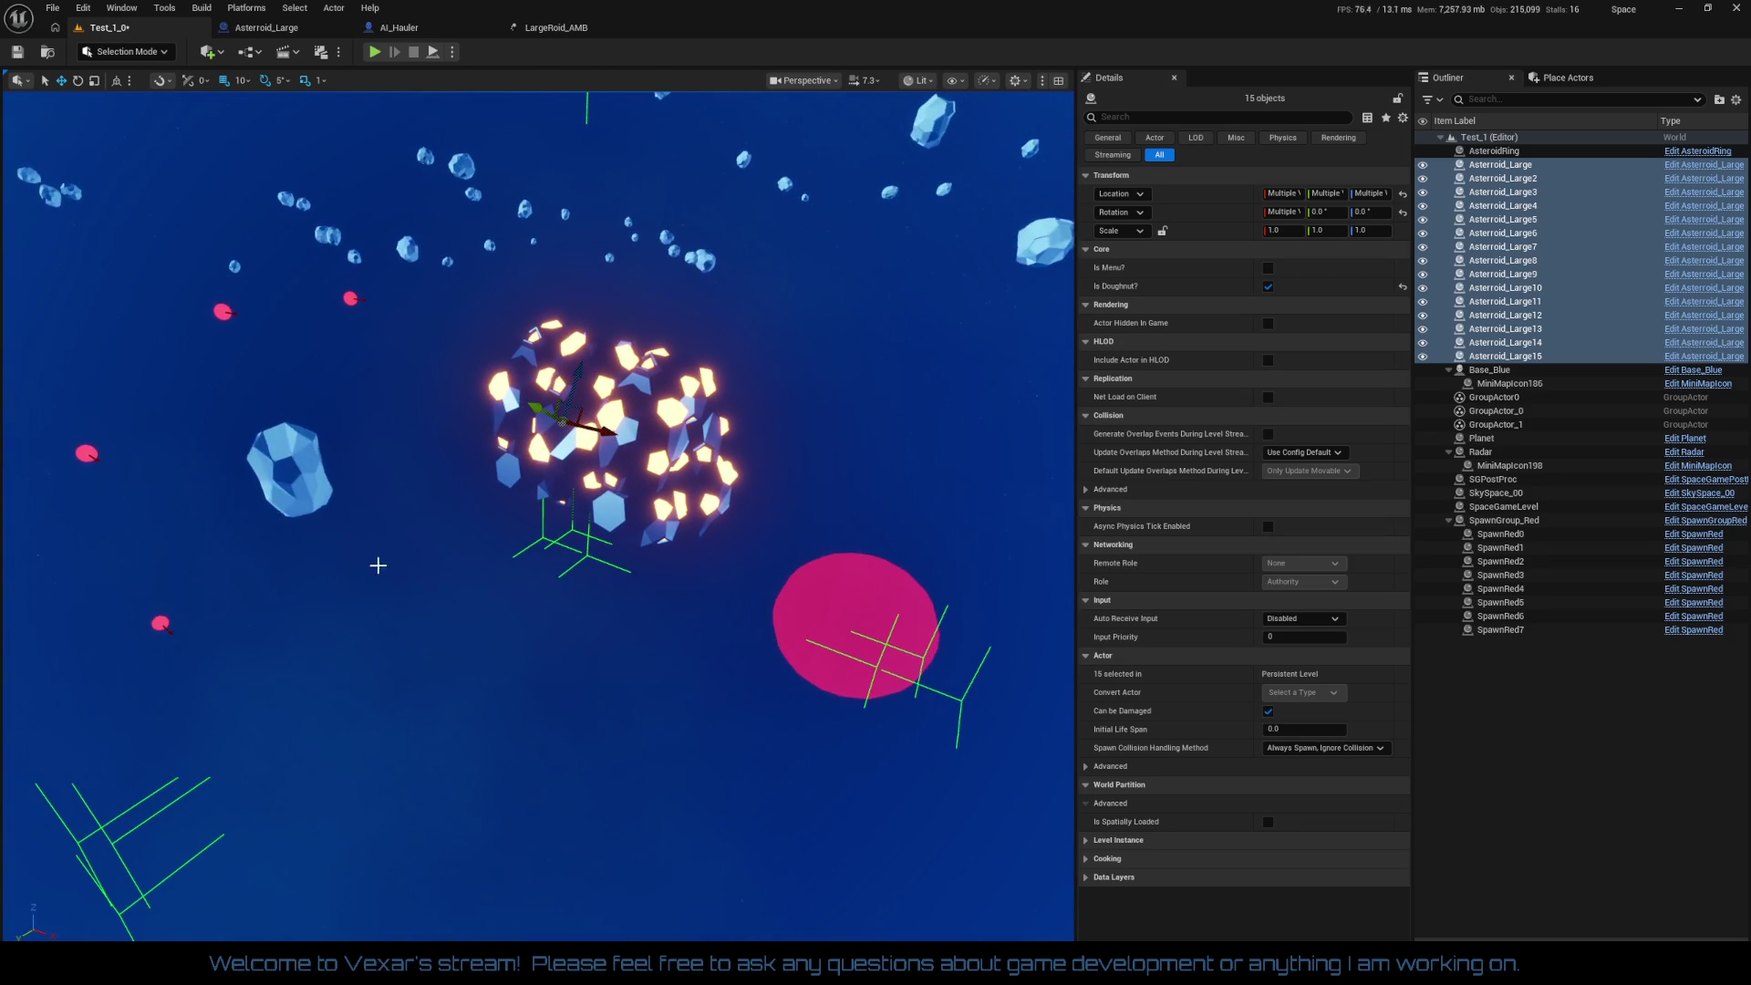
pyautogui.press('w')
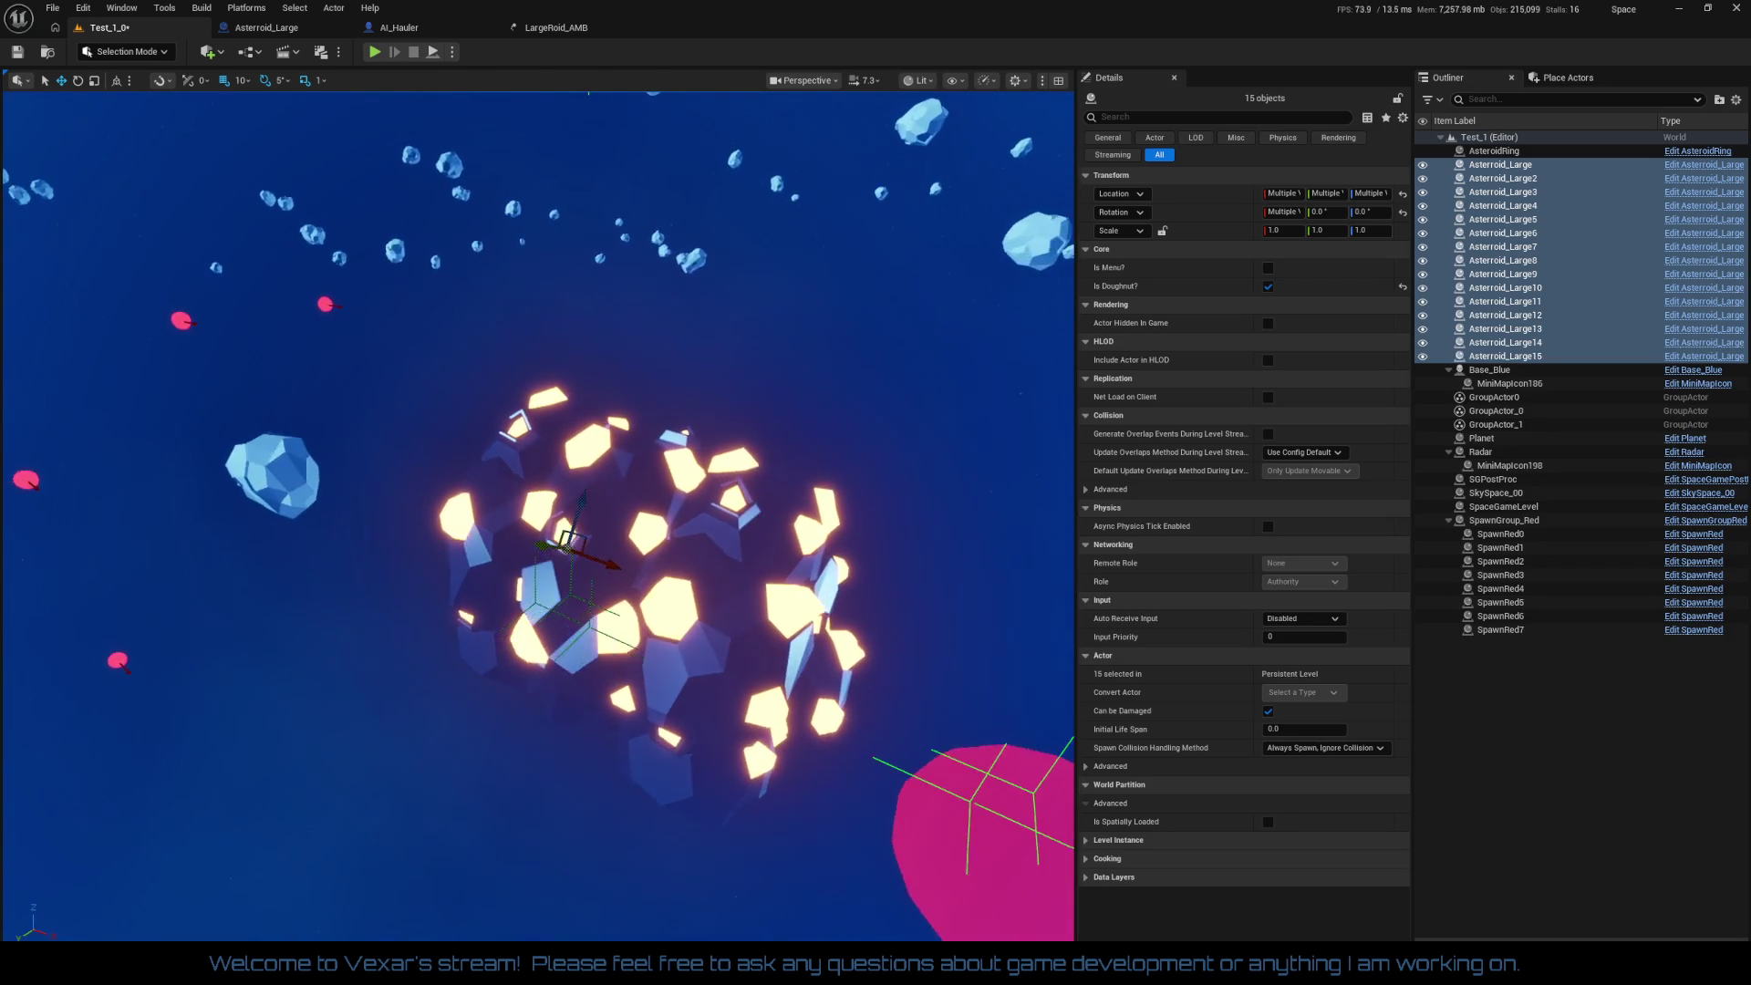
pyautogui.press('w')
pyautogui.press('s')
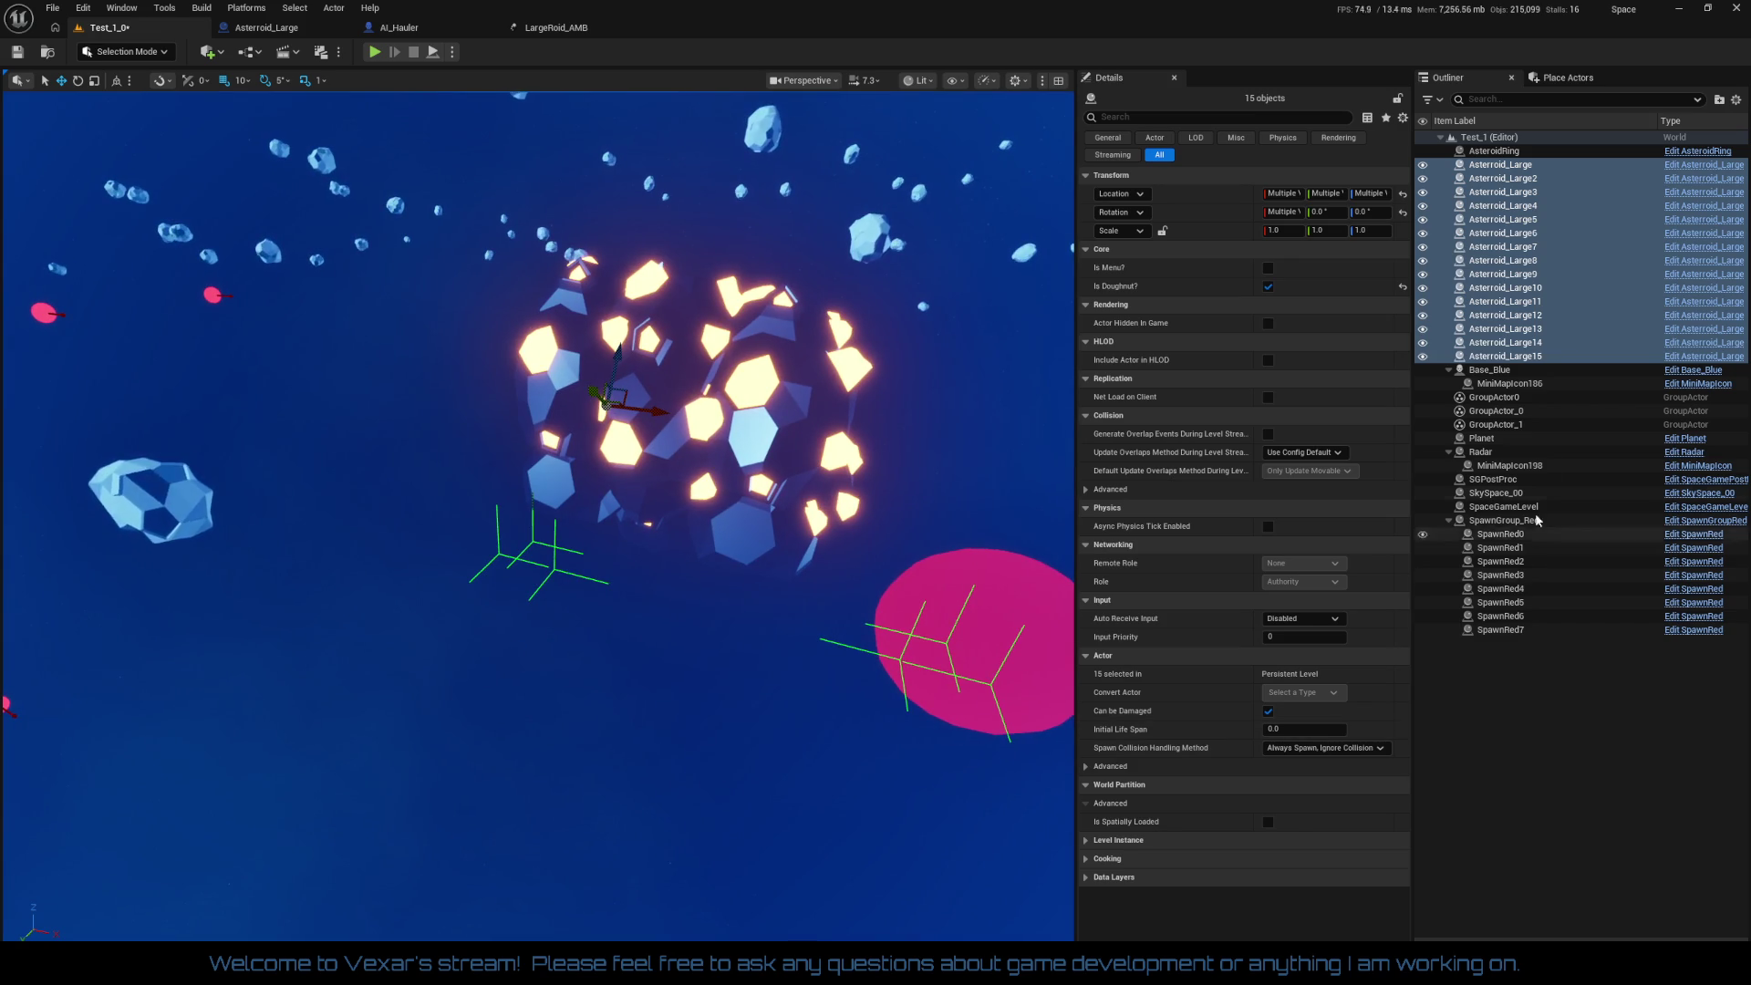
pyautogui.rightClick(1484, 282)
# Step: Ungroup the old asteroid groups, then group all fifteen asteroids into GroupActor3
pyautogui.moveTo(1536, 606)
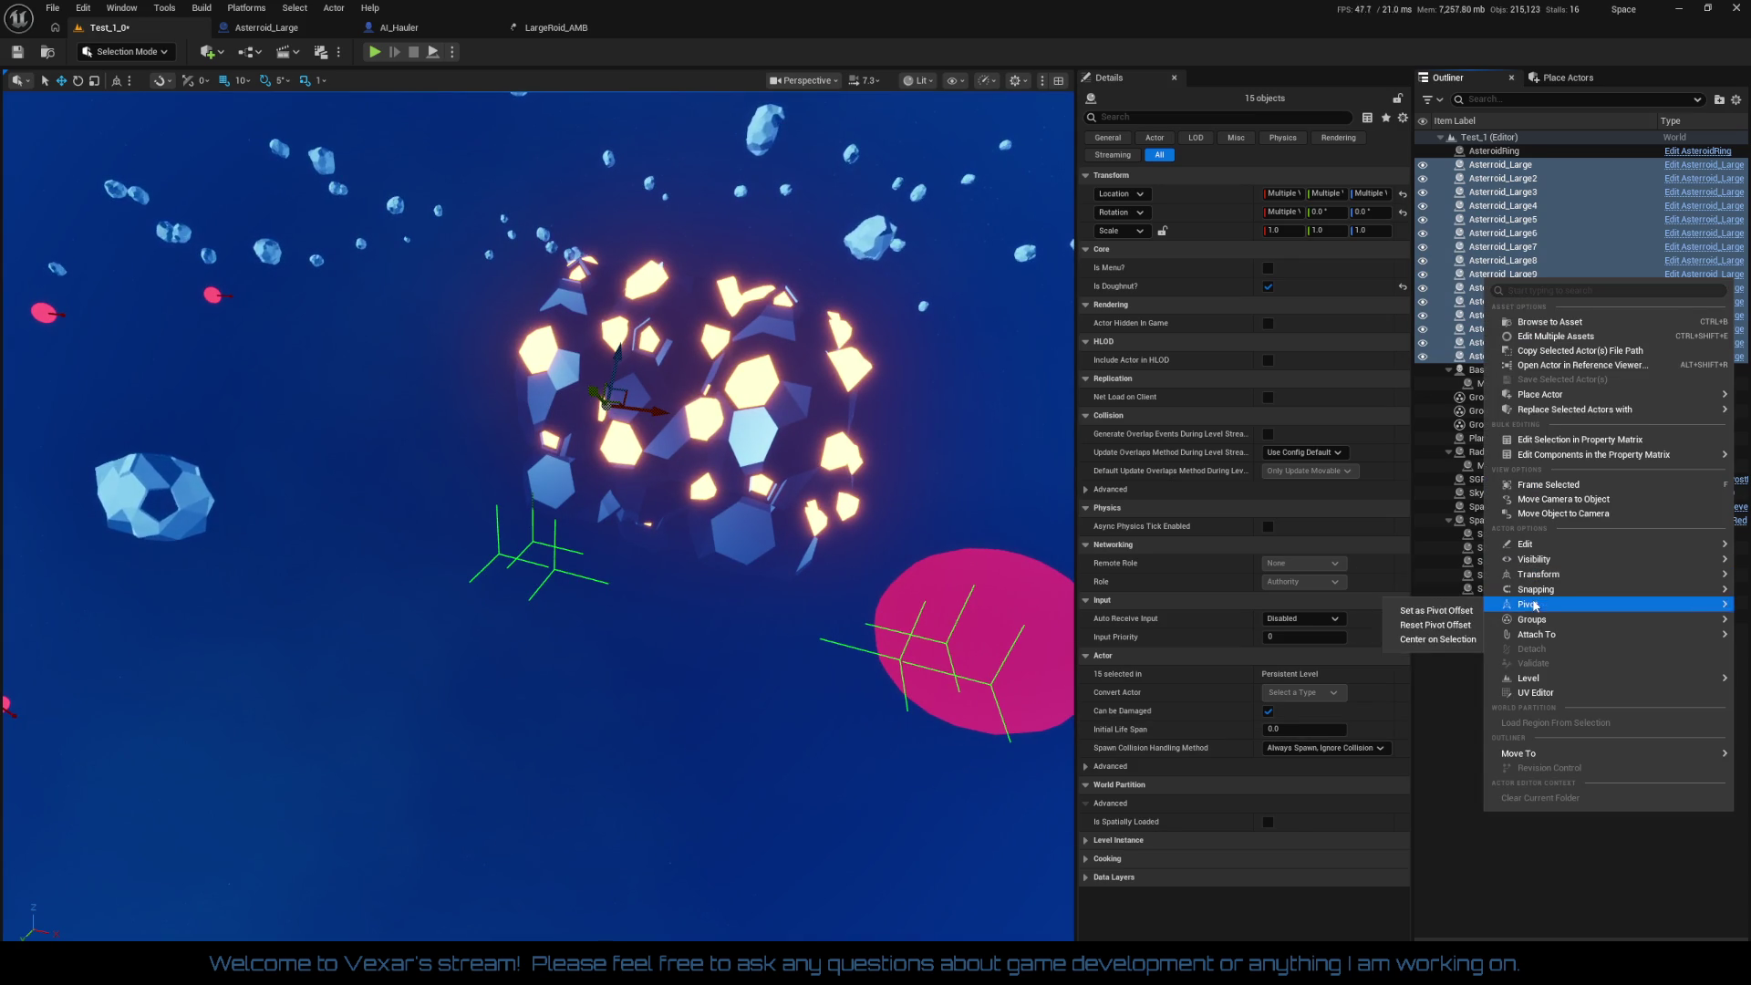
pyautogui.click(1429, 642)
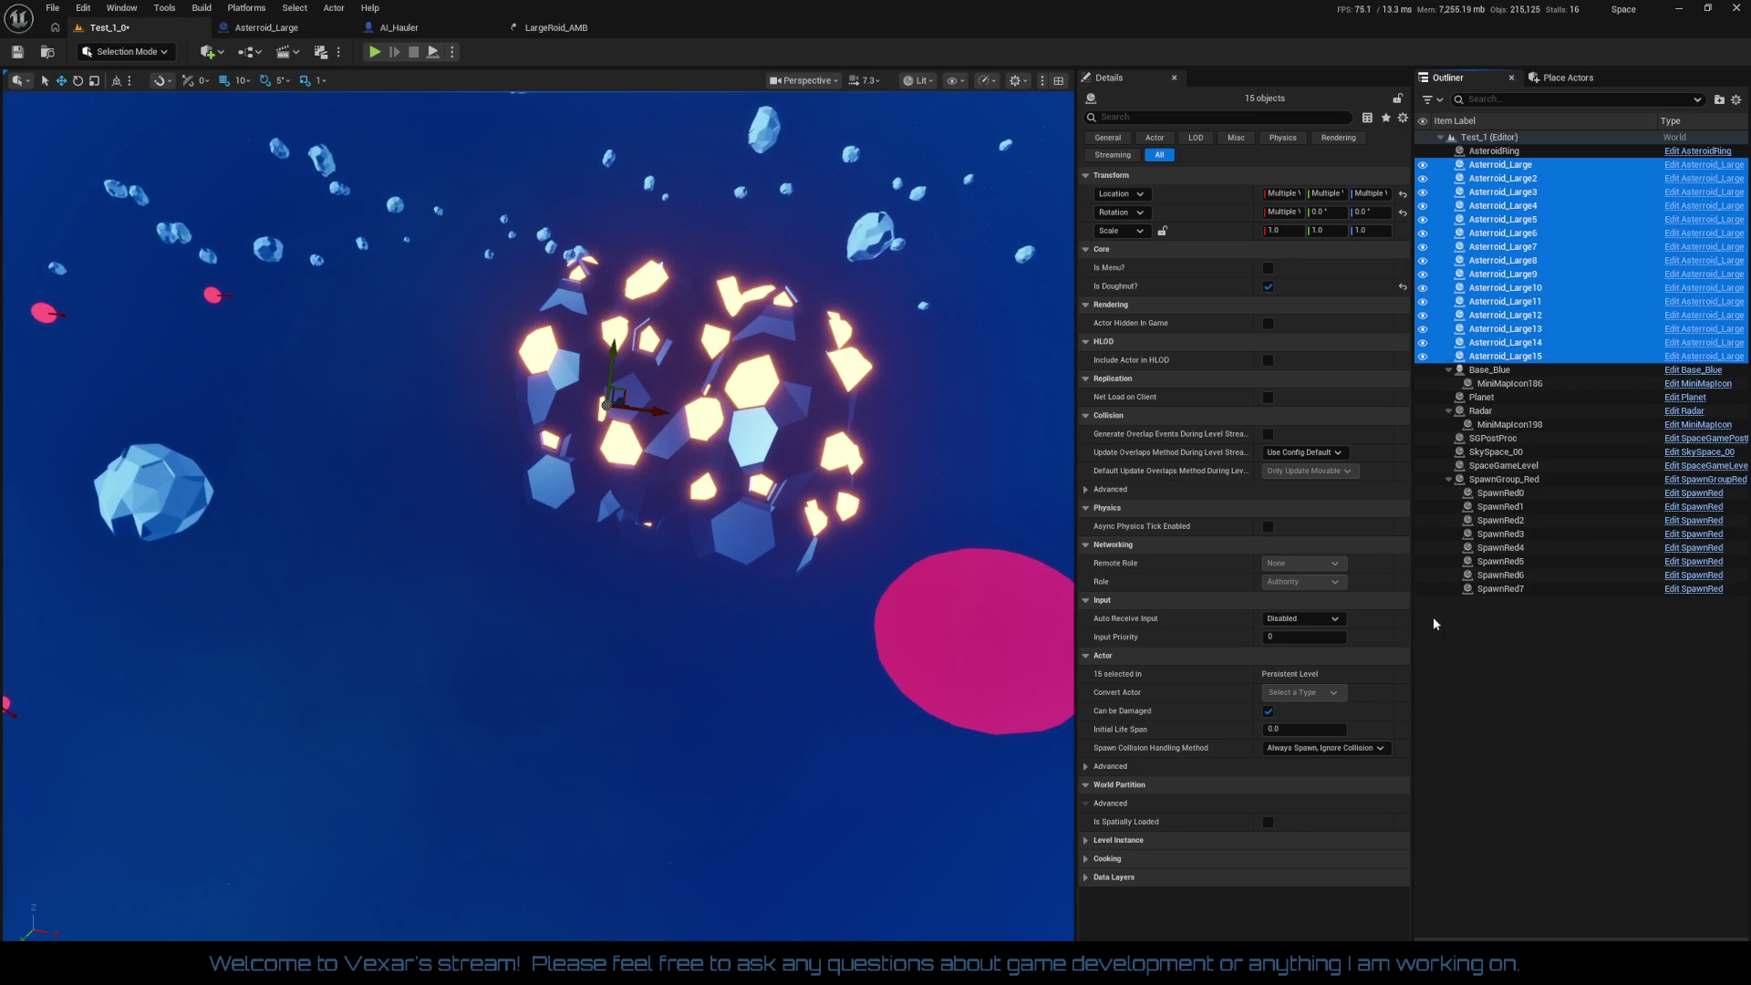
pyautogui.rightClick(1493, 331)
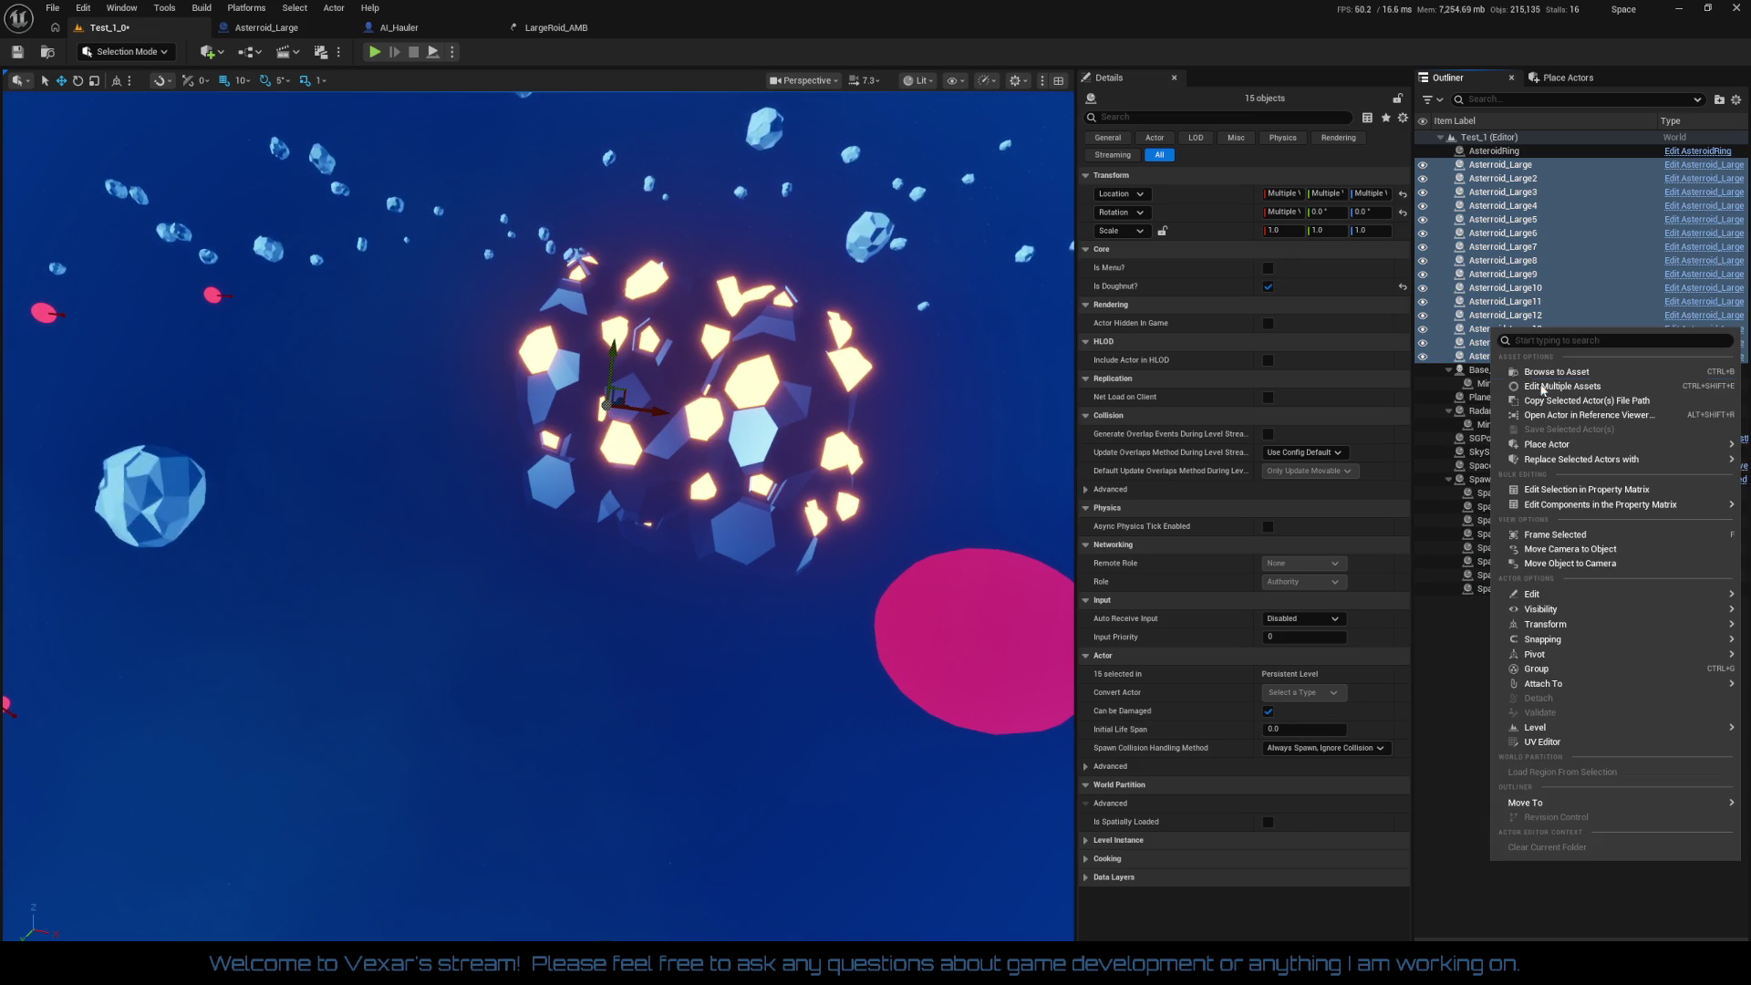
pyautogui.click(1520, 669)
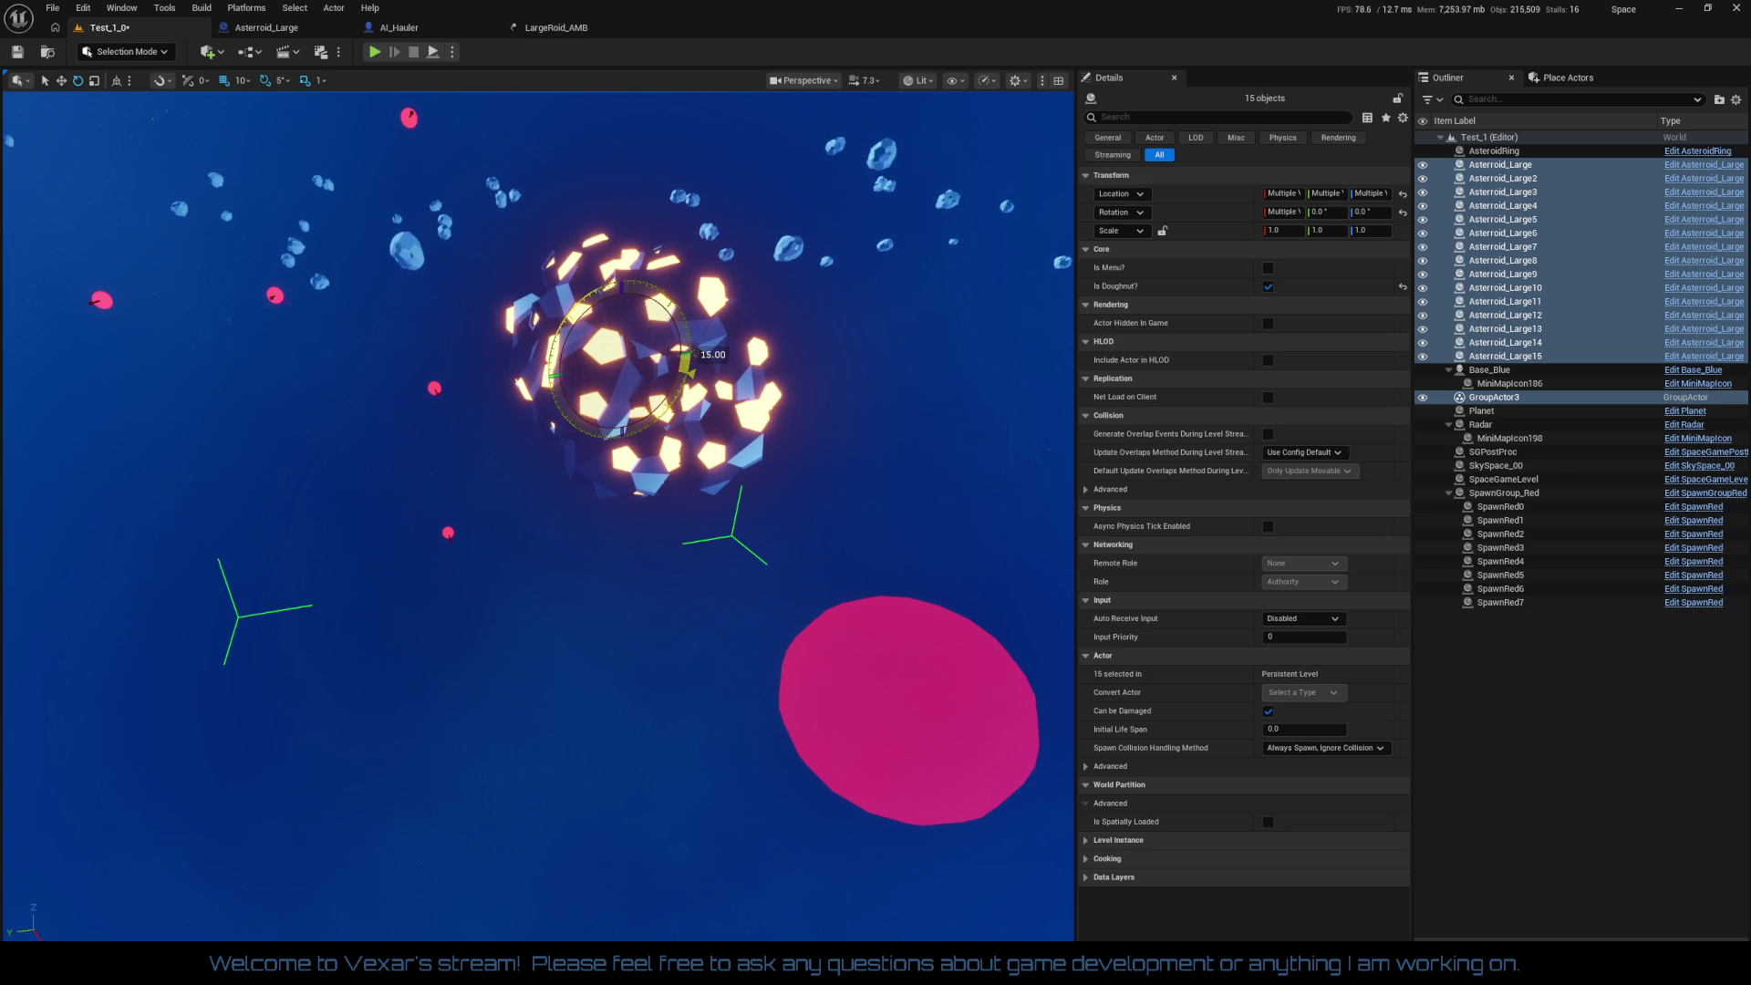
# Step: Fly in and out of the grouped cluster around the base, then deselect the asteroids
pyautogui.press('w')
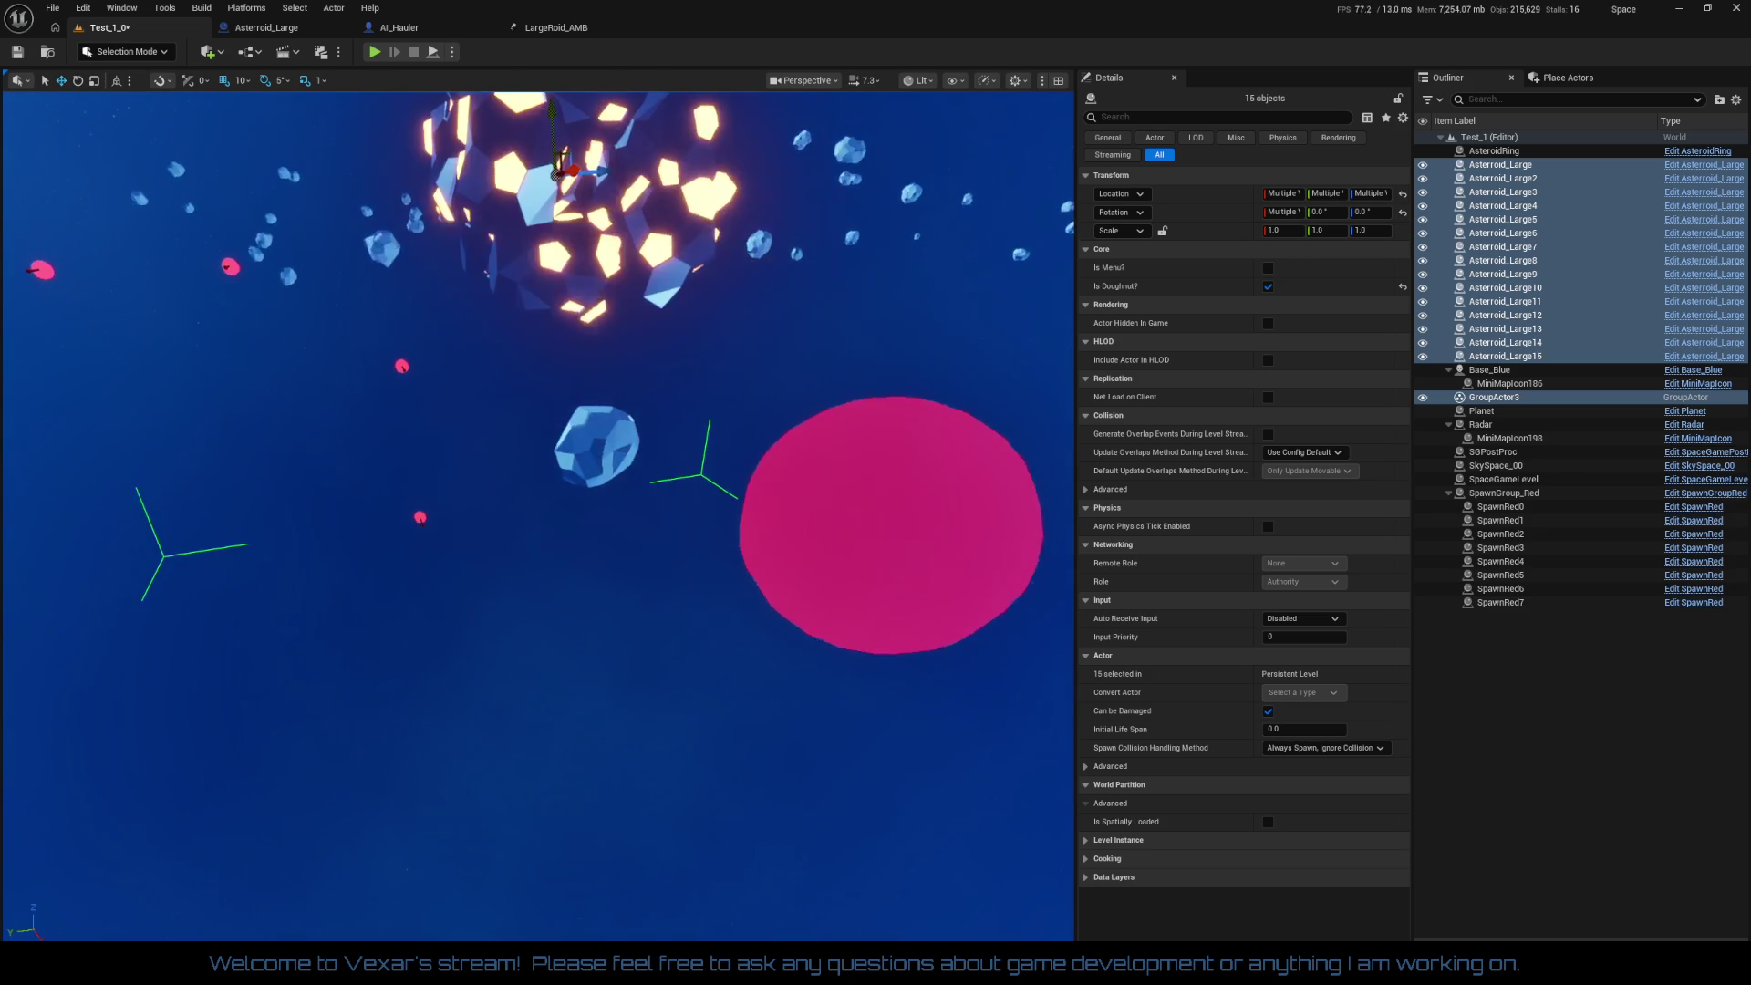
pyautogui.press('w')
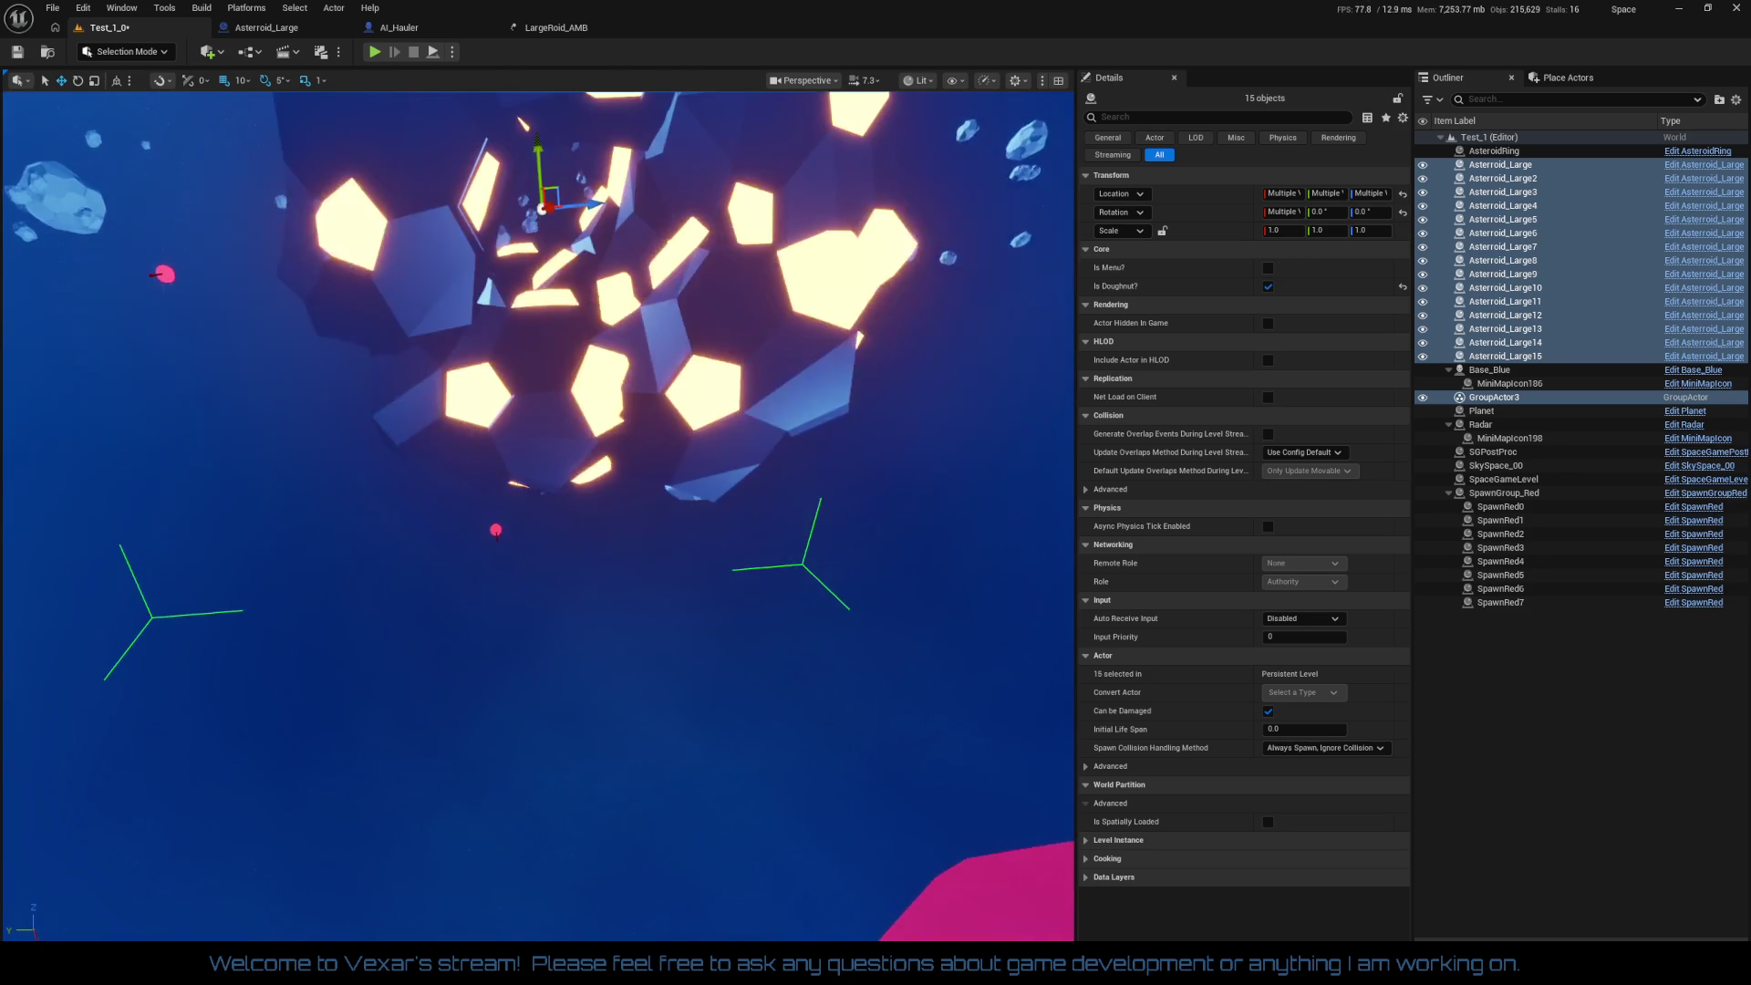
pyautogui.press('s')
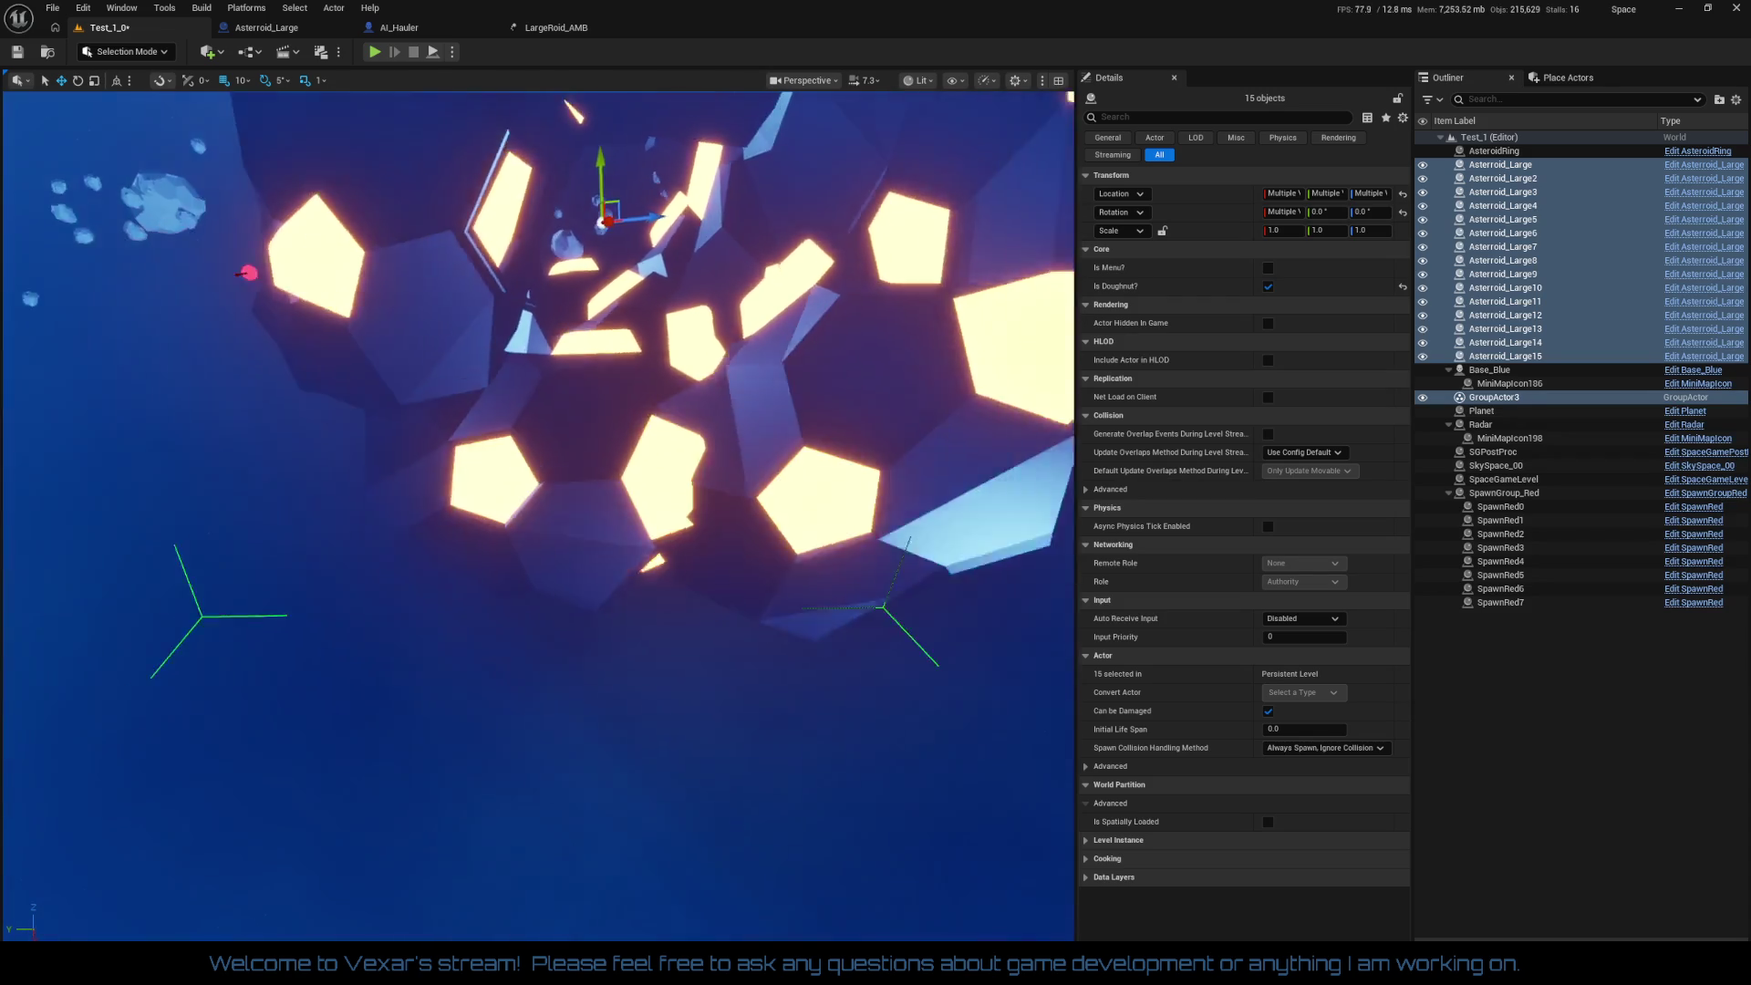
pyautogui.press('w')
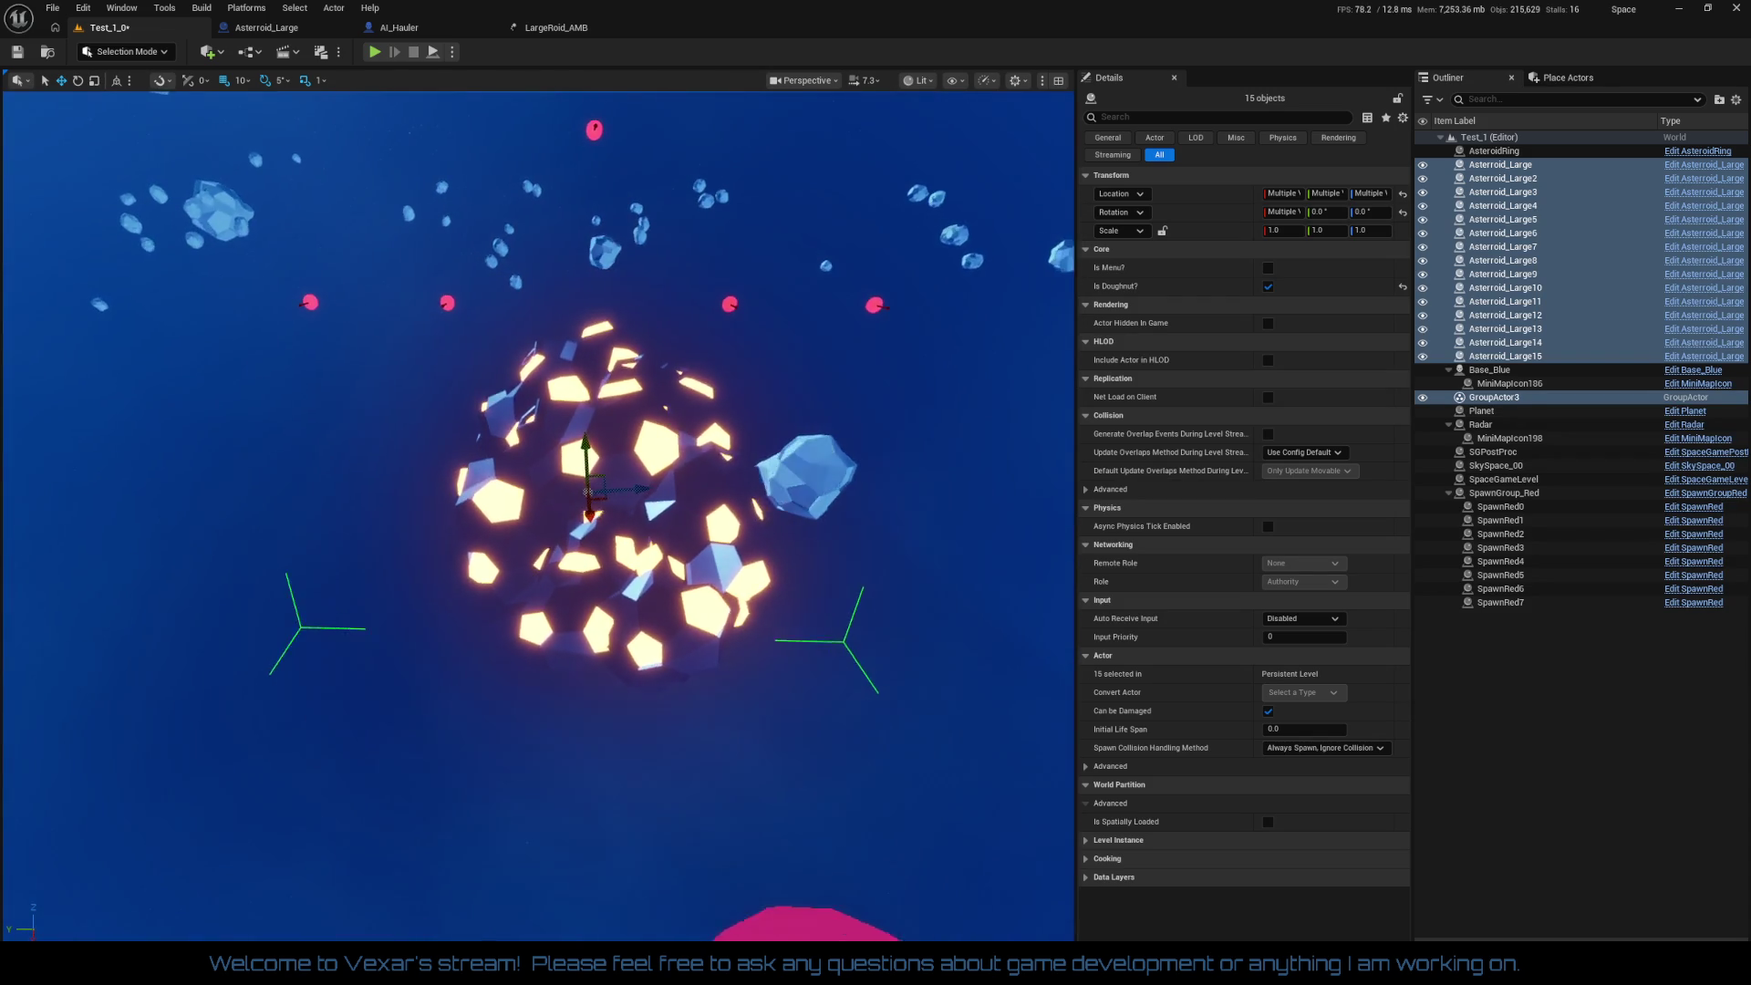
pyautogui.press('w')
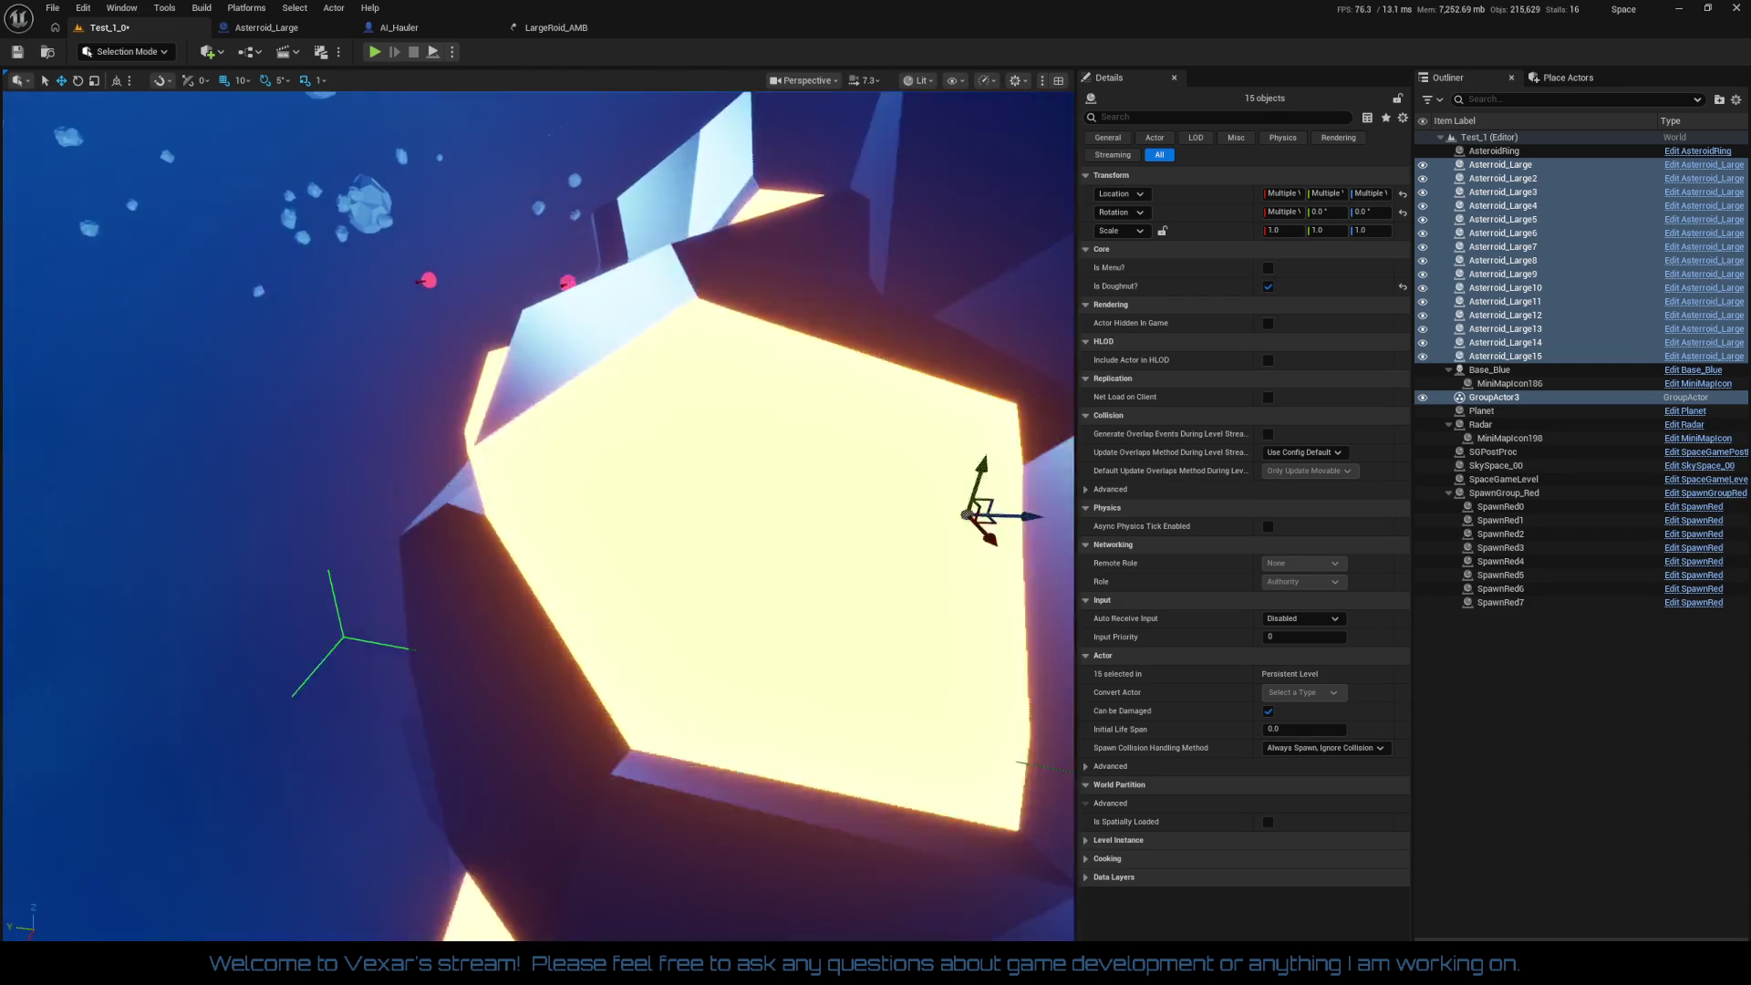
pyautogui.press('s')
pyautogui.press('w')
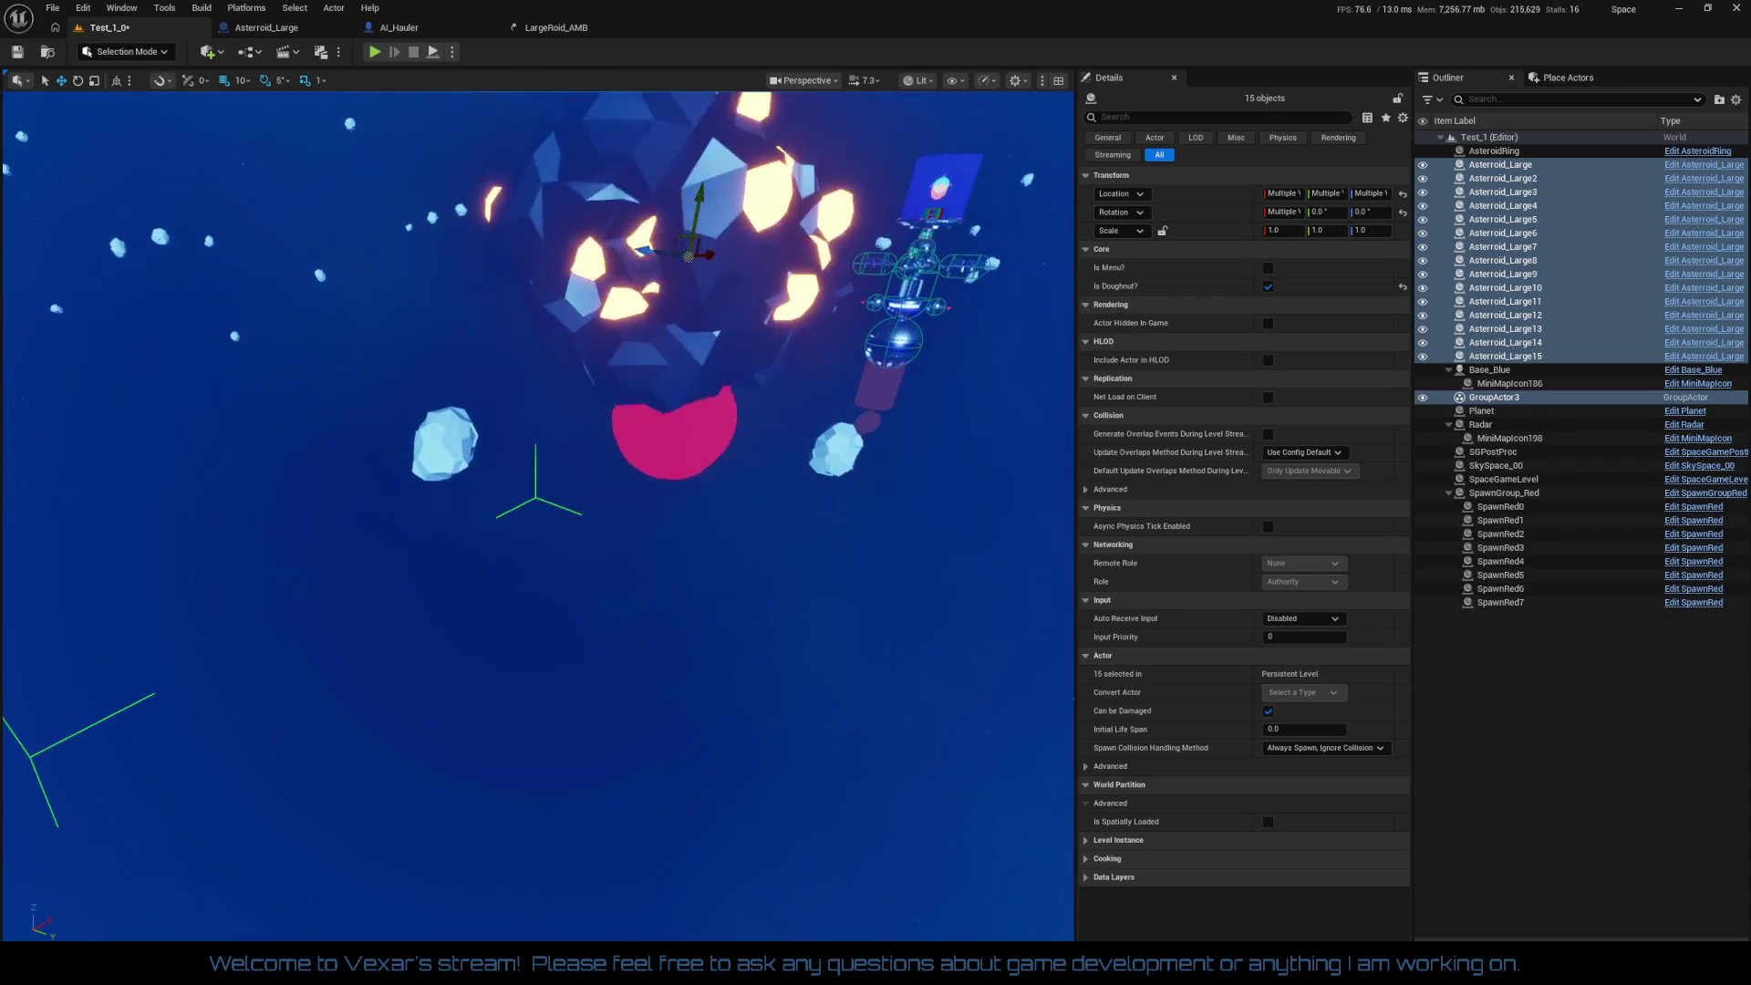
pyautogui.press('s')
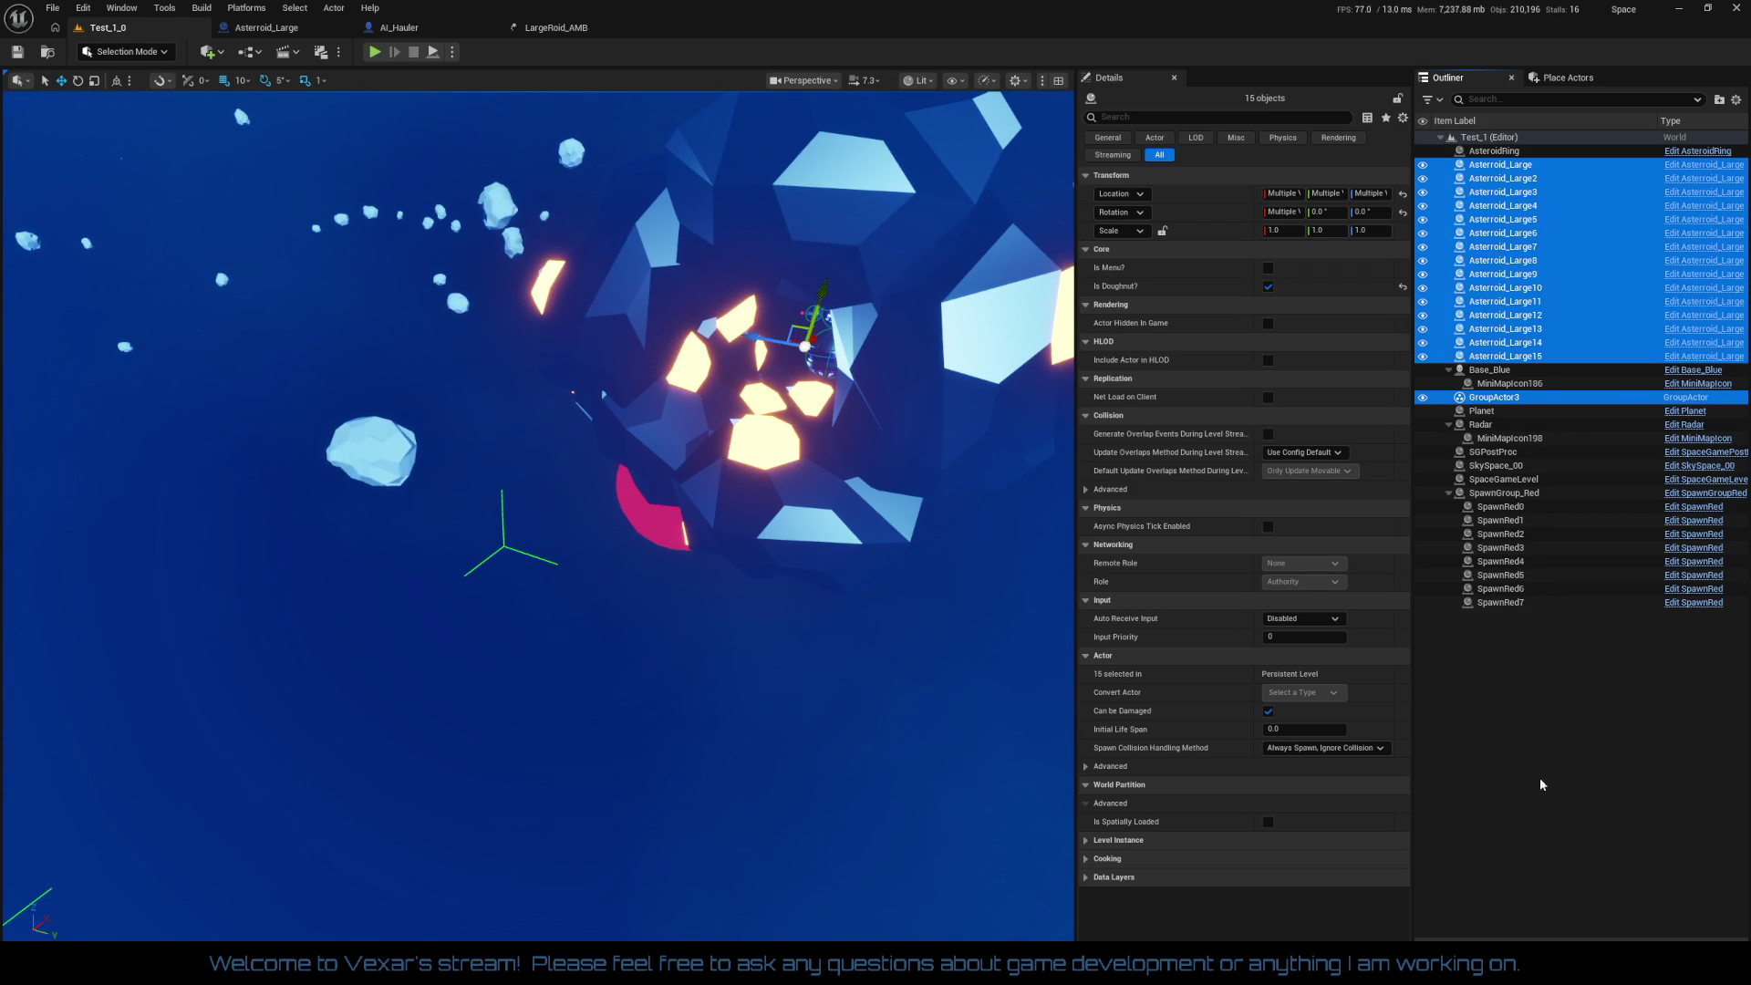
pyautogui.click(1465, 757)
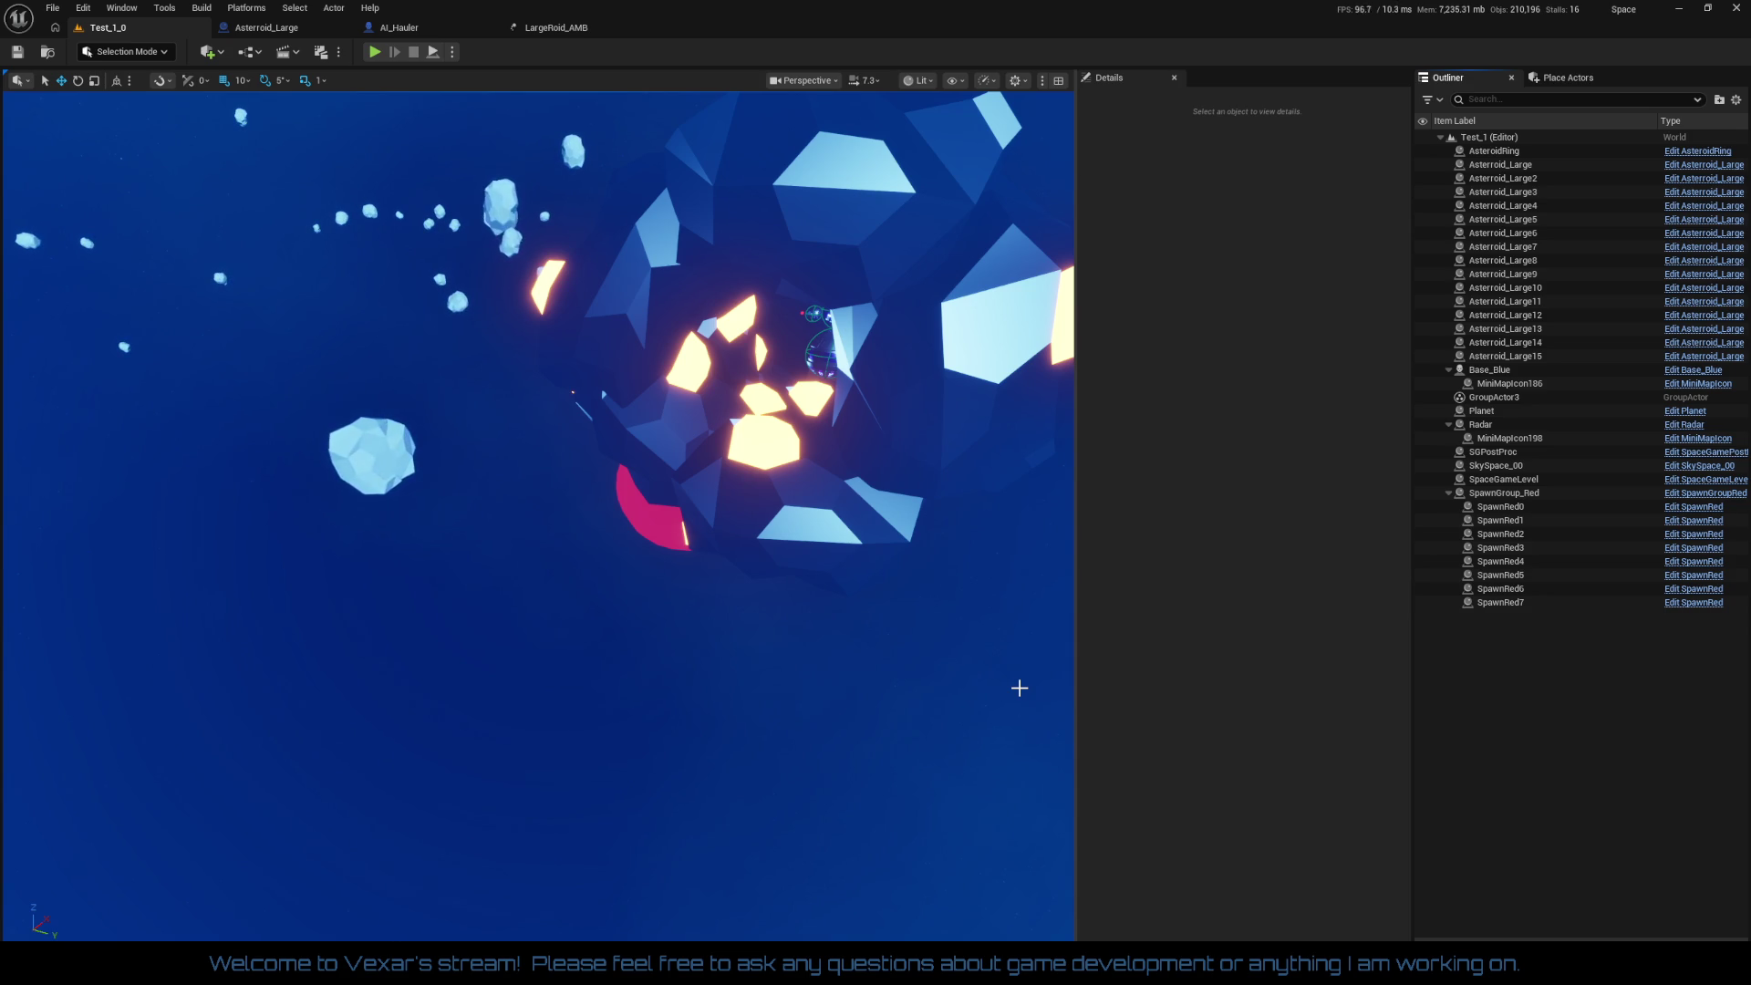
# Step: Frame the asteroid cluster in the viewport and launch Play In Editor
pyautogui.moveTo(1001, 681); pyautogui.dragTo(1001, 681)
pyautogui.moveTo(849, 679); pyautogui.dragTo(848, 679)
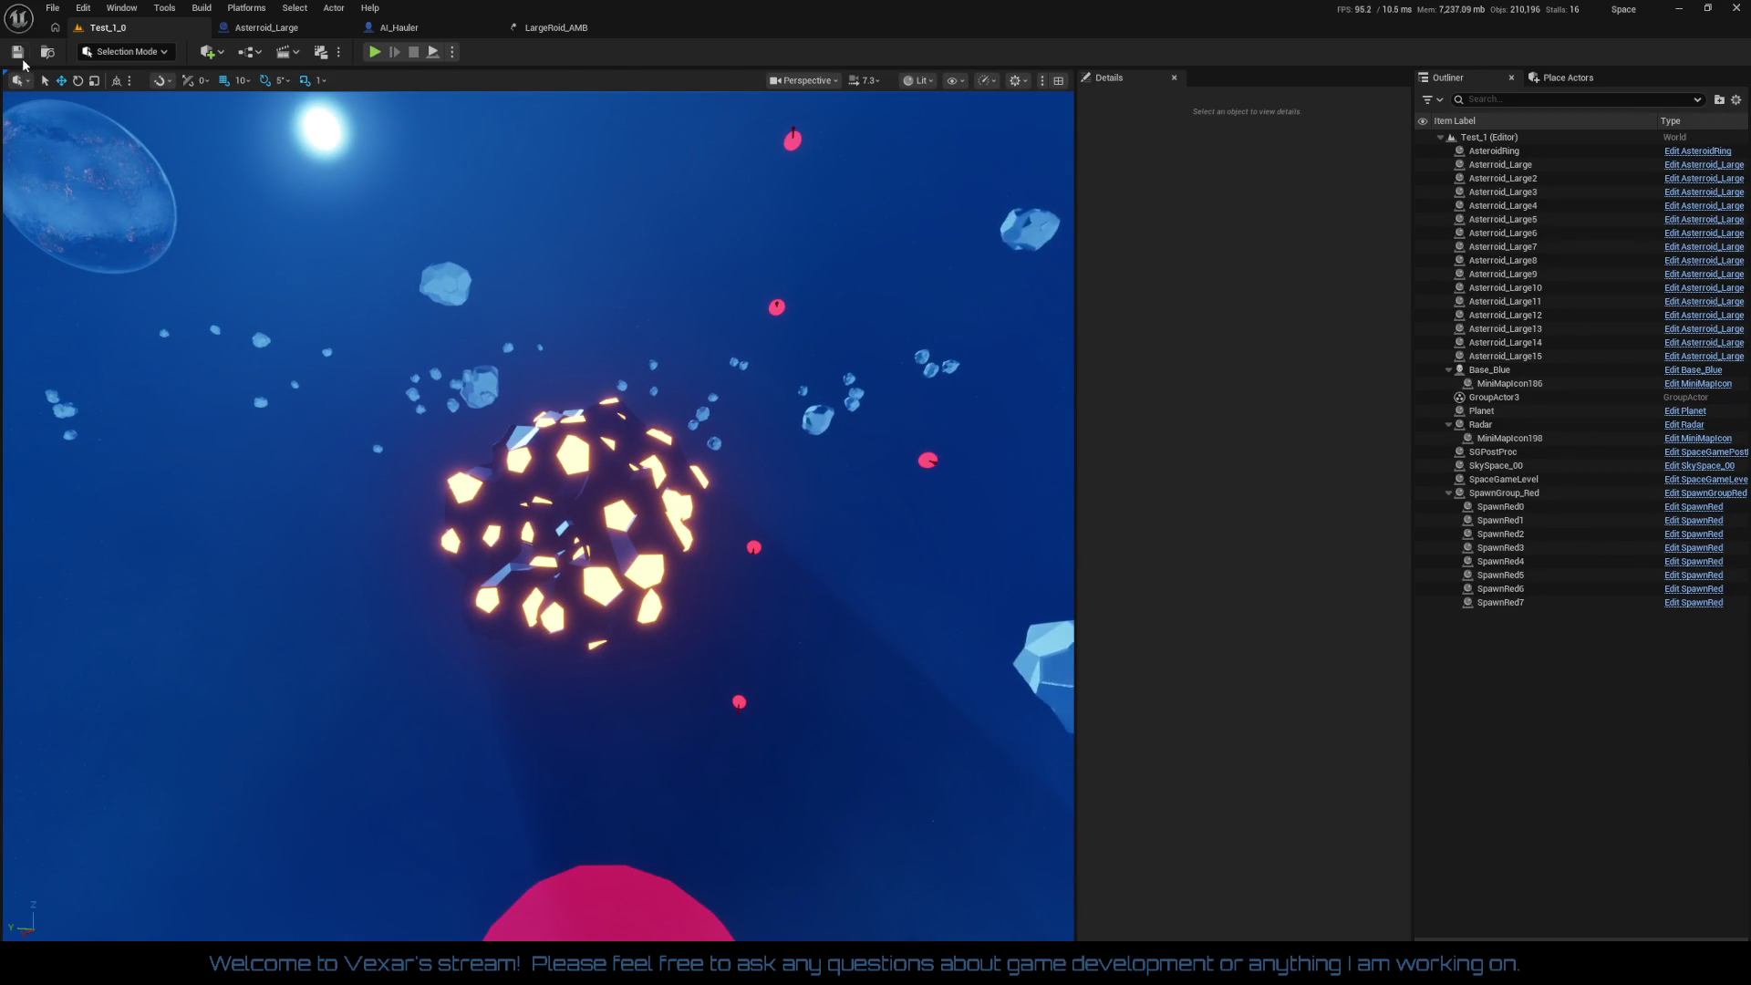
pyautogui.click(376, 52)
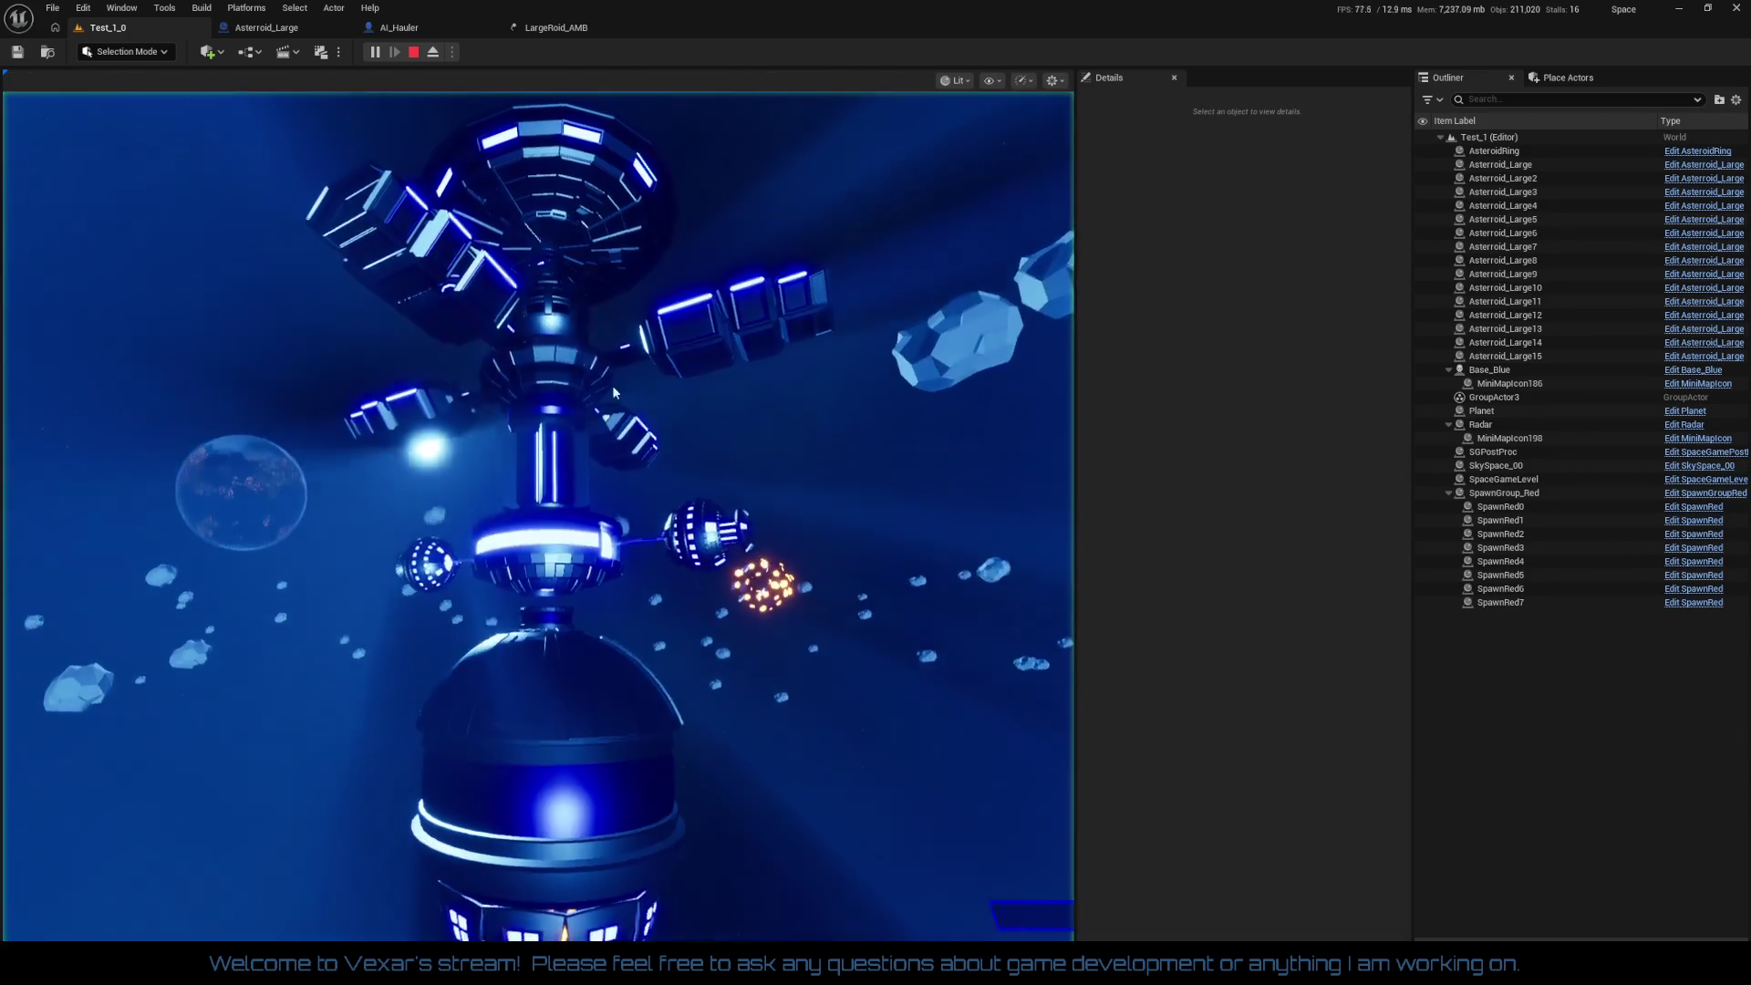